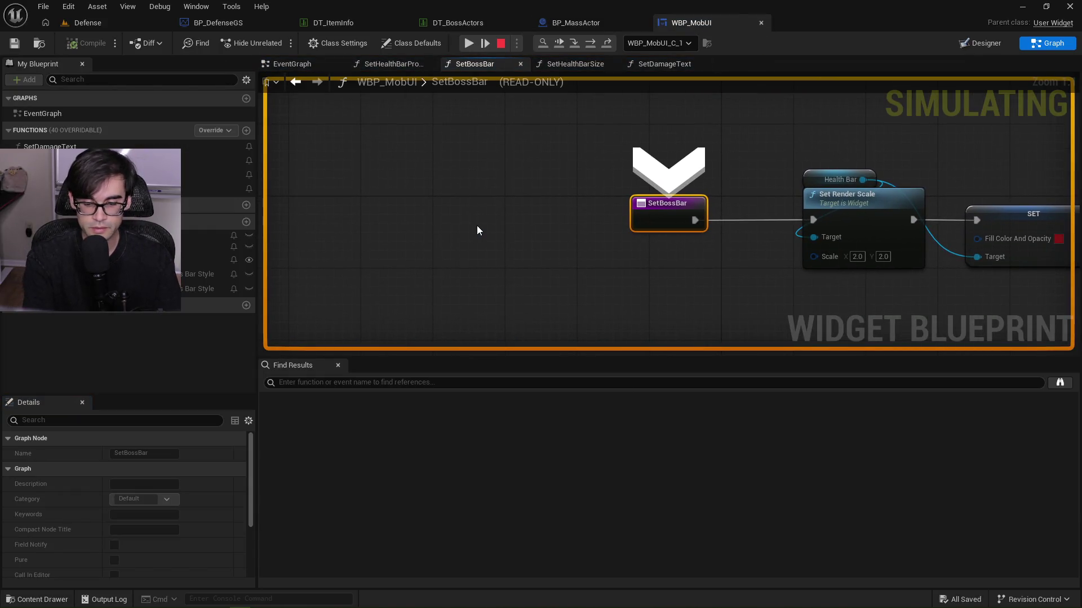
Step through the rest of SetBossBar, stop the simulation, and show WBP_MobUI's Designer layout.
key(F11)
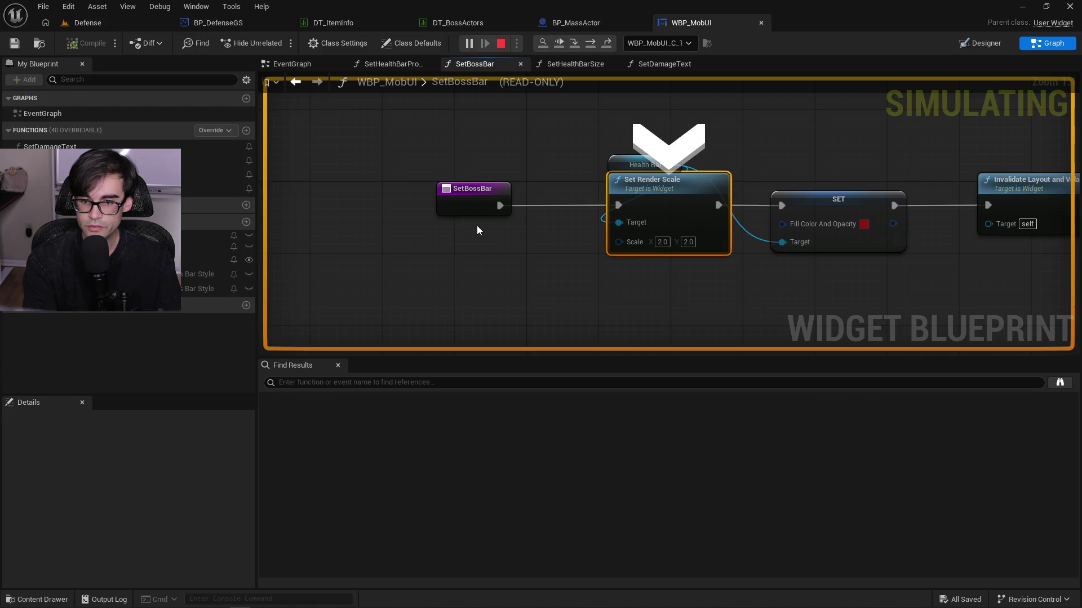
key(F11)
key(F11)
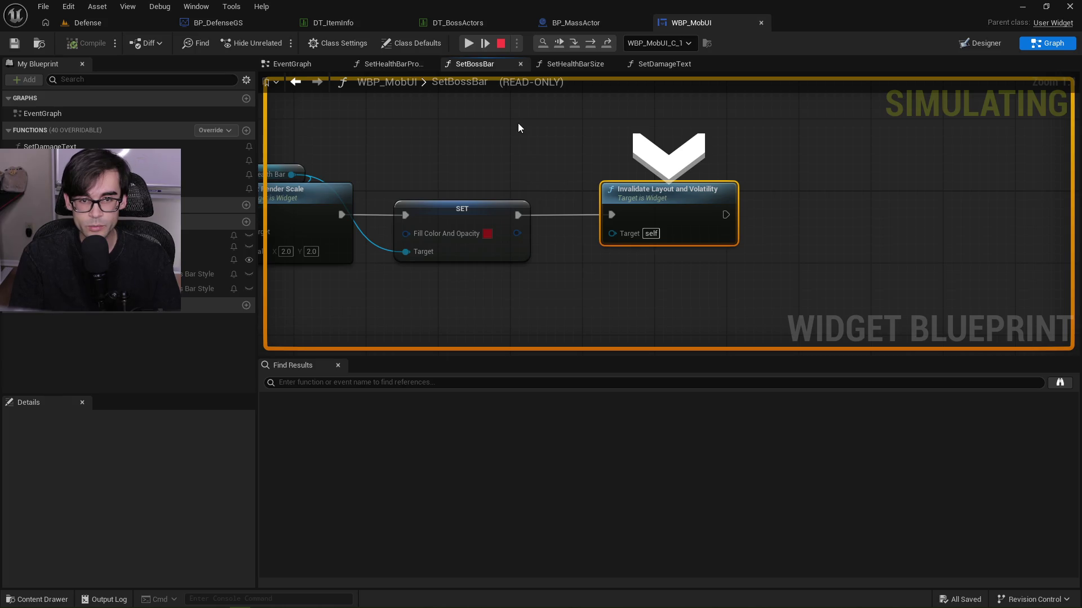
click(501, 43)
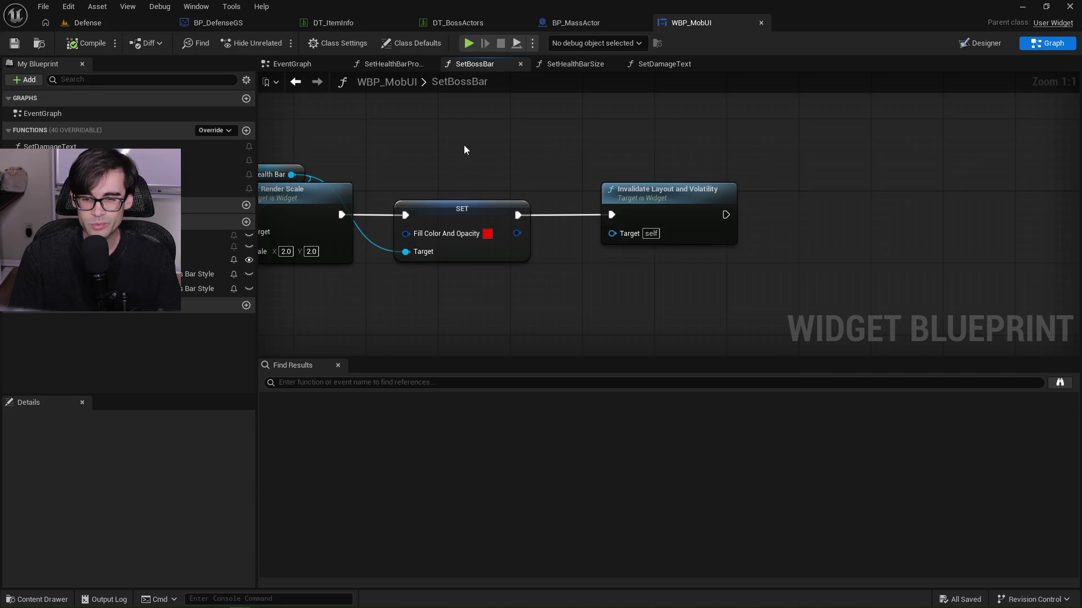
key(Home)
key(shift+F4)
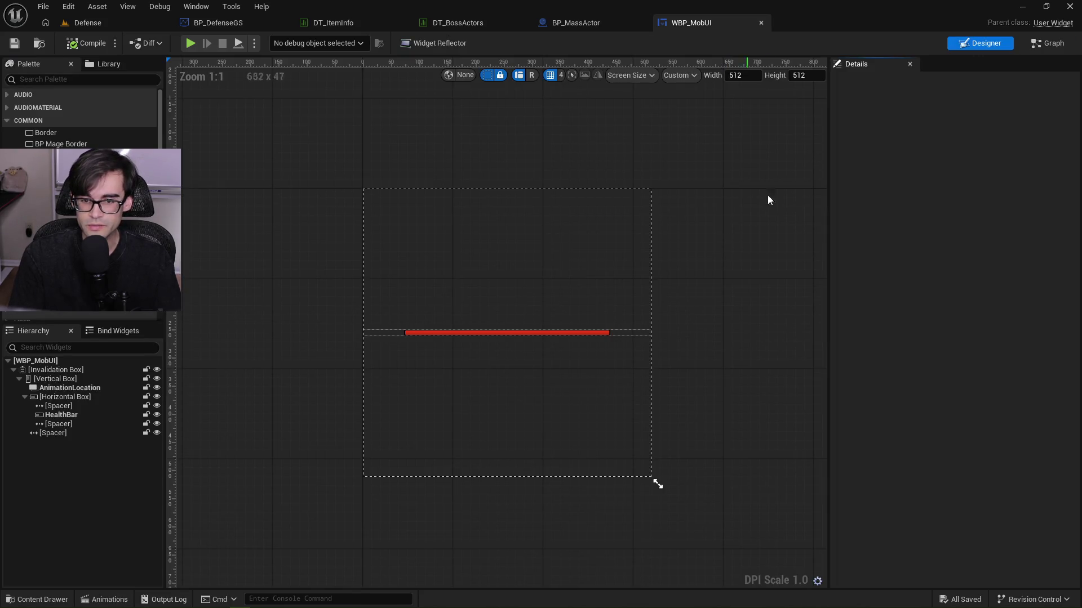
In BP_MassActor, pan InitializeUI from the Cast nodes through Branch to Set Health Bar Size, opening that function.
click(599, 21)
scroll(426, 210, down, 3)
scroll(614, 202, up, 3)
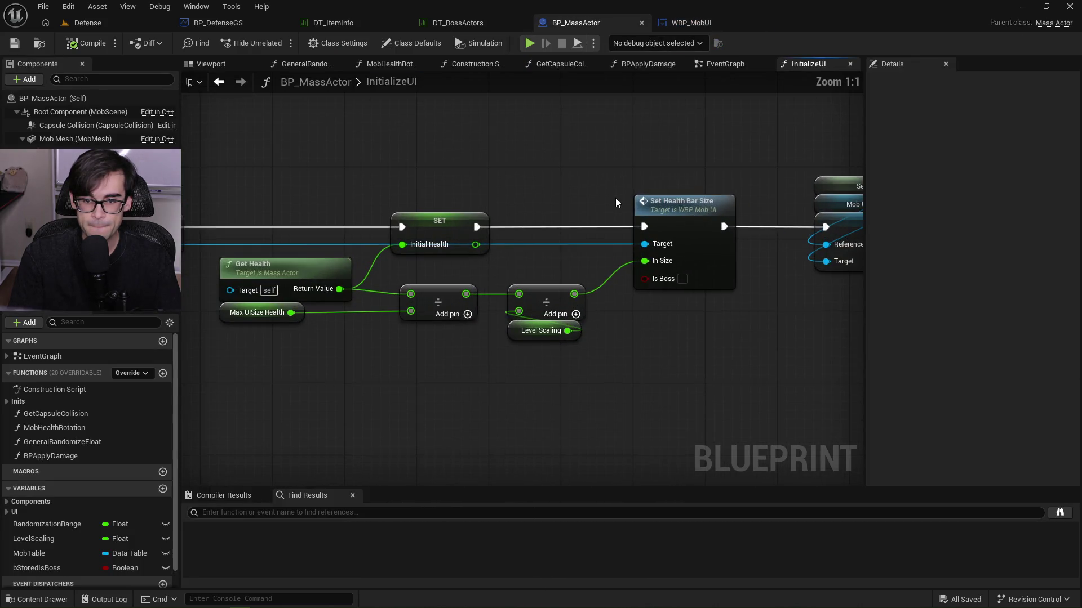
drag(545, 176, 576, 172)
mouse_move(666, 158)
mouse_down()
mouse_move(719, 159)
mouse_move(463, 151)
mouse_up()
mouse_move(732, 173)
mouse_down()
mouse_move(543, 181)
mouse_move(460, 169)
mouse_up()
drag(798, 159, 397, 161)
mouse_move(744, 148)
mouse_down()
mouse_move(529, 176)
mouse_move(826, 184)
mouse_up()
drag(491, 196, 788, 212)
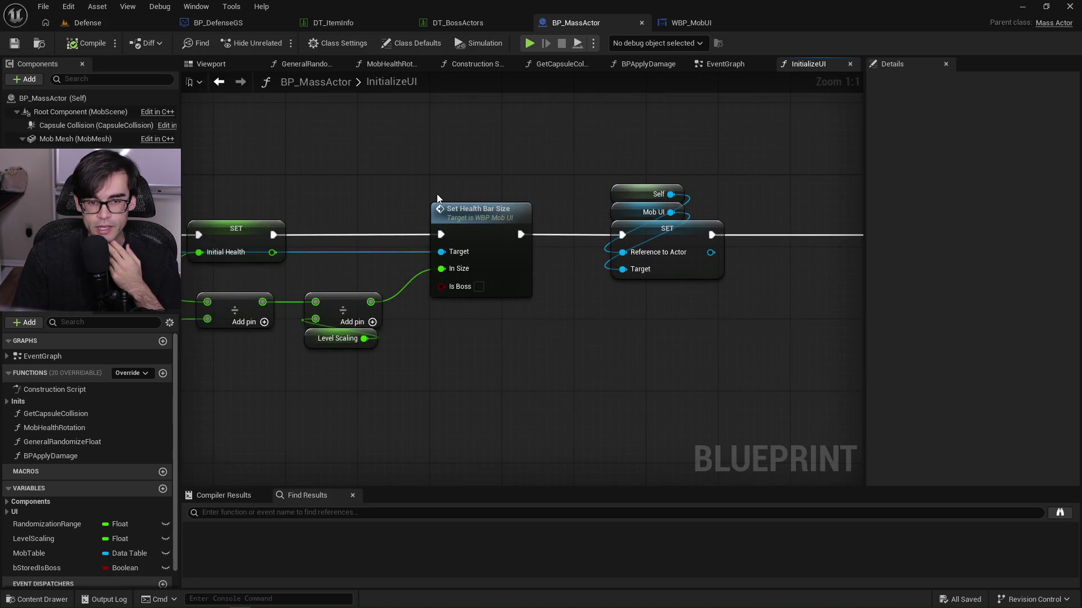
double_click(473, 218)
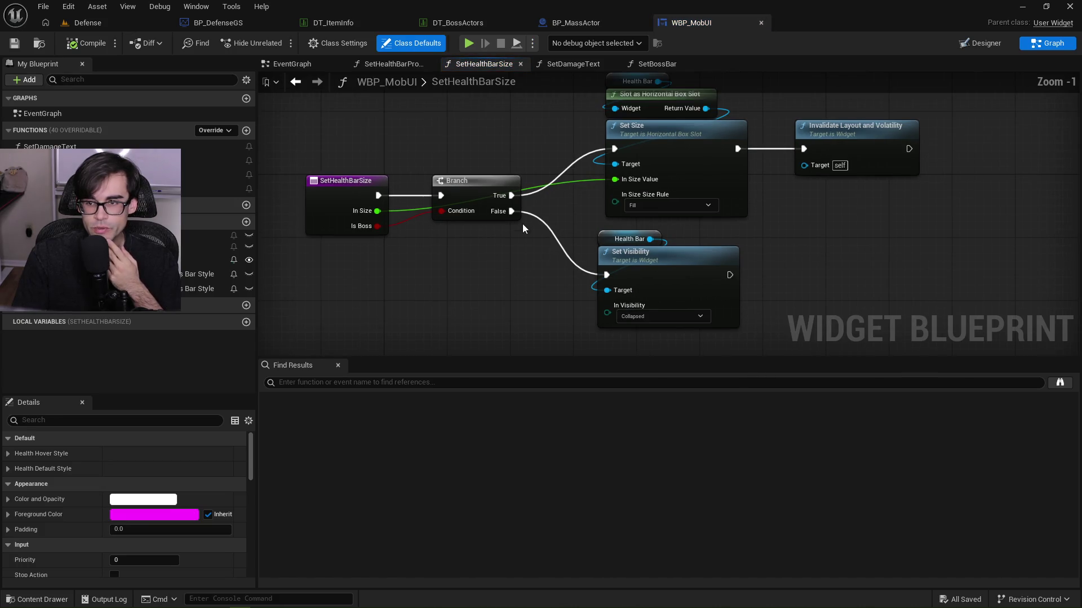
Pan the SetHealthBarSize graph to view its Branch, Set Size and Set Visibility nodes.
drag(536, 125, 546, 169)
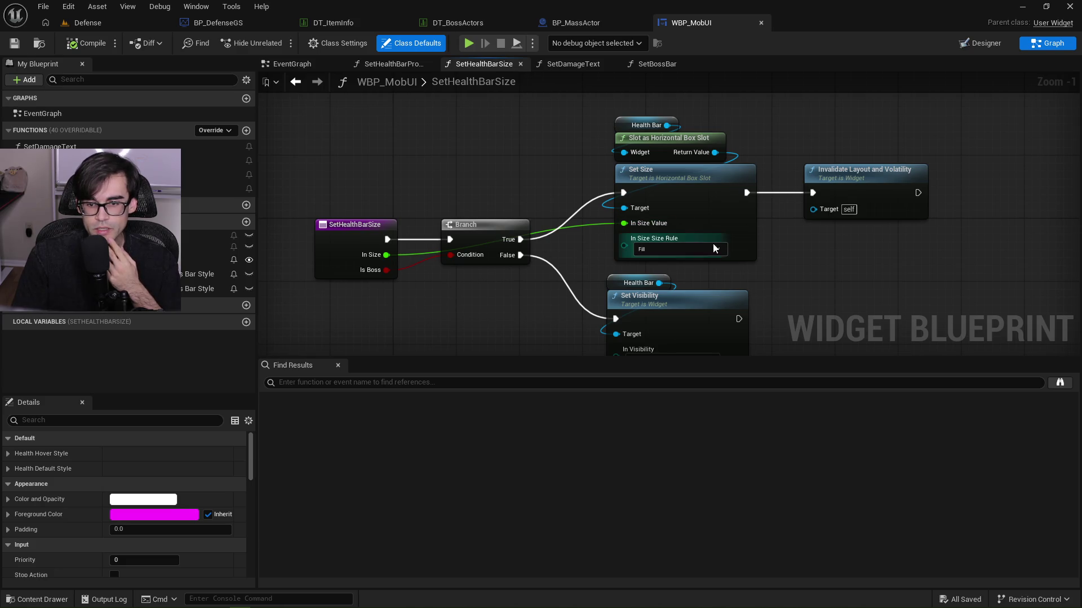
drag(877, 258, 856, 170)
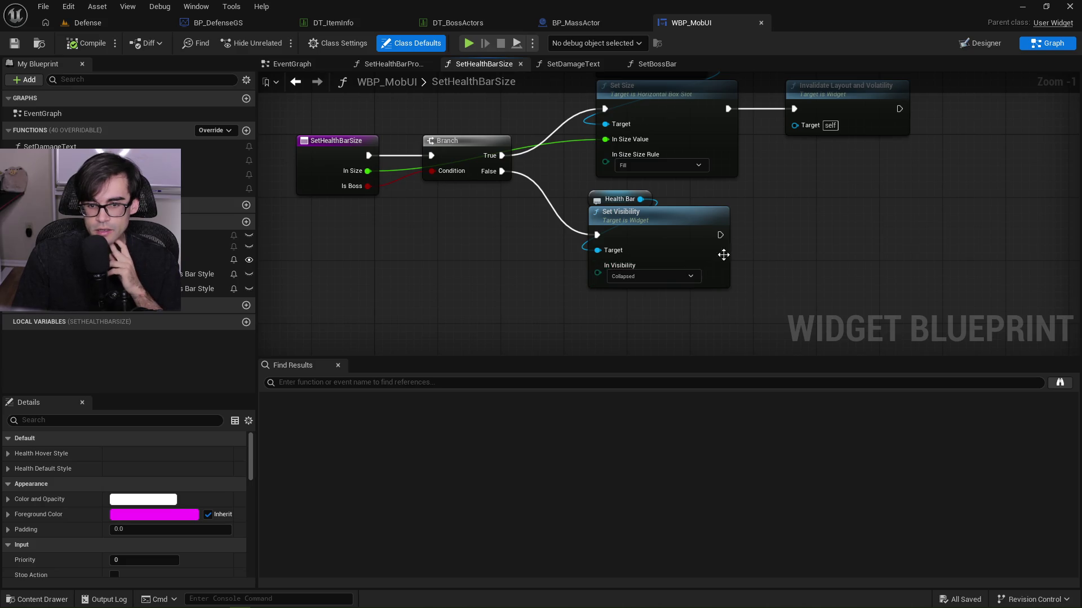
drag(816, 194, 766, 238)
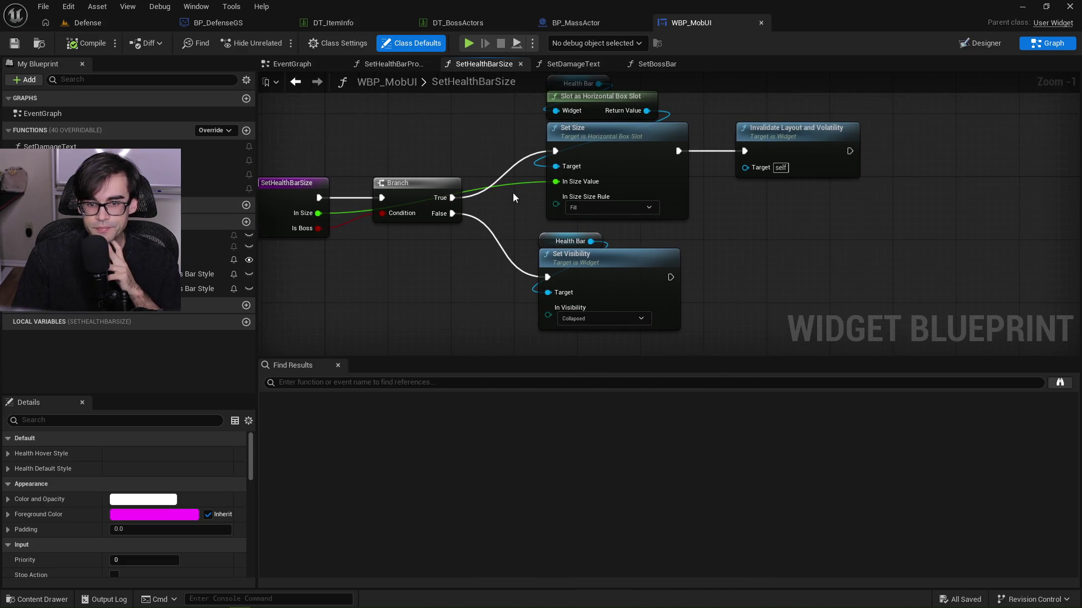
drag(502, 151, 489, 190)
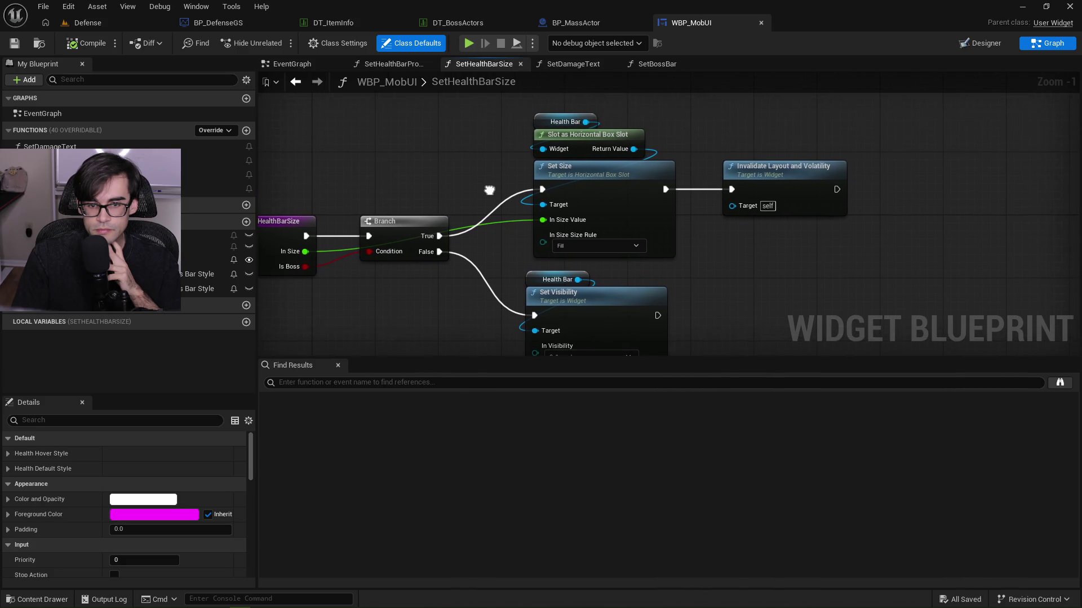
In Designer, select the HealthBar widget and scroll through its properties.
click(981, 45)
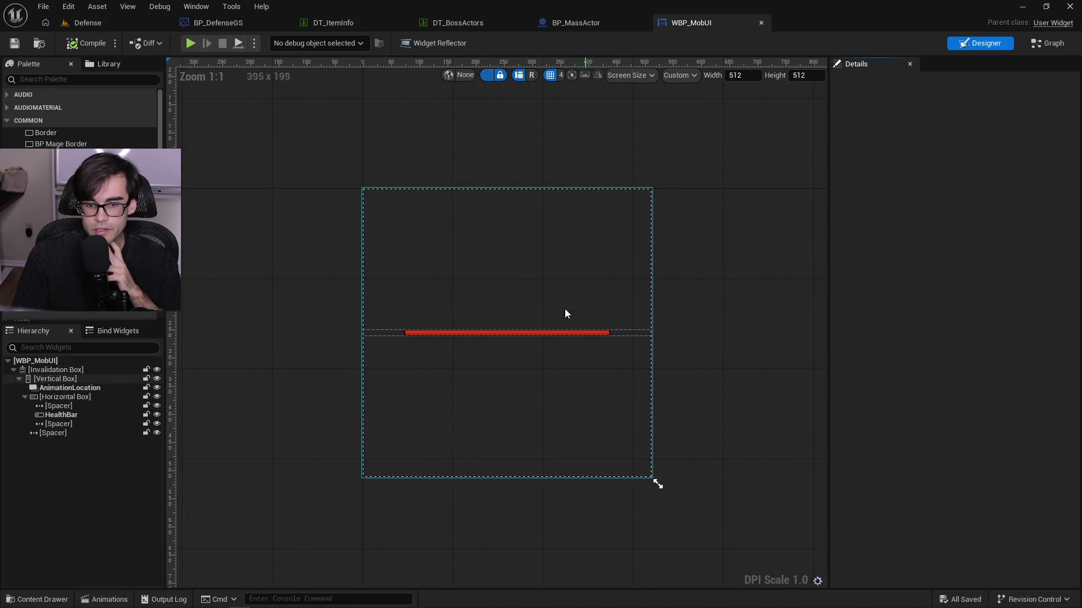
click(79, 415)
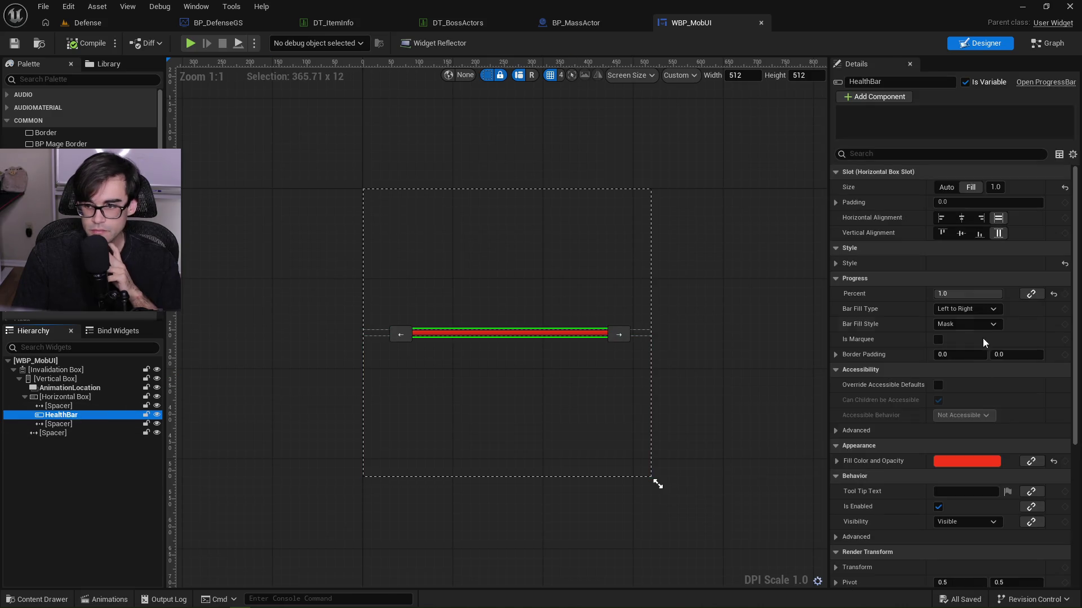
scroll(886, 370, down, 3)
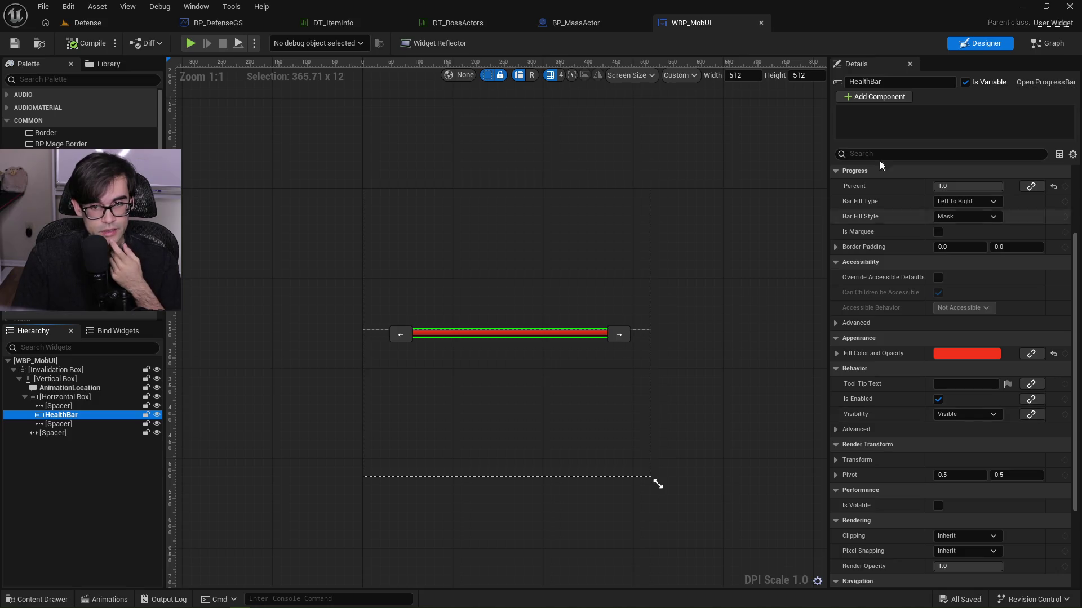
Recheck the Set Visibility and Set Size nodes in the graph, then return to Designer.
click(1051, 43)
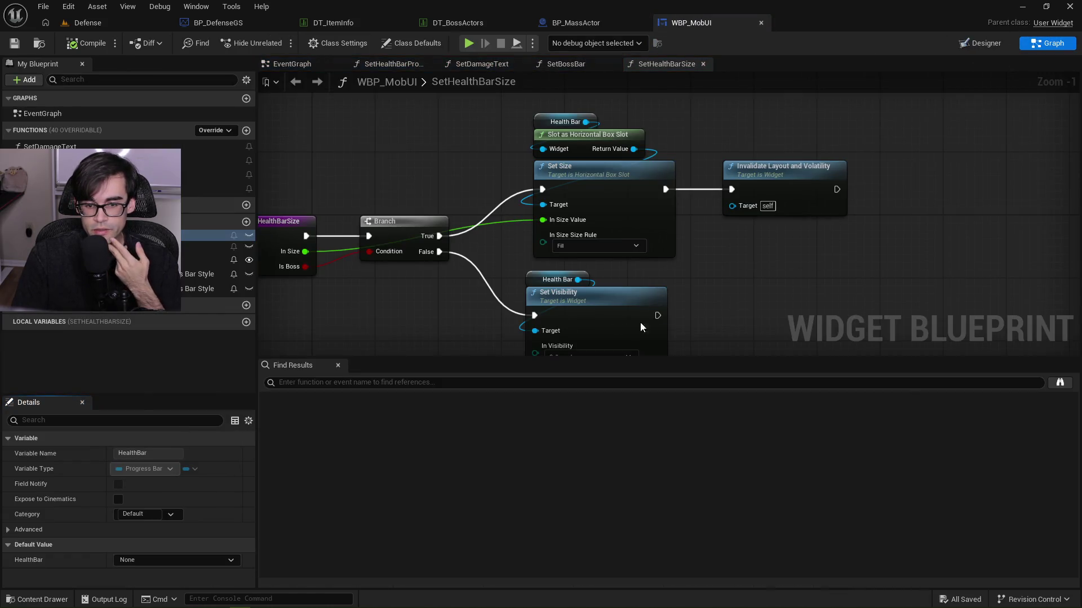
drag(353, 298, 511, 269)
drag(784, 307, 690, 203)
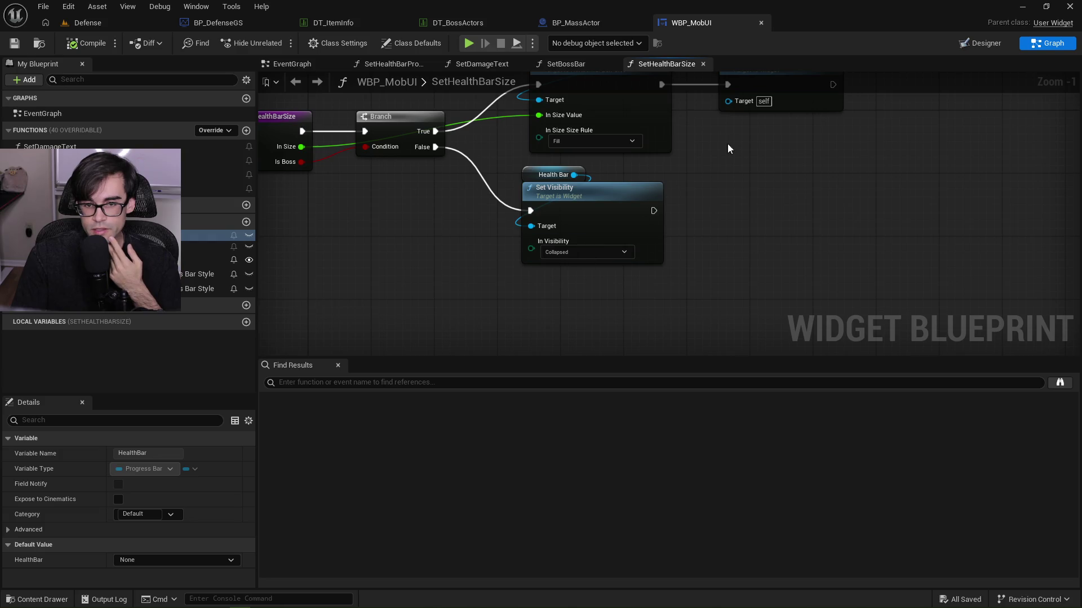
drag(721, 152, 701, 248)
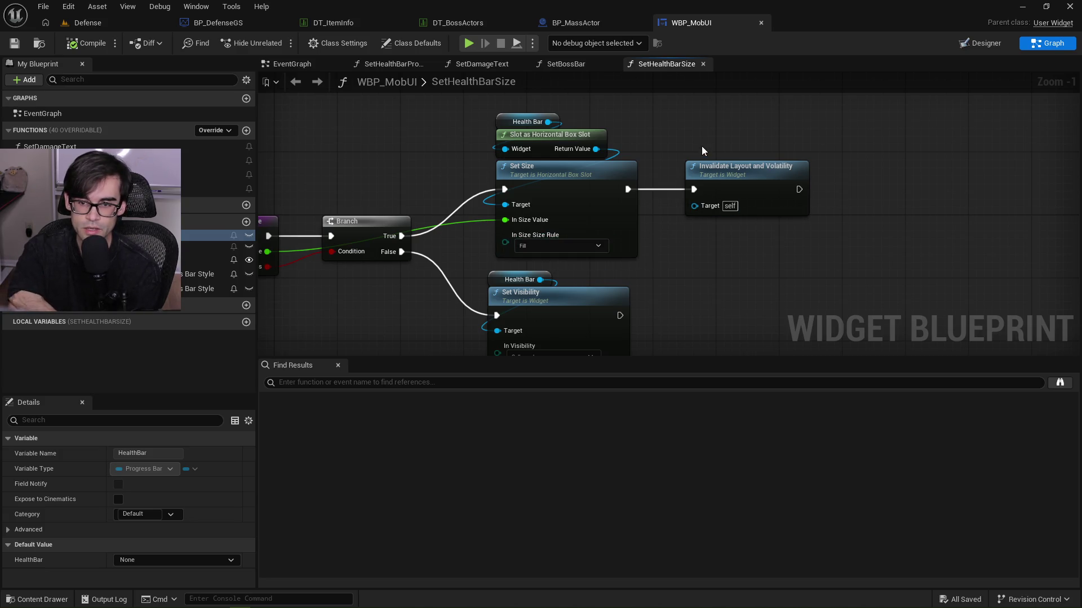
click(984, 44)
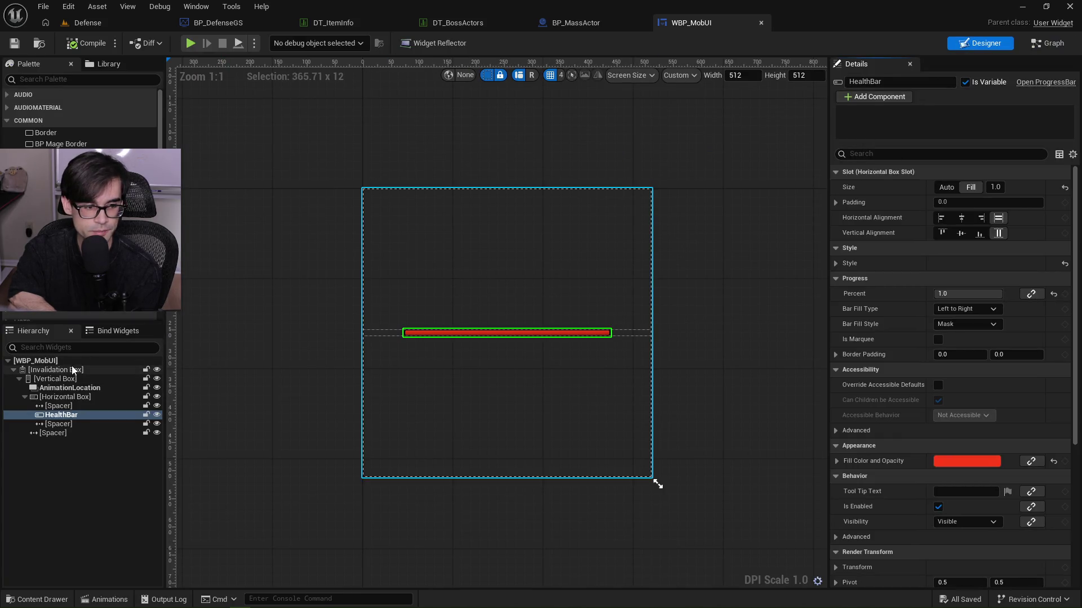
Read the HealthBar's performance settings and Is Volatile tooltip, then go back to BP_MassActor.
scroll(886, 319, down, 4)
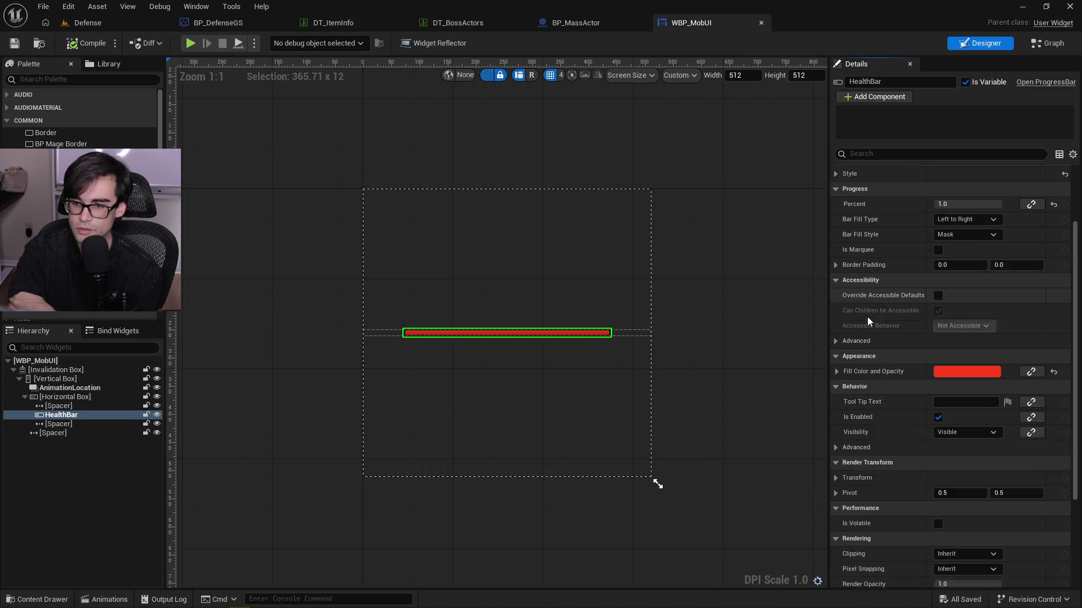
scroll(886, 362, down, 5)
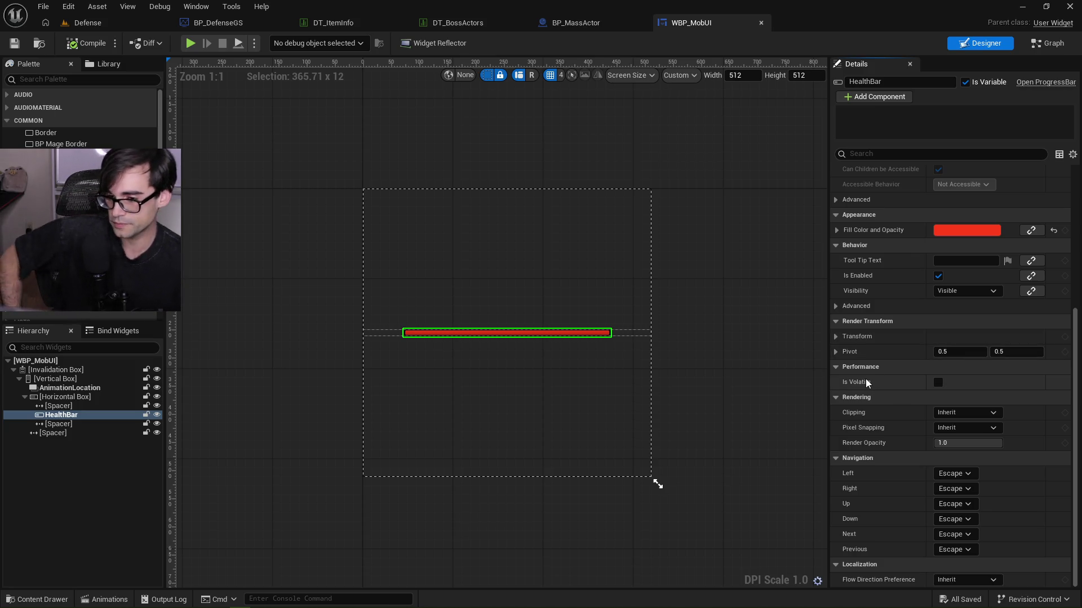
mouse_move(861, 385)
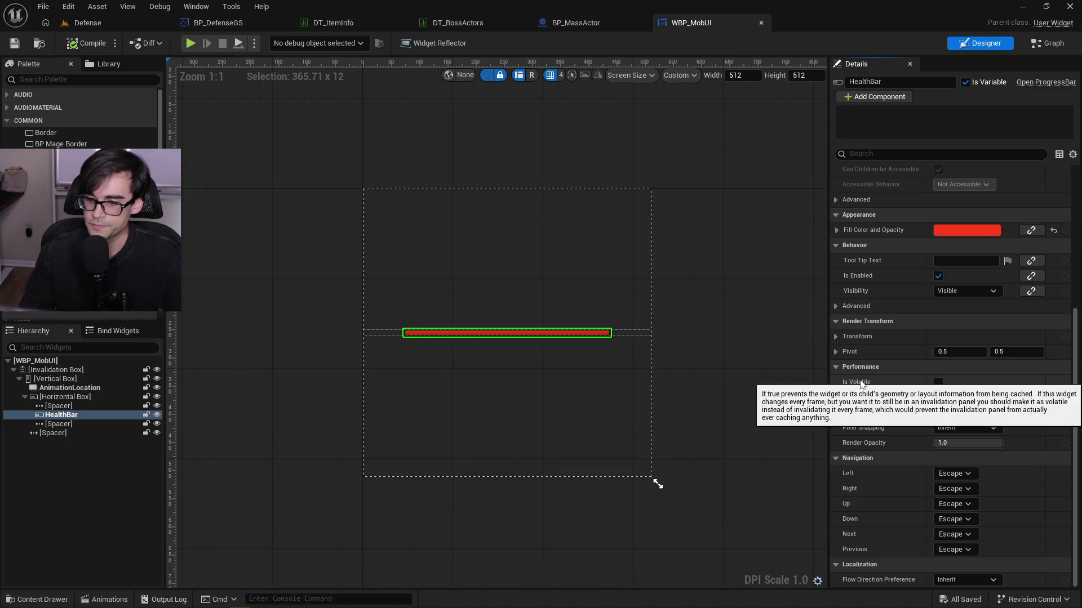
scroll(863, 339, up, 10)
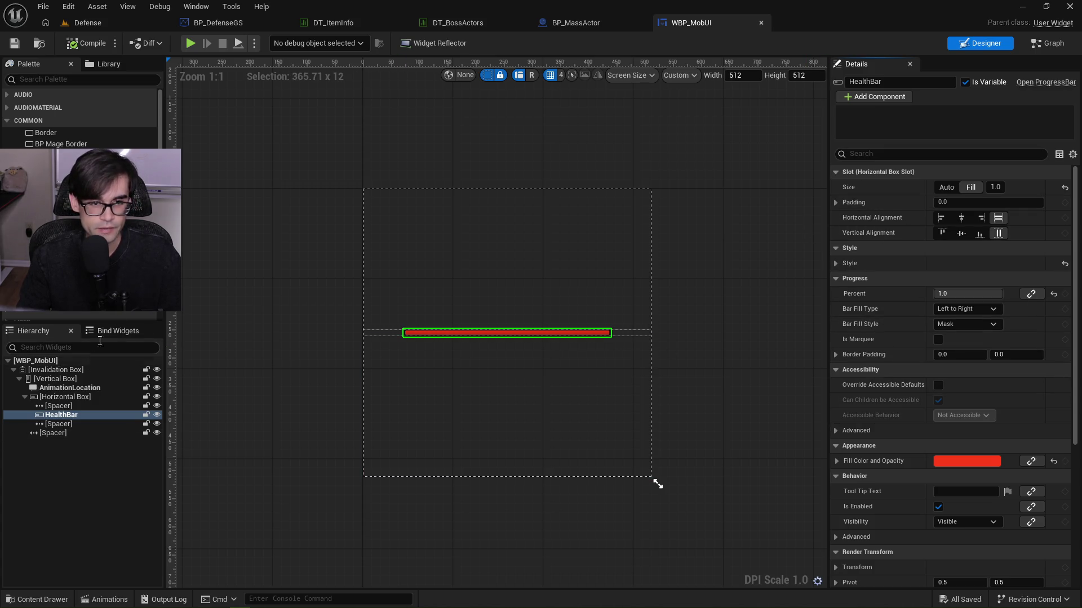
click(580, 24)
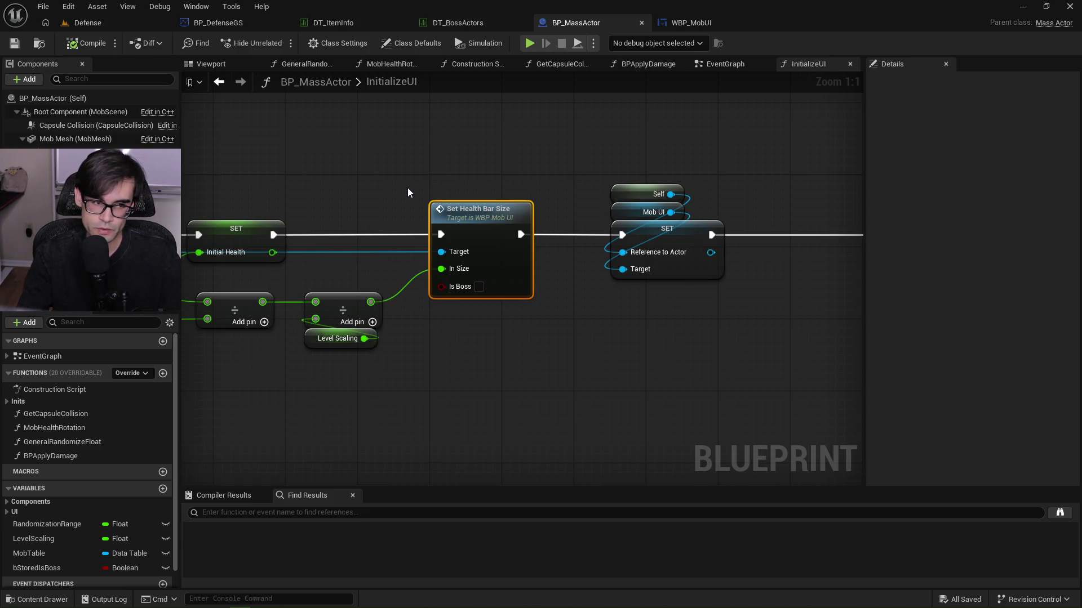
Frame the InitializeUI chain and nudge the Widget and Get Widget nodes downward.
key(Home)
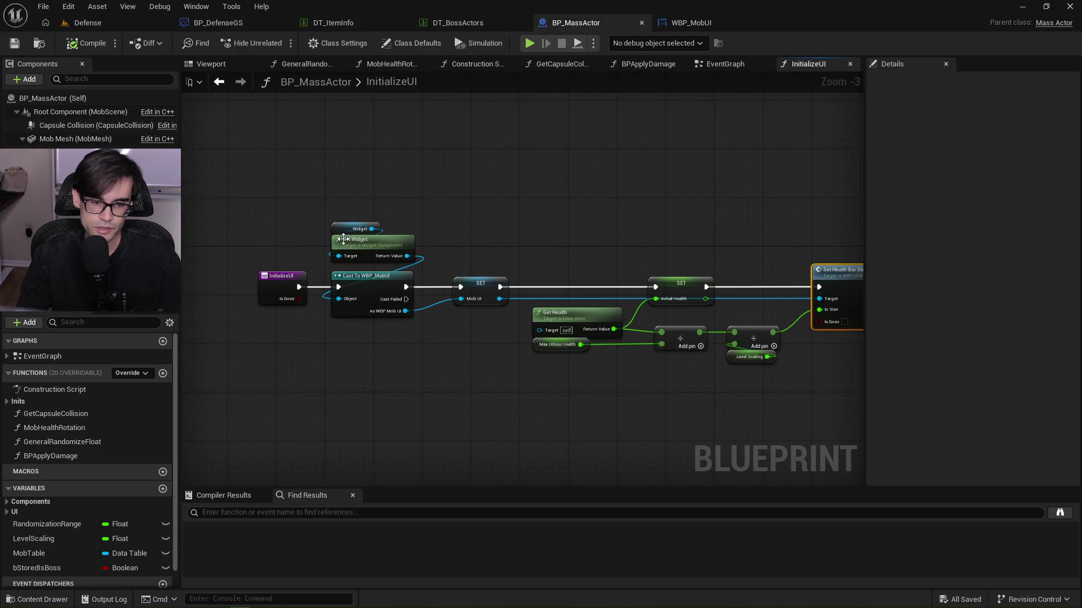
drag(351, 223, 366, 257)
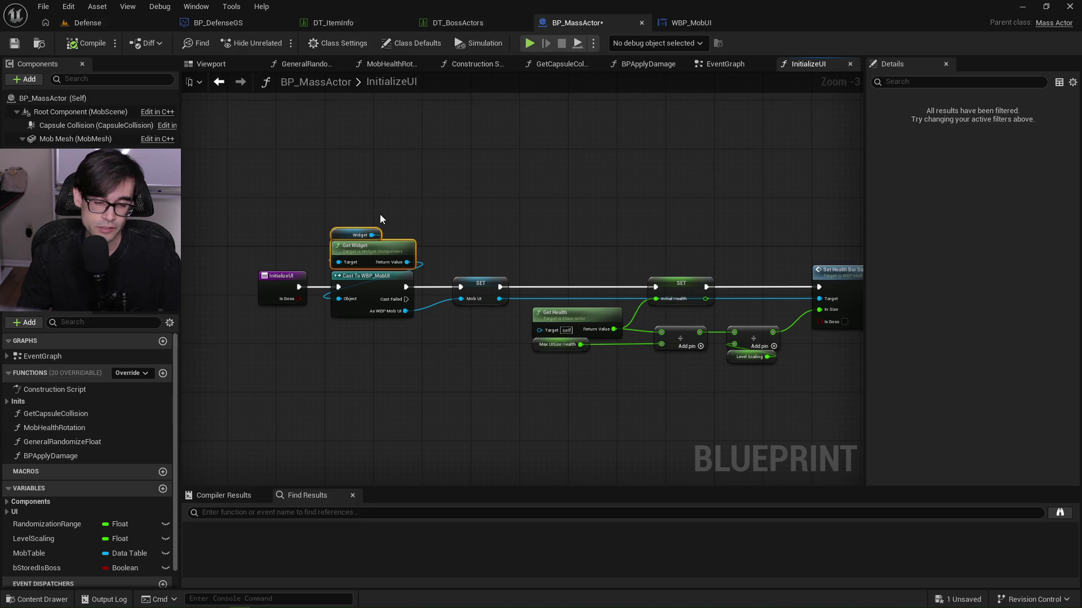
click(403, 188)
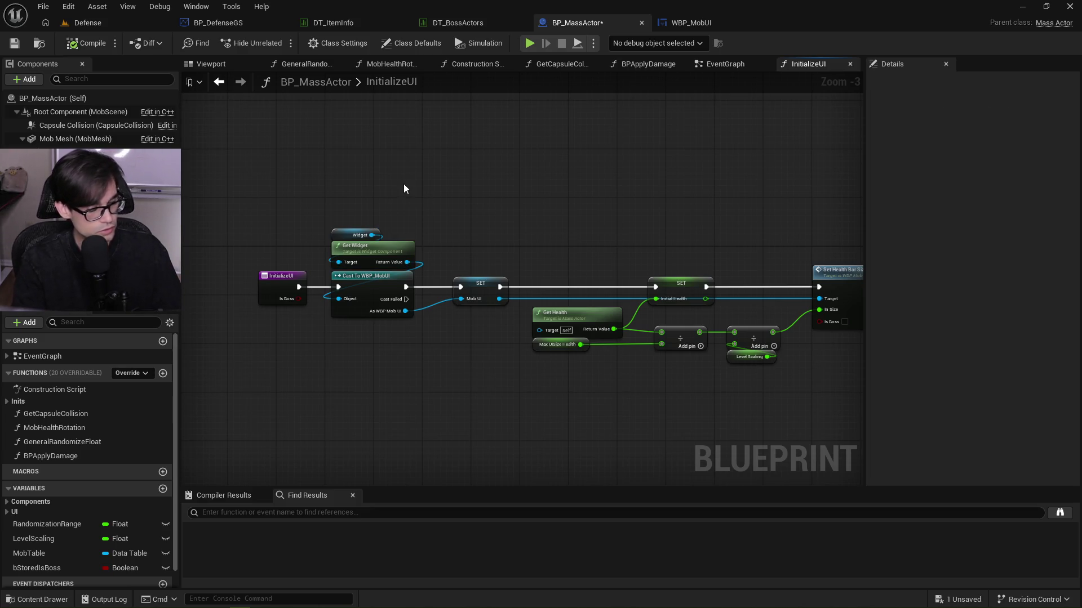
Pan to the Is Boss branch and open the Set Health Bar Size function.
drag(481, 261, 236, 264)
scroll(589, 355, up, 3)
drag(677, 333, 506, 341)
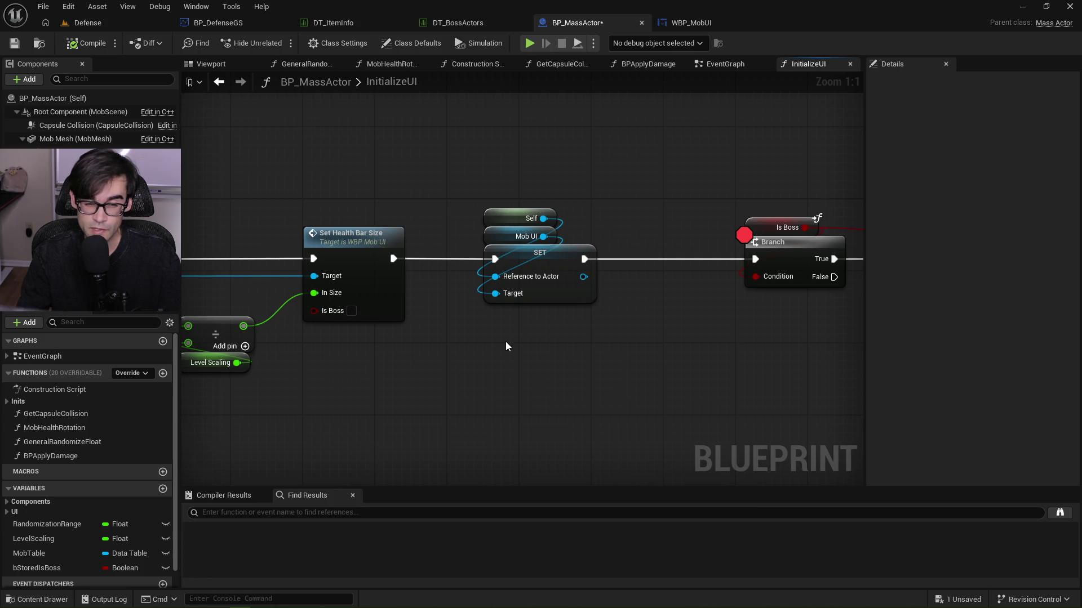
click(332, 234)
double_click(332, 234)
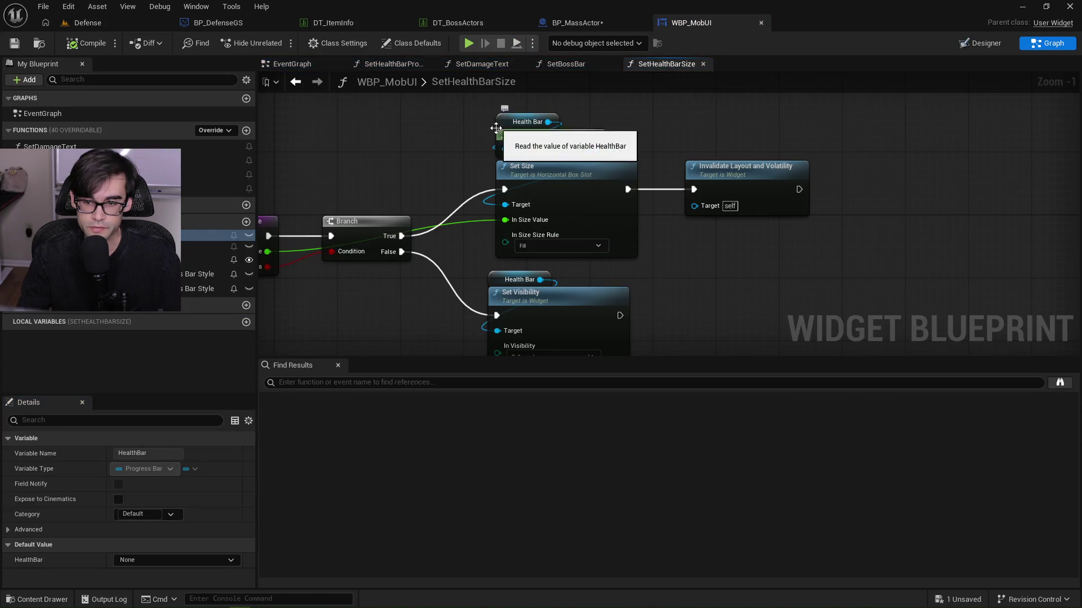
Disconnect the True branch from the health bar's Set Size node and save WBP_MobUI.
drag(458, 107, 704, 203)
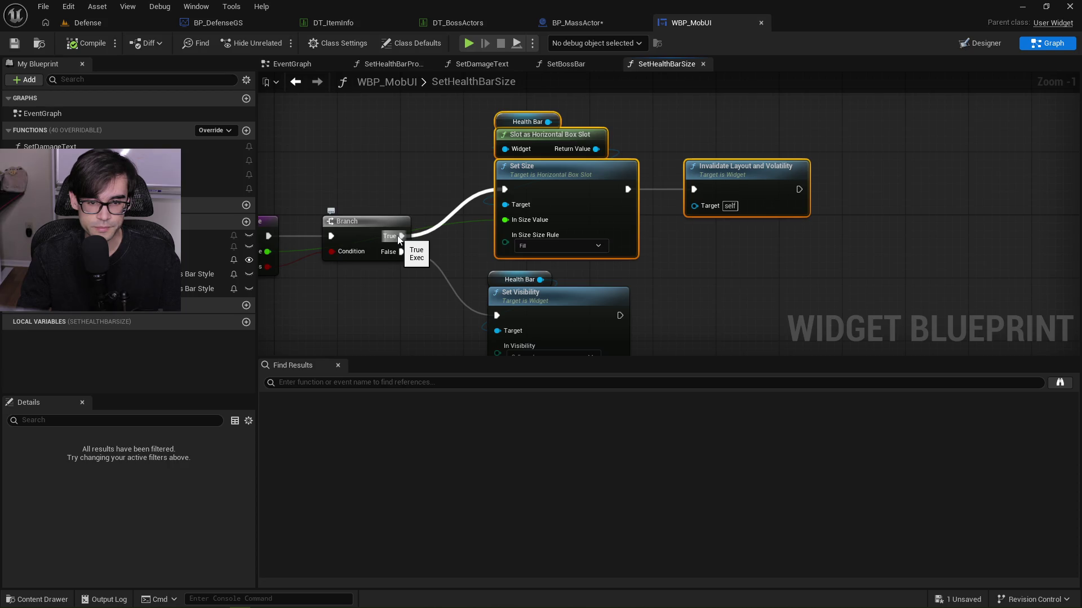
alt+click(398, 237)
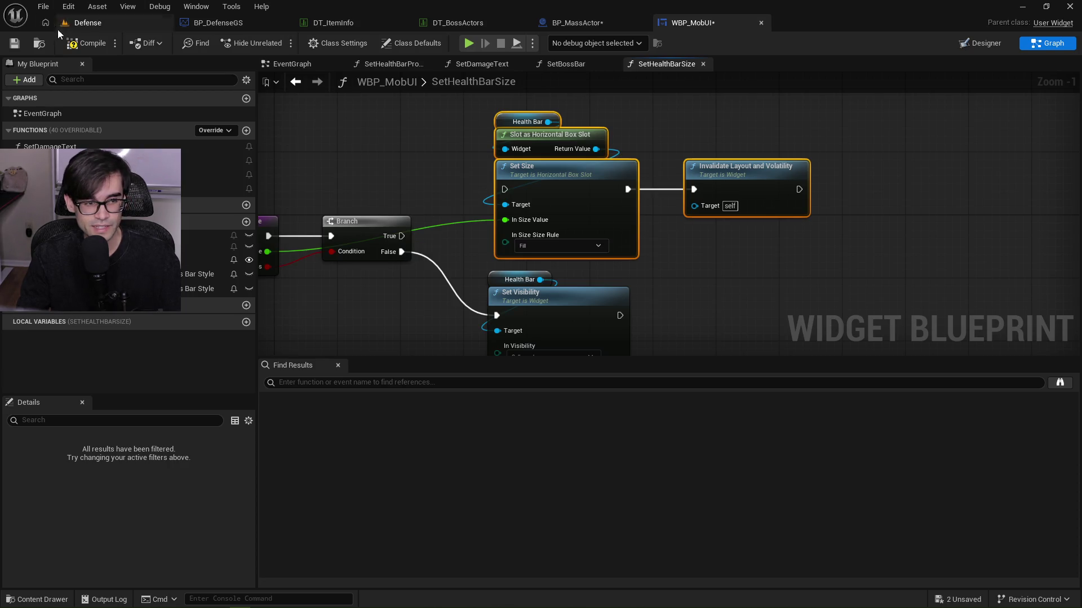
click(25, 44)
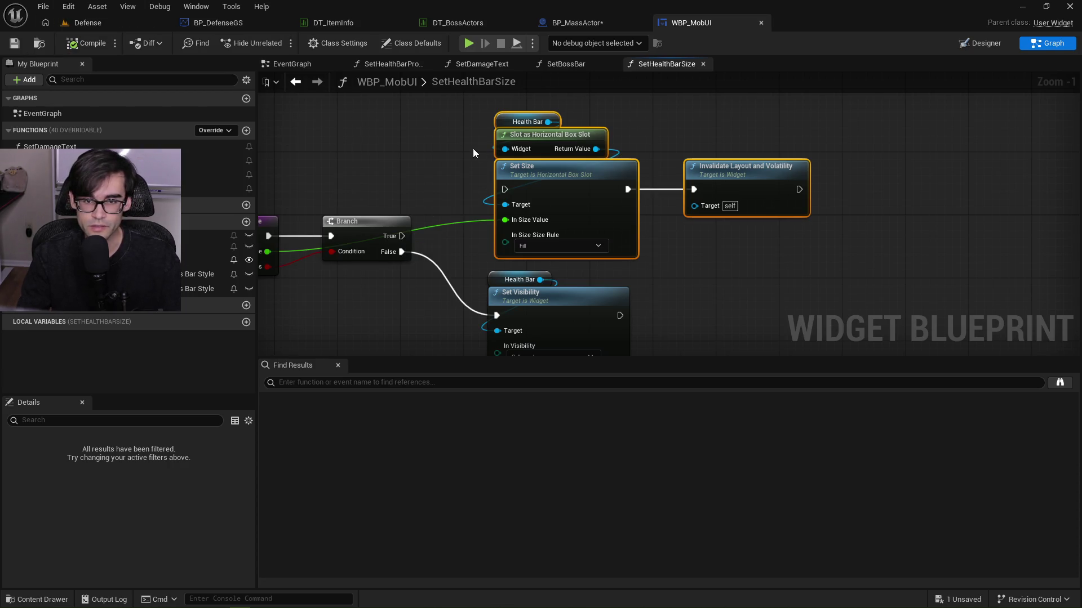
Review SetBossBar, SetHealthBarSize and the Designer, then return to InitializeUI's Is Boss branch.
click(599, 63)
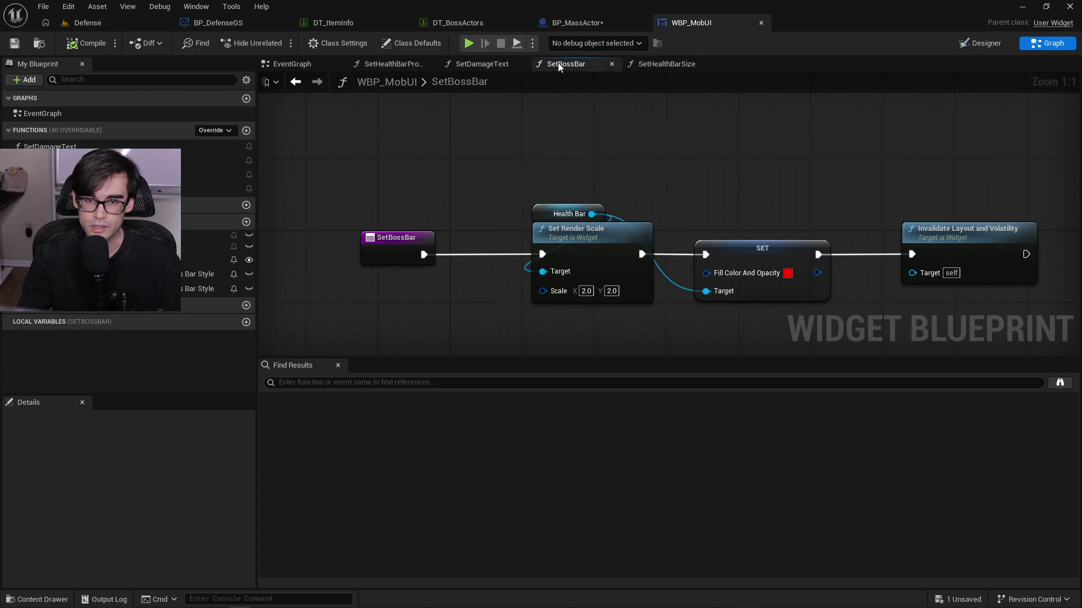
click(669, 65)
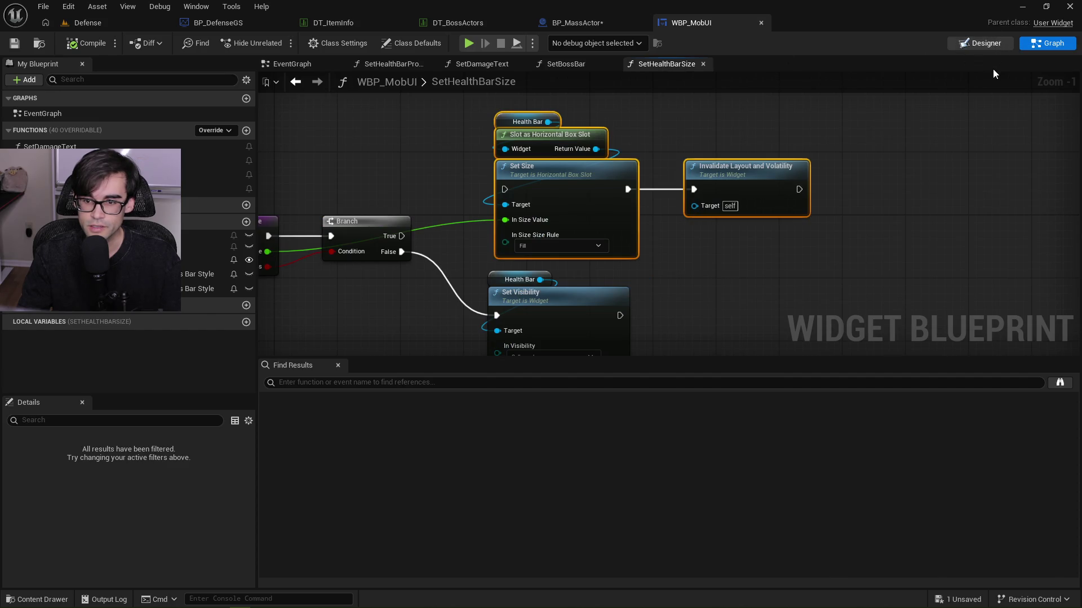
click(986, 43)
click(563, 25)
mouse_move(653, 112)
mouse_down()
mouse_move(318, 85)
mouse_move(386, 105)
mouse_move(521, 112)
mouse_up()
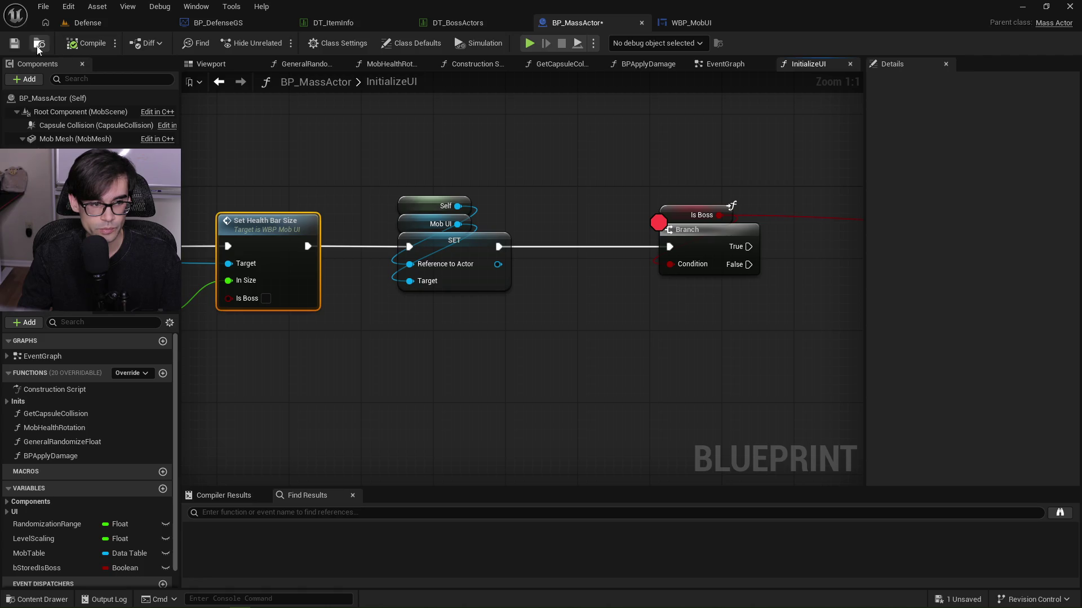
Save BP_MassActor, play-test the Defense level past the breakpoint, then return to InitializeUI.
click(14, 43)
click(87, 22)
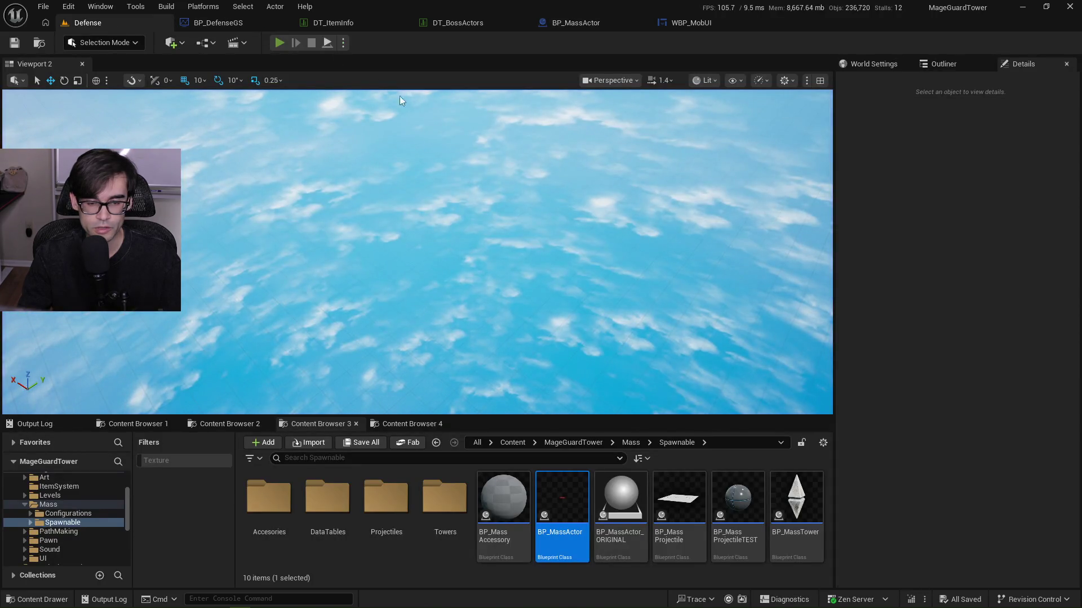
key(alt+p)
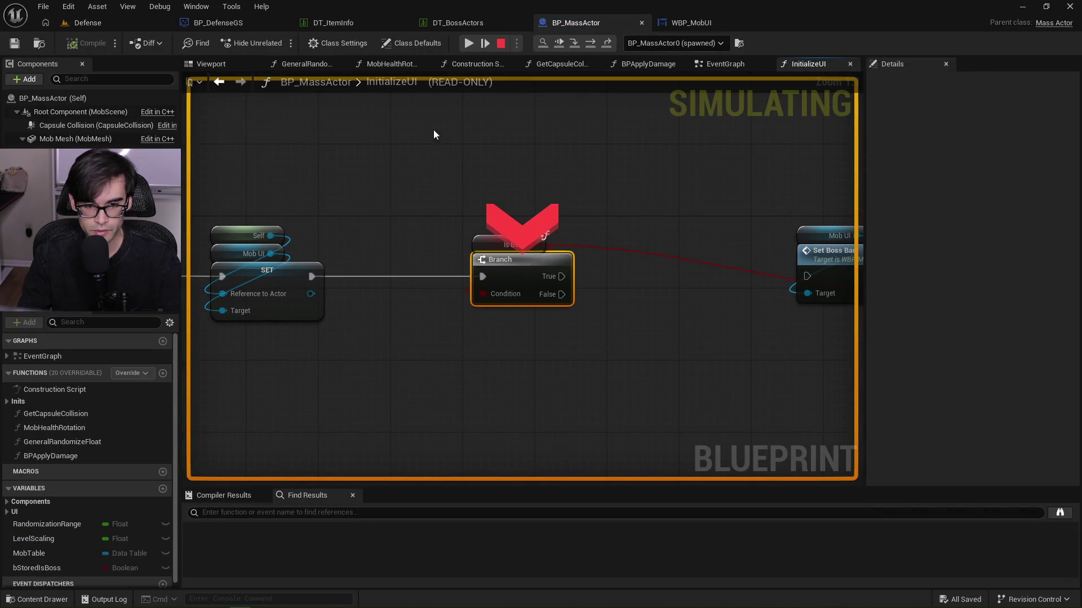
click(468, 43)
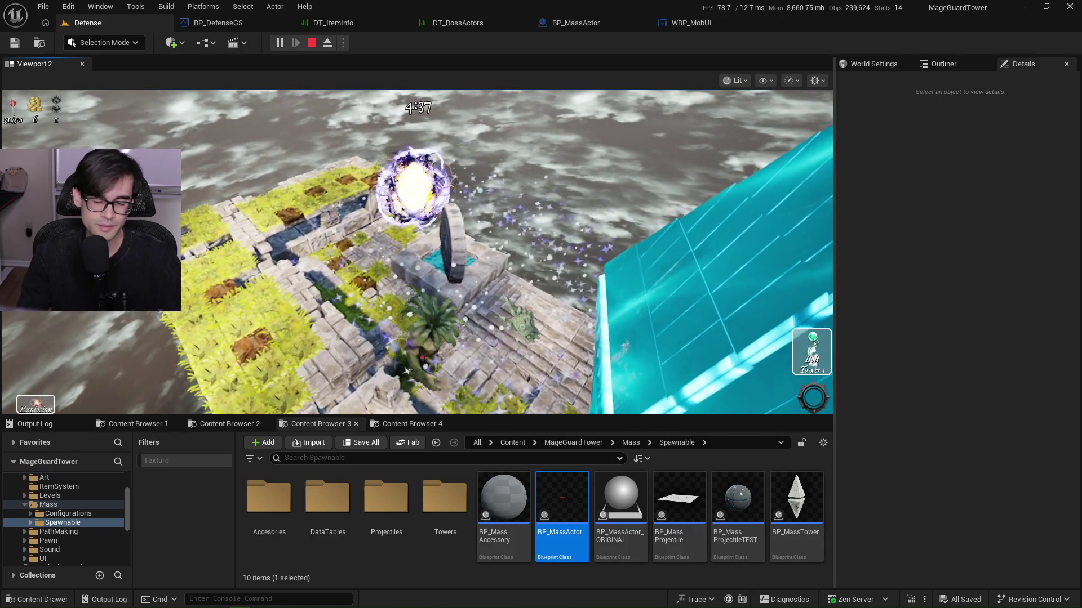
key(Escape)
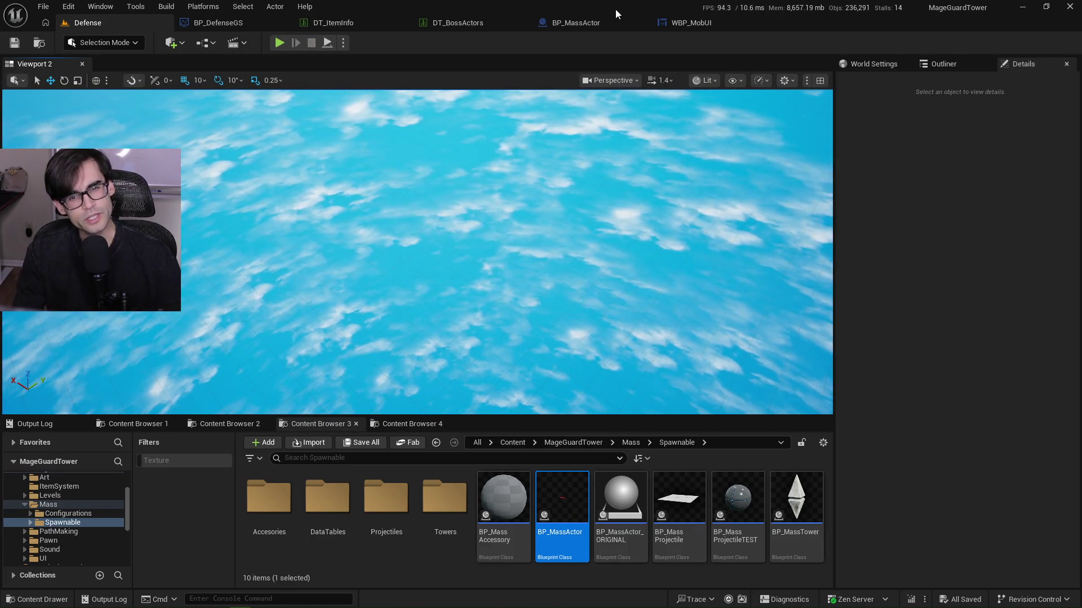
click(592, 25)
drag(468, 165, 703, 201)
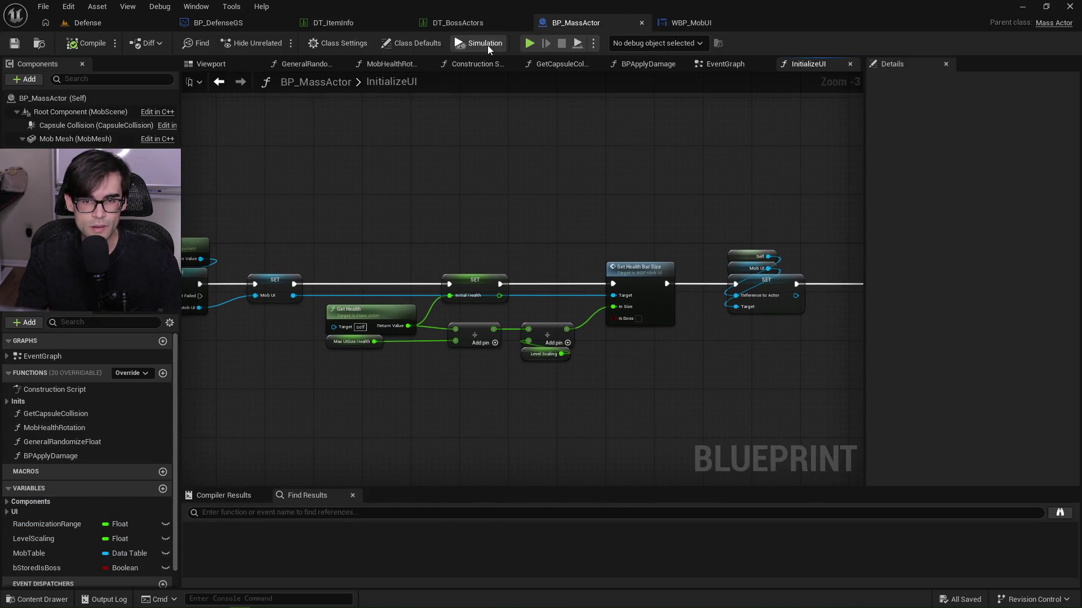
Zoom and pan BP_MassActor's EventGraph to the Event BPInitializeUI nodes, then switch to VS Code.
click(677, 25)
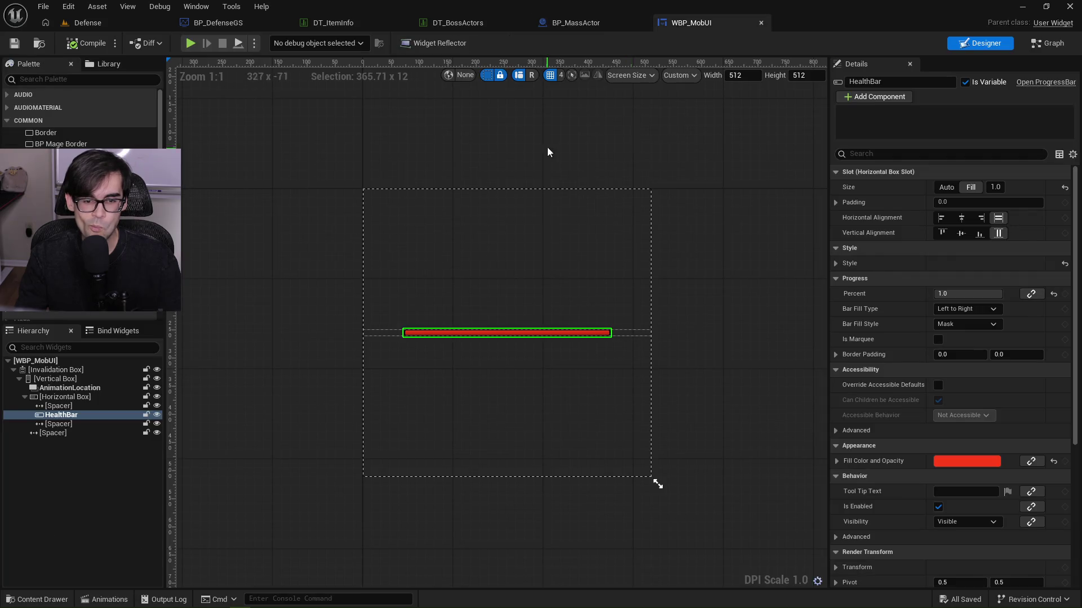
click(576, 23)
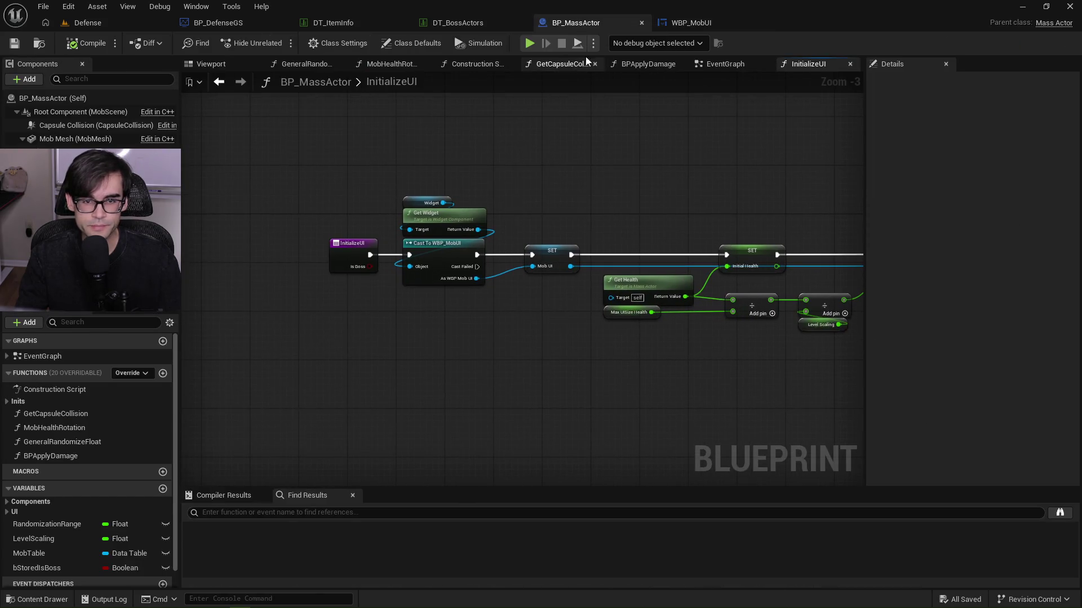
click(744, 65)
scroll(473, 264, down, 3)
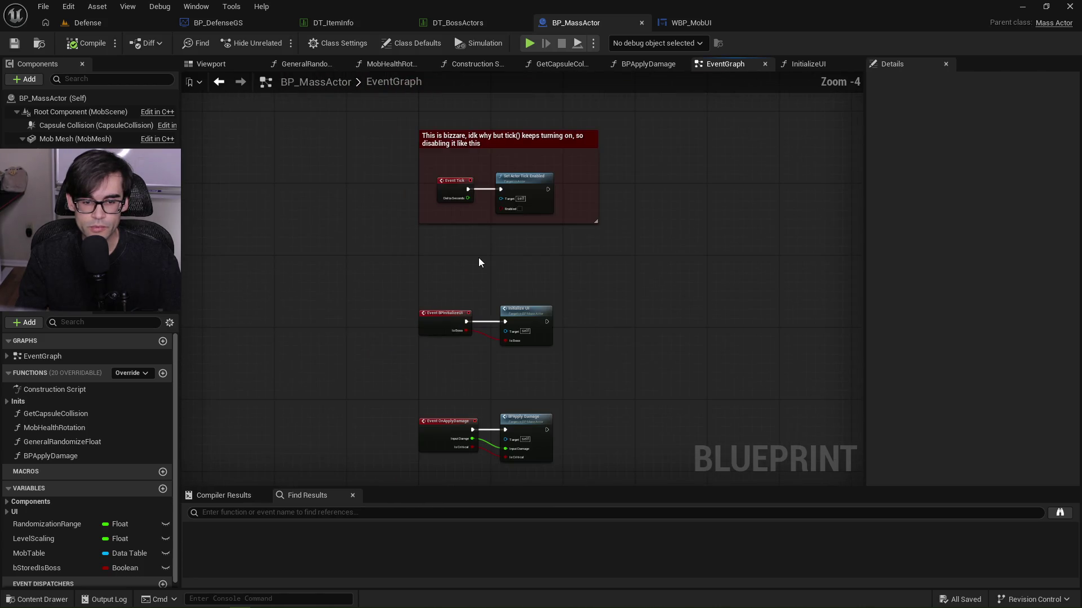
scroll(475, 329, up, 5)
scroll(514, 323, down, 4)
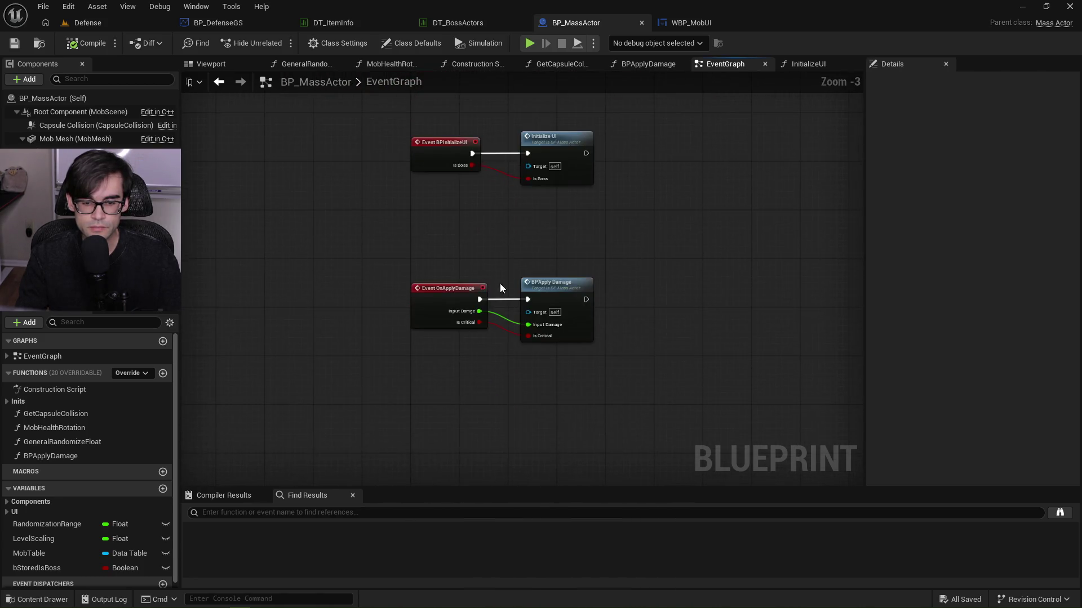
scroll(499, 268, up, 3)
scroll(537, 206, down, 1)
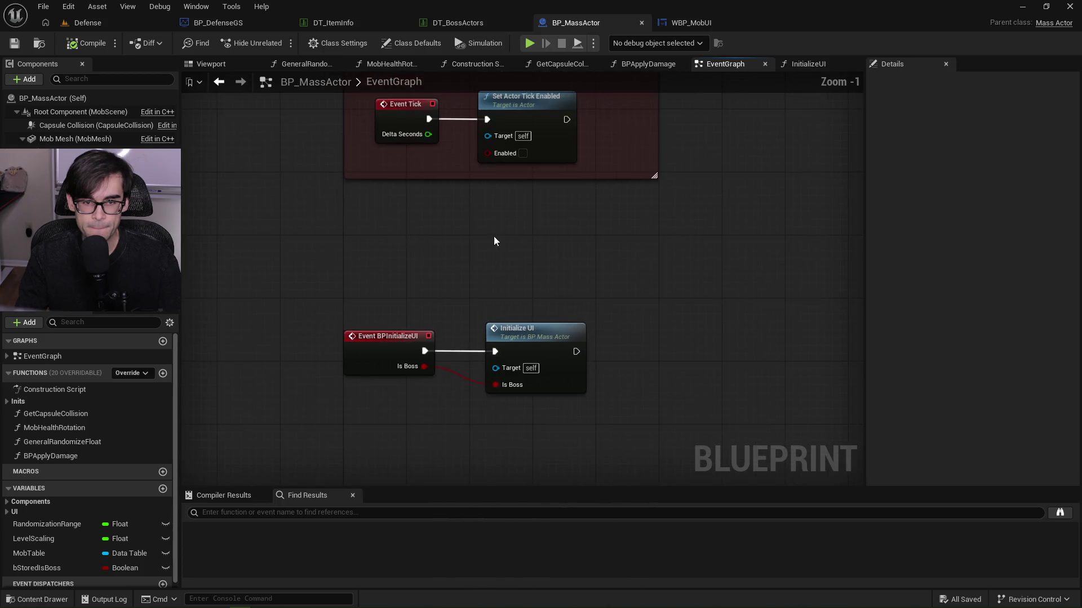
scroll(494, 390, down, 2)
scroll(494, 390, down, 2)
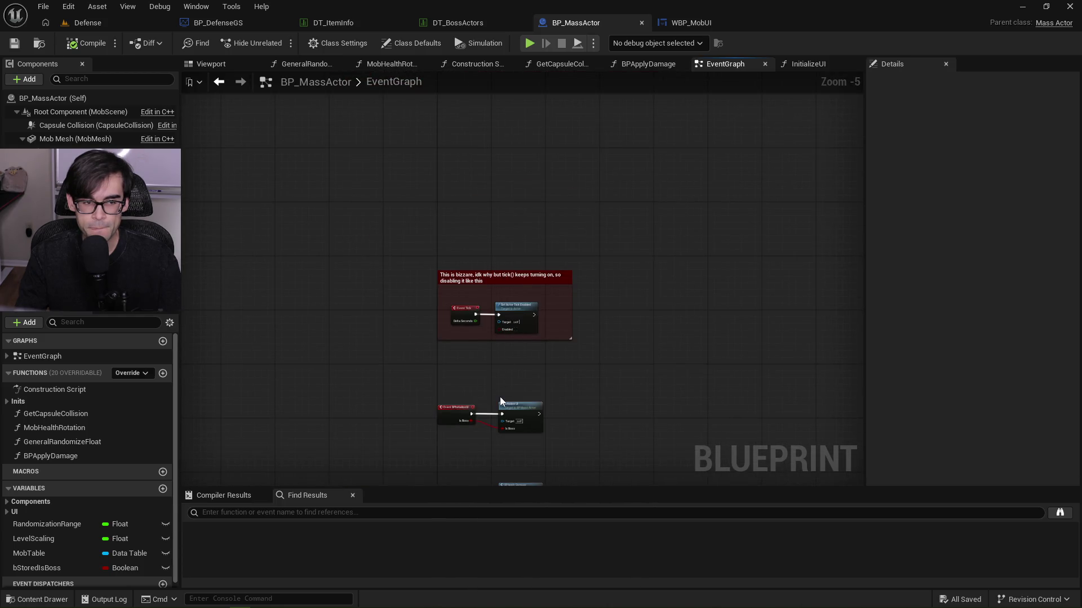
drag(502, 401, 539, 290)
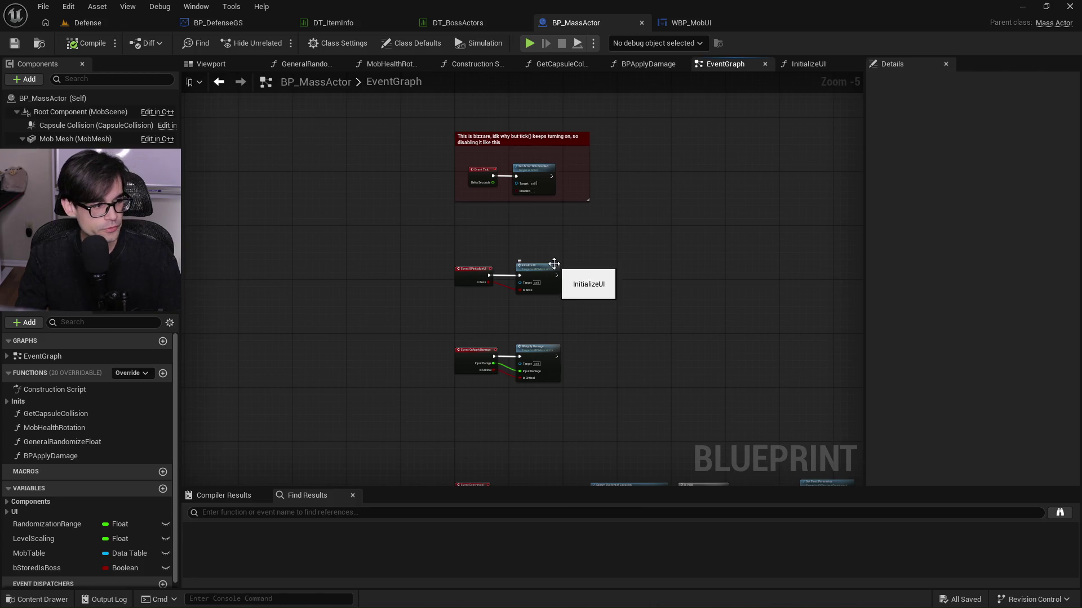
key(alt+Tab)
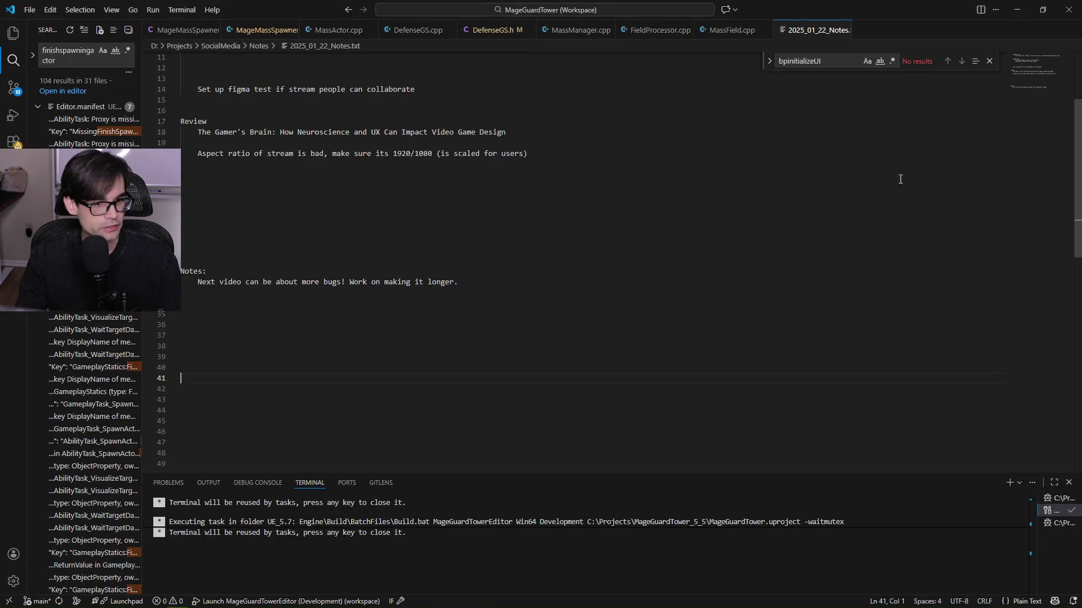
Open MassActor.cpp, inspect the timer call running PickMobType, and highlight EntityView uses.
click(338, 30)
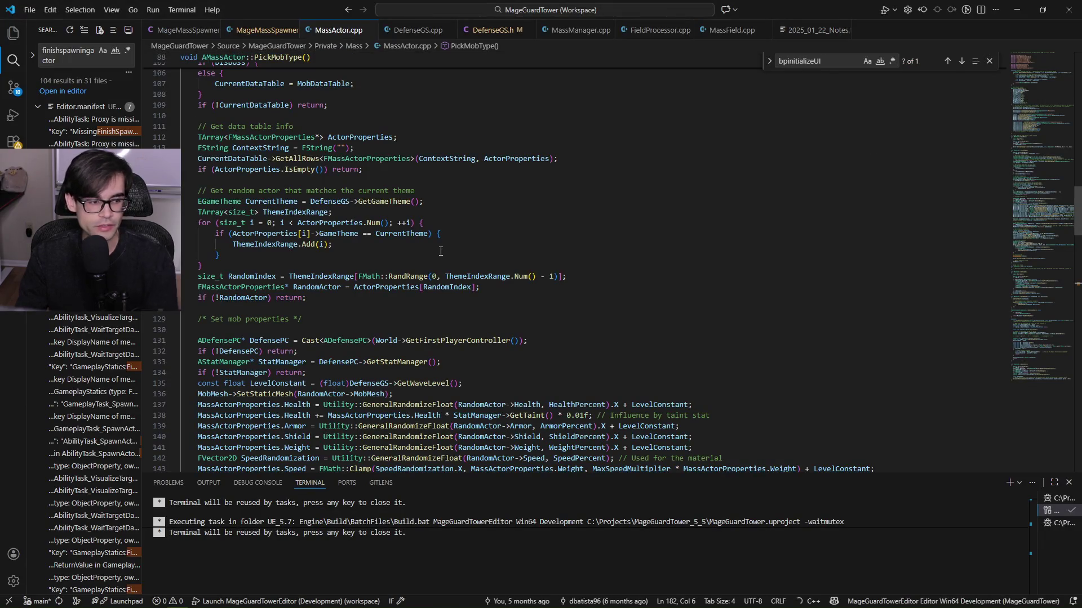
scroll(429, 200, up, 10)
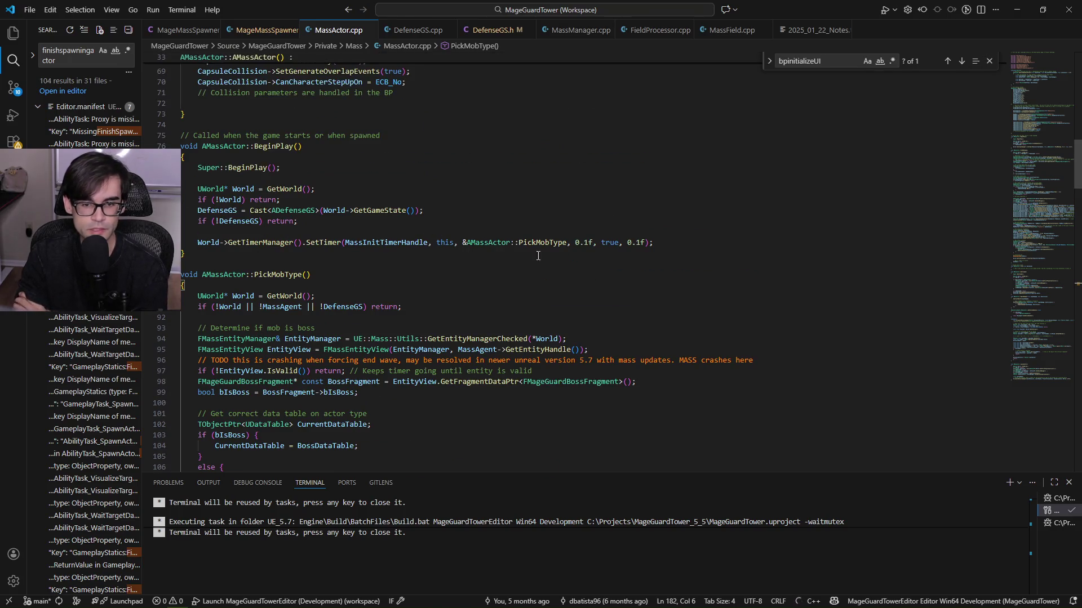
click(545, 243)
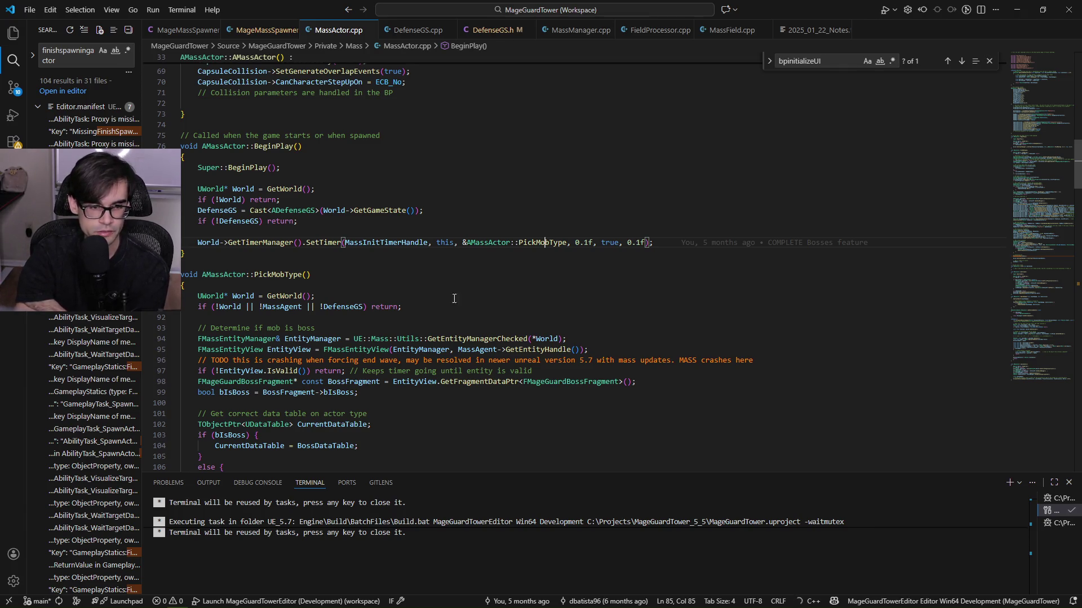
scroll(469, 285, down, 3)
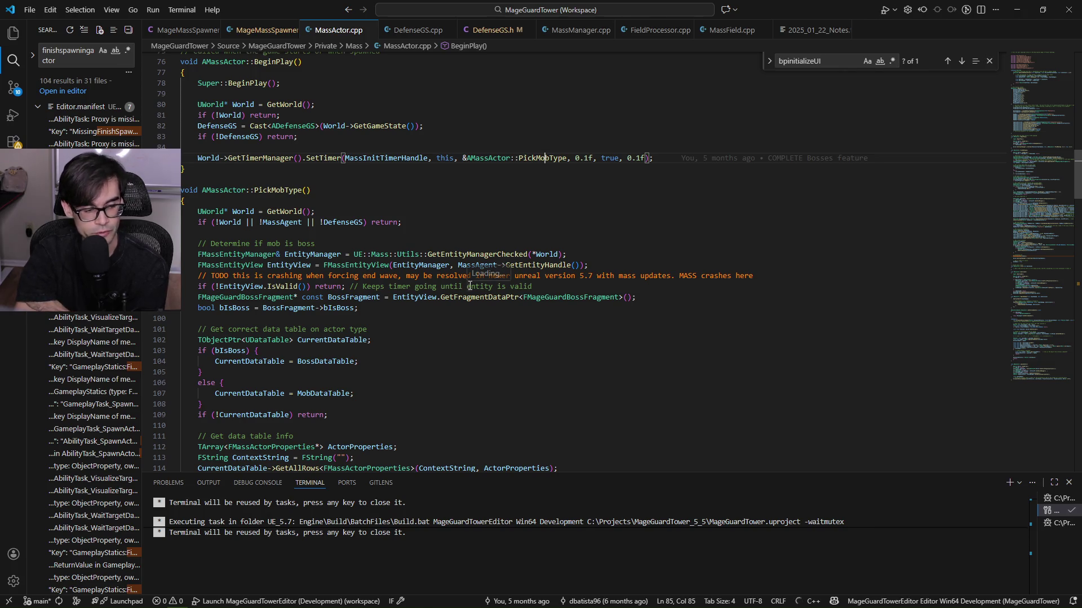
click(293, 254)
key(Down)
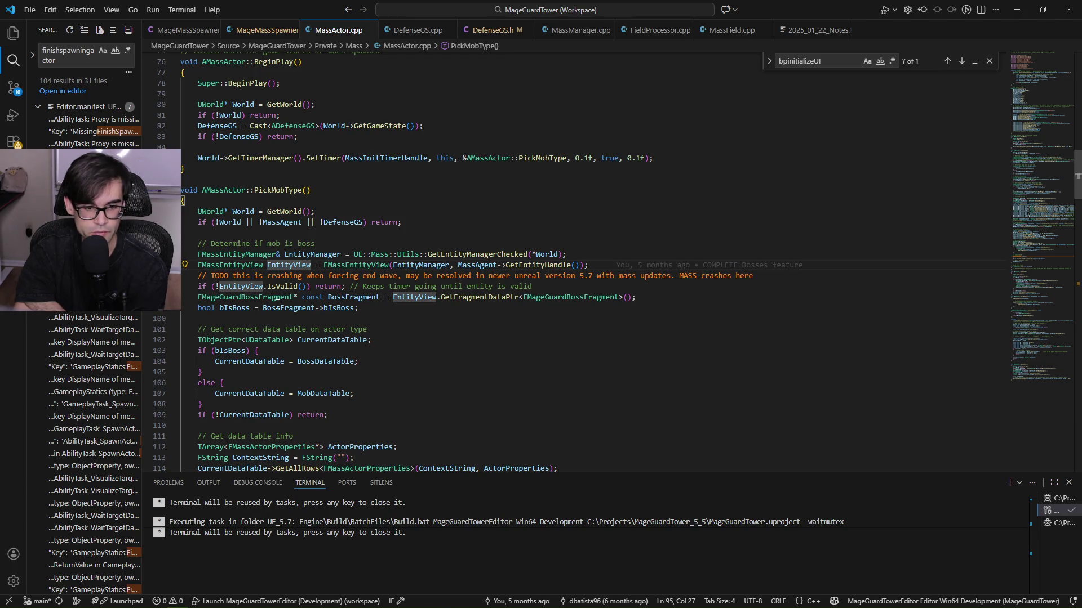
Highlight BossFragment, bIsBoss and CurrentDataTable to see how bIsBoss picks the data table.
click(339, 297)
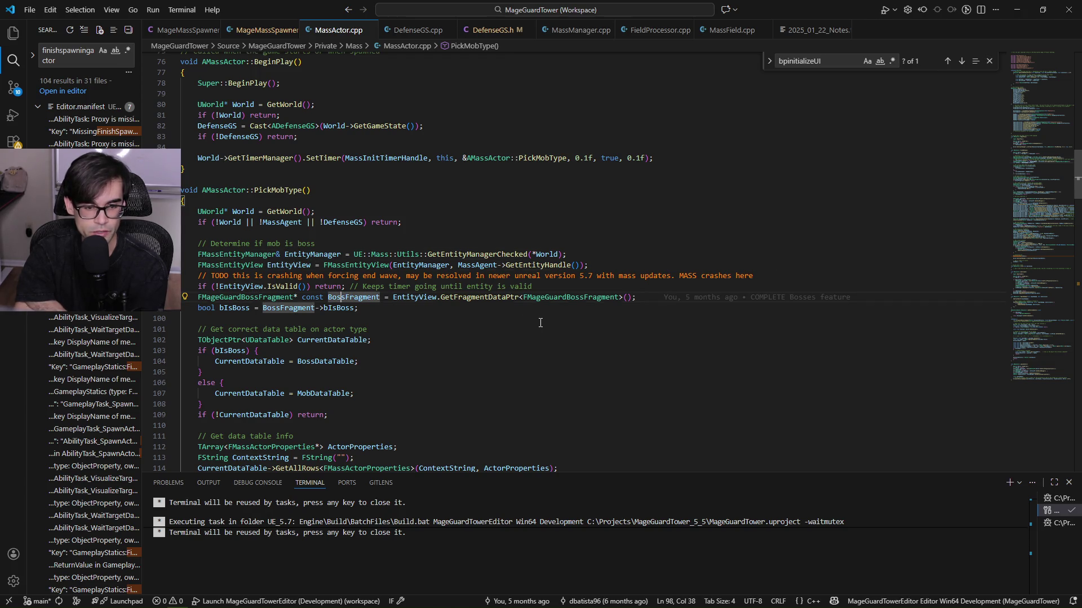
click(237, 308)
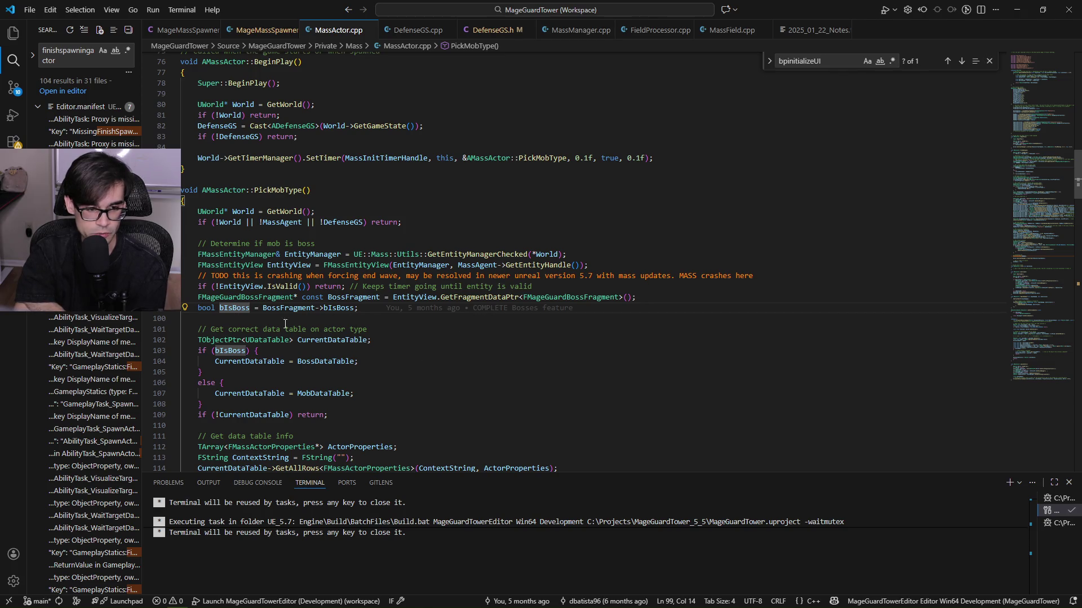
click(262, 361)
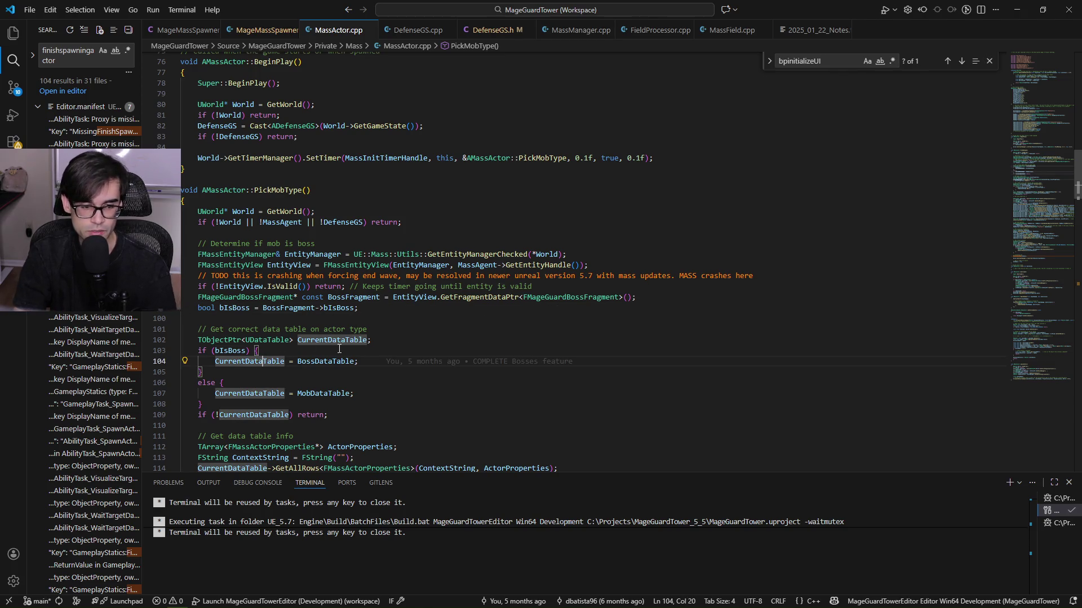
scroll(340, 349, down, 1)
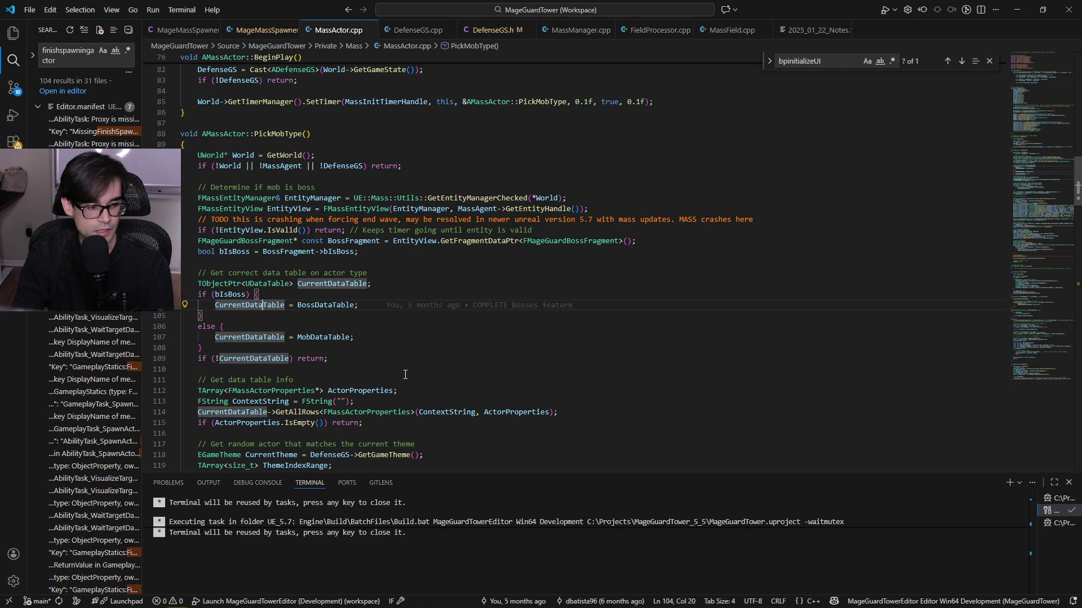
scroll(411, 365, down, 3)
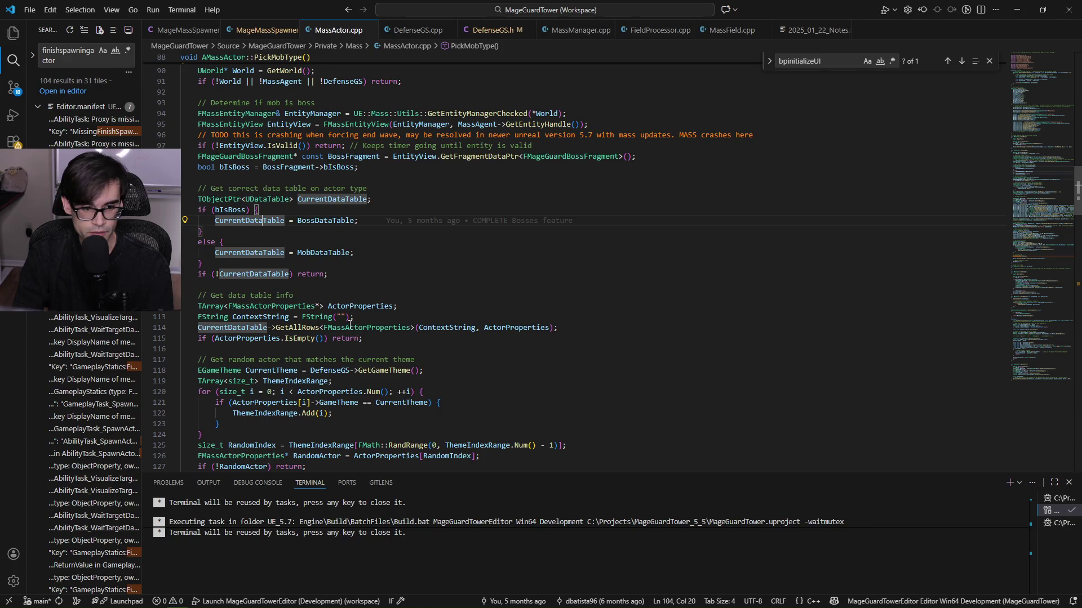
click(244, 329)
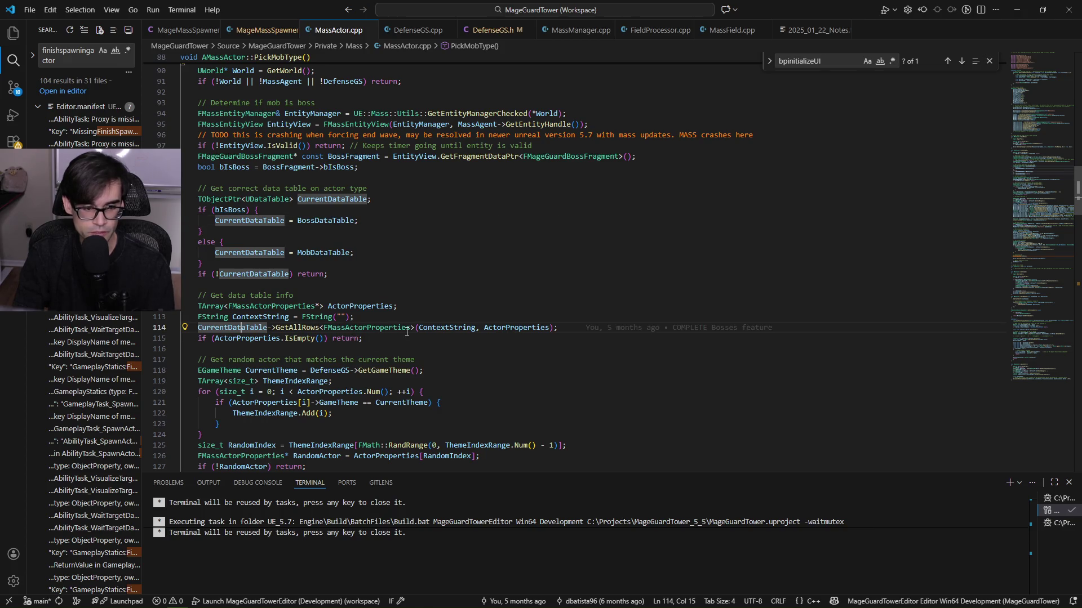
Highlight CurrentTheme, RandomIndex, RandomActor and DefensePC, continuing down to the SetStaticMesh line.
scroll(407, 332, down, 1)
click(283, 340)
scroll(285, 341, down, 3)
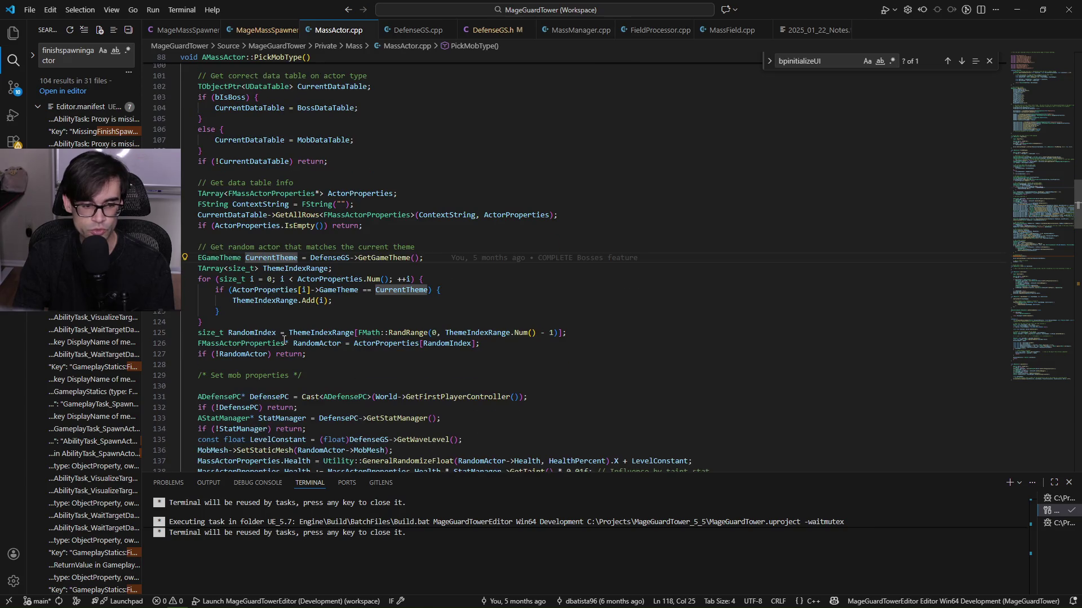
click(266, 331)
click(322, 343)
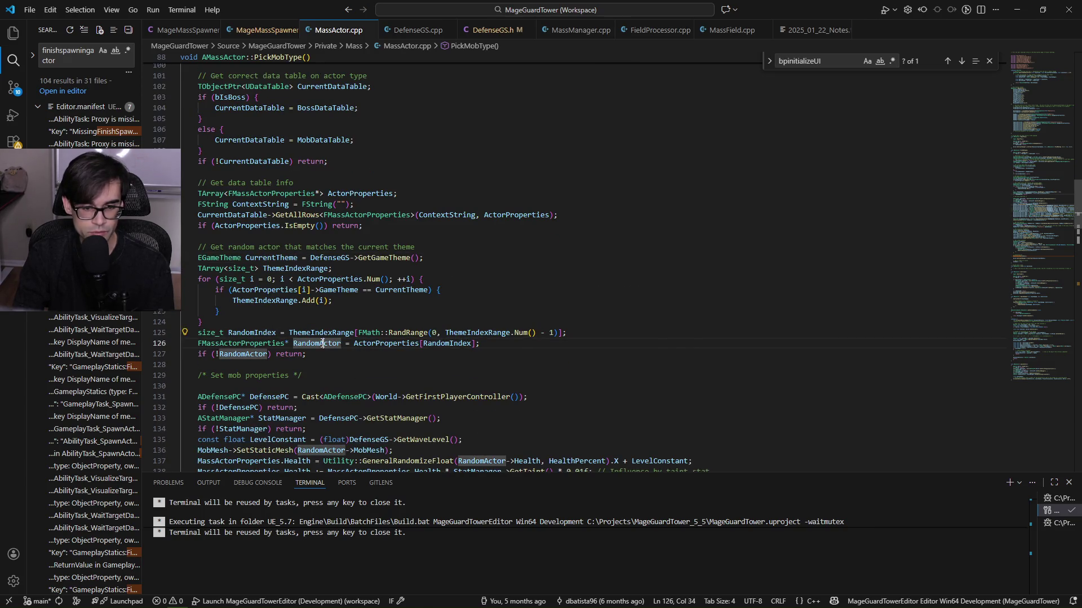
scroll(323, 343, down, 2)
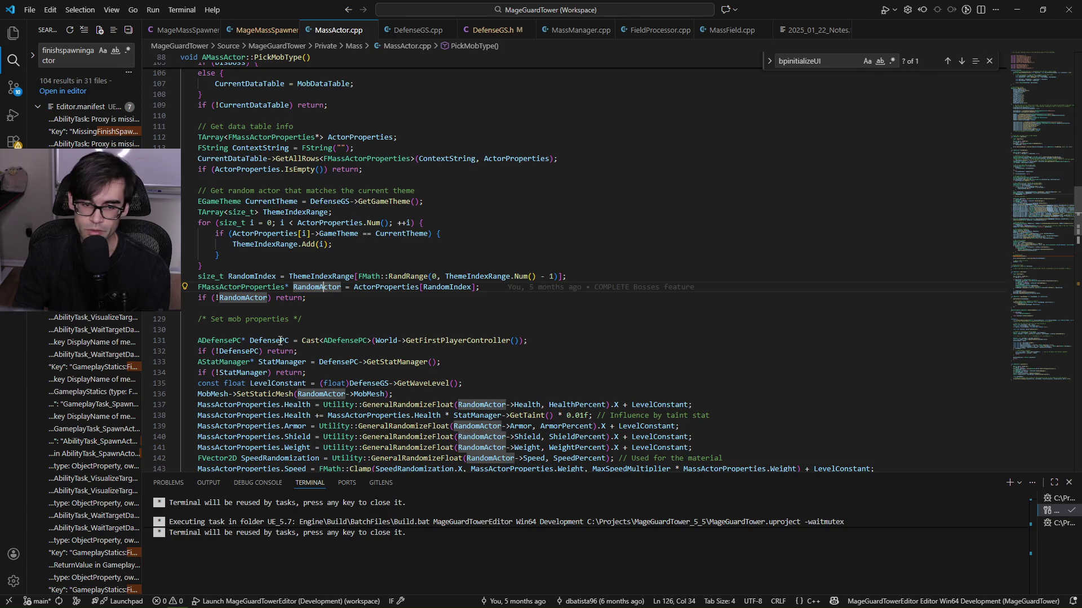
click(280, 341)
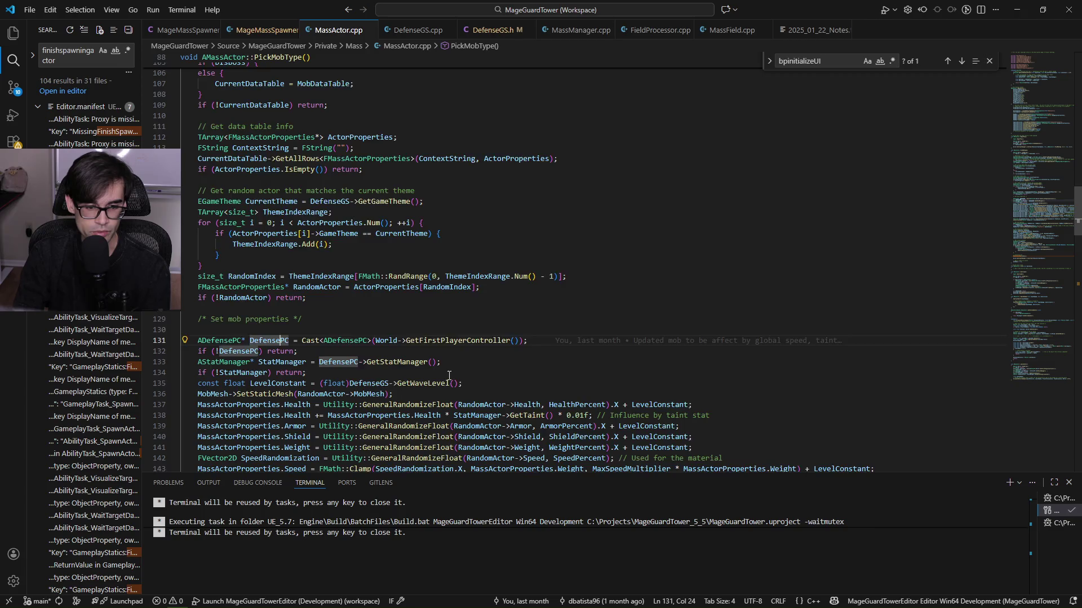
scroll(449, 376, down, 2)
key(Down)
key(Down)
key(Down)
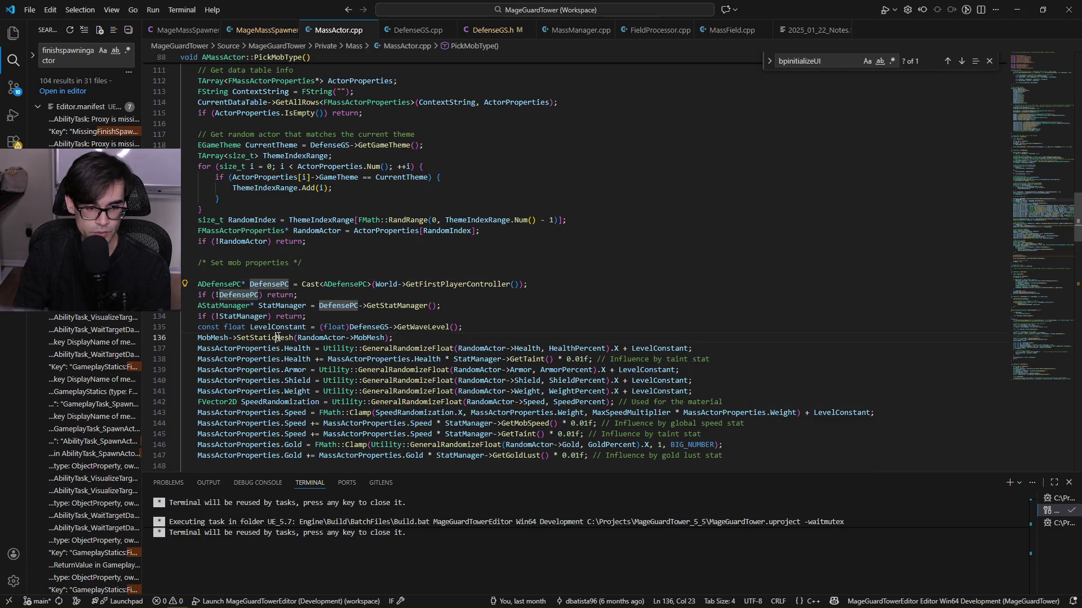
scroll(339, 369, down, 2)
Select the mob scale randomization lines in PickMobType.
mouse_move(724, 401)
mouse_down()
mouse_move(619, 338)
mouse_move(563, 239)
mouse_up()
scroll(638, 350, down, 2)
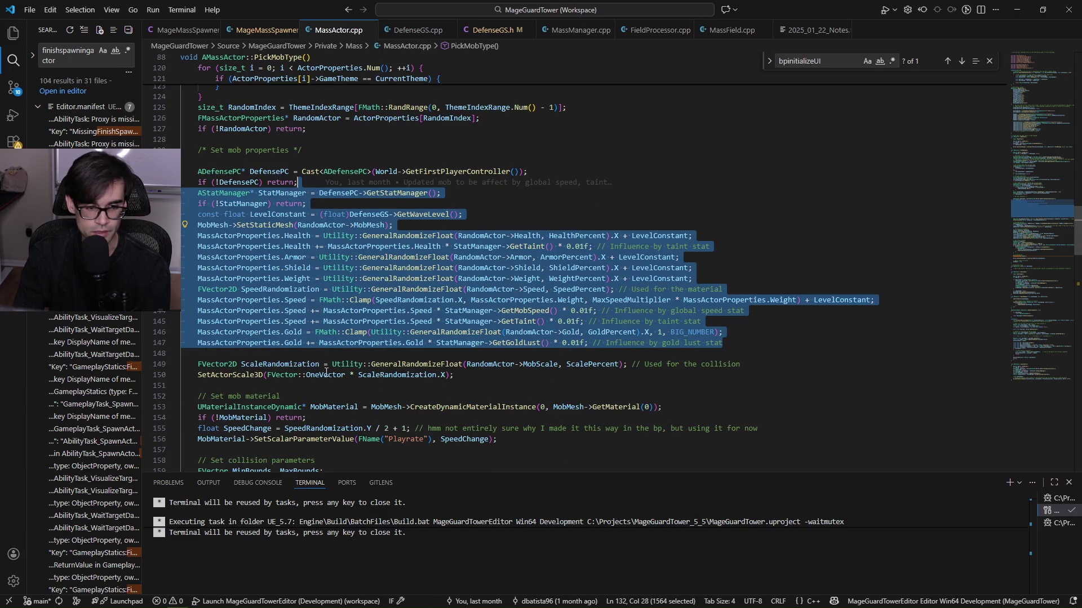
click(394, 374)
drag(457, 375, 186, 353)
scroll(398, 367, down, 2)
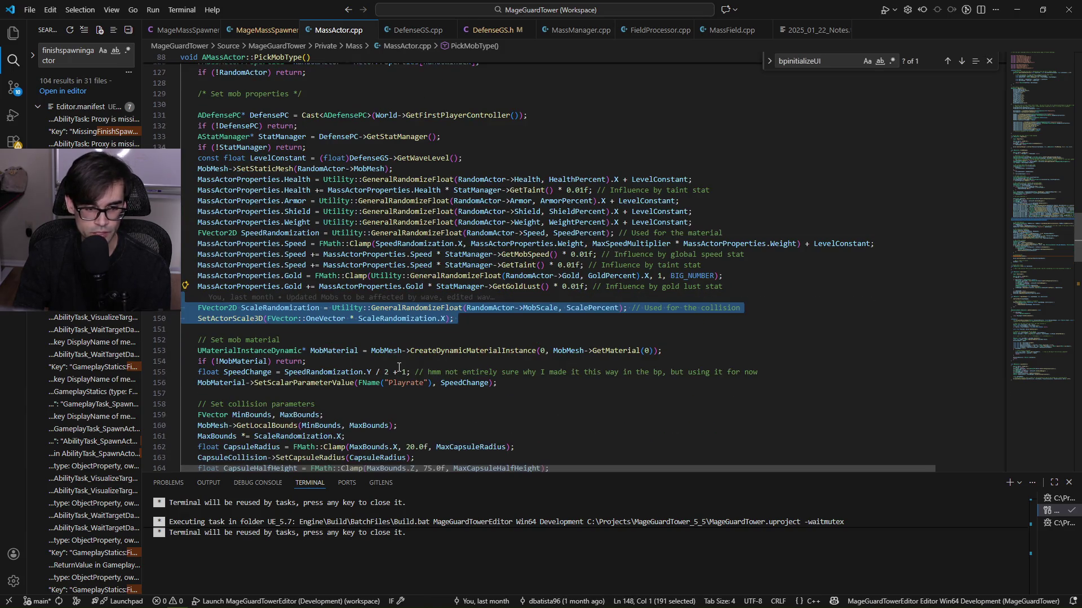
drag(498, 383, 280, 340)
scroll(444, 356, down, 4)
Mark the collision and initial rotation lines, reach BPInitializeUI(bIsBoss), and return to Unreal.
drag(449, 367, 186, 291)
scroll(225, 315, down, 2)
click(227, 363)
drag(228, 363, 375, 374)
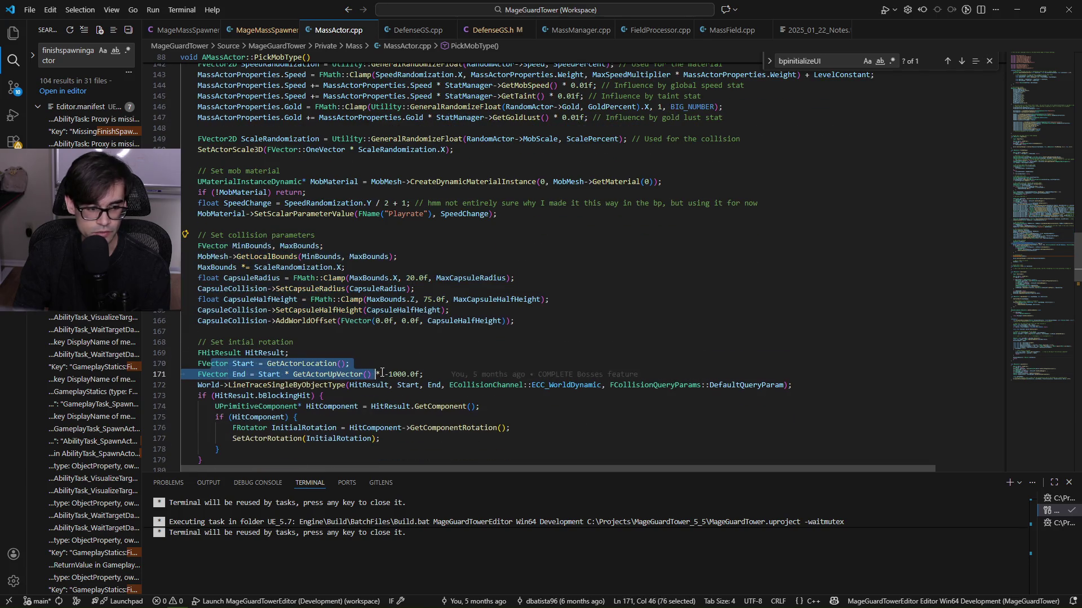
scroll(414, 367, down, 5)
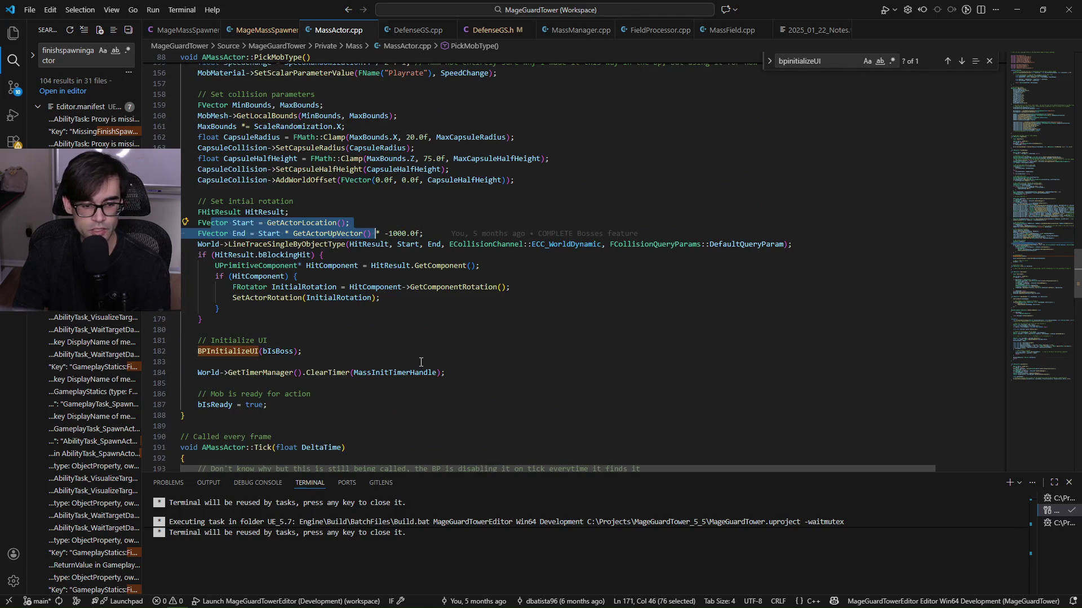
scroll(420, 362, down, 2)
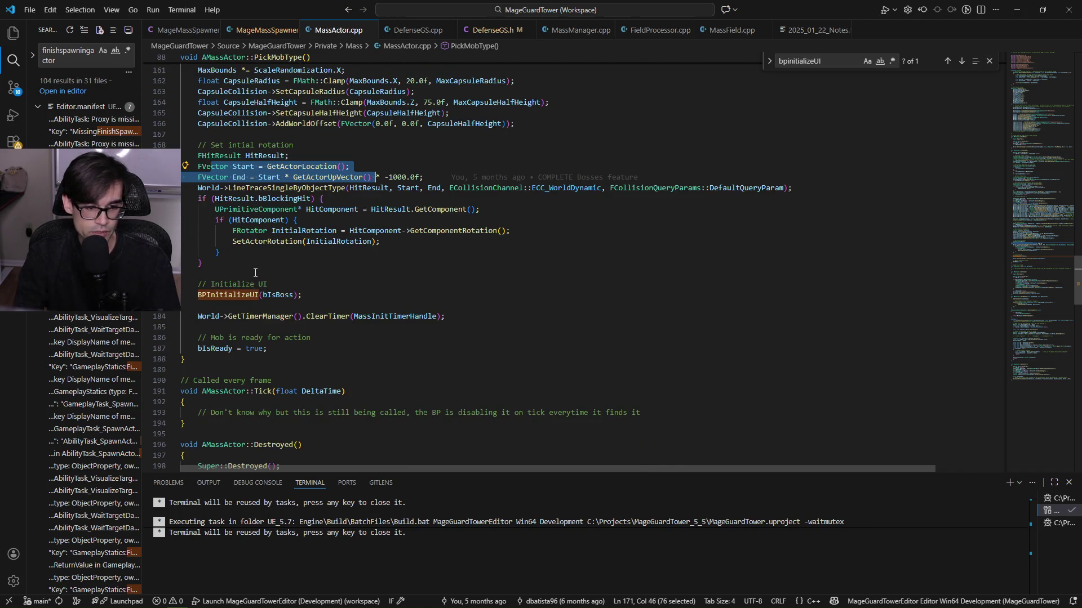
key(alt+Tab)
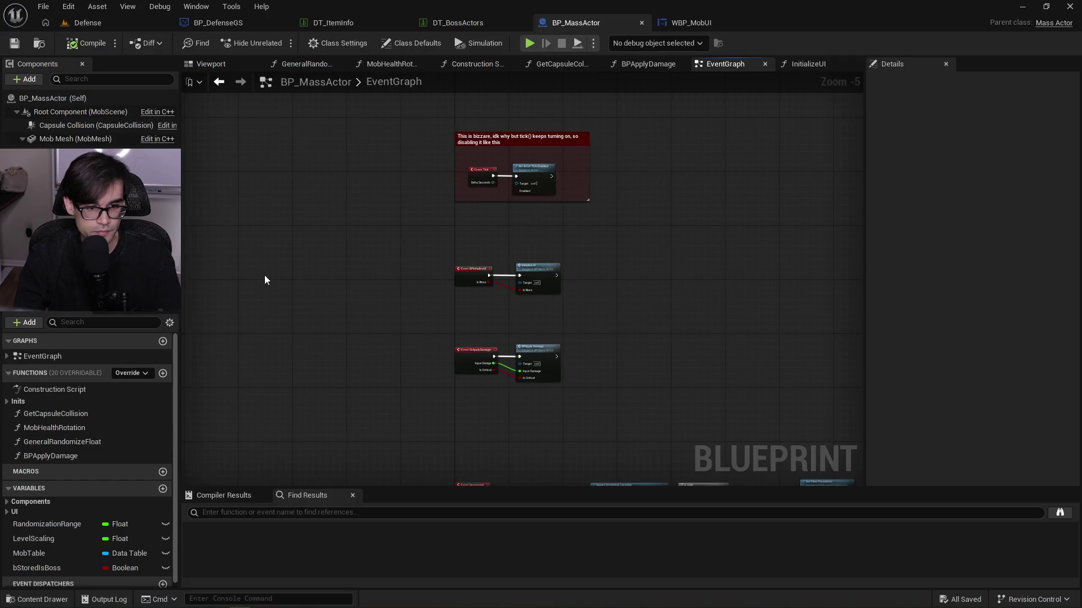
Add a Print String reading 'Right before setting bar size' after the Initial Health SET, then compile and save.
scroll(546, 238, up, 5)
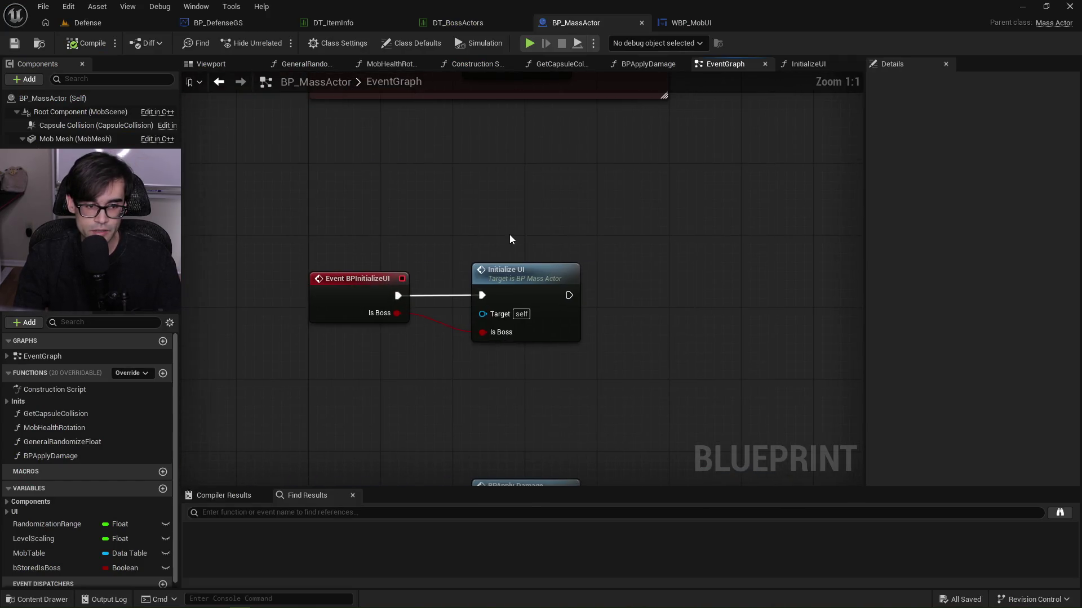
double_click(532, 270)
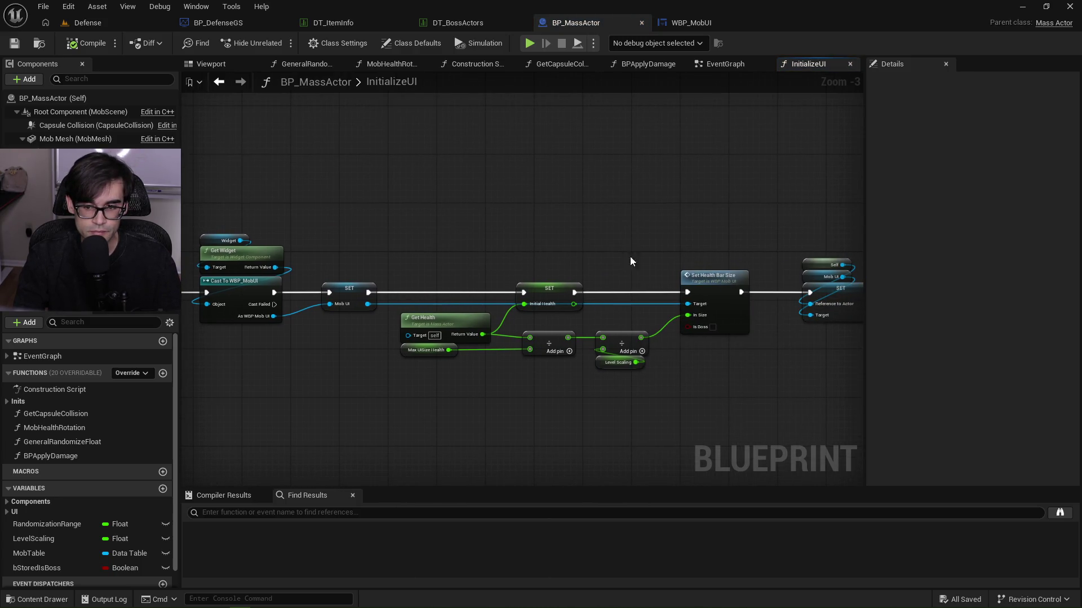
scroll(490, 270, up, 3)
drag(380, 310, 412, 211)
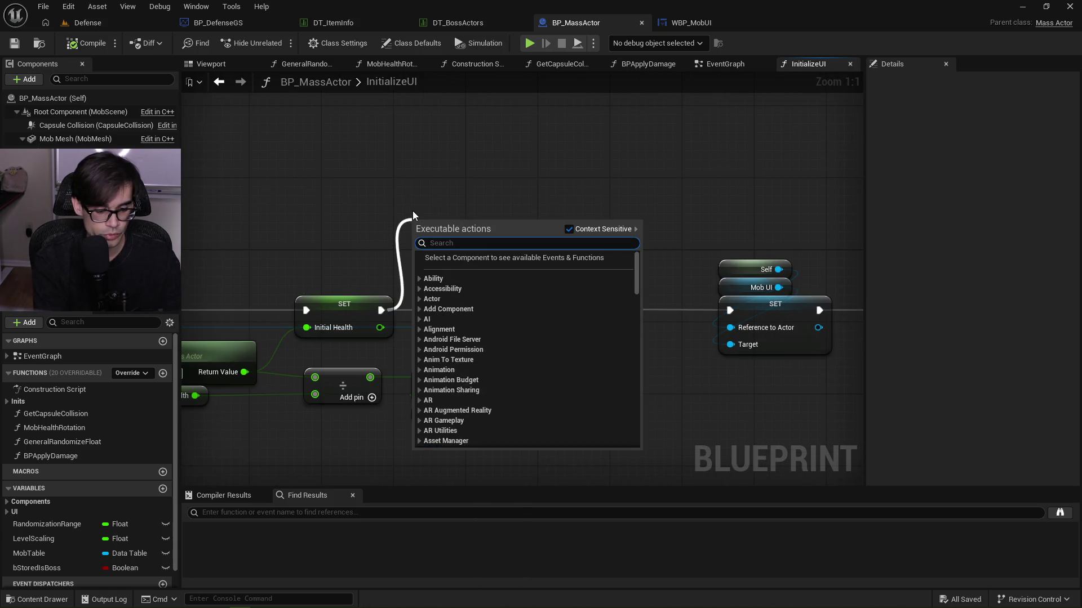
text(print)
key(Return)
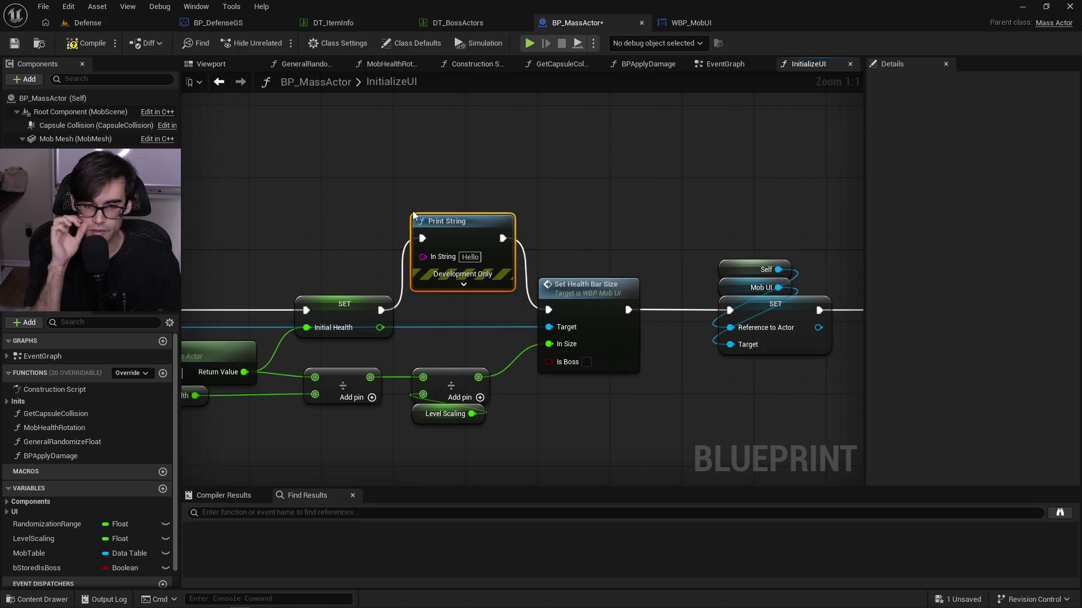
drag(494, 225, 476, 138)
click(454, 166)
text(Right before setting bar siz)
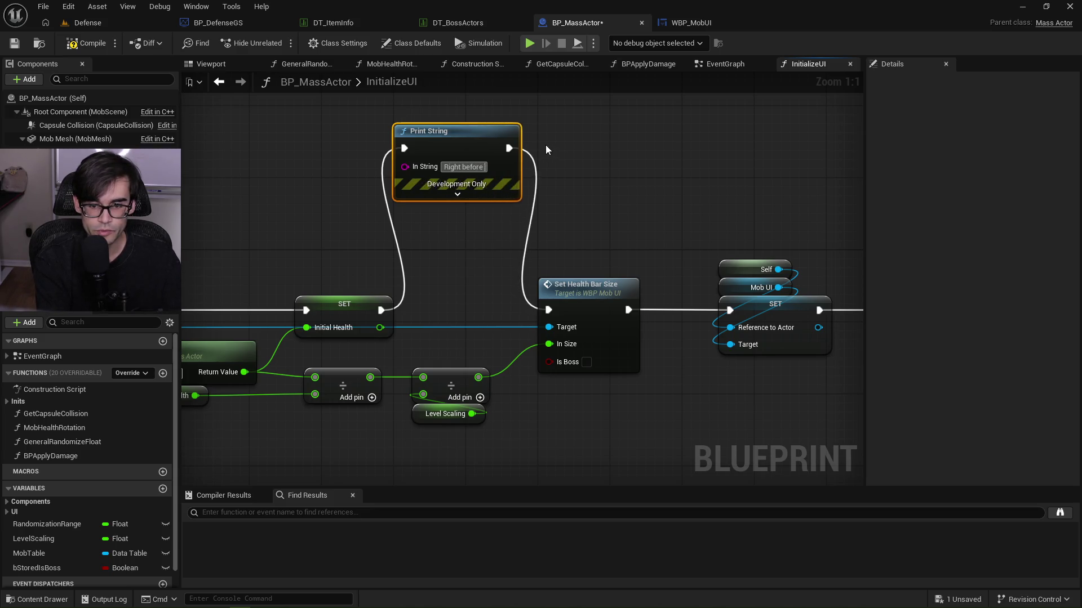
text(e)
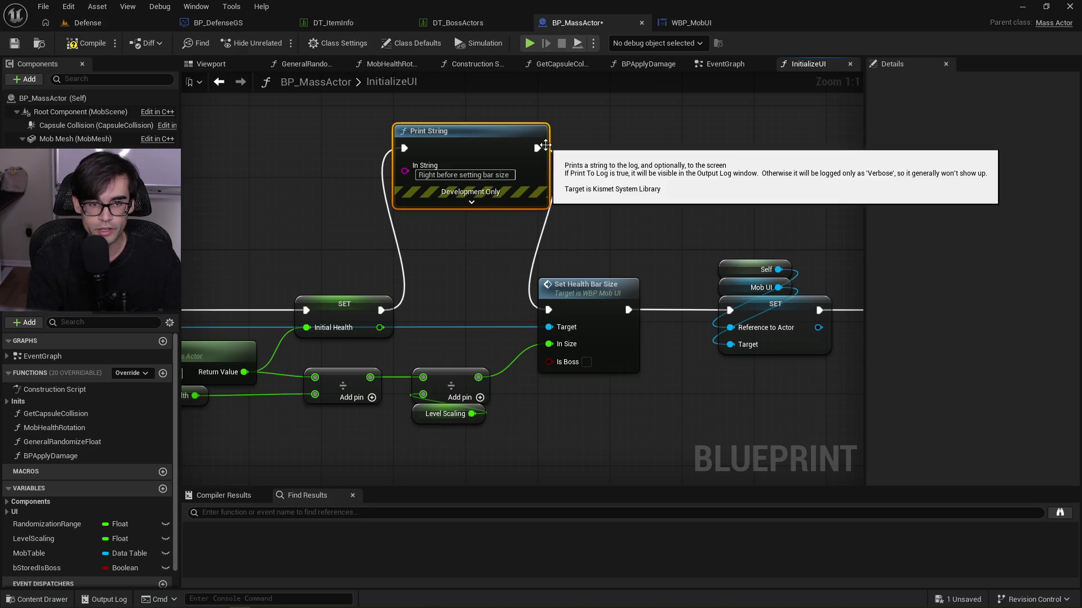
click(85, 43)
click(21, 47)
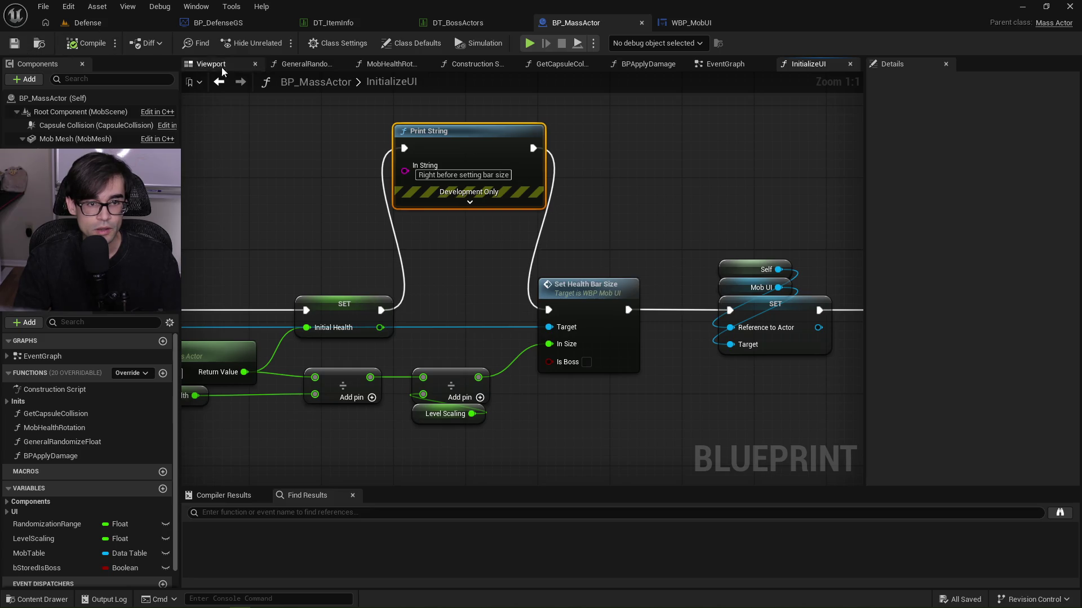
Enable Start with Tick Enabled on the Widget component, then compile and save BP_MassActor.
click(211, 63)
click(57, 152)
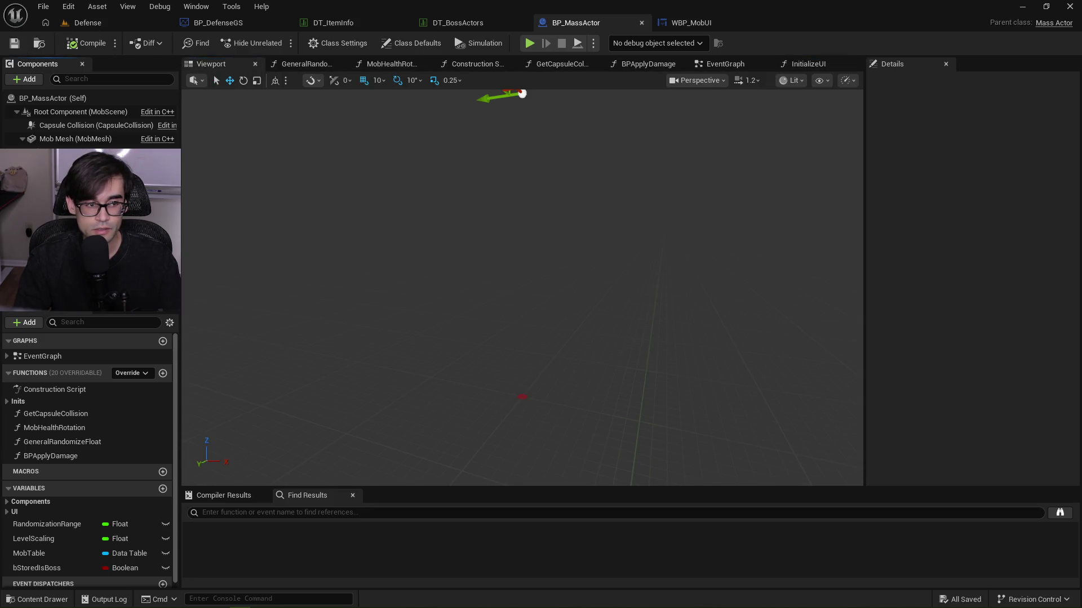
scroll(921, 278, down, 3)
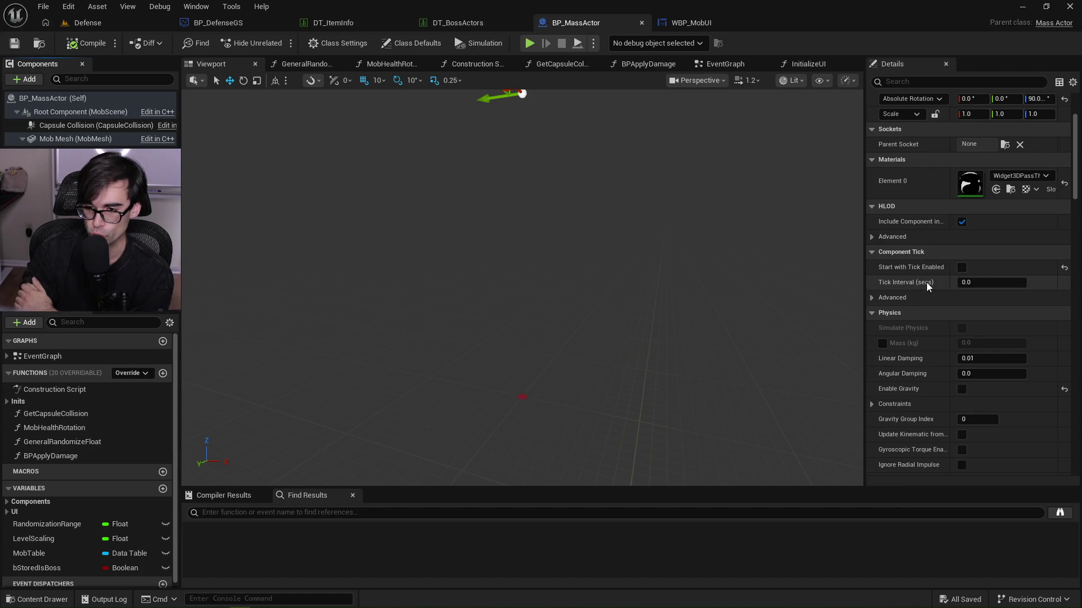
click(908, 292)
click(907, 293)
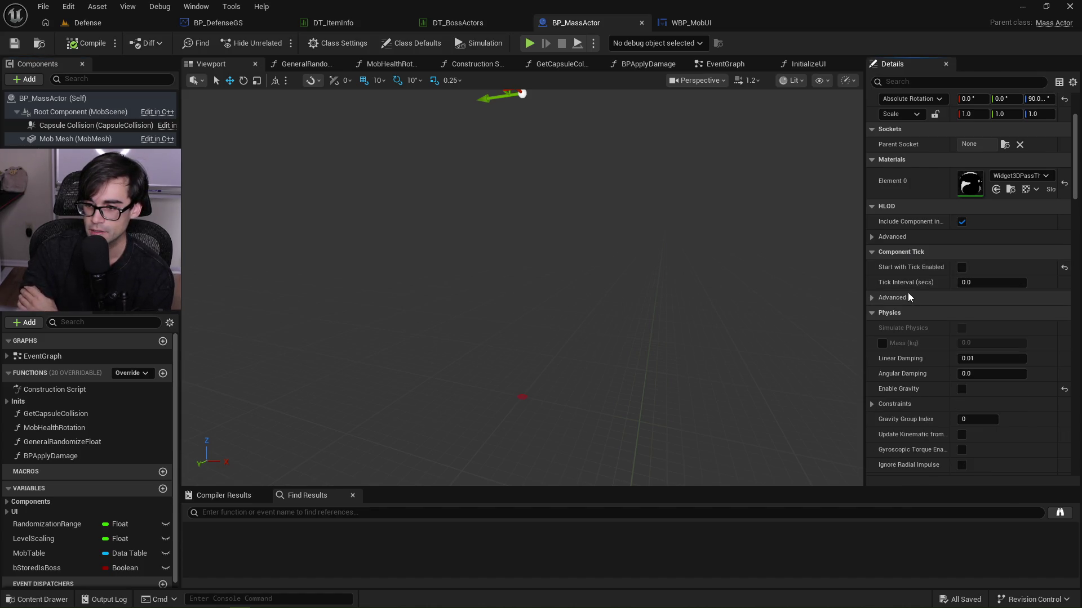
click(959, 267)
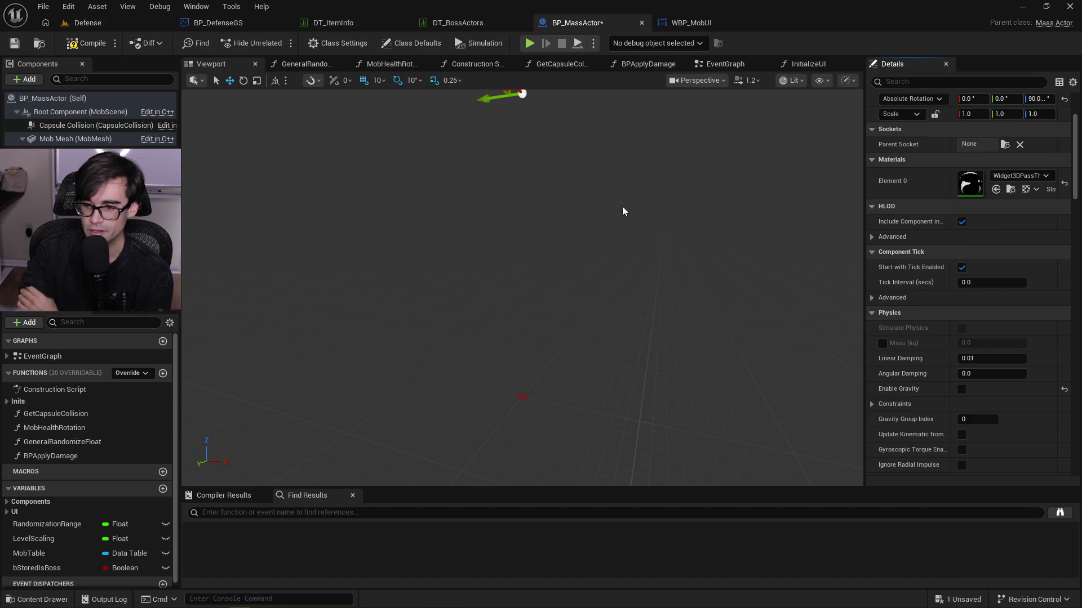
click(84, 46)
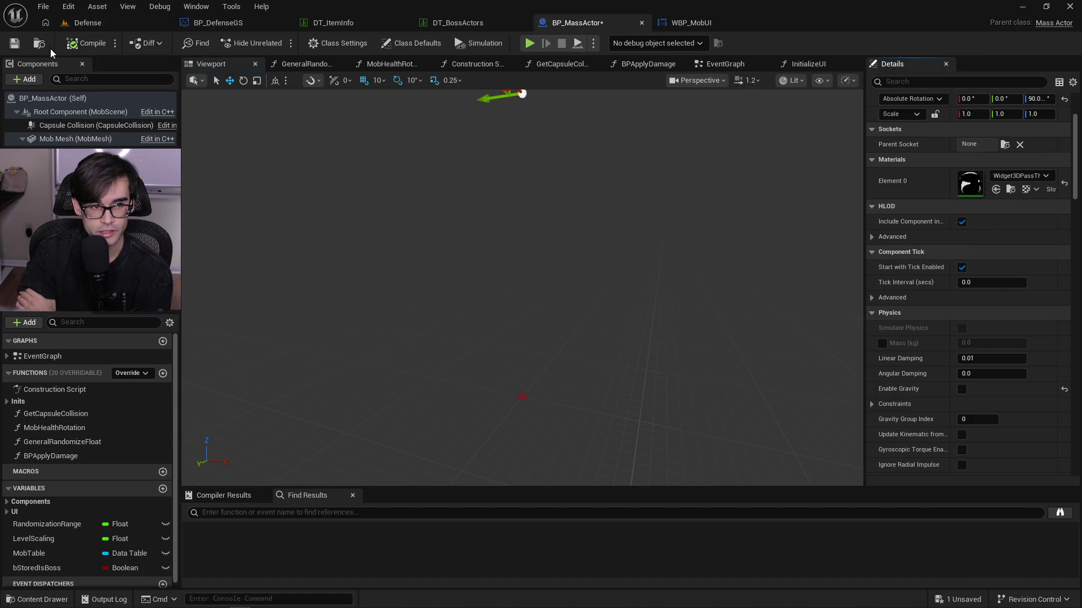
click(16, 43)
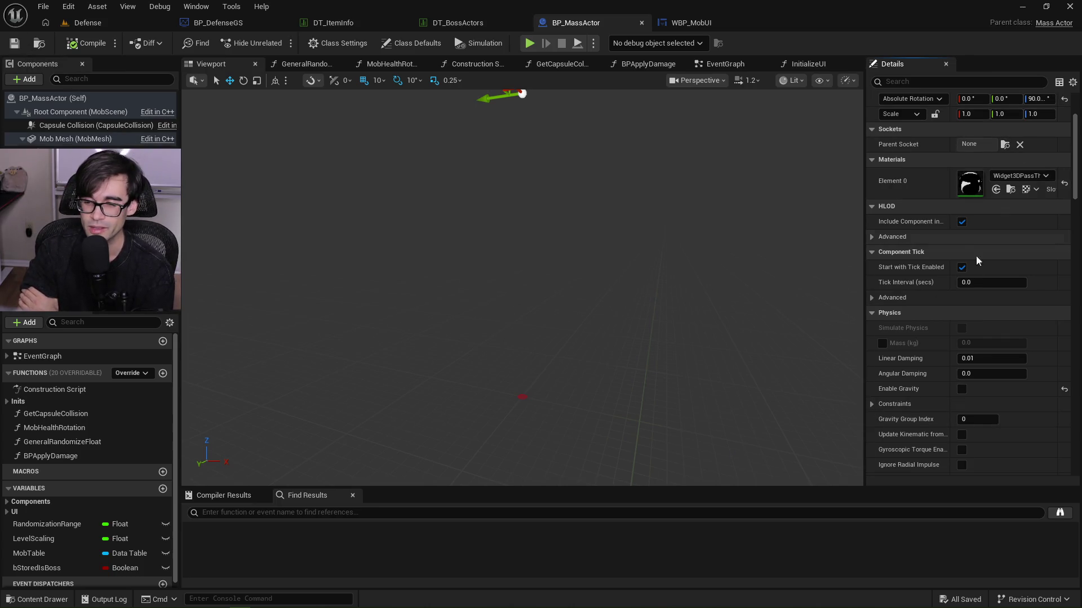
Browse further down the component Details, collapse the Collision settings, and glance at DT_BossActors.
mouse_move(934, 274)
scroll(921, 313, down, 3)
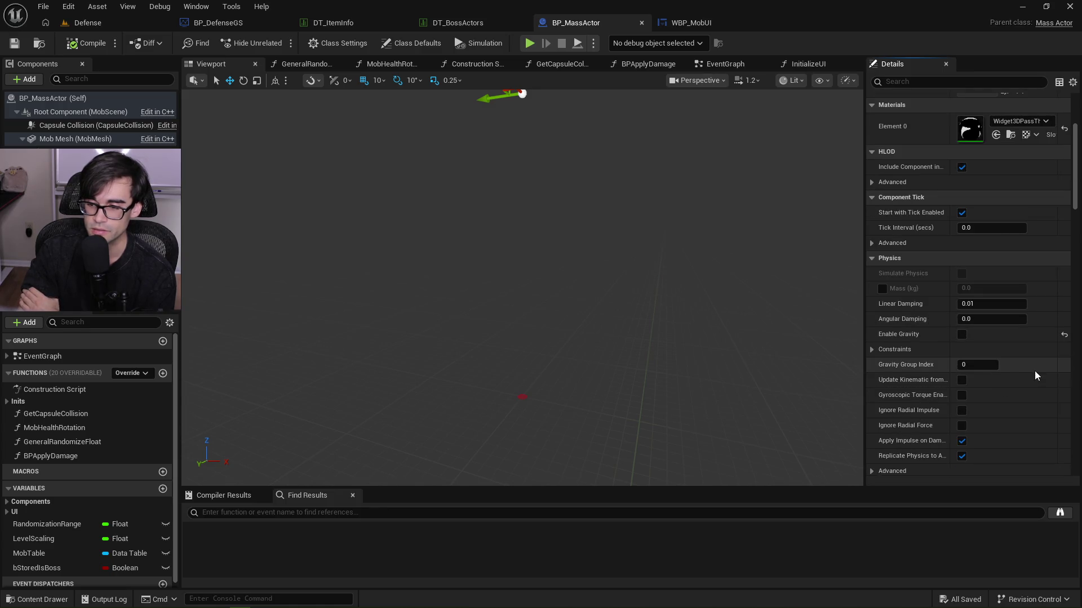
scroll(1035, 372, down, 3)
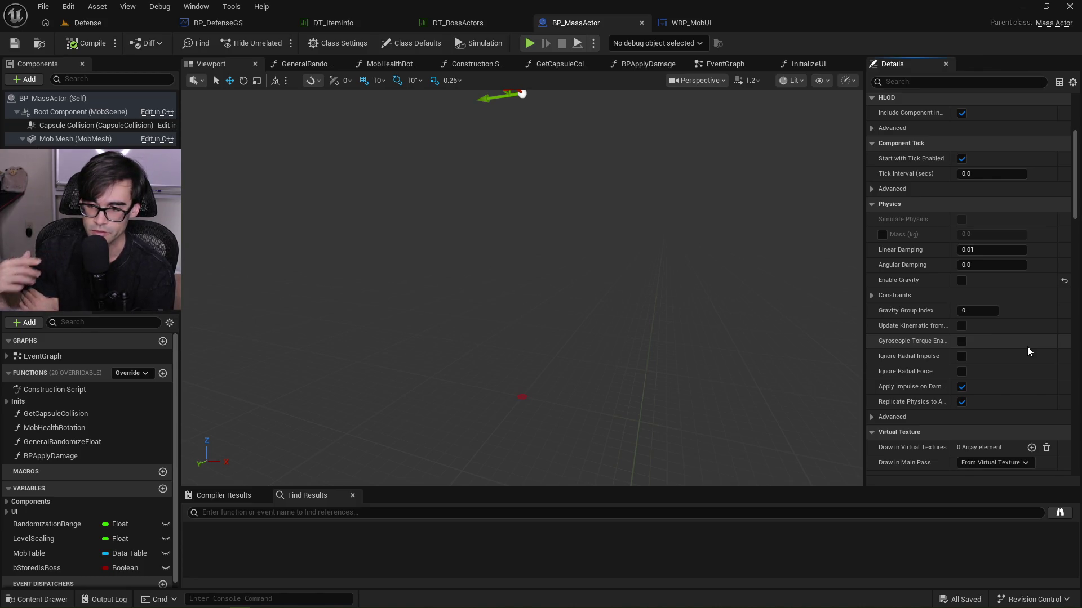
drag(1074, 183, 1076, 196)
scroll(986, 357, down, 3)
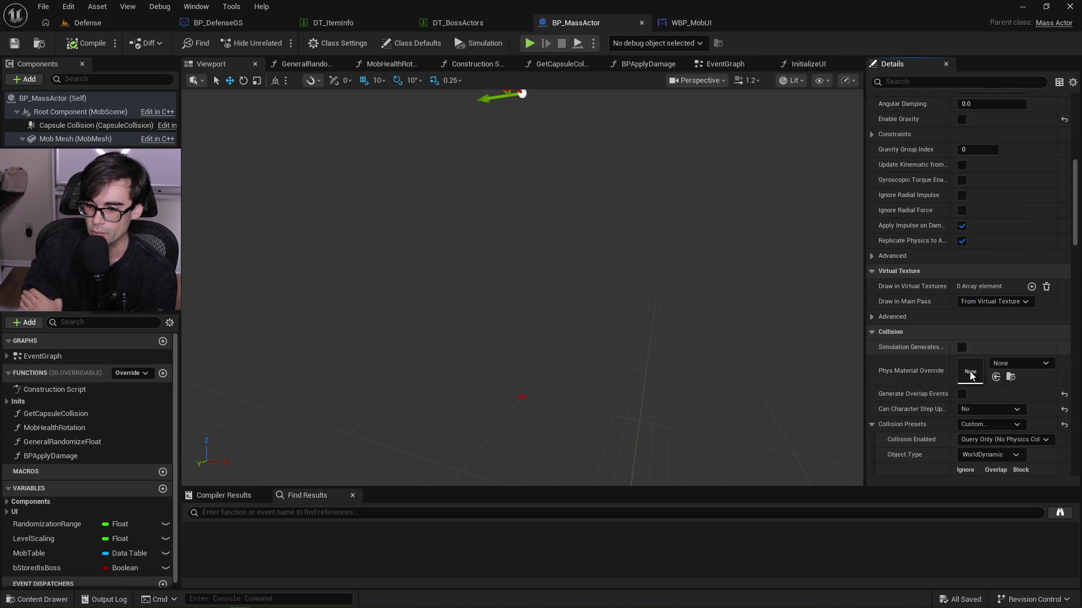
click(898, 337)
scroll(907, 372, down, 2)
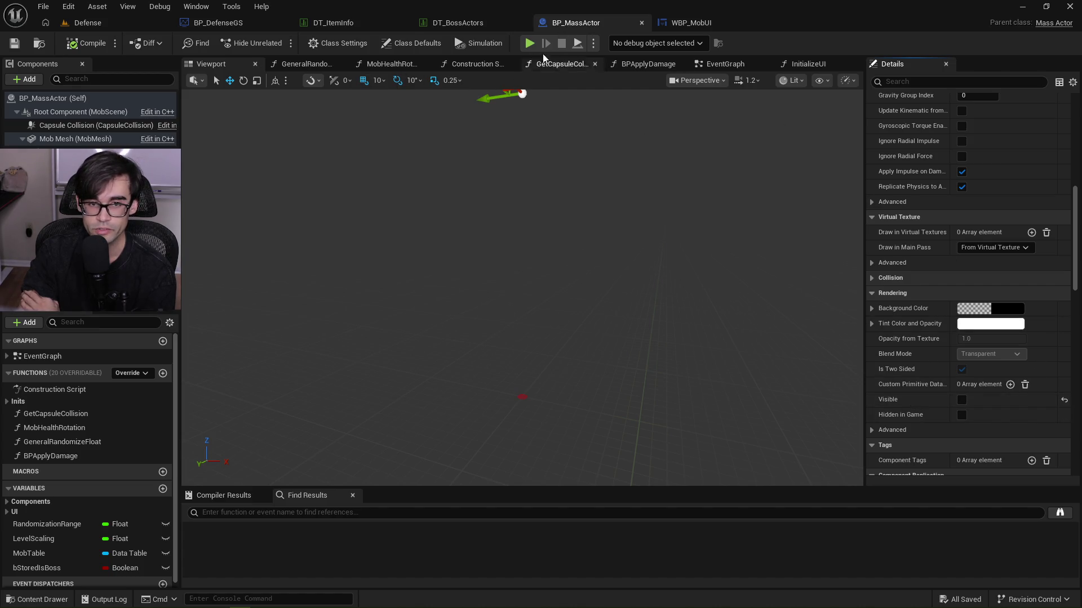
click(477, 24)
click(575, 23)
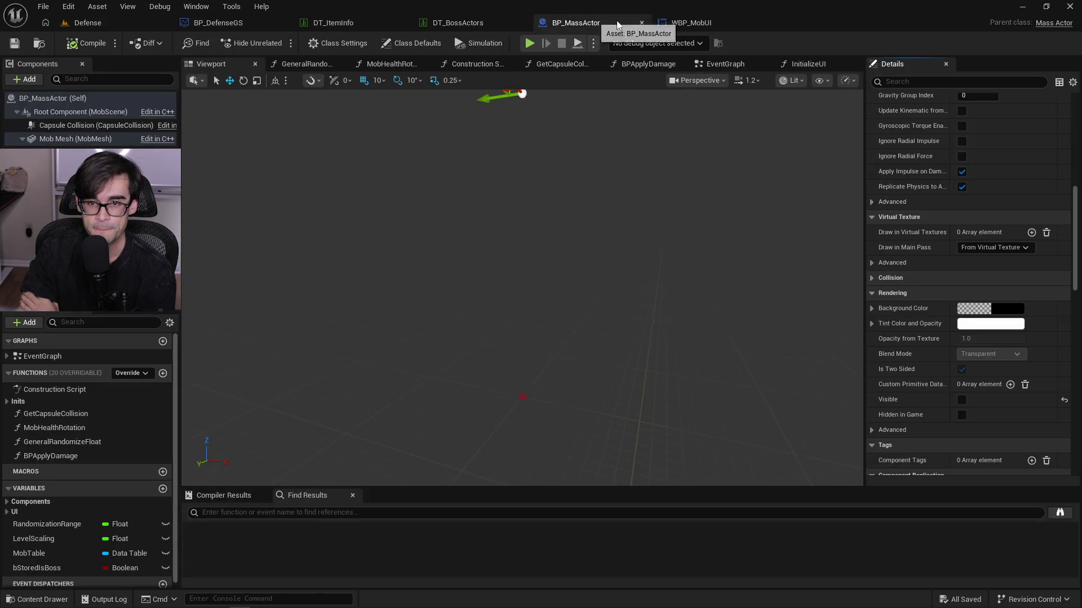
On the Is Boss true path, make the widget visible via Set Visibility before Set Boss Bar; compile and save.
click(809, 65)
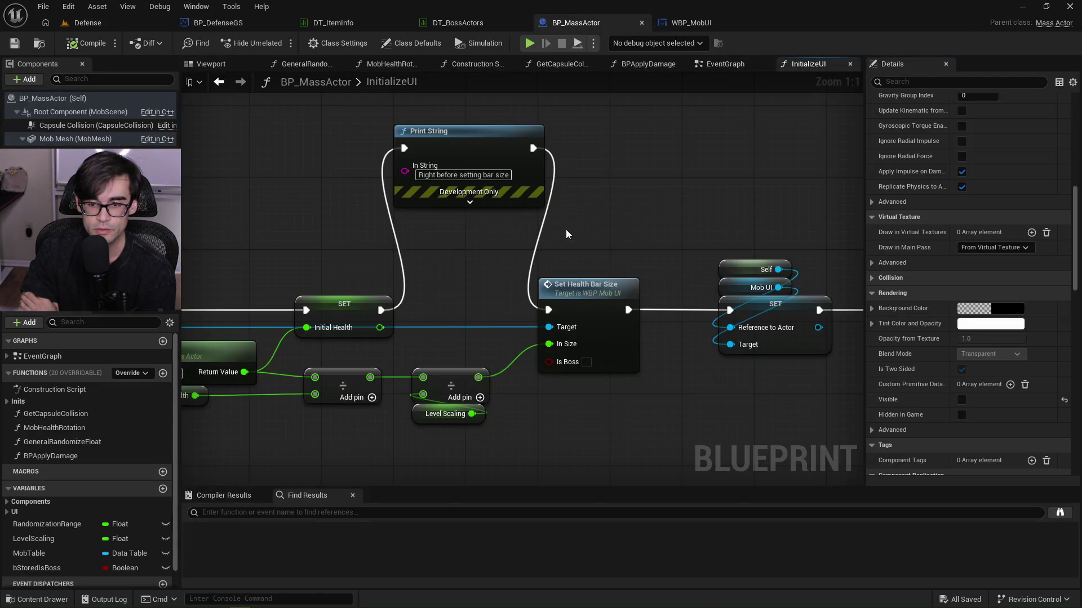
scroll(532, 235, down, 4)
scroll(515, 214, up, 2)
mouse_move(140, 163)
mouse_down()
mouse_move(408, 207)
mouse_move(639, 265)
mouse_move(420, 216)
mouse_move(586, 217)
mouse_move(615, 270)
mouse_up()
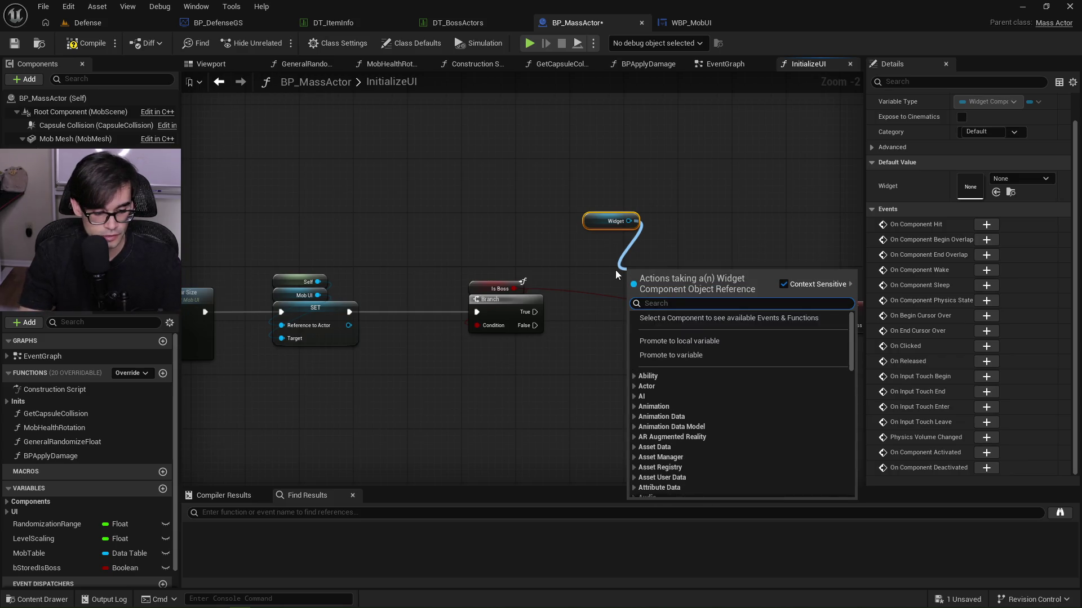
text(set visibility)
key(Return)
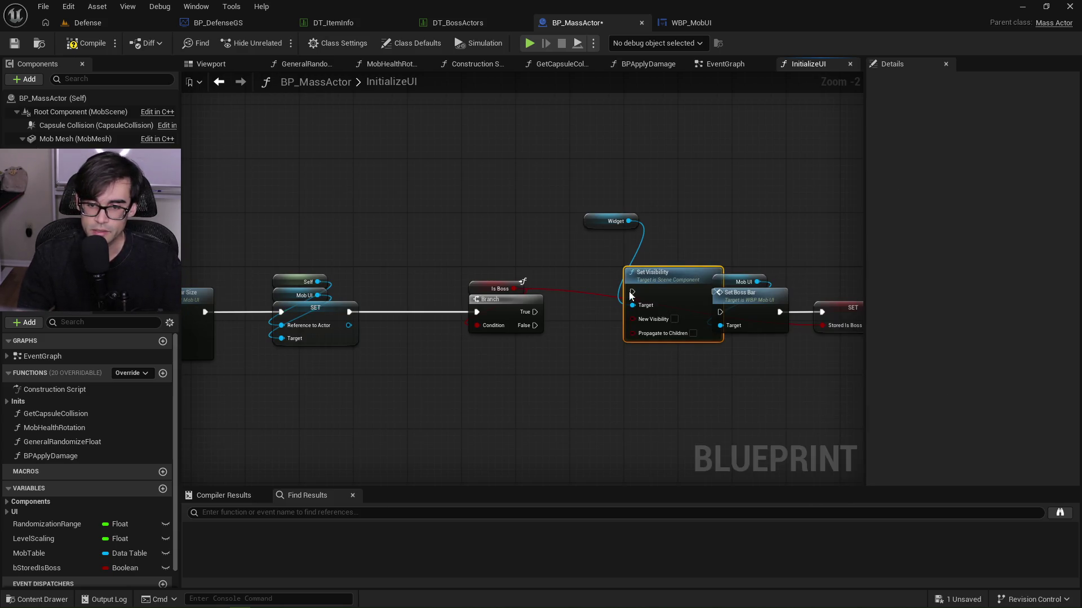
click(674, 319)
mouse_move(534, 312)
mouse_down()
mouse_move(632, 291)
mouse_move(599, 305)
mouse_up()
drag(667, 312, 720, 312)
drag(596, 222, 588, 291)
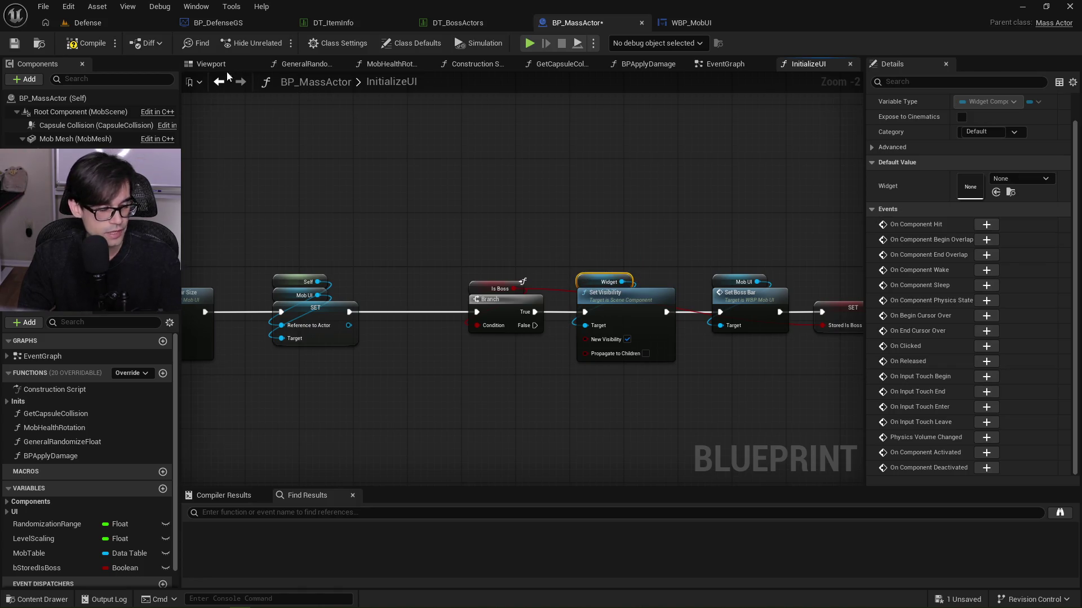
click(84, 43)
click(14, 43)
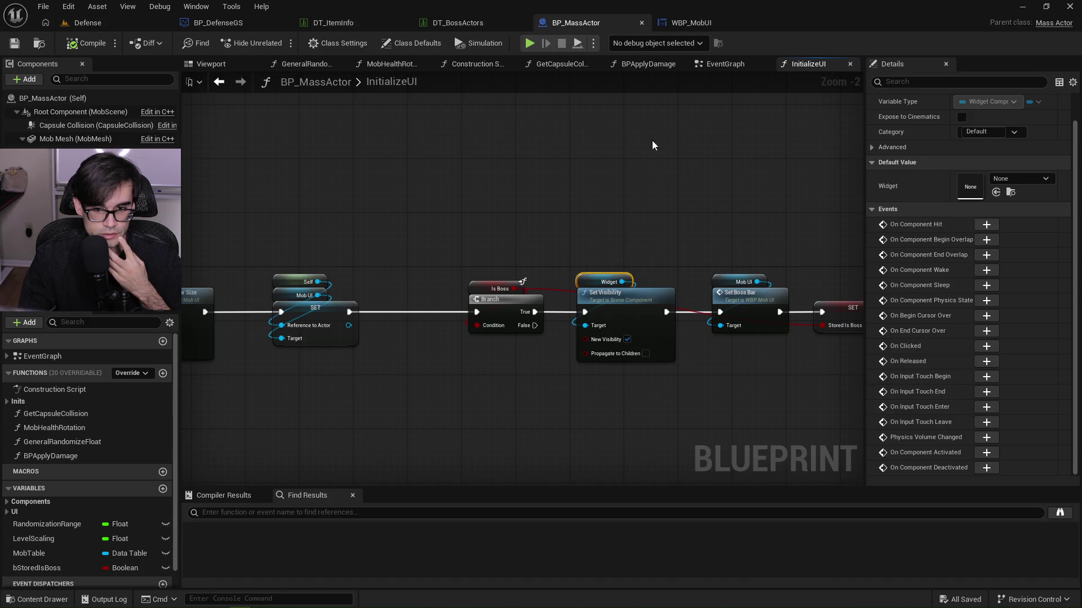
Delete the Print String debug node, wiring SET Initial Health straight into Set Health Bar Size, and save.
drag(646, 143, 559, 150)
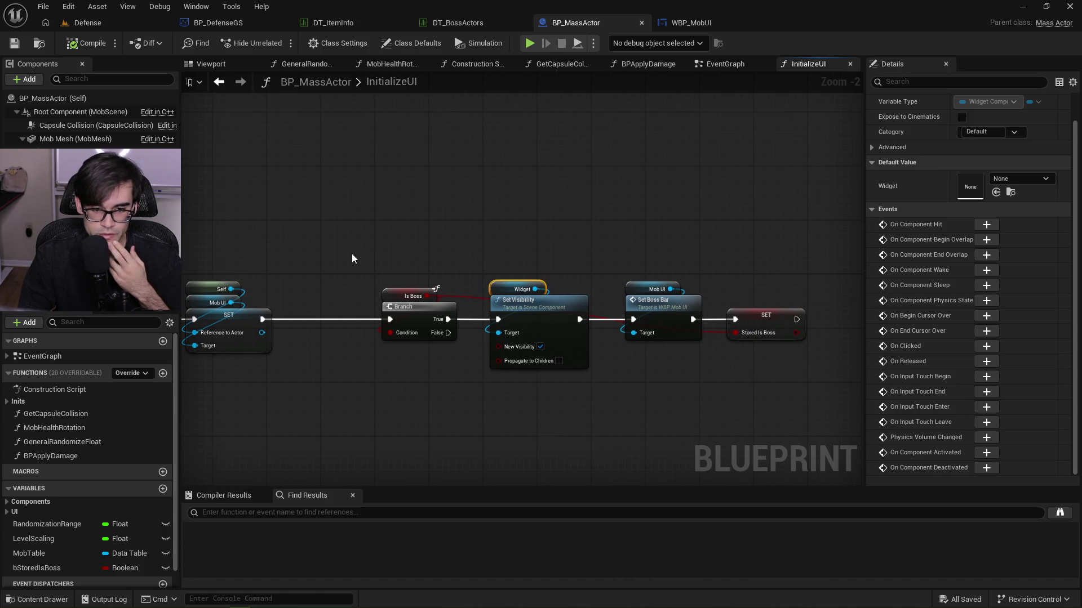
drag(448, 265, 608, 273)
drag(192, 185, 495, 202)
click(496, 204)
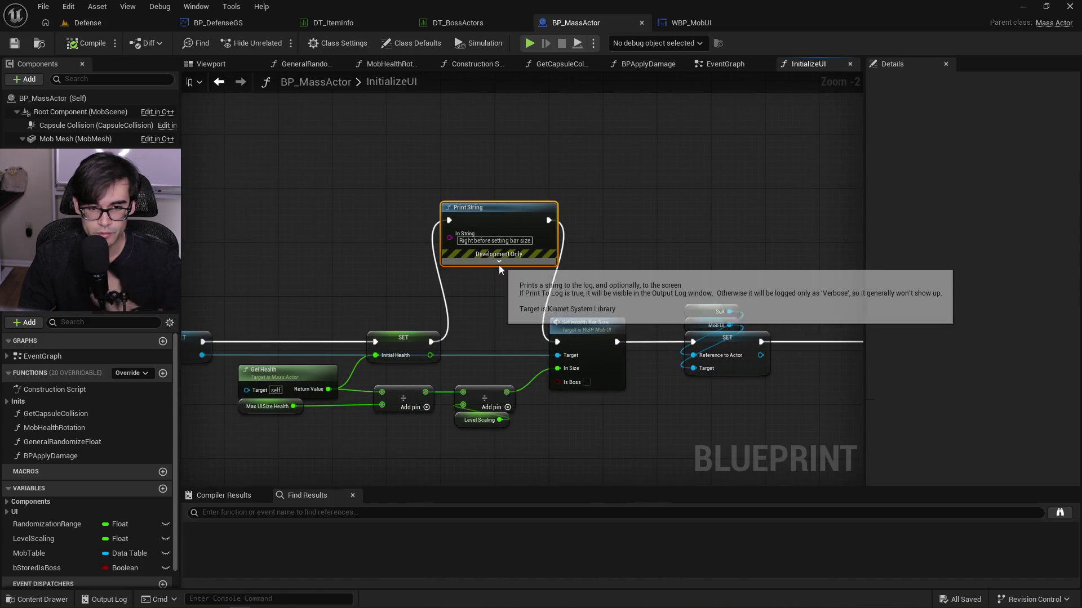
key(Delete)
mouse_move(431, 341)
mouse_down()
mouse_move(631, 356)
mouse_move(563, 352)
mouse_move(564, 342)
mouse_up()
key(Escape)
drag(430, 342, 558, 342)
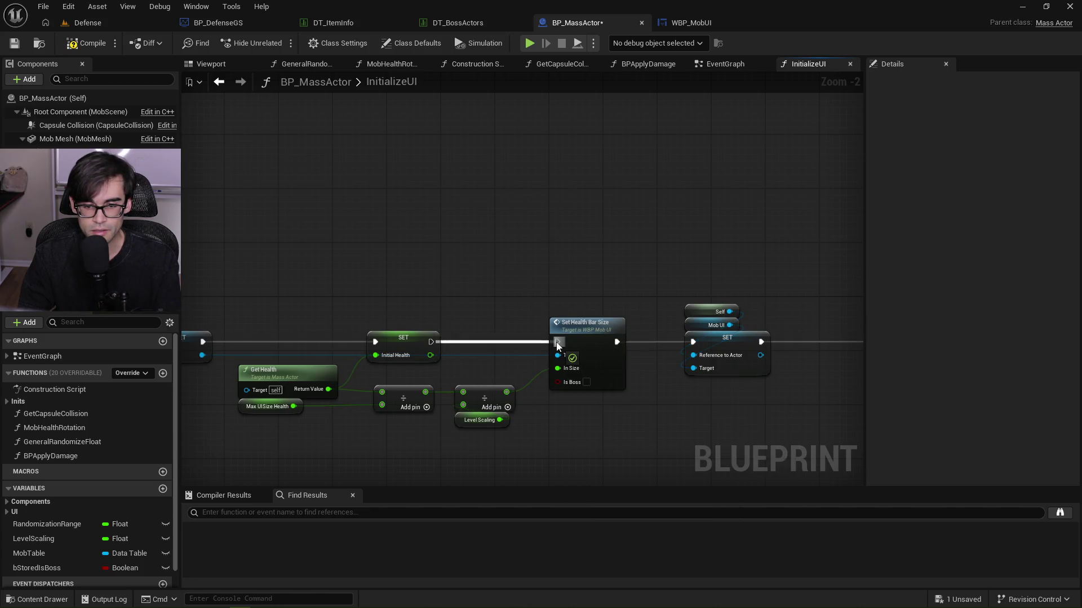
click(14, 43)
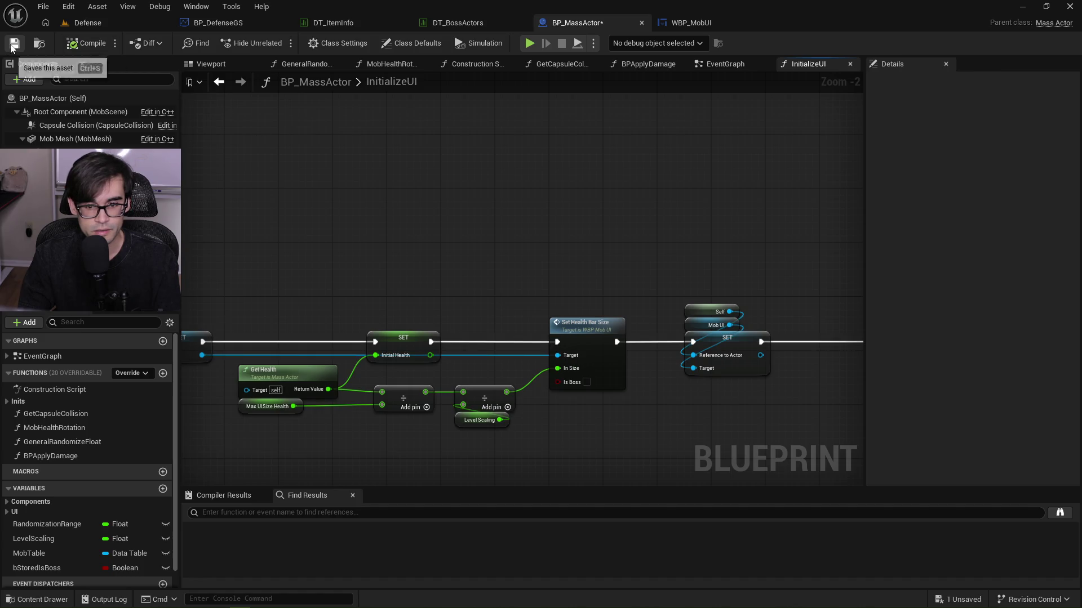
In WBP_MobUI's SetHealthBarSize, wire the Branch's True output to Set Size and compile.
double_click(589, 330)
mouse_move(443, 200)
mouse_down()
mouse_move(651, 192)
mouse_move(646, 205)
mouse_up()
mouse_move(651, 270)
mouse_down()
mouse_move(749, 234)
mouse_move(754, 220)
mouse_up()
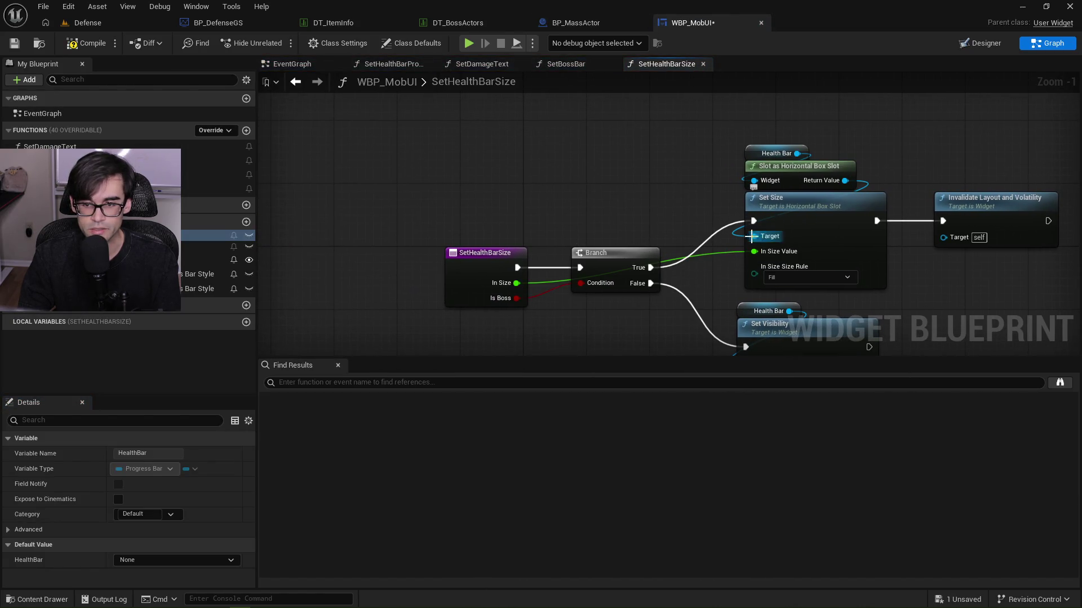
click(89, 43)
click(22, 45)
Tidy the SetHealthBarSize nodes, check the EventGraph's Health Default Style setter, then return to InitializeUI.
drag(586, 282, 471, 237)
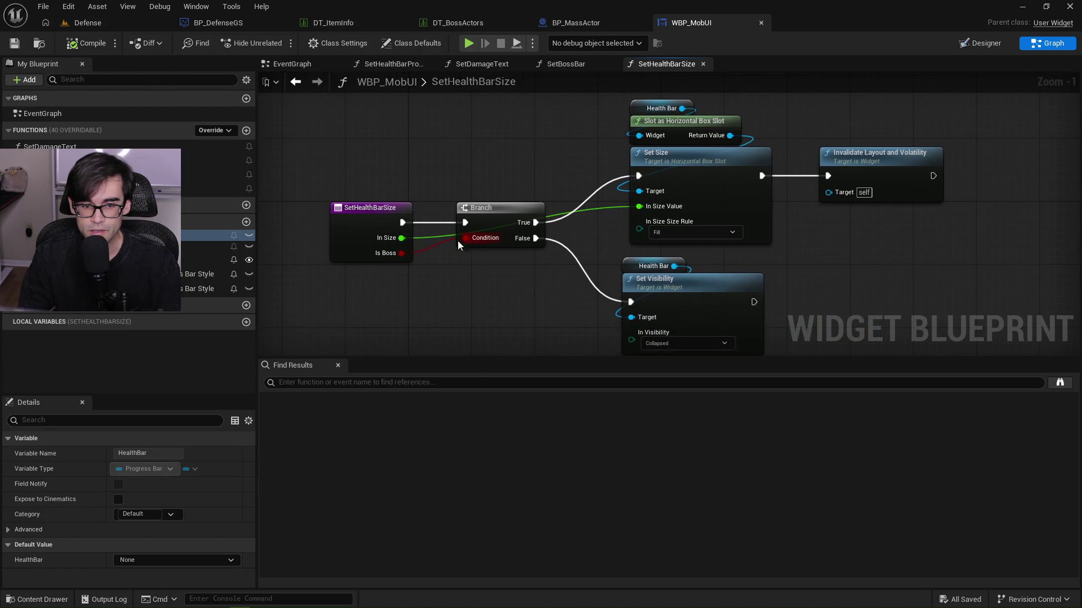
drag(792, 278, 701, 193)
mouse_move(605, 306)
mouse_down()
mouse_move(543, 176)
mouse_move(582, 201)
mouse_up()
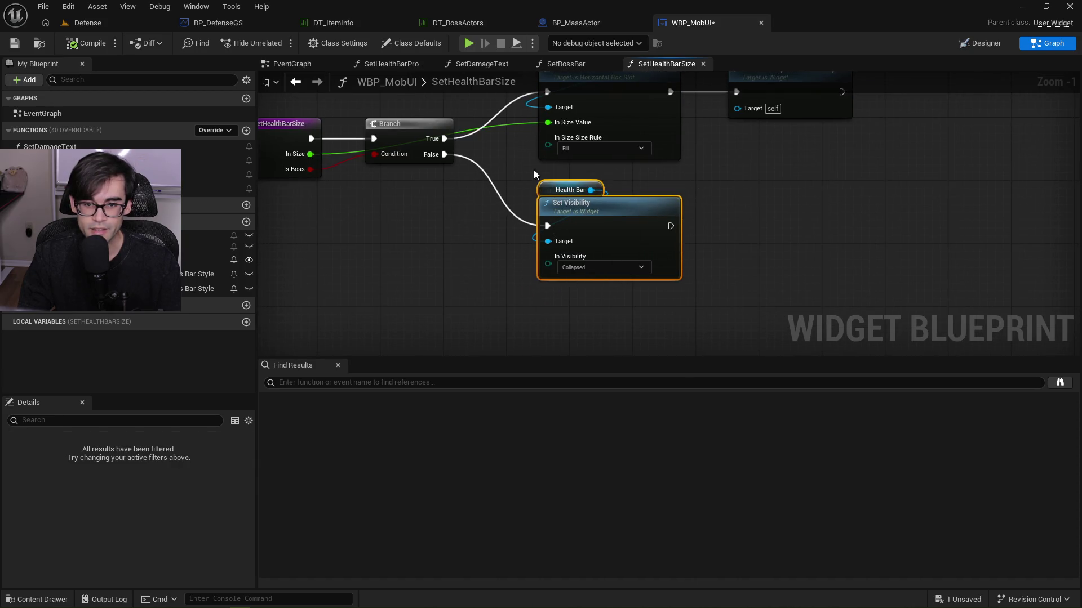
click(508, 154)
drag(493, 127, 512, 164)
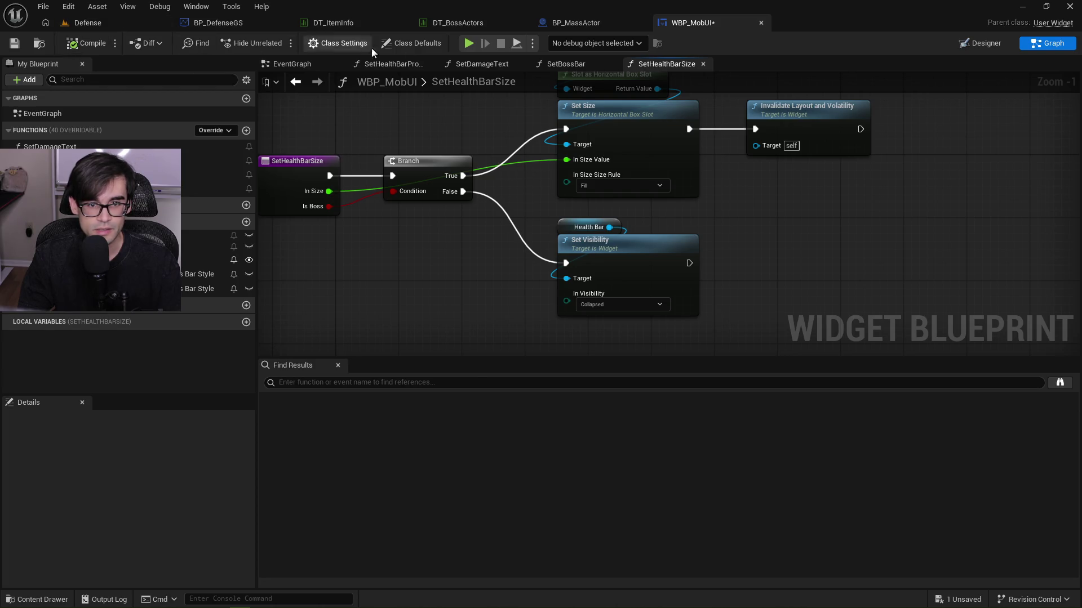
click(290, 63)
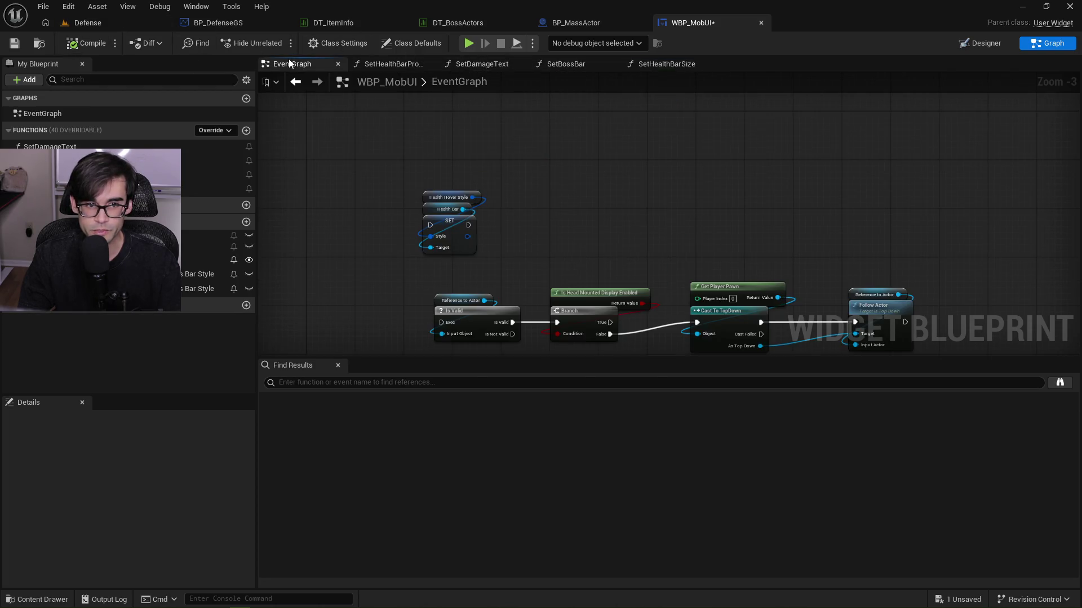
drag(605, 254, 553, 120)
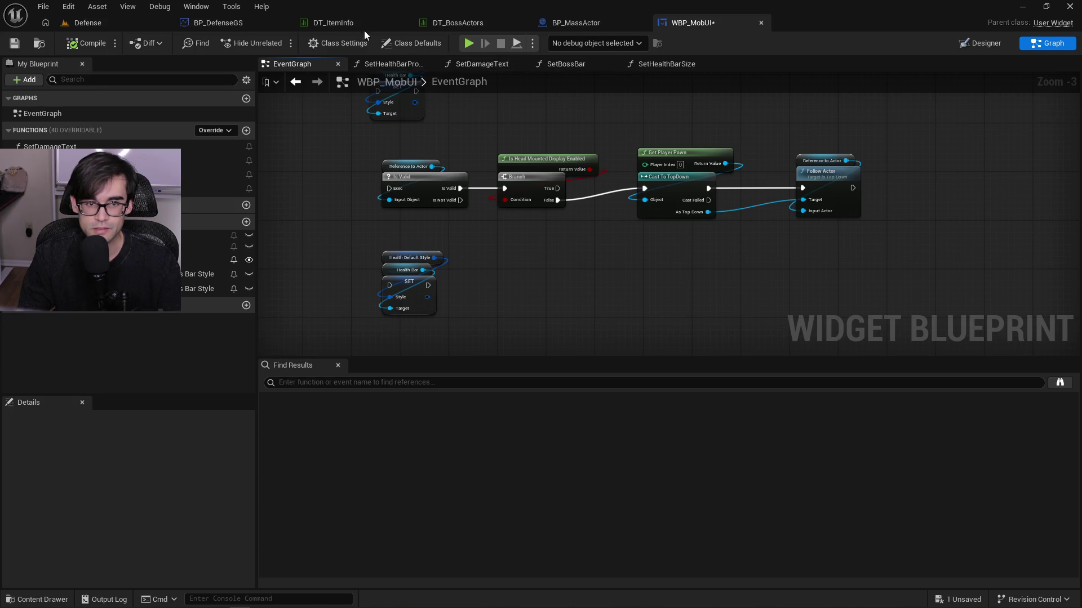
click(599, 24)
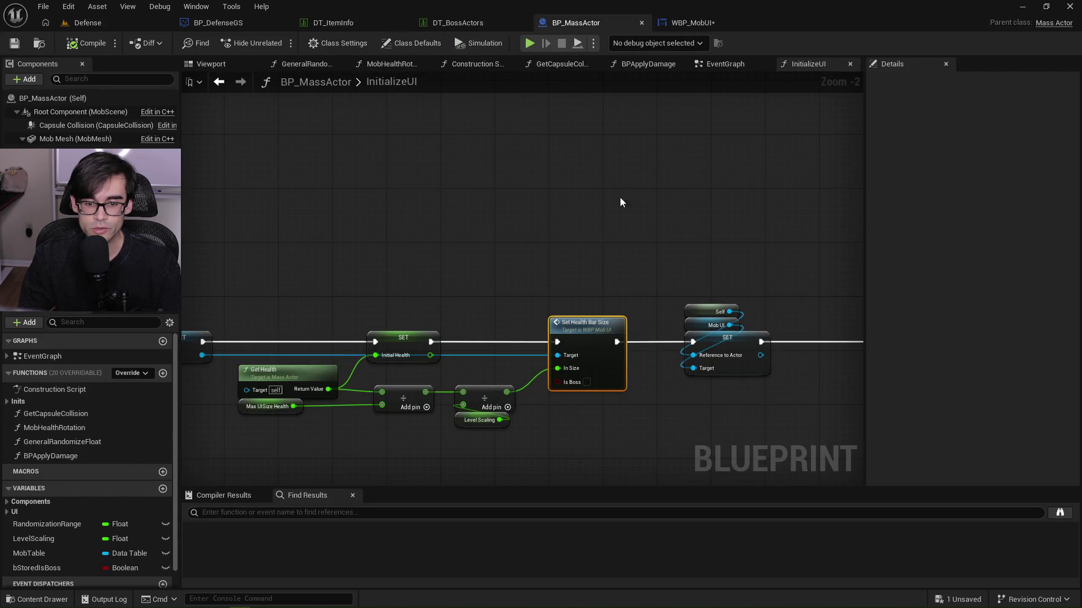
Add a Get Is Boss node to the InitializeUI graph.
mouse_move(486, 153)
mouse_down()
mouse_move(824, 94)
mouse_move(623, 162)
mouse_up()
right_click(636, 331)
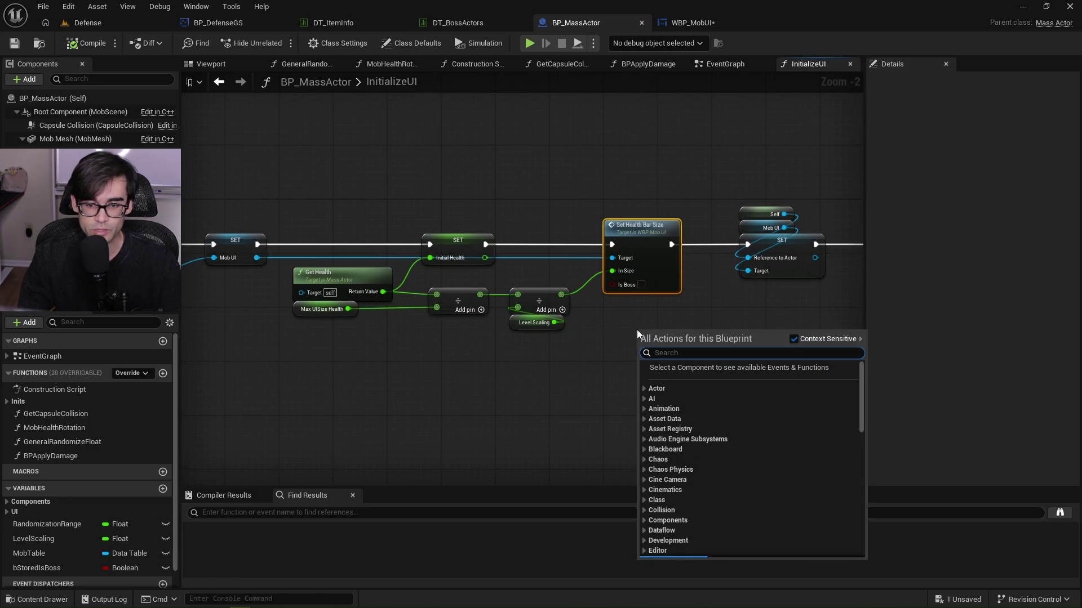
text(get is)
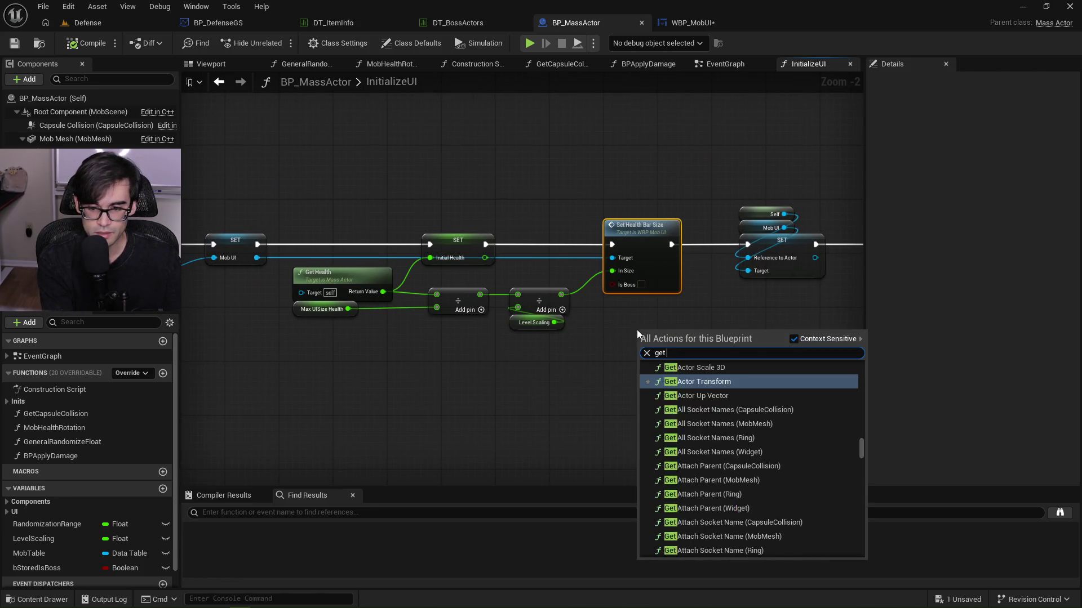
key(BackSpace)
key(BackSpace)
text(bisbo)
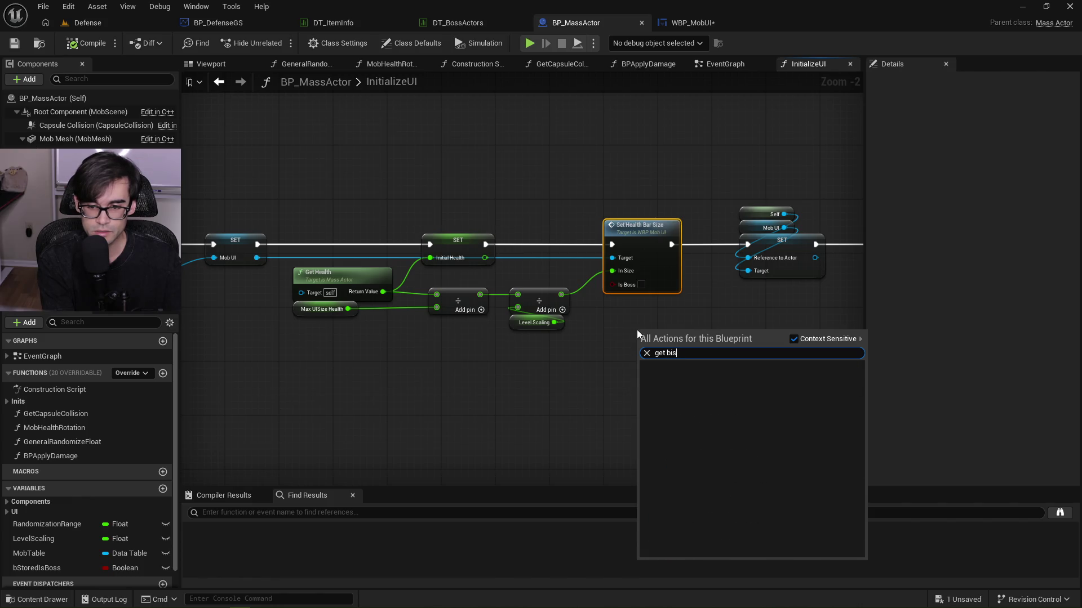
click(530, 175)
drag(529, 174, 186, 190)
right_click(472, 306)
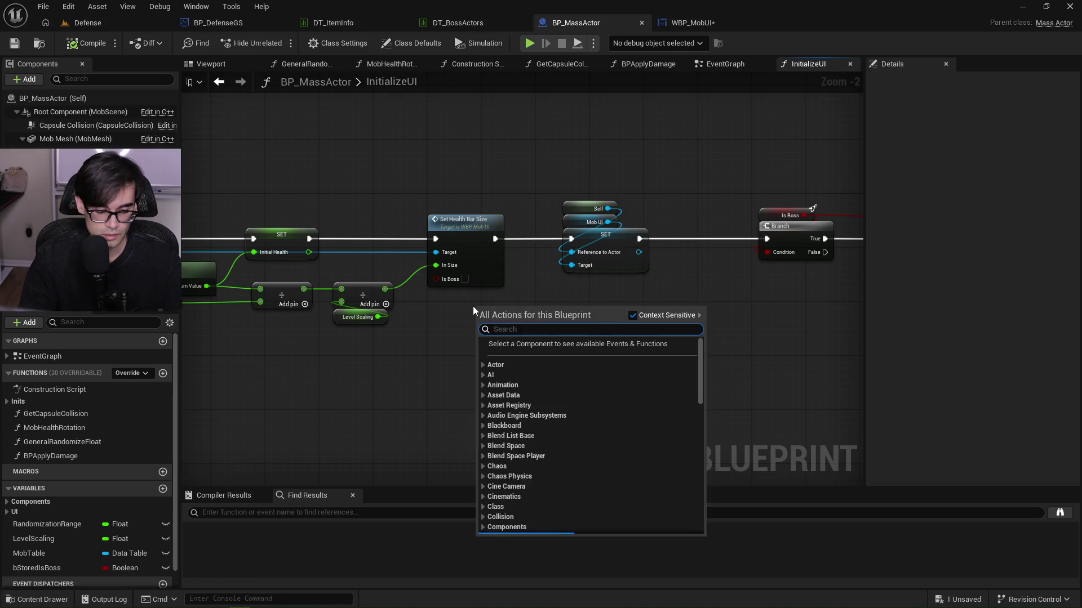
text(bisboss)
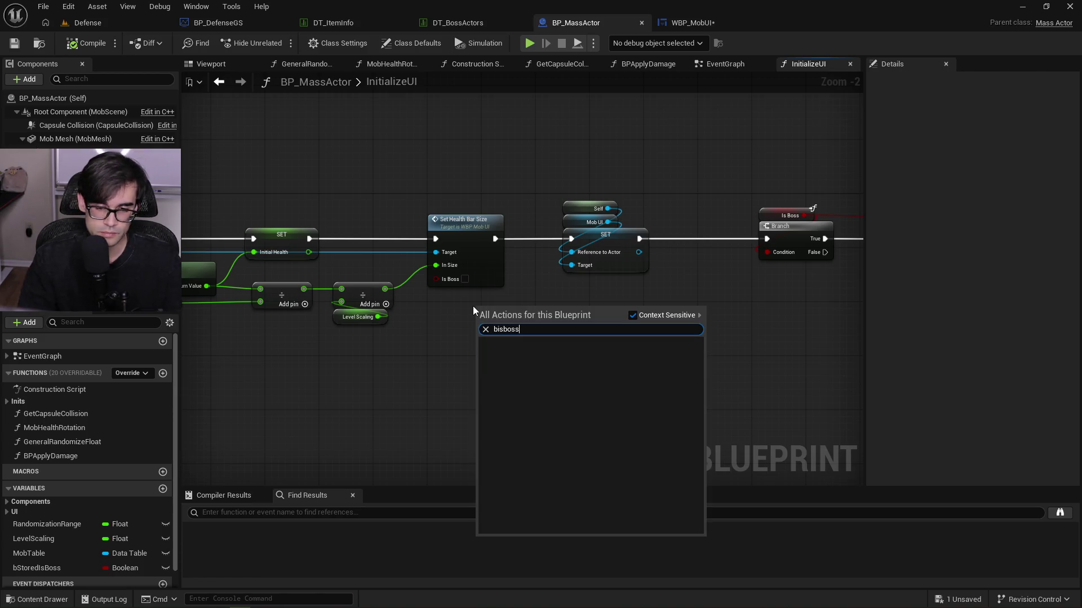
key(Left)
key(Left)
key(BackSpace)
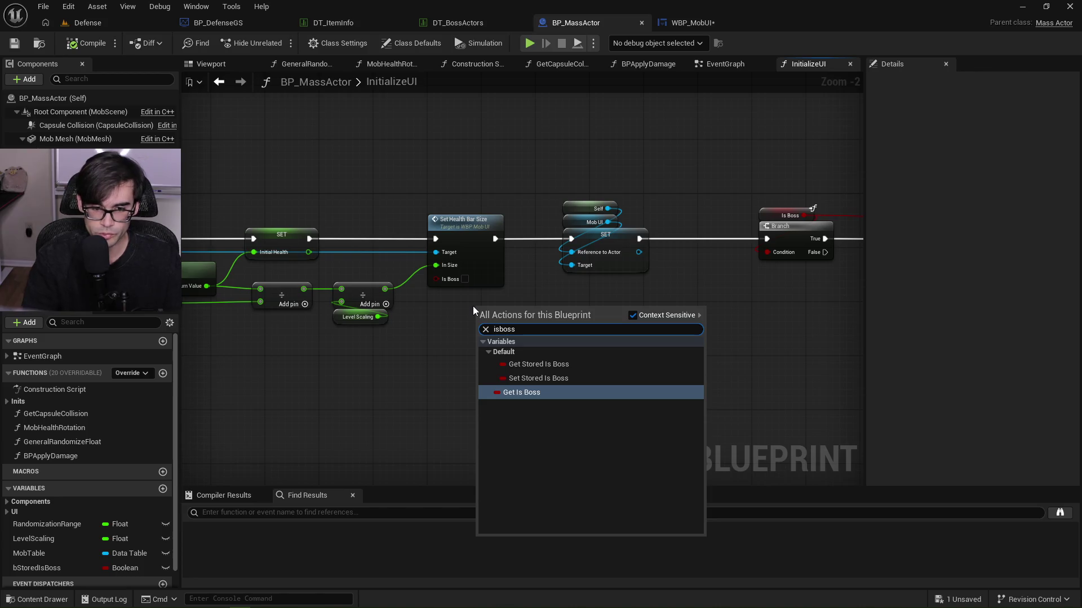
key(Return)
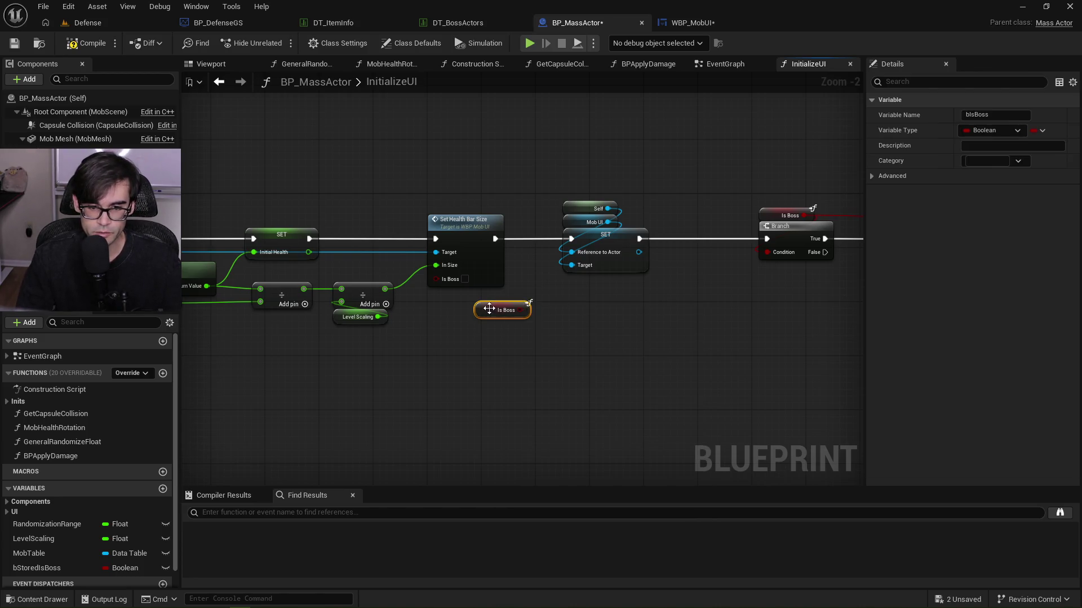
Connect Is Boss to Set Health Bar Size's Is Boss pin and save BP_MassActor.
scroll(493, 307, up, 2)
drag(529, 310, 446, 271)
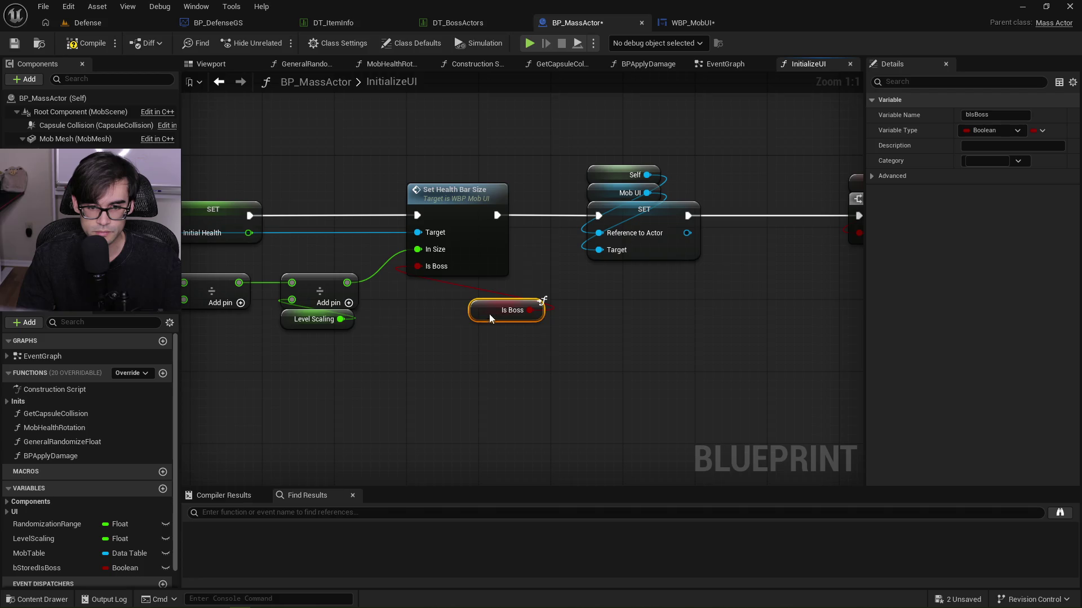
drag(490, 318, 427, 292)
click(16, 45)
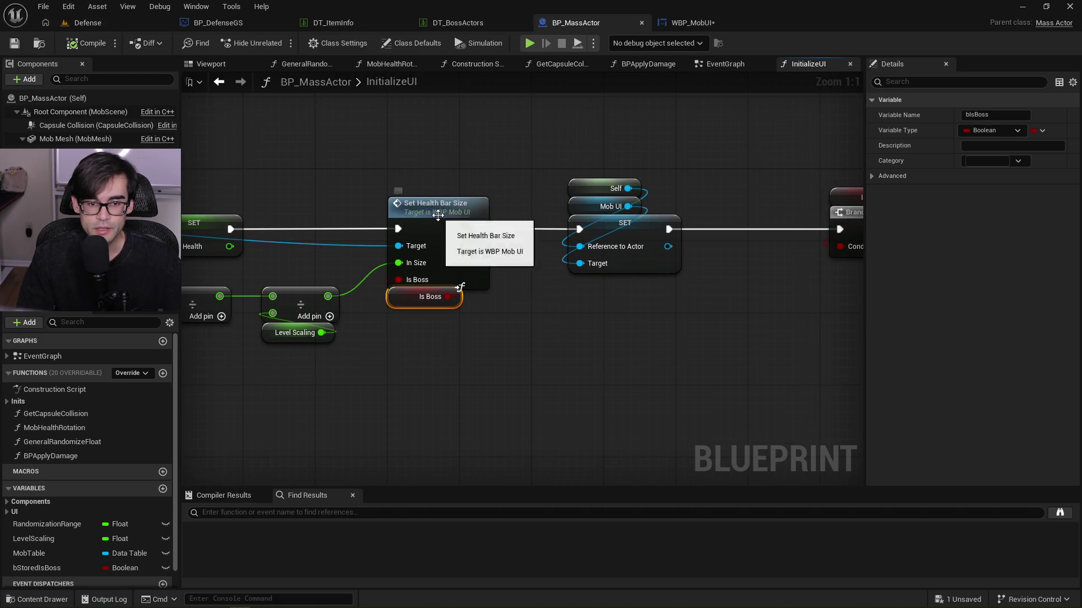
Check Set Health Bar Size in WBP_MobUI and review the boss bar branch in InitializeUI.
double_click(440, 213)
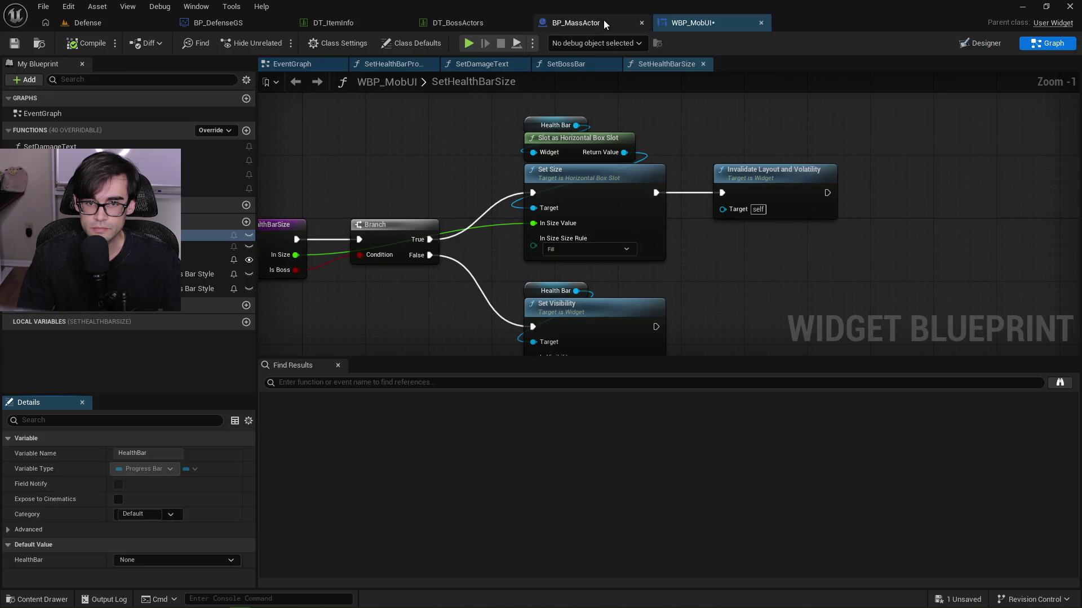
click(603, 19)
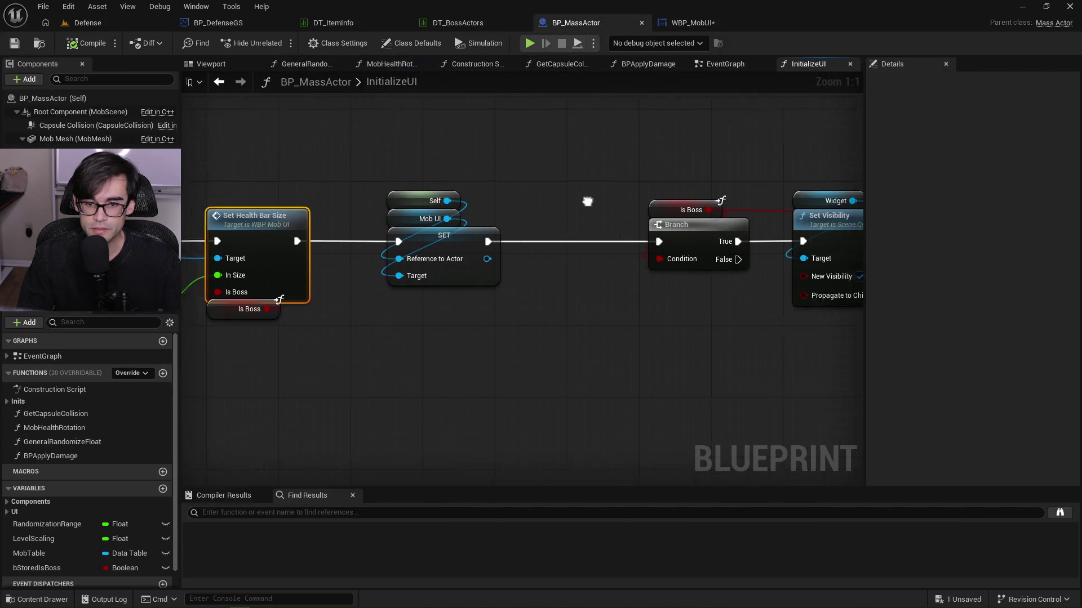
drag(680, 190, 499, 201)
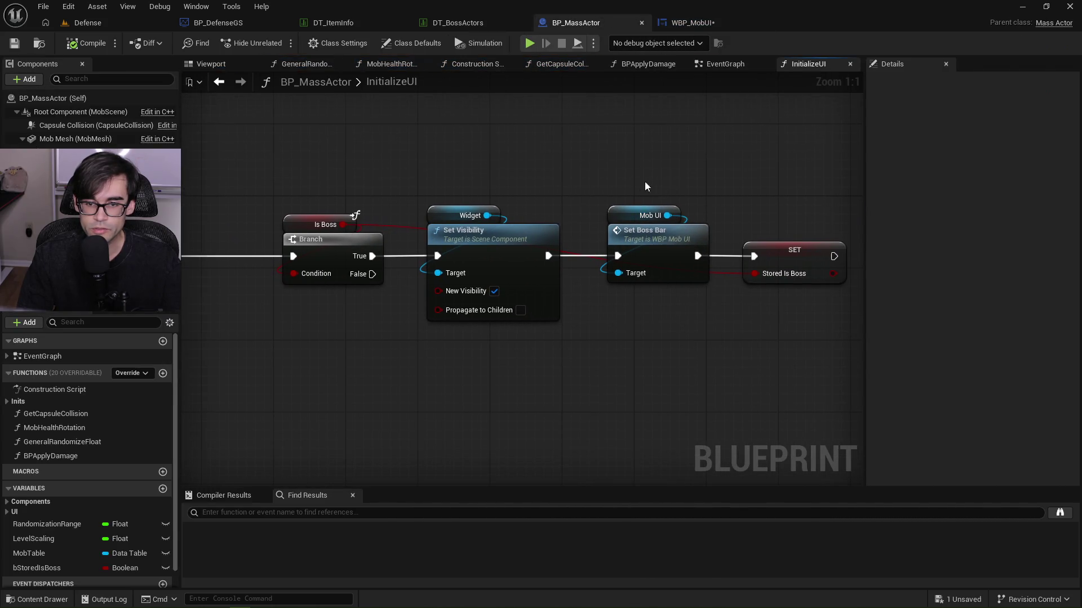
drag(650, 187, 592, 192)
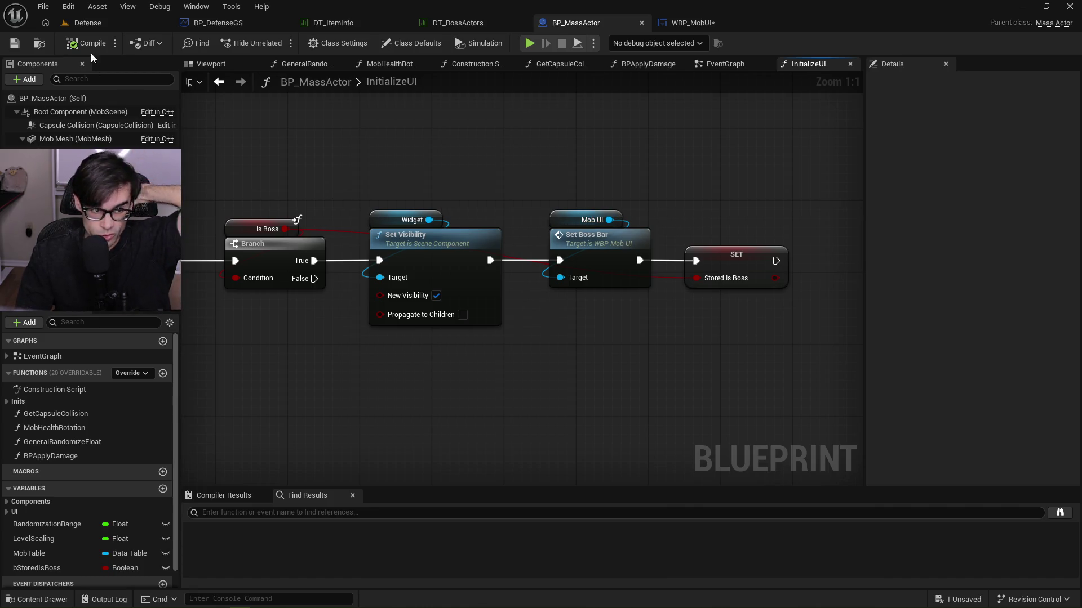
click(101, 23)
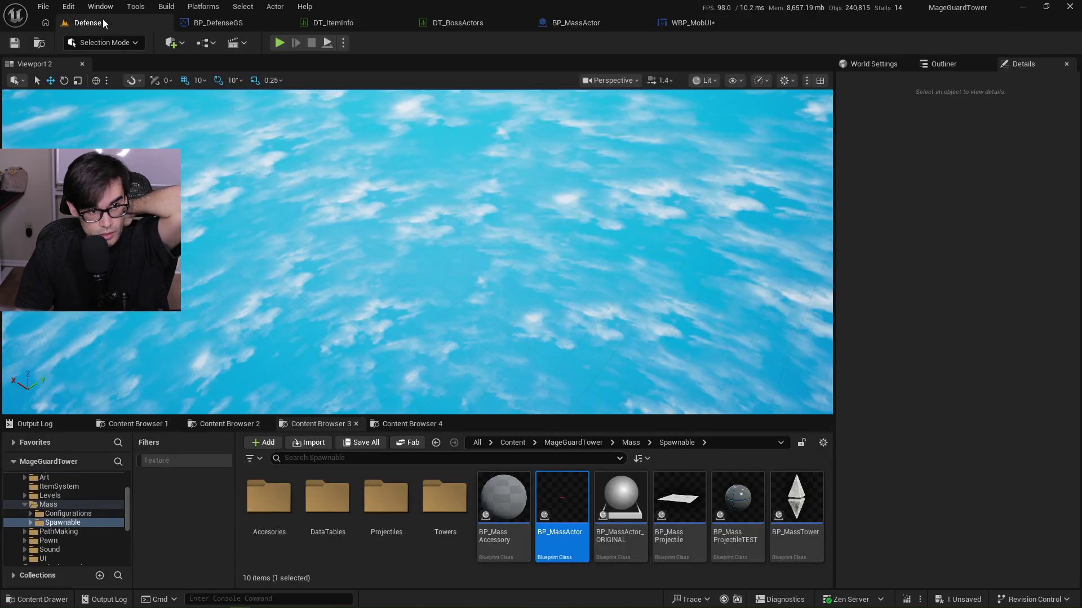
click(280, 43)
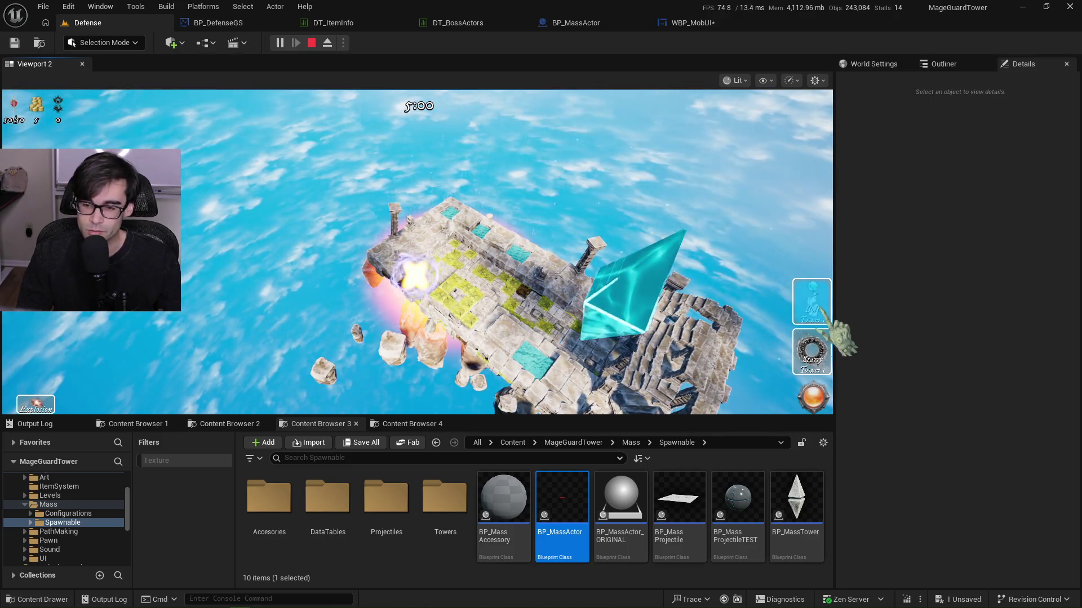
click(824, 322)
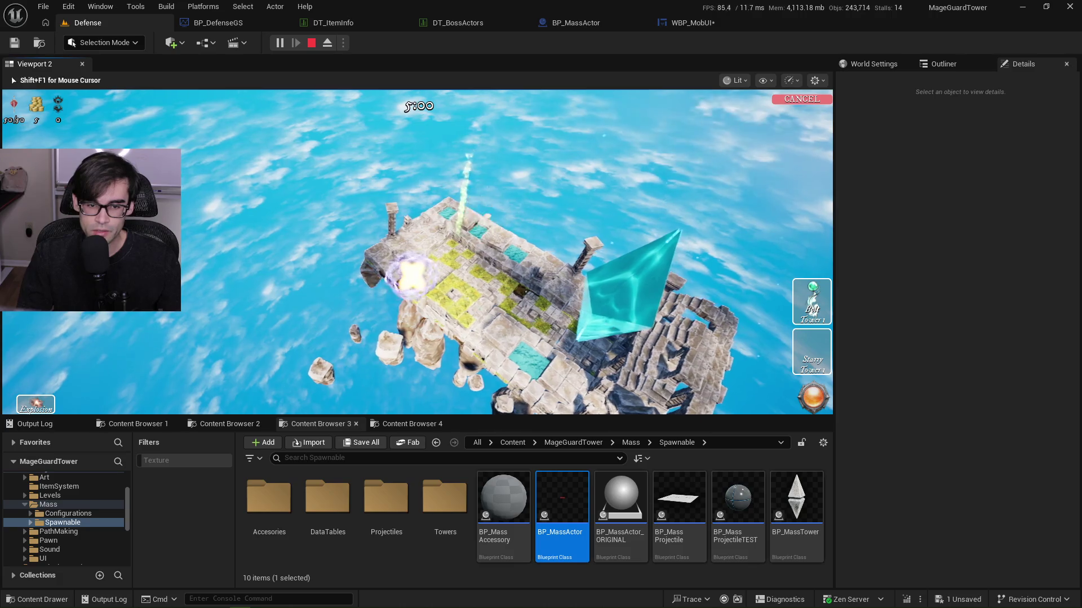
click(821, 419)
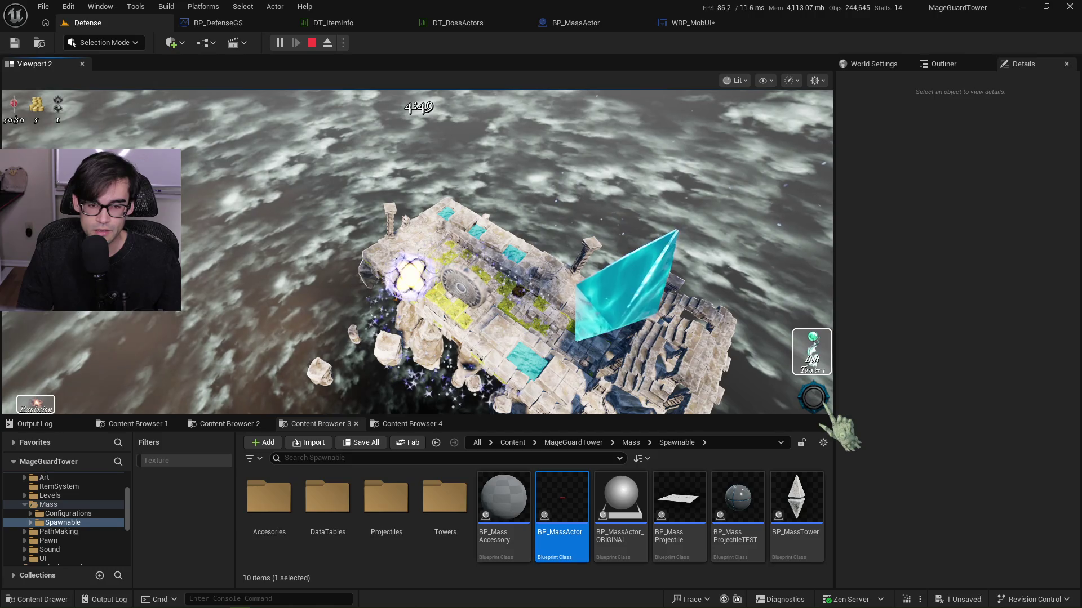
scroll(417, 252, up, 3)
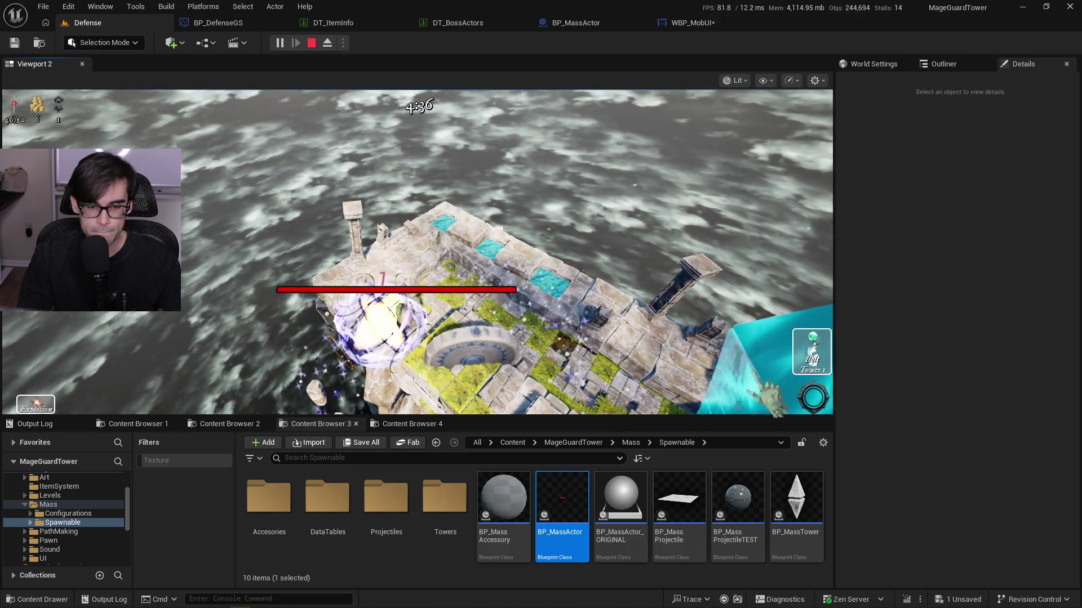
scroll(417, 252, up, 2)
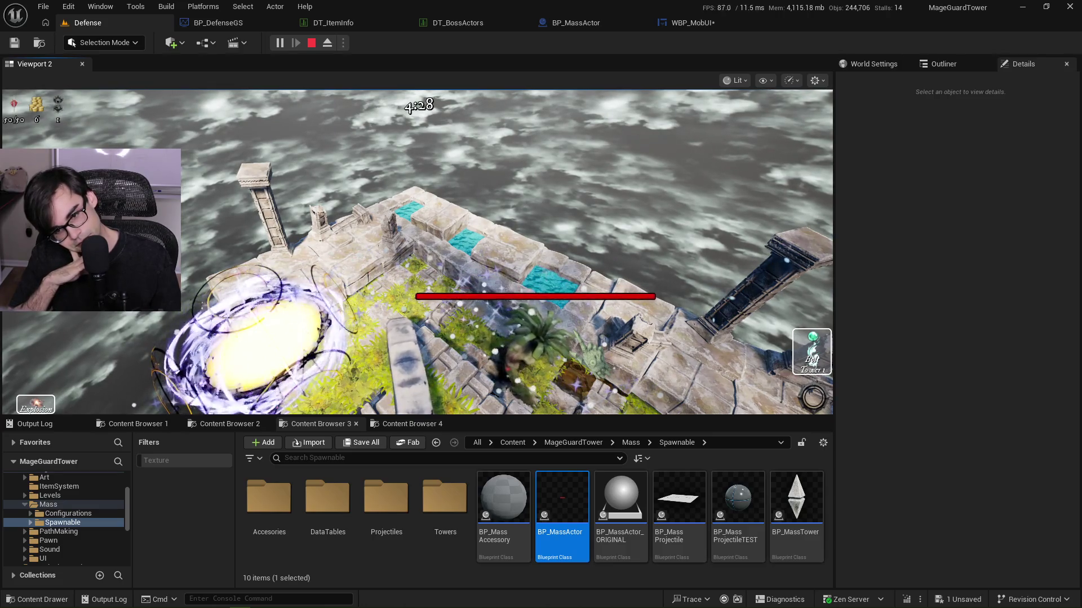
key(Escape)
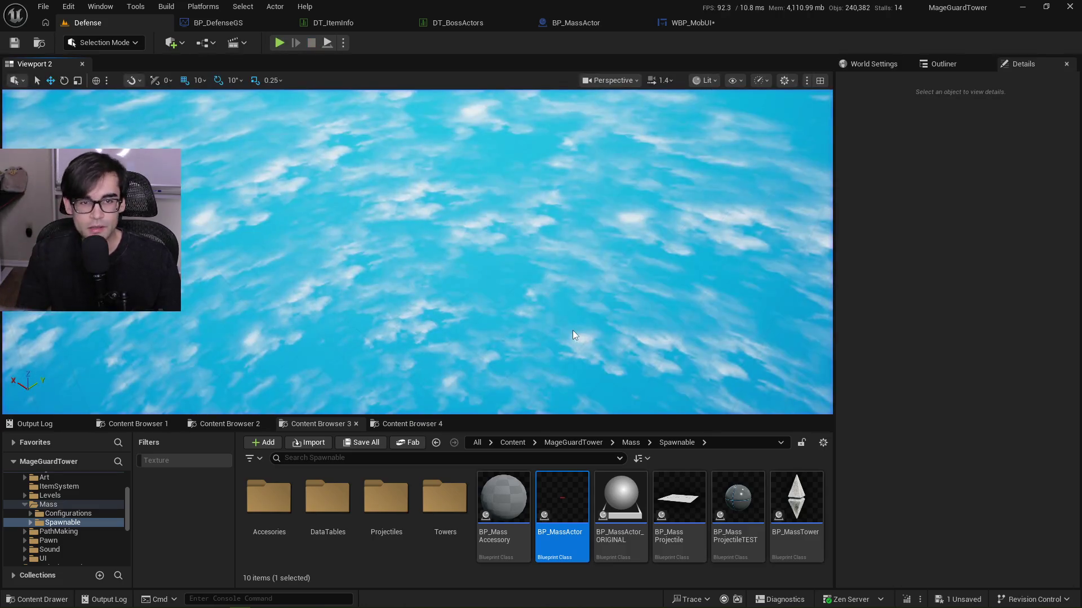
click(467, 25)
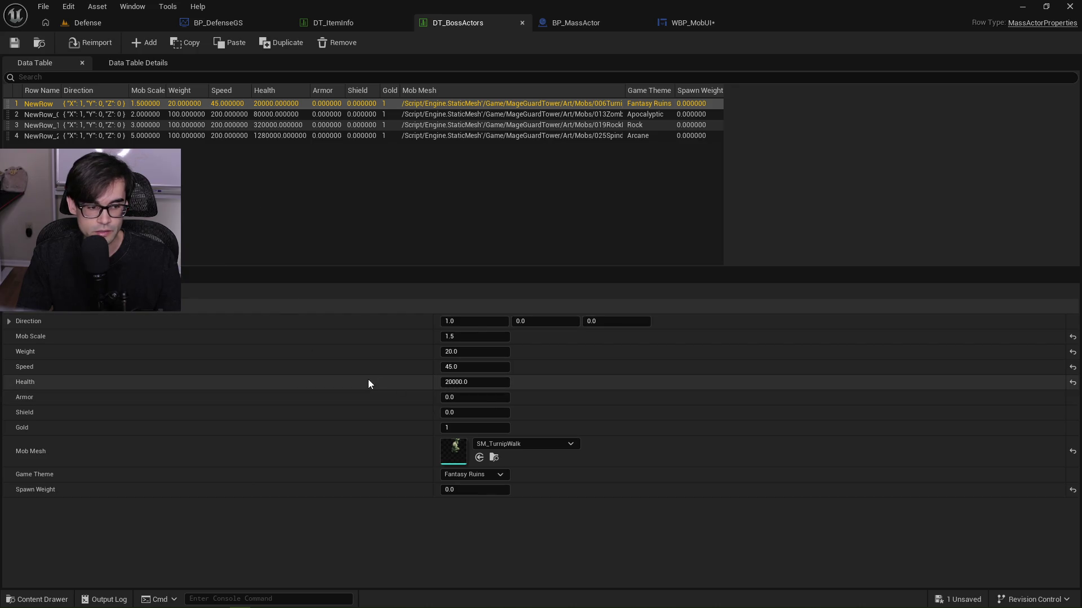
Change the first DT_BossActors row's Health from 20000 to 10.
click(475, 381)
text(10)
key(Return)
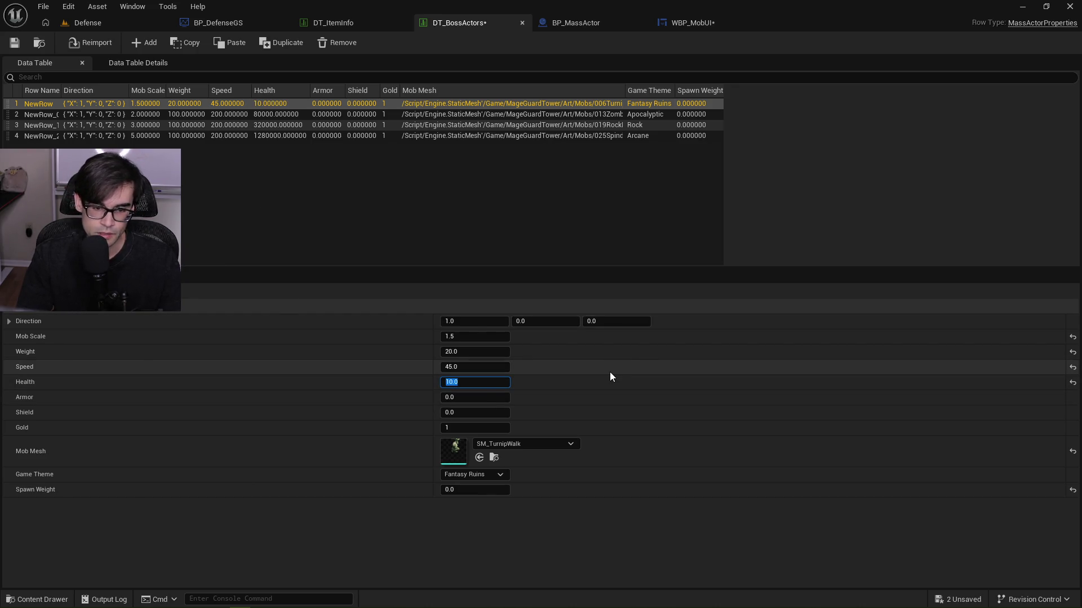
Save DT_BossActors, playtest the Defense level with an enemy wave, then bring up WBP_MobUI's graph.
click(19, 45)
click(87, 23)
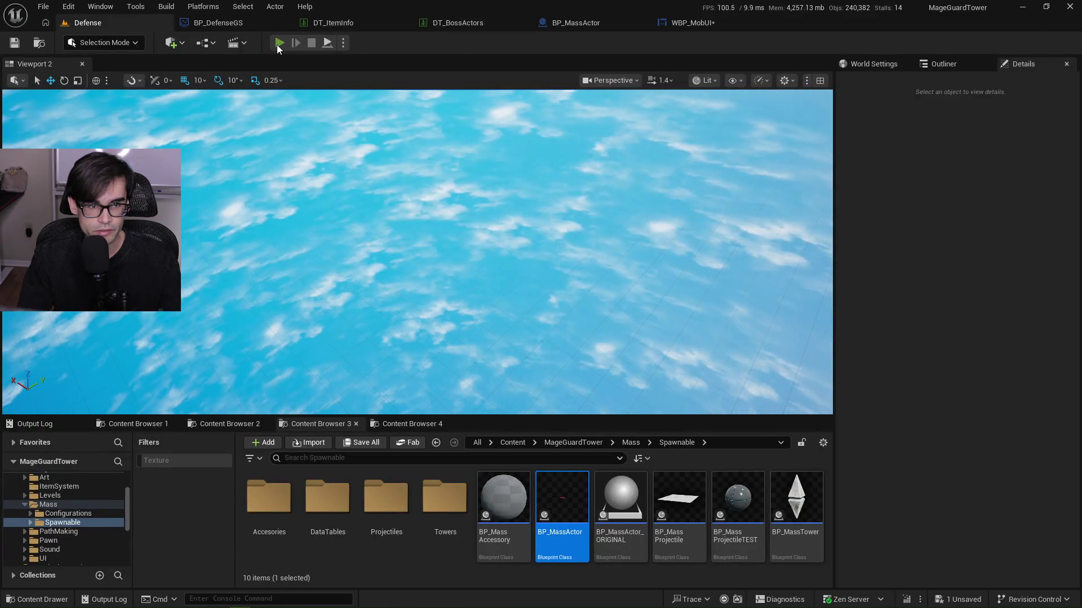
click(279, 44)
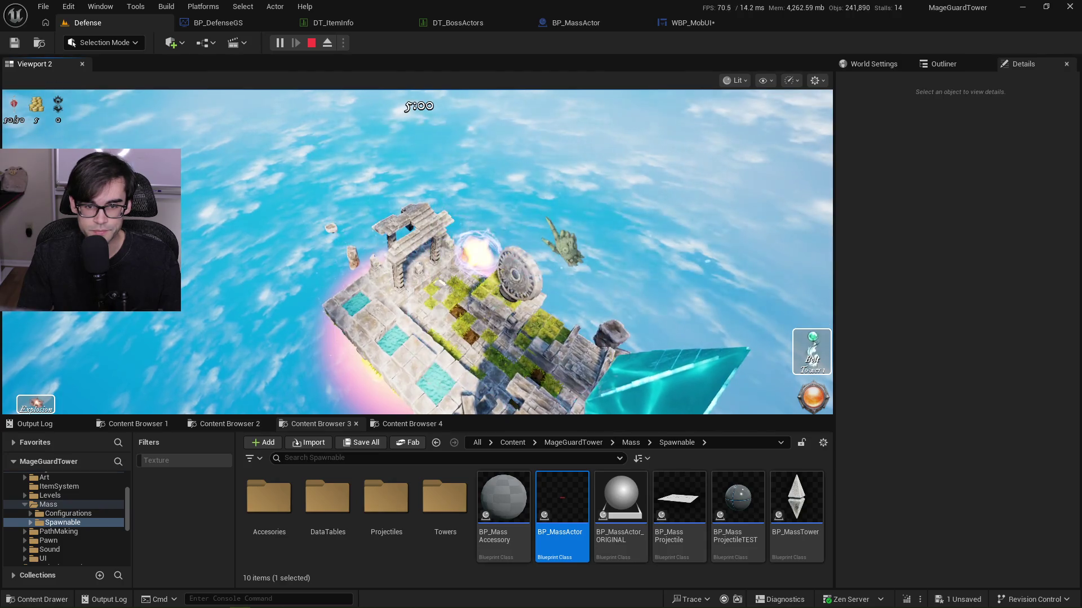
click(813, 406)
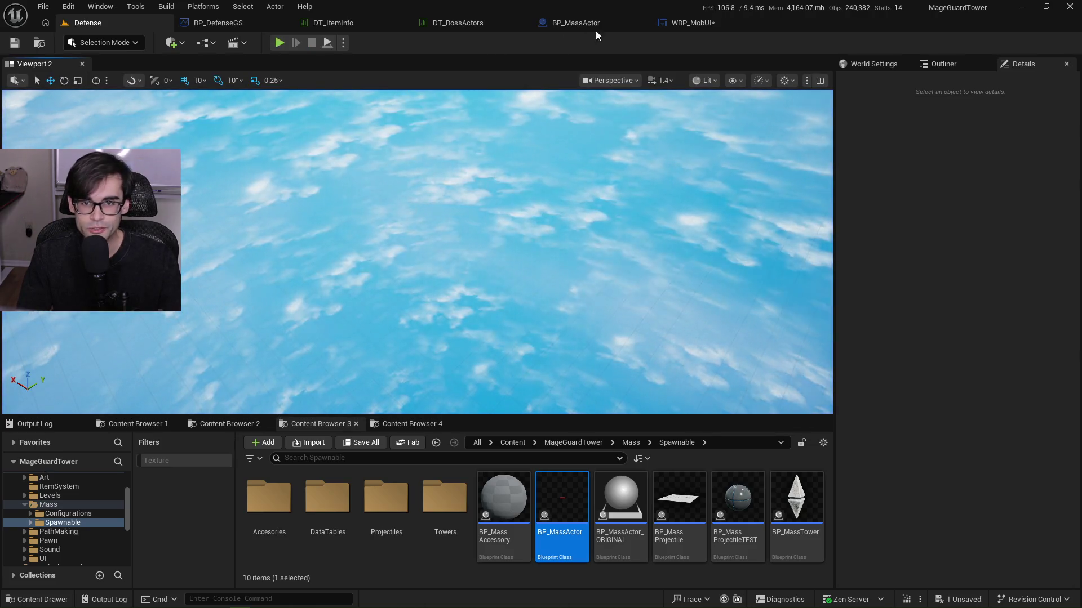
click(671, 25)
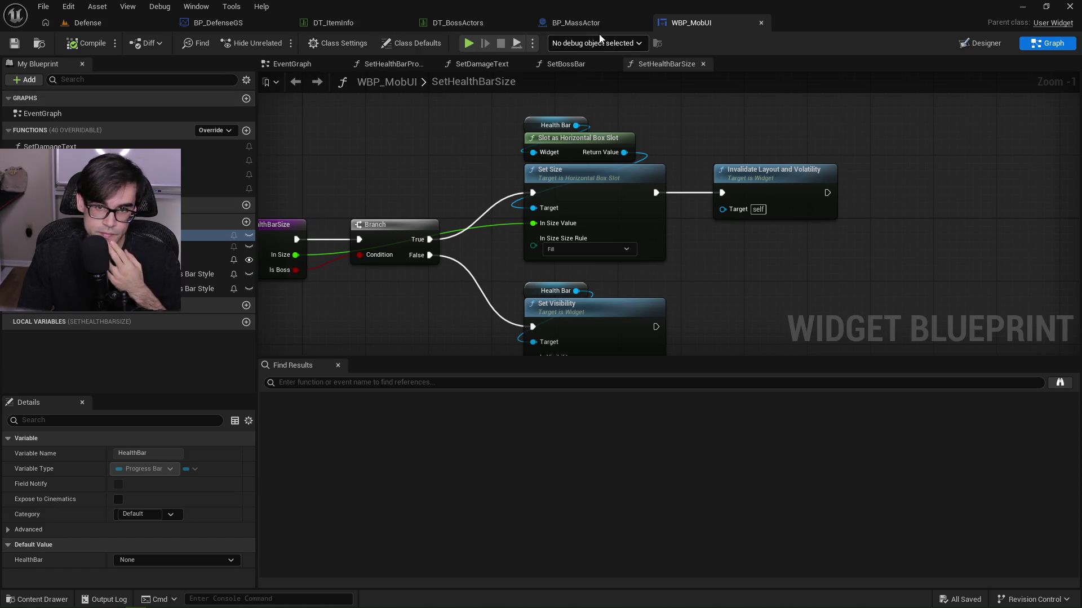
Review InitializeUI's Is Boss branch in BP_MassActor, then place a Stormy Tower in the running game.
click(587, 25)
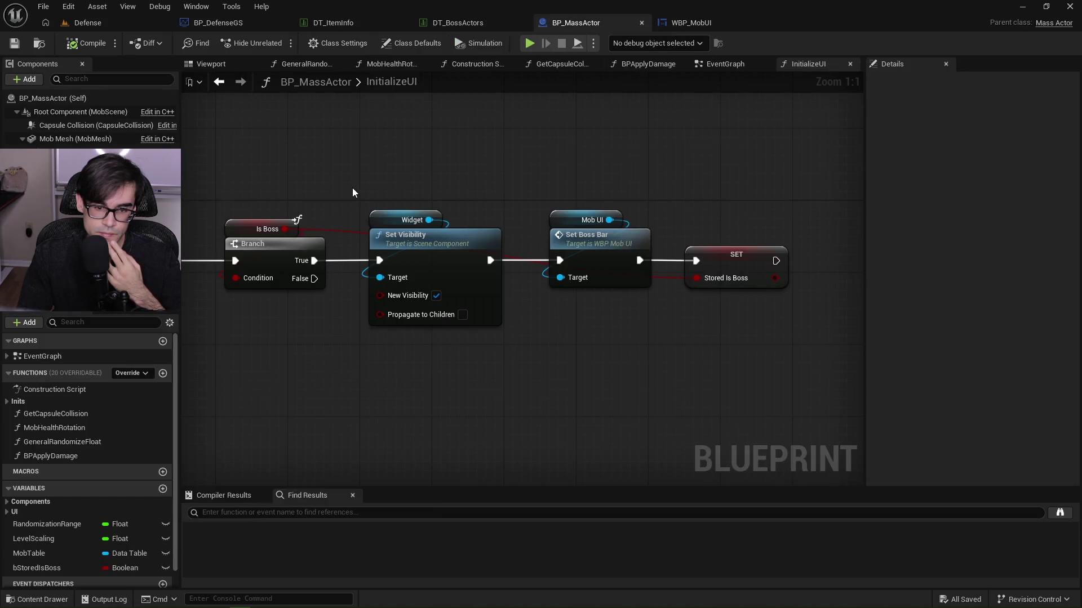
drag(353, 188, 423, 182)
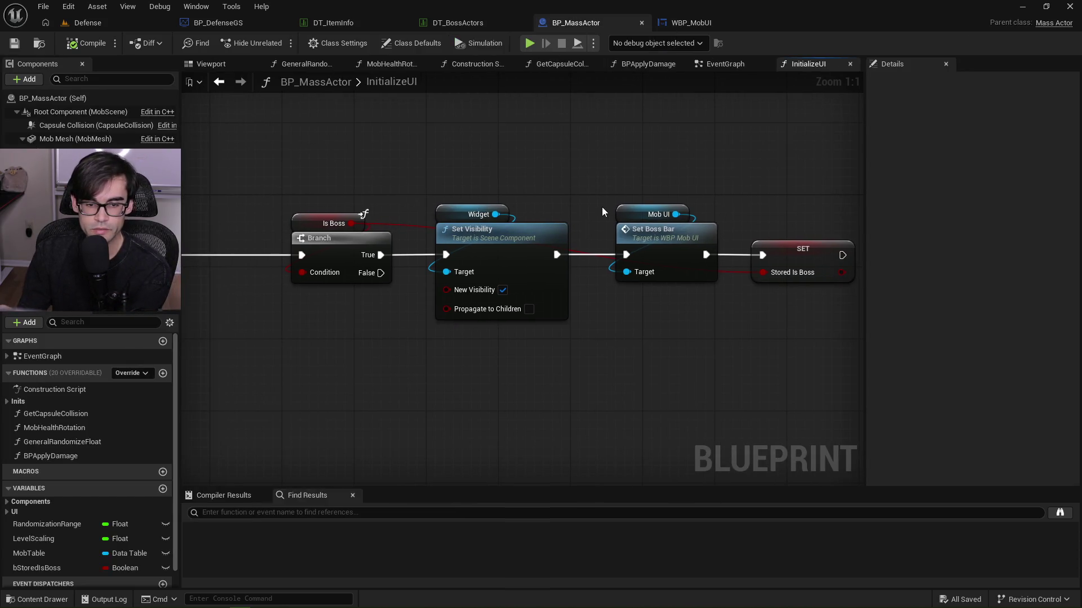
drag(651, 178, 598, 168)
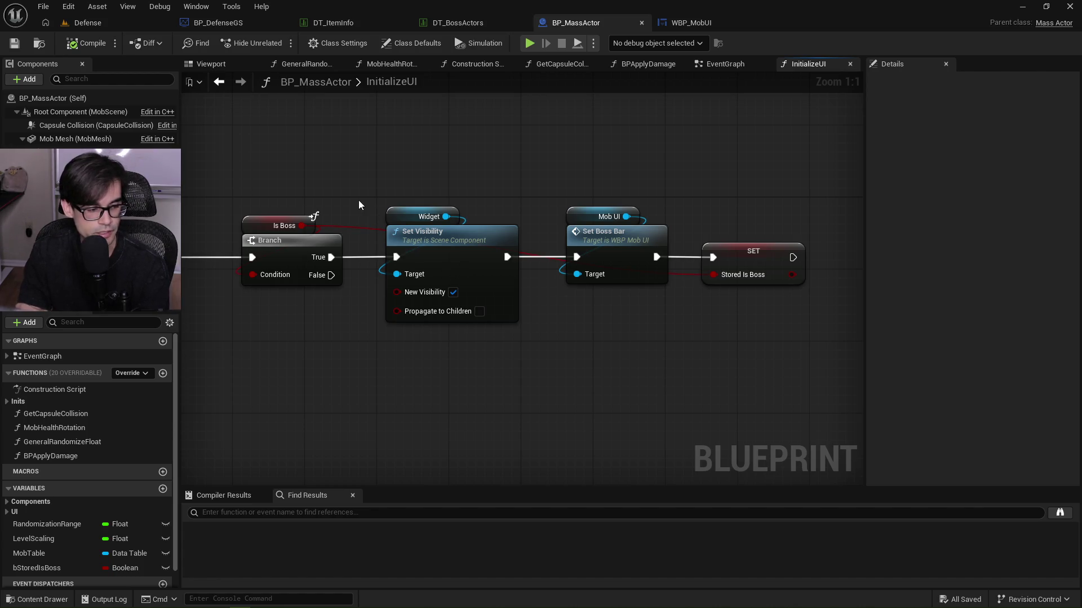
click(144, 25)
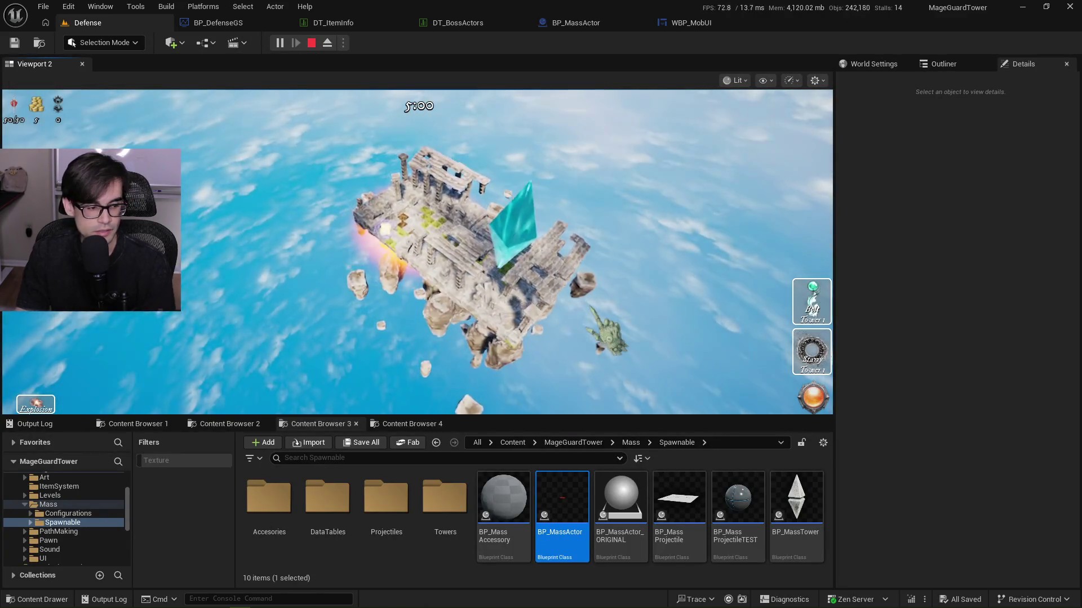
click(824, 355)
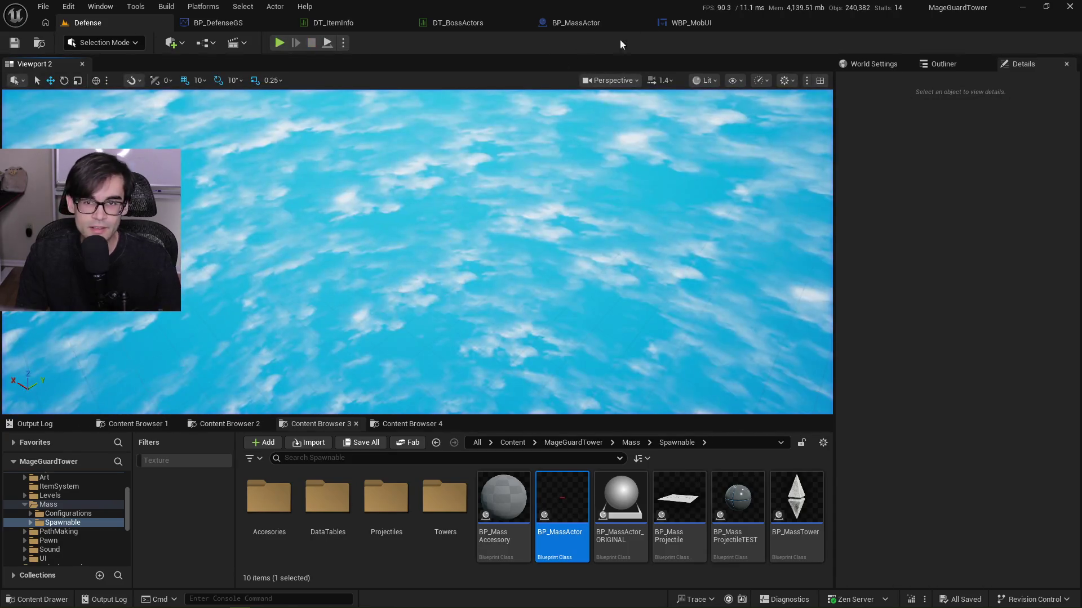
Inspect the SetHealthBarSize and SetBossBar function graphs in WBP_MobUI.
click(693, 24)
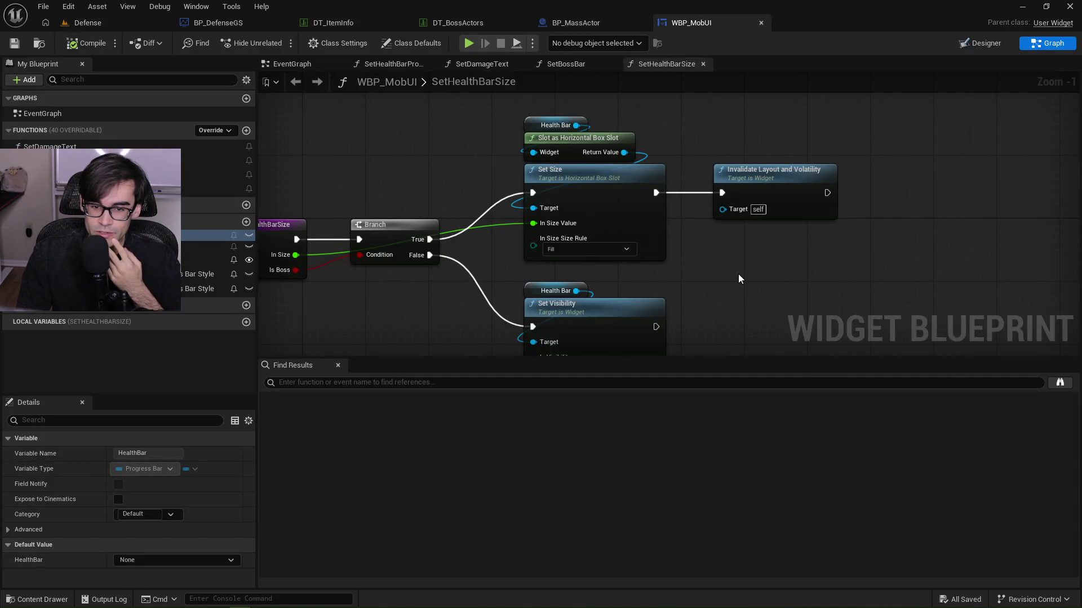
drag(738, 274, 842, 256)
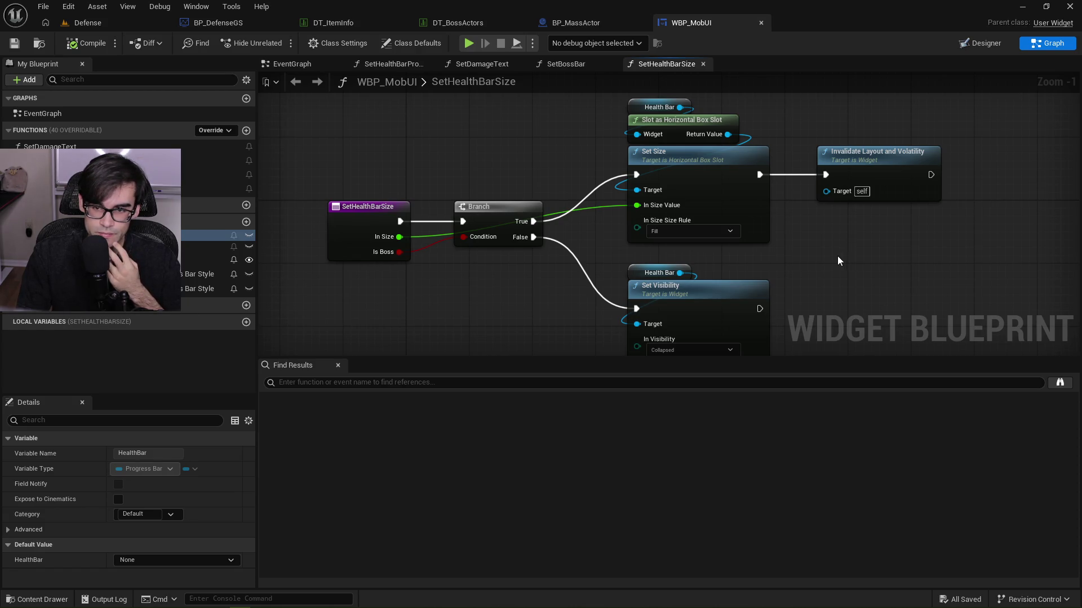
drag(838, 261, 708, 268)
click(567, 64)
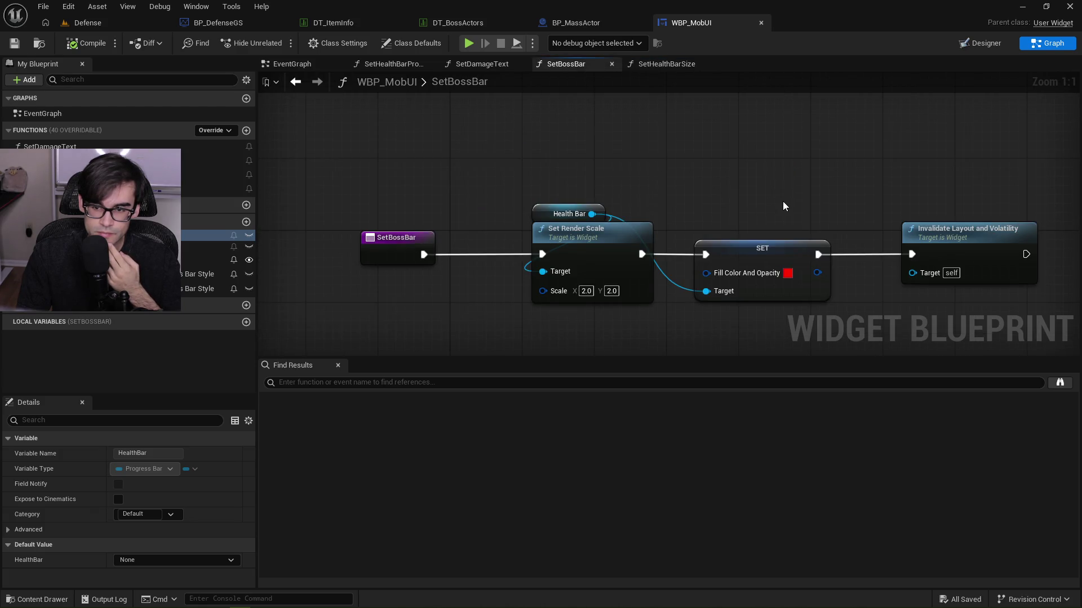
drag(783, 206, 718, 198)
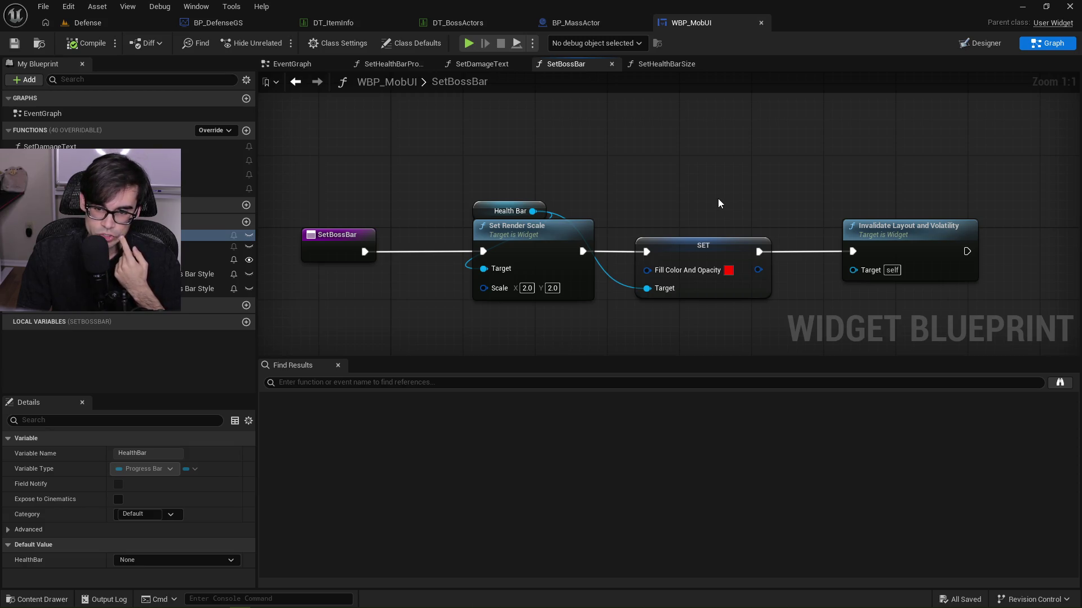
drag(717, 203, 708, 210)
scroll(708, 211, down, 2)
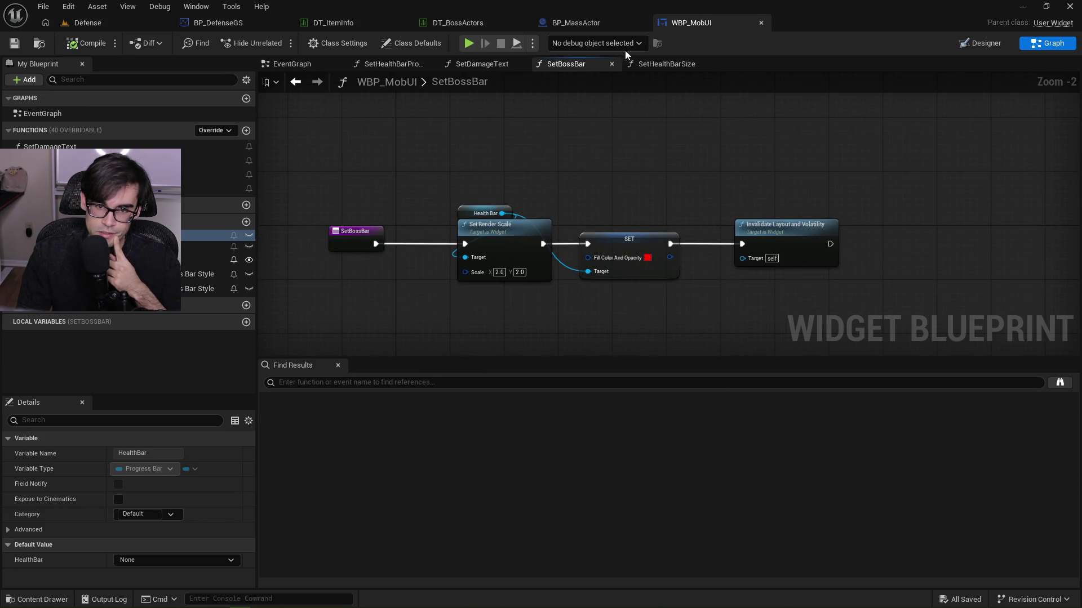
click(653, 65)
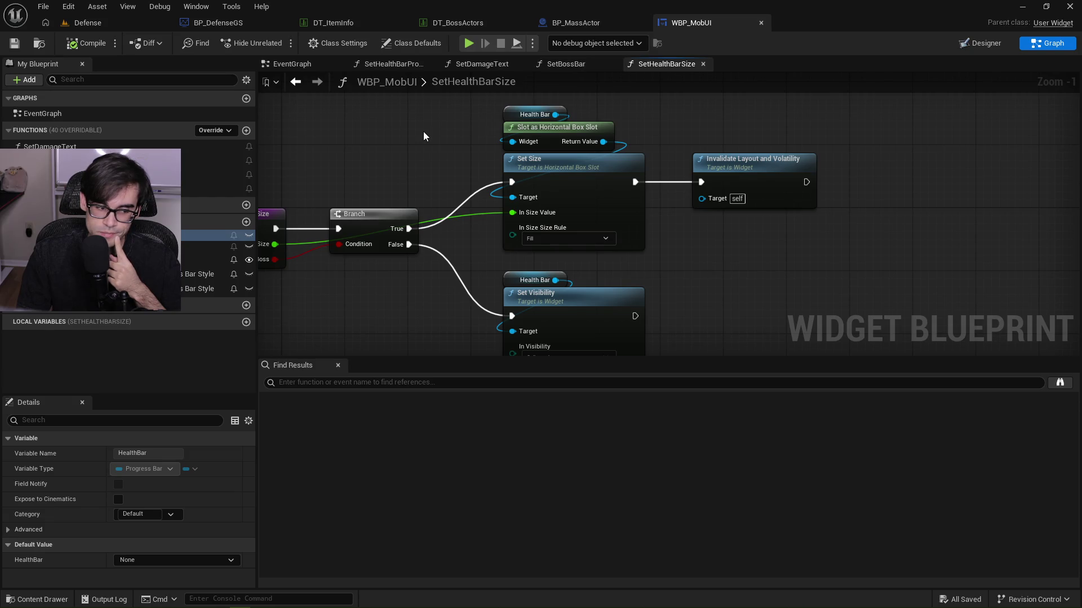
mouse_move(482, 151)
mouse_down()
mouse_move(577, 95)
mouse_move(593, 159)
mouse_up()
click(563, 64)
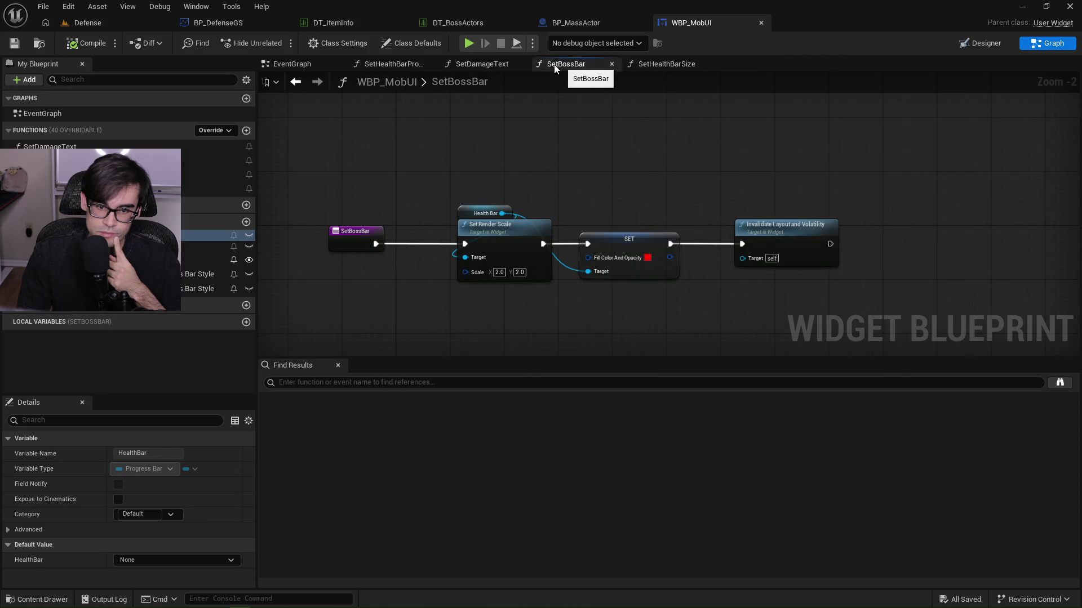
Put a breakpoint on InitializeUI's Set Visibility node in BP_MassActor and save all.
click(566, 22)
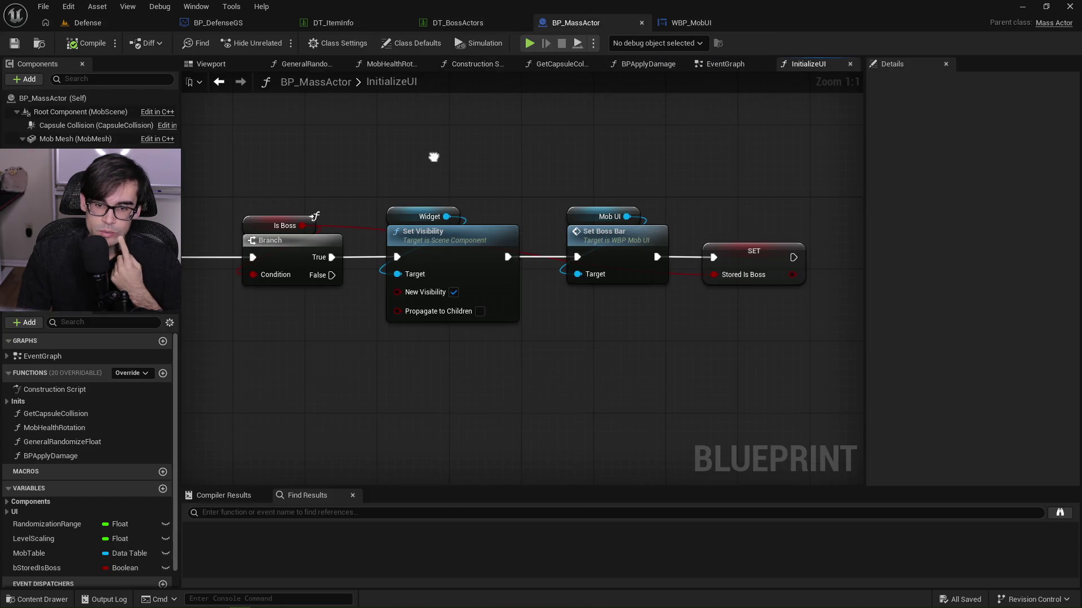
scroll(584, 170, down, 2)
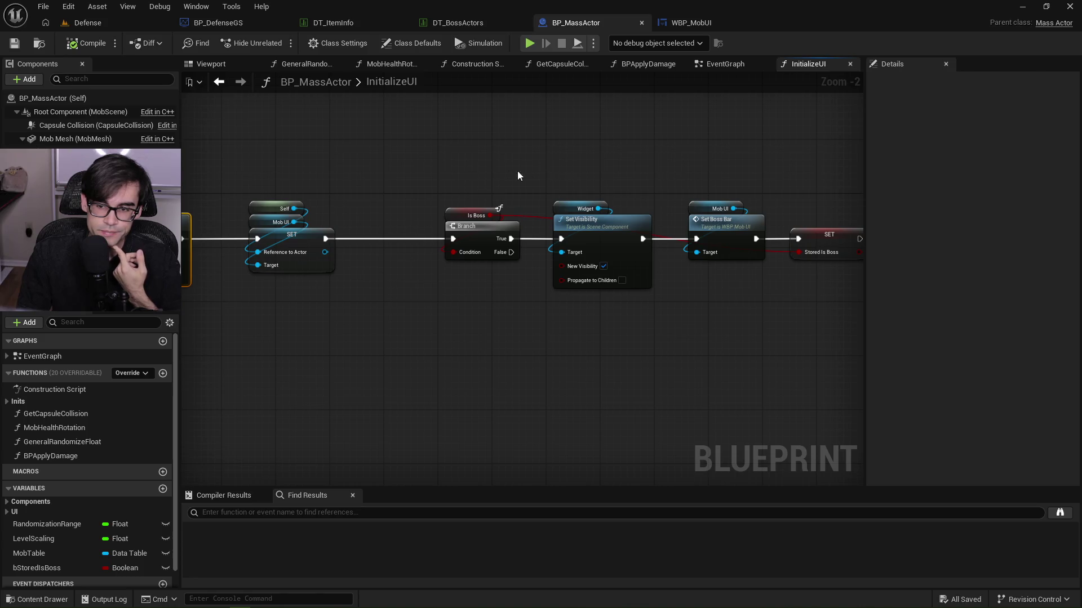
mouse_move(669, 186)
mouse_down()
mouse_move(401, 194)
mouse_move(641, 188)
mouse_up()
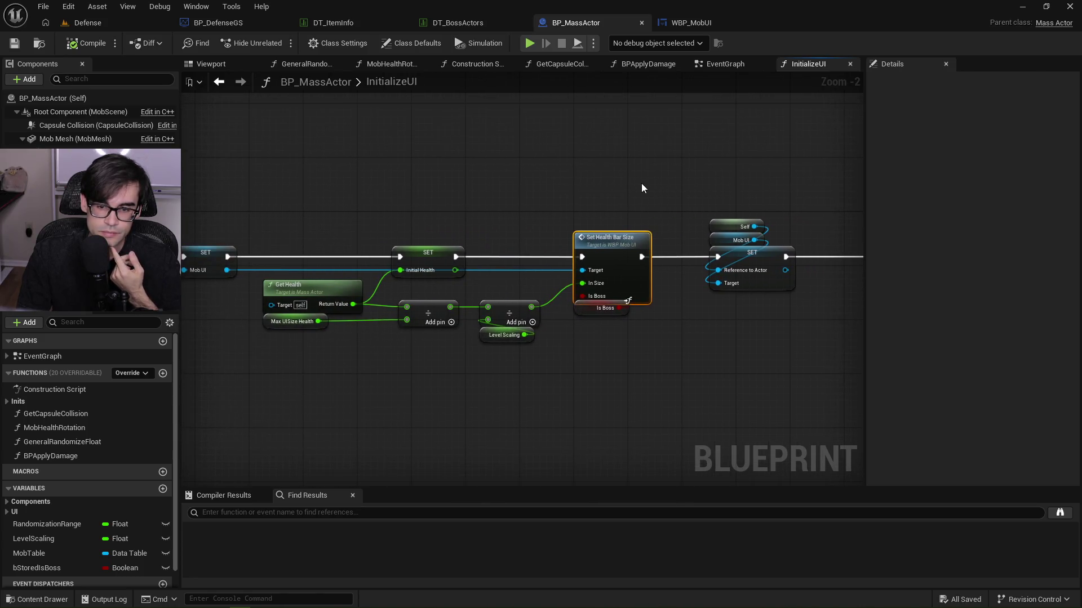
mouse_move(533, 193)
mouse_down()
mouse_move(795, 209)
mouse_move(695, 197)
mouse_move(743, 262)
mouse_move(779, 270)
mouse_up()
click(748, 237)
click(498, 275)
key(F9)
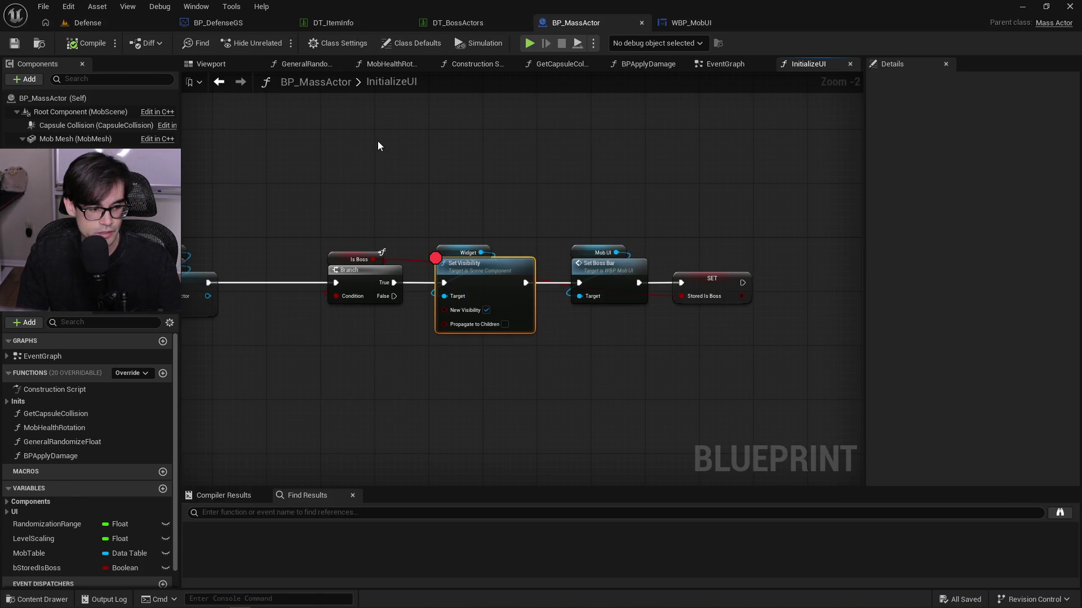
click(13, 43)
click(108, 23)
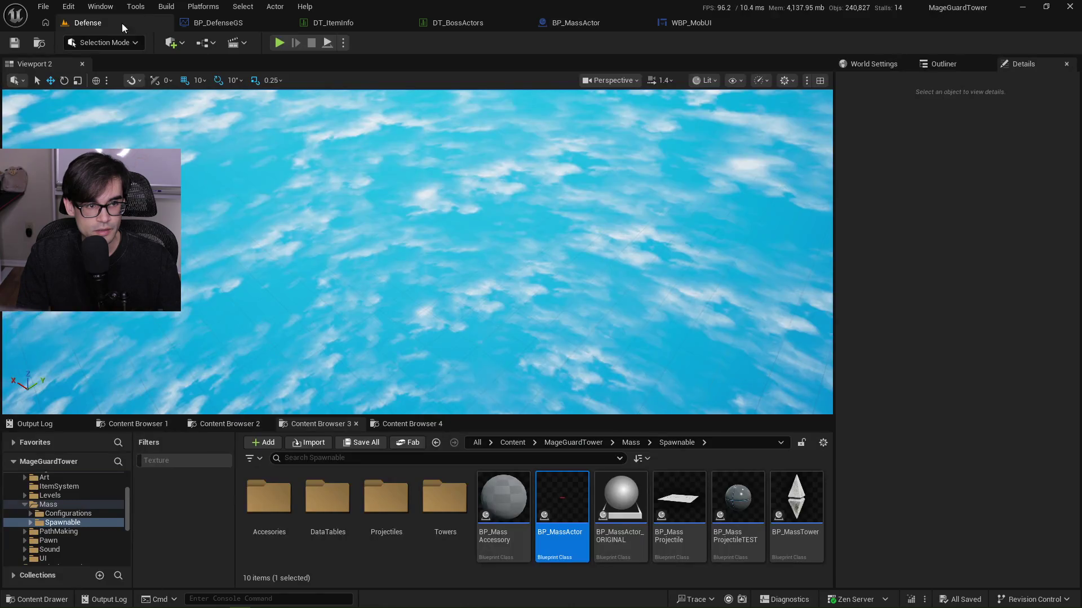
Playtest a wave, step past the Set Visibility breakpoint, resume, and stop the session.
click(280, 43)
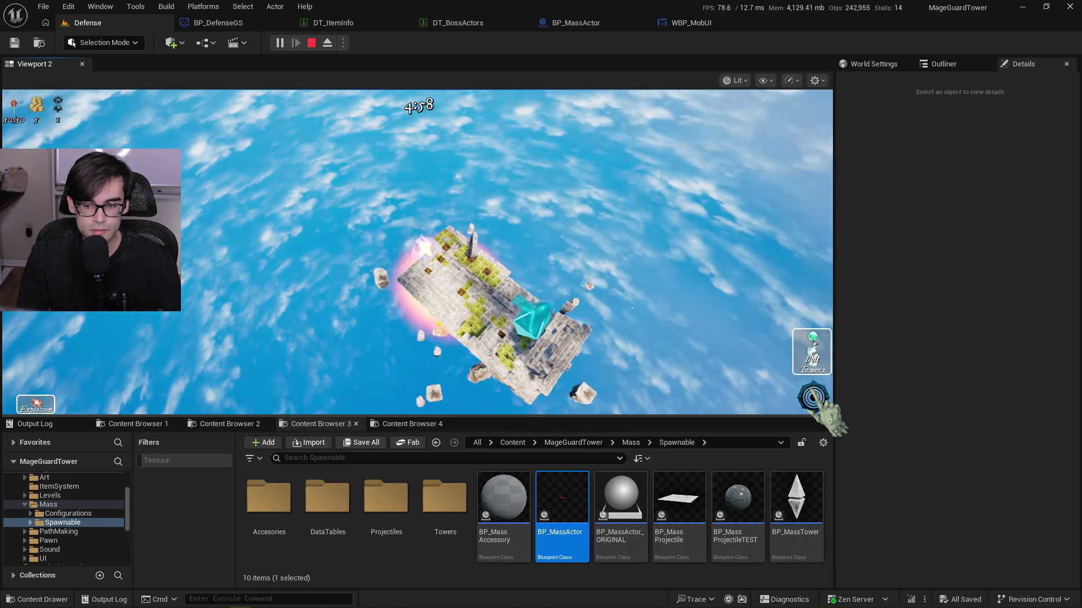
click(813, 401)
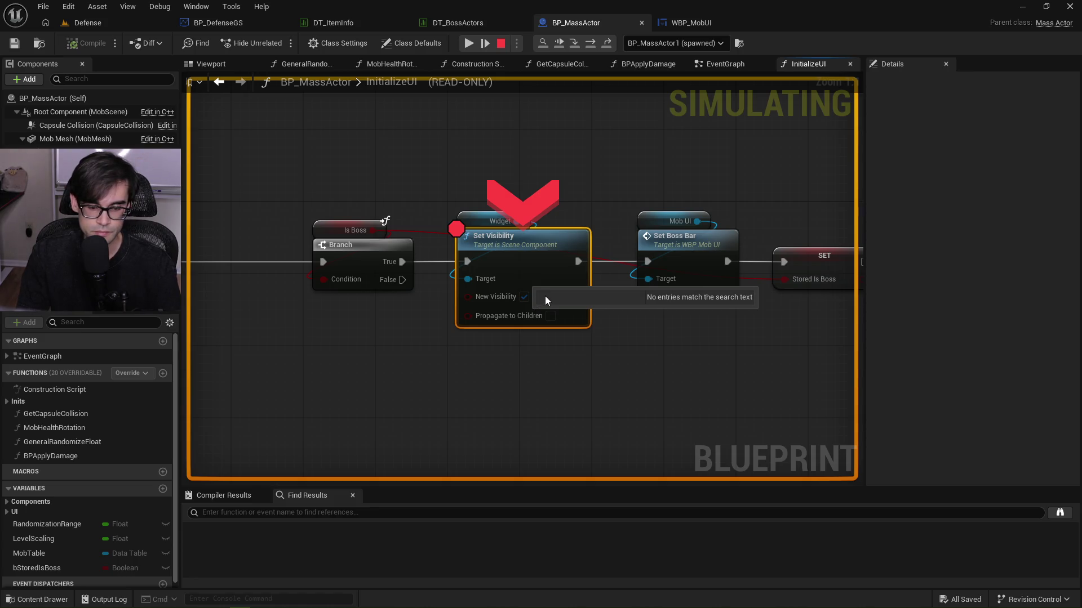
key(F10)
click(468, 43)
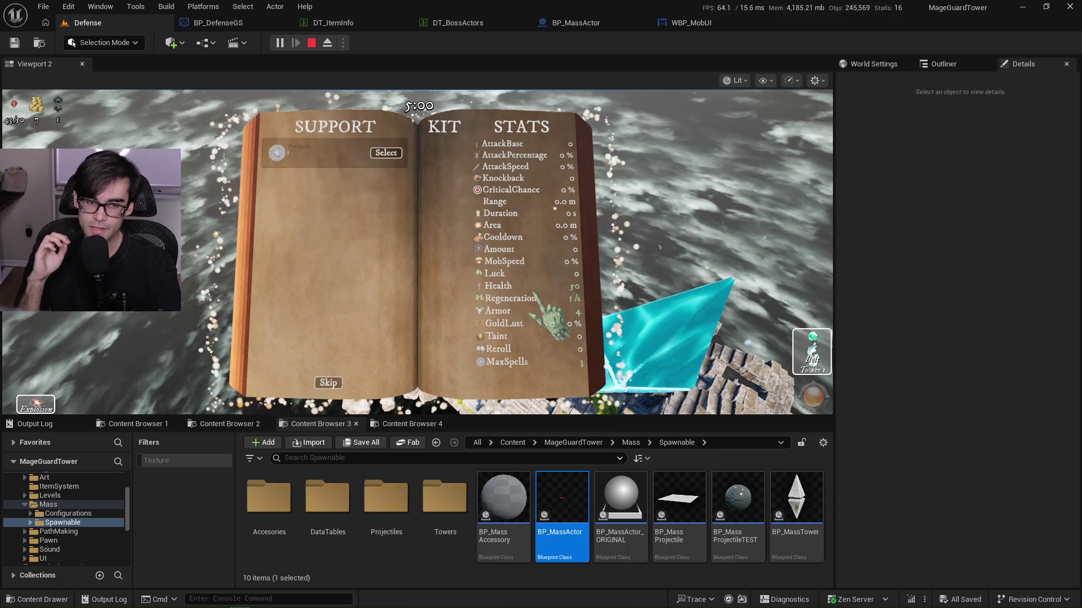
key(Escape)
Raise the first DT_BossActors row's Health from 10 to 100000.
click(465, 25)
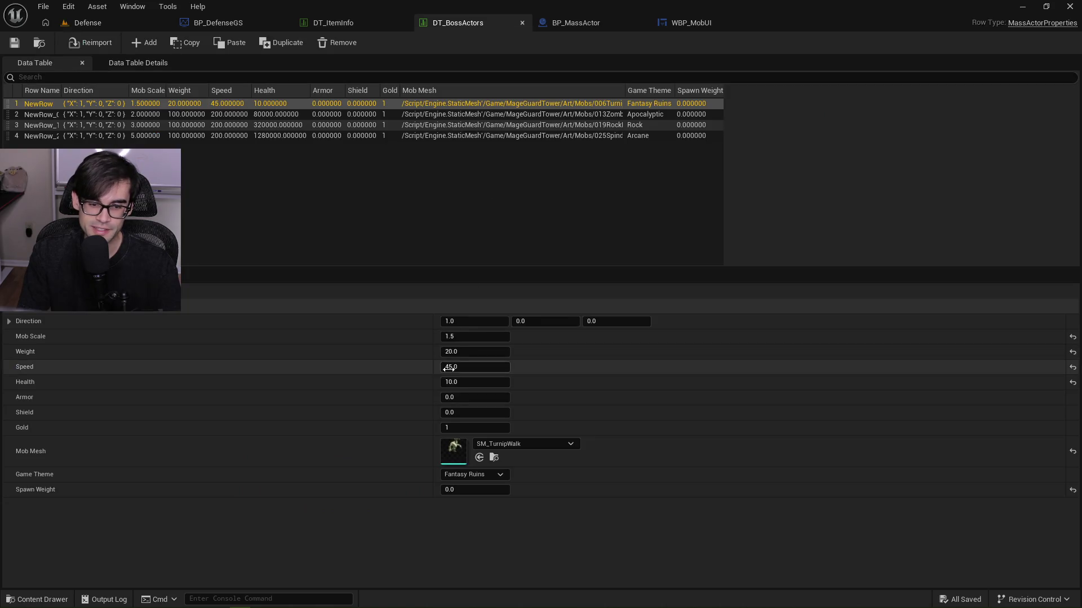
text(0000)
key(Return)
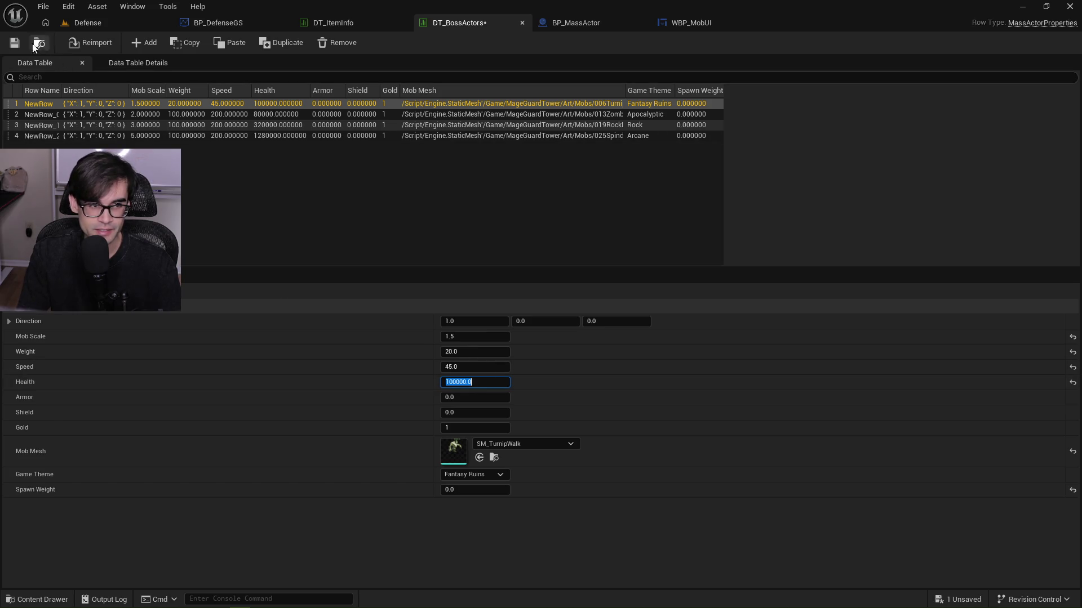
click(110, 20)
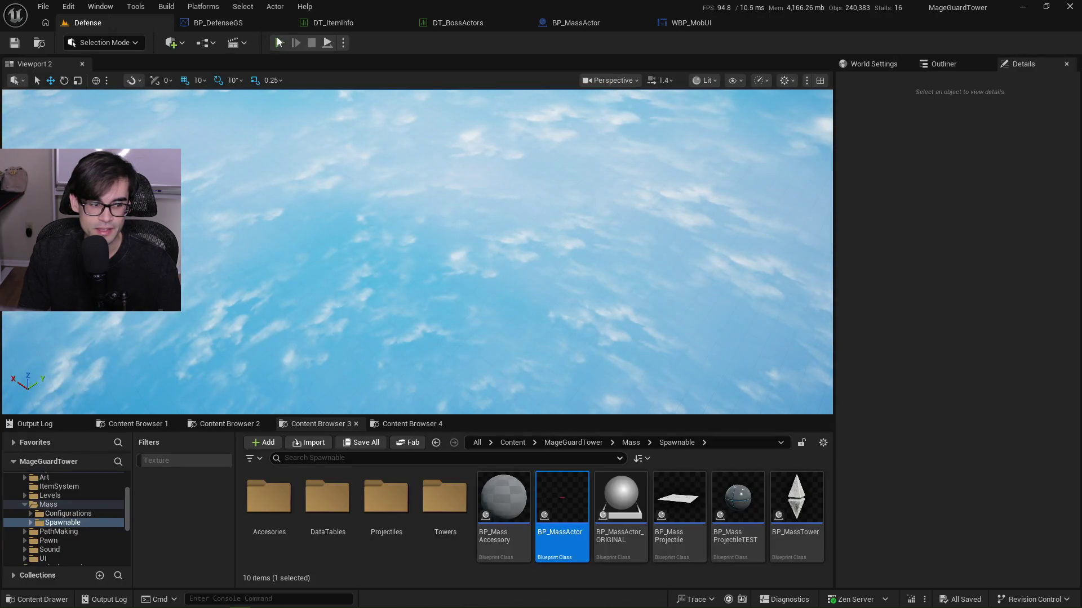
Start a play test, place a Starry Tower on the island, and launch the enemy wave.
click(279, 42)
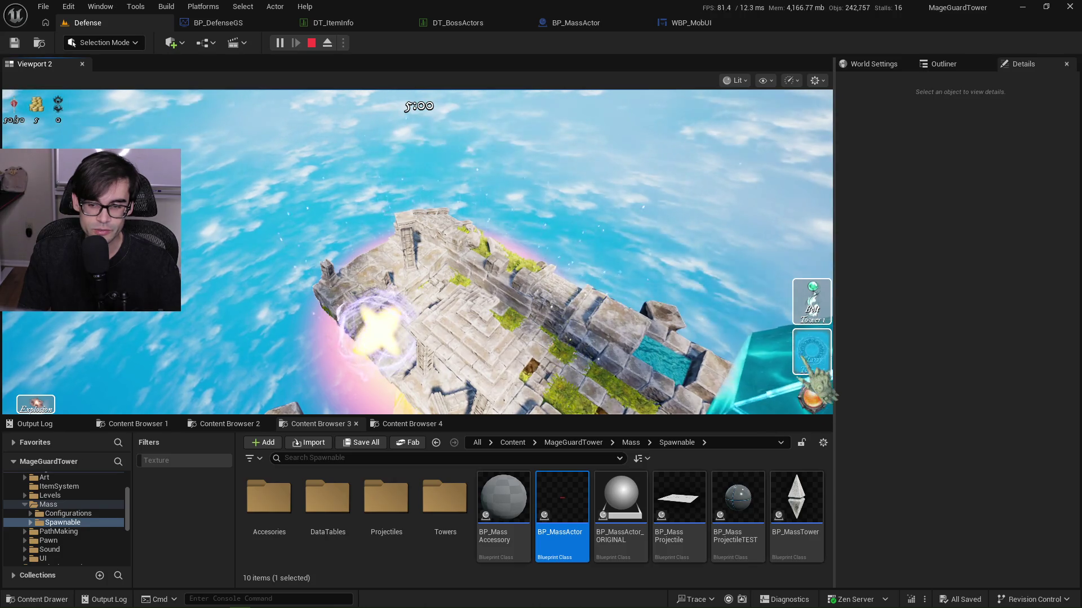
click(811, 352)
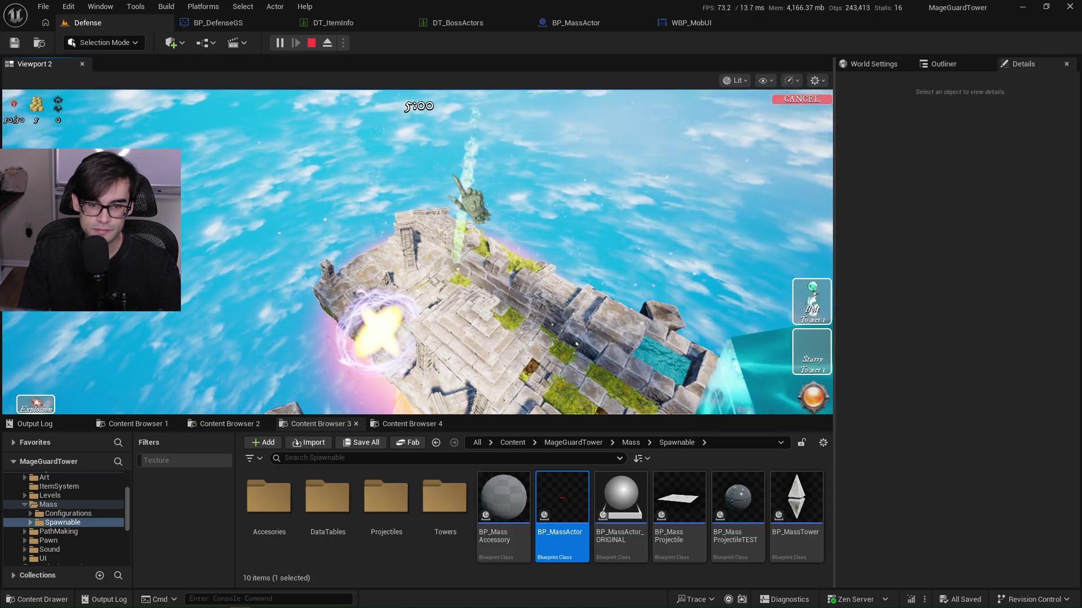
click(378, 236)
click(811, 411)
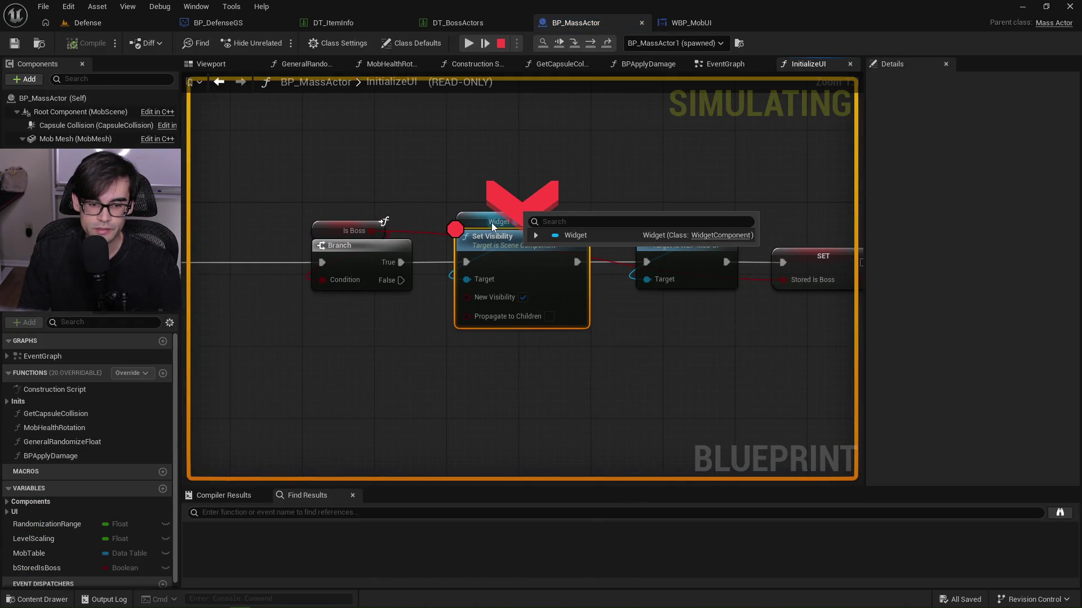
Step over to Set Boss Bar, resume, watch the scaled red boss bar, then stop playing.
key(F10)
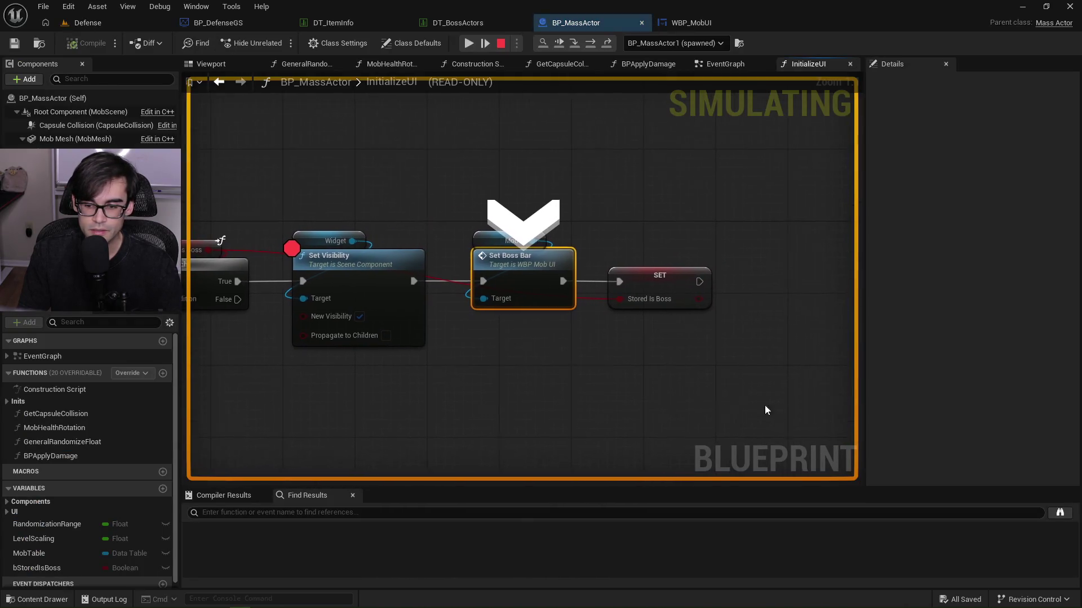
click(468, 43)
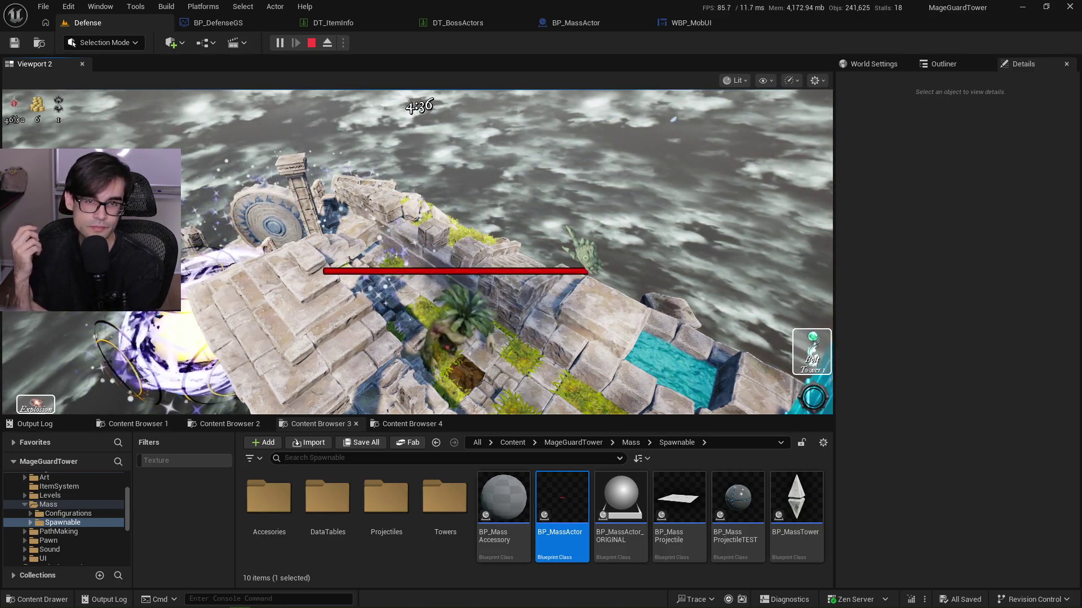
key(Escape)
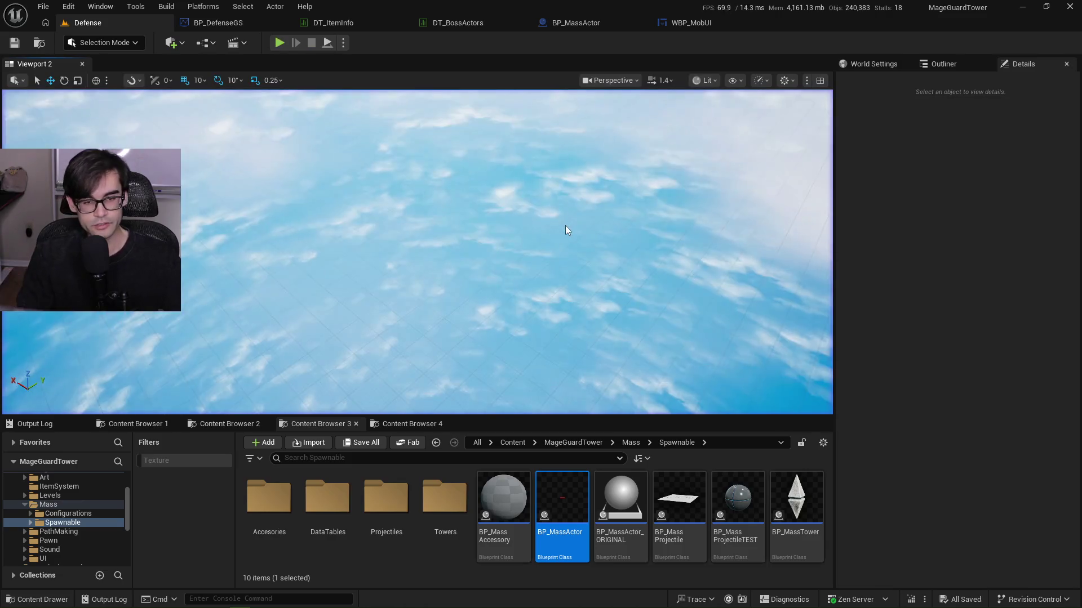
From InitializeUI, open WBP_MobUI's SetHealthBarSize graph and center its branch and Set Size nodes.
click(582, 17)
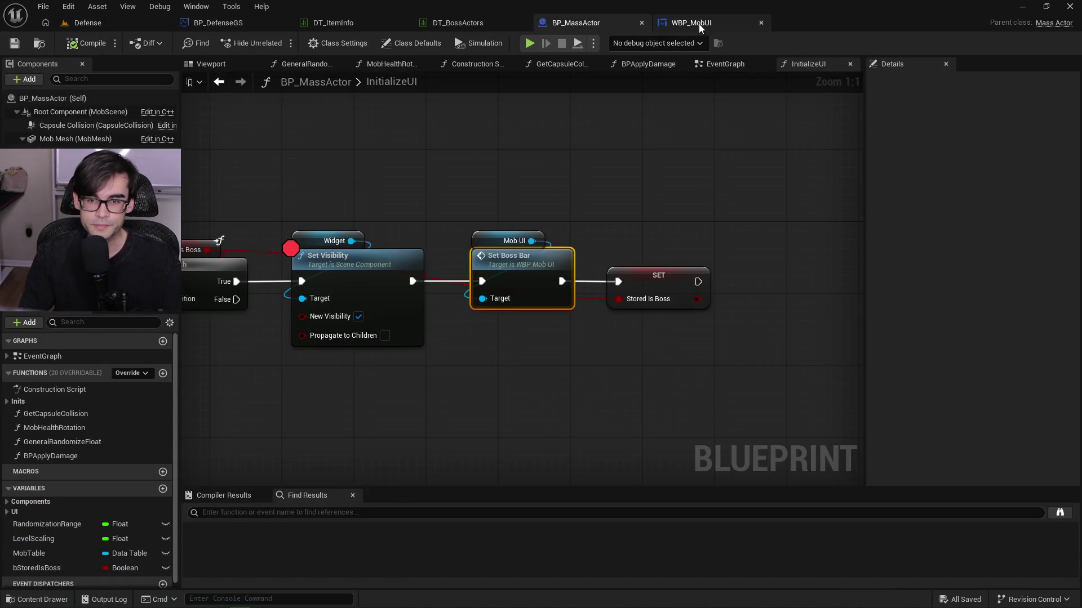
scroll(586, 254, up, 2)
scroll(586, 255, down, 3)
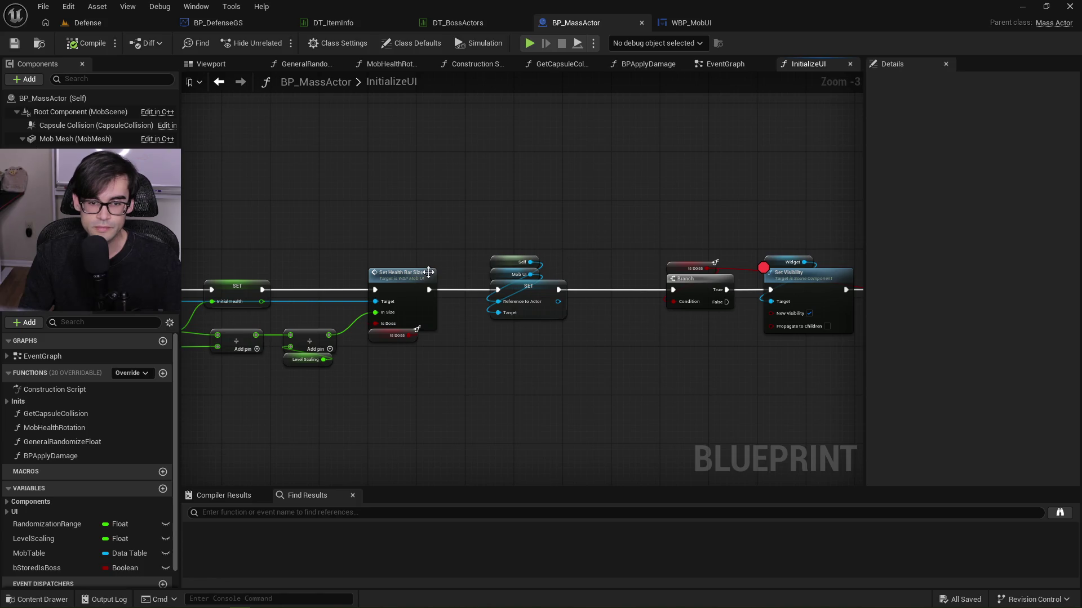
double_click(597, 276)
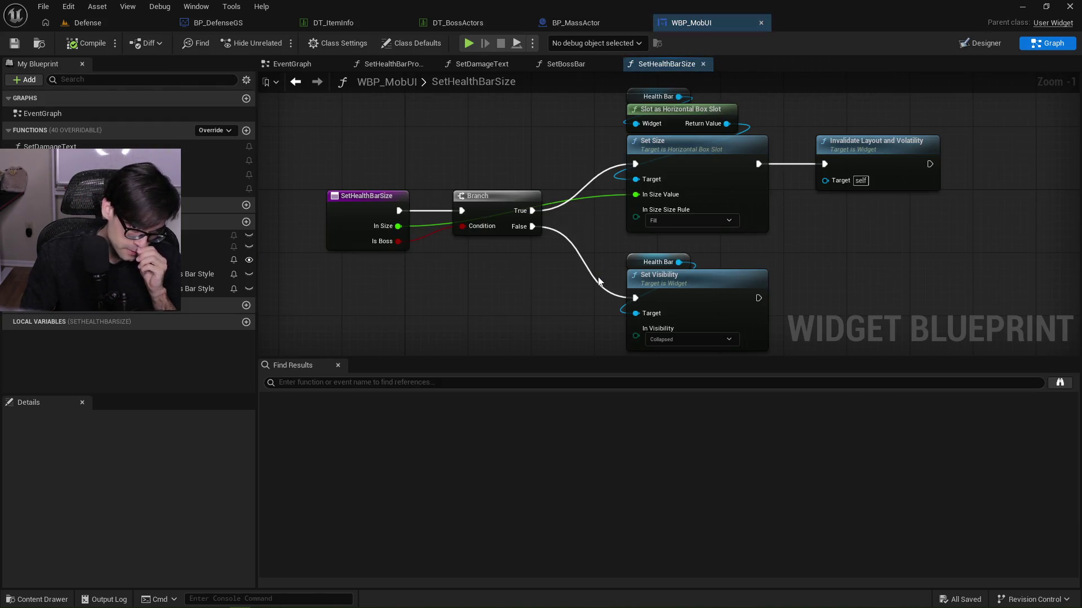
drag(532, 167, 529, 208)
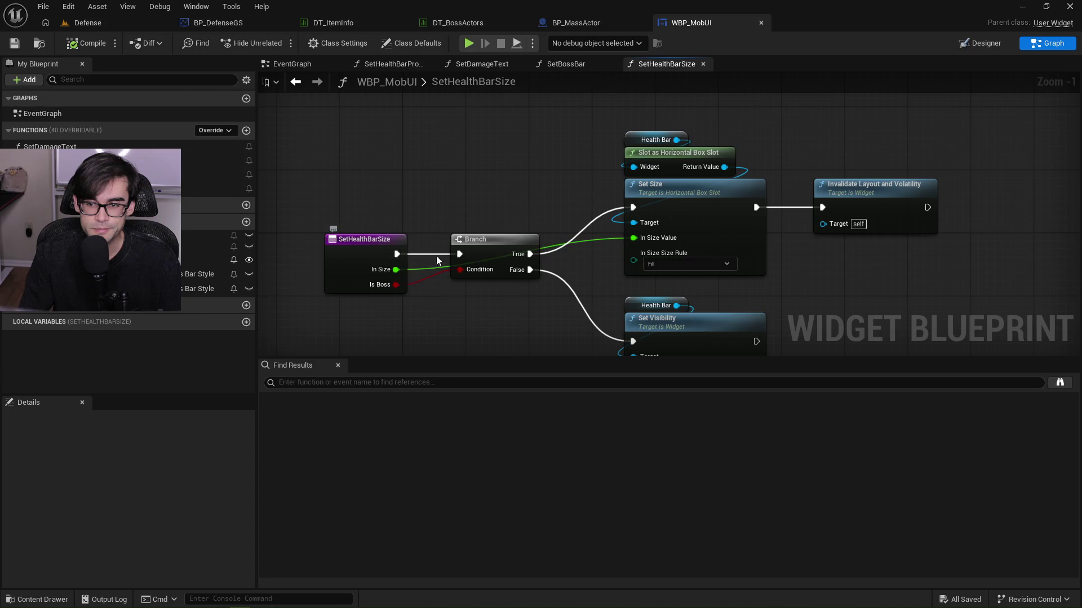
drag(583, 189, 527, 180)
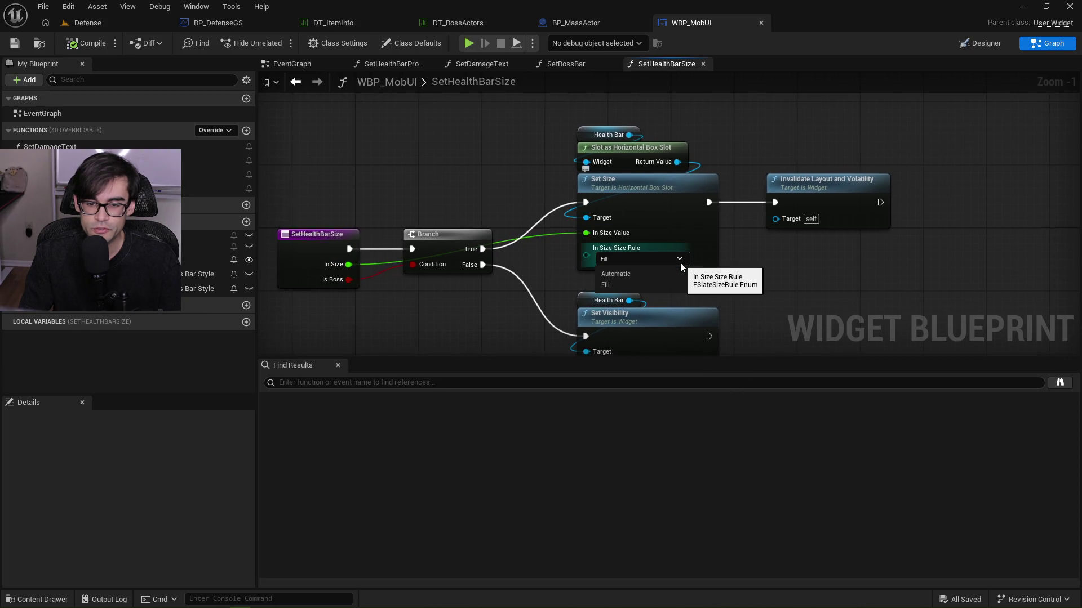
Switch WBP_MobUI to the Designer view showing the HealthBar widget and its properties.
click(970, 43)
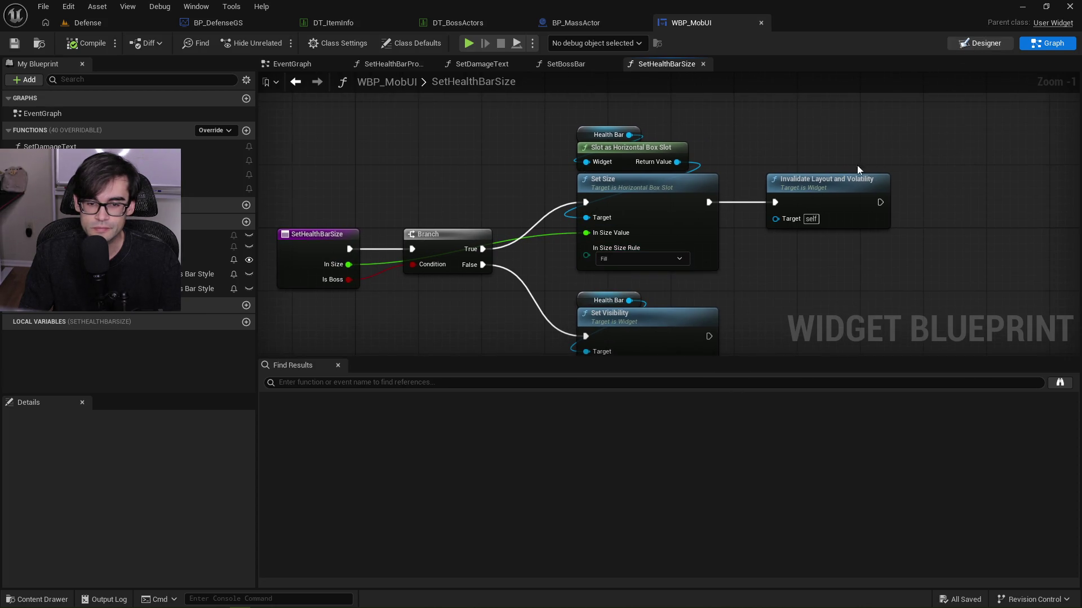
scroll(844, 314, down, 2)
scroll(844, 310, up, 2)
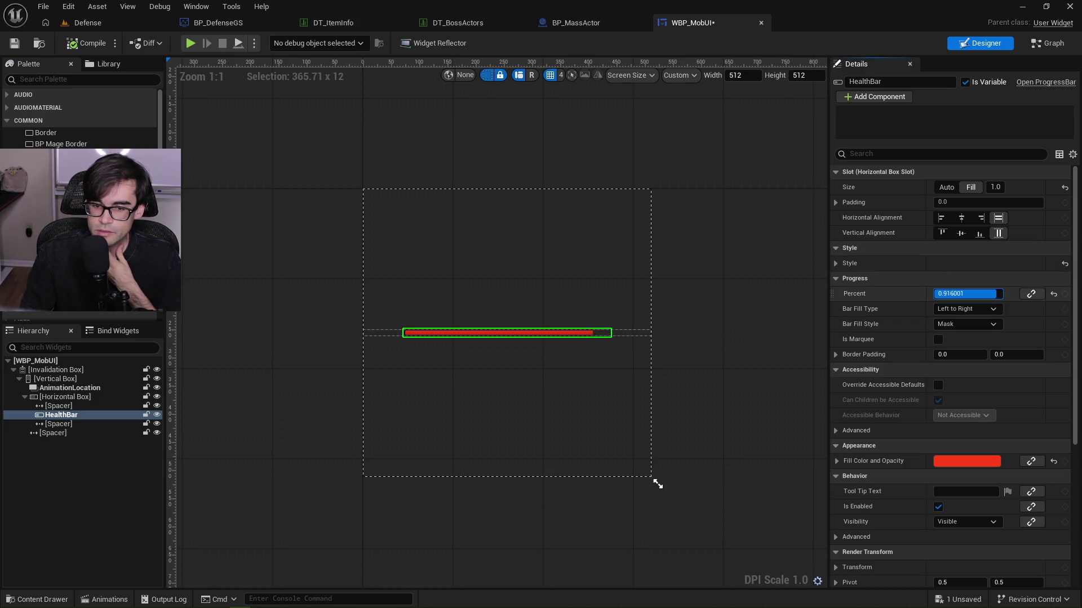
Scrub the HealthBar Percent to 1.0 to preview a full bar, then return to SetHealthBarSize.
drag(987, 293, 971, 295)
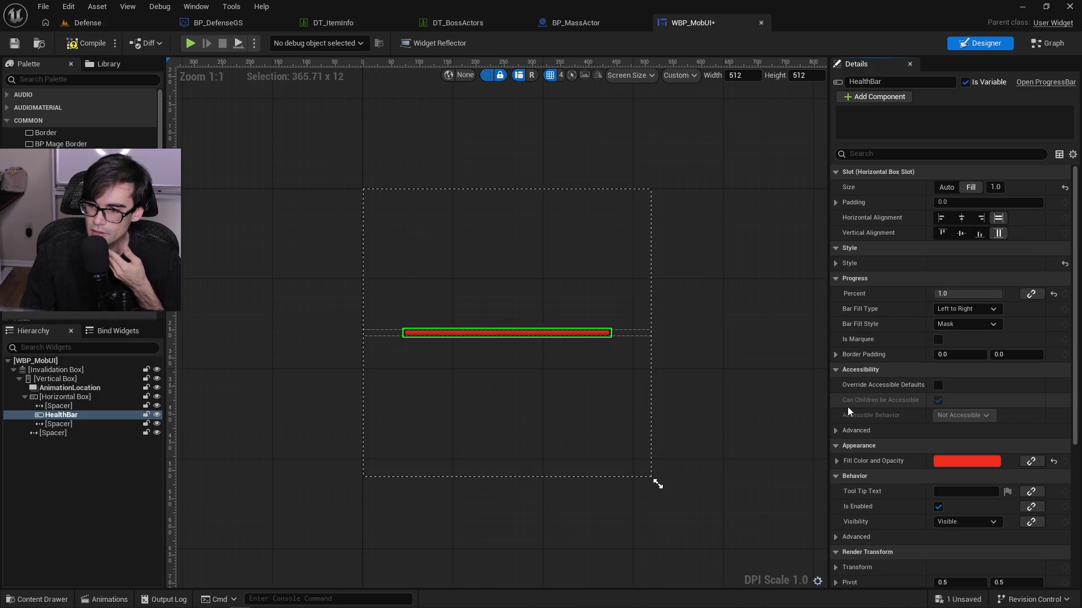
scroll(847, 407, down, 5)
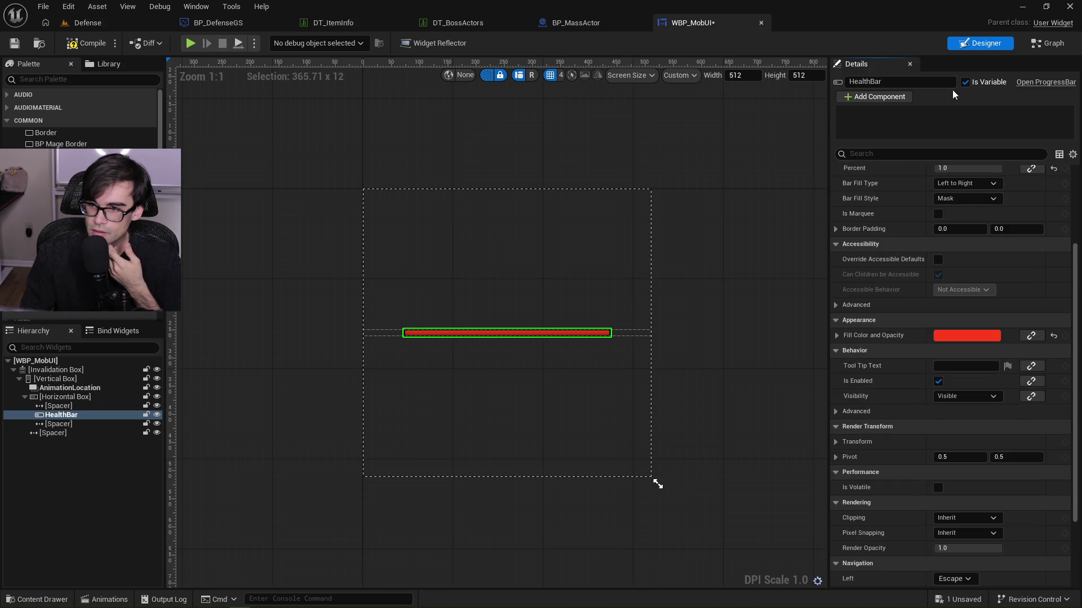
click(1039, 48)
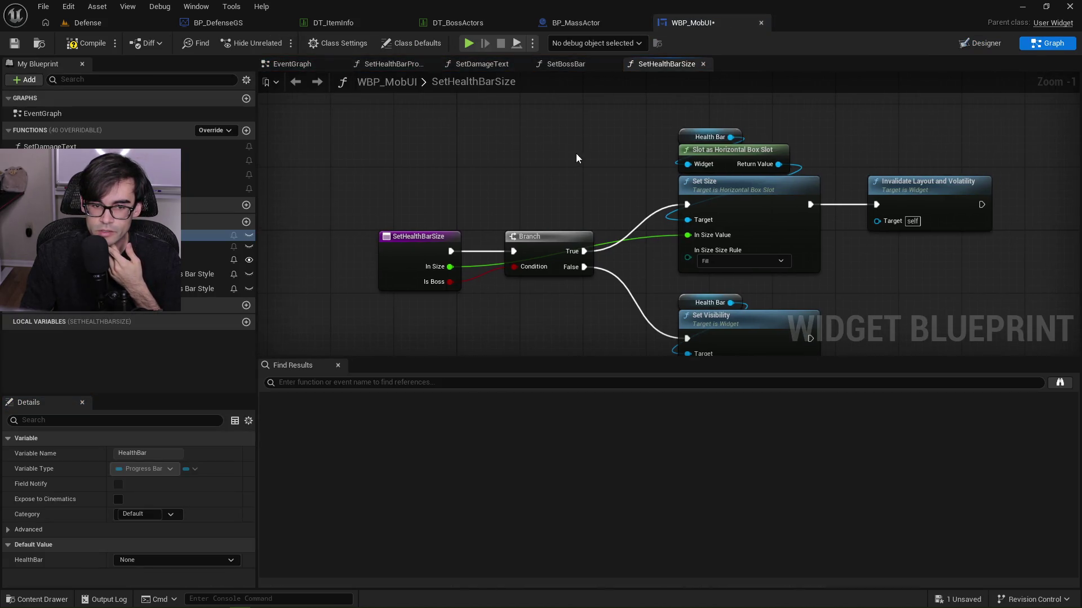
Look through WBP_MobUI's SetBossBar, SetDamageText, SetHealthBarProgress and EventGraph tabs.
click(559, 65)
click(479, 65)
click(366, 65)
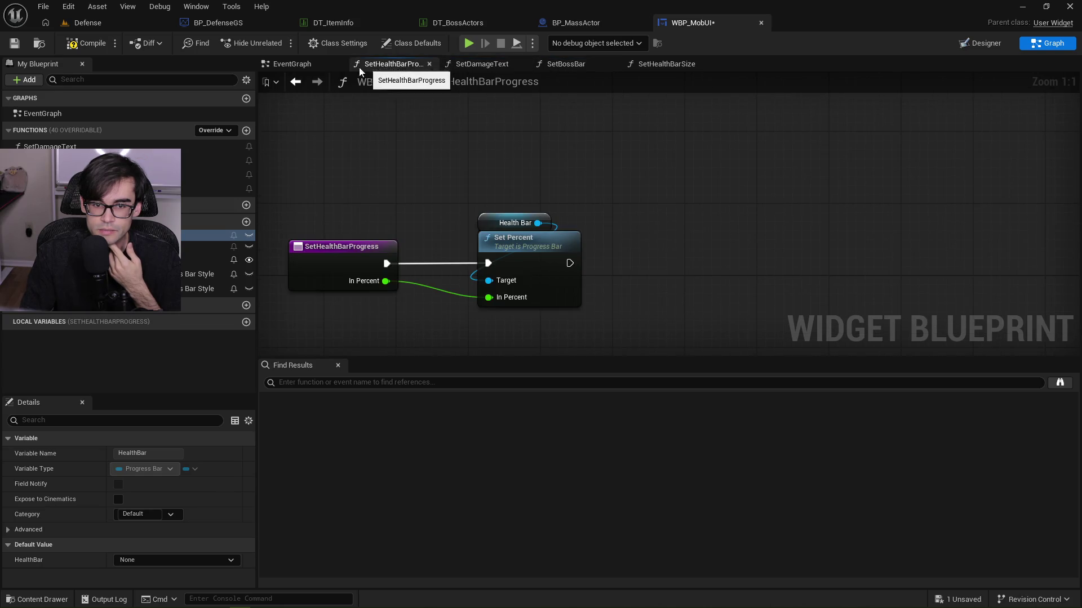
click(295, 66)
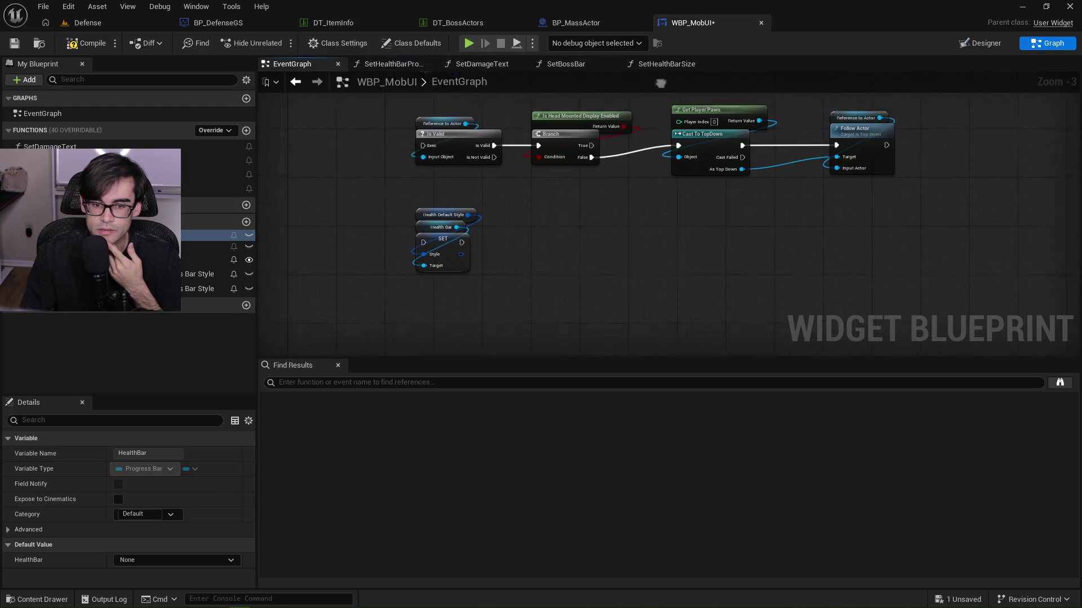
Return to BP_MassActor's InitializeUI and select the Max UISize Health node.
click(566, 22)
scroll(569, 290, up, 3)
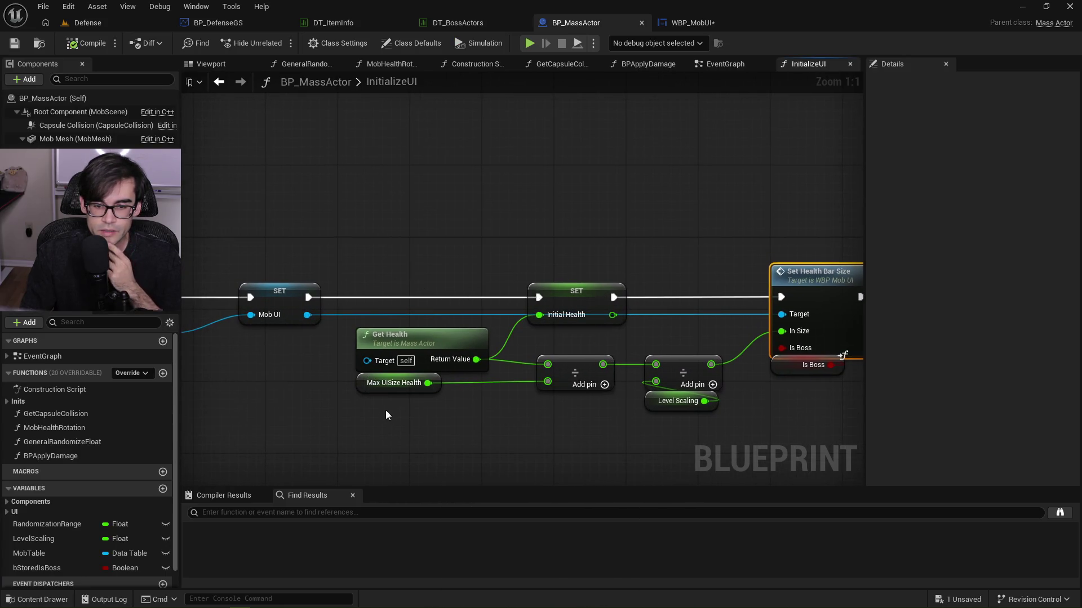
click(360, 385)
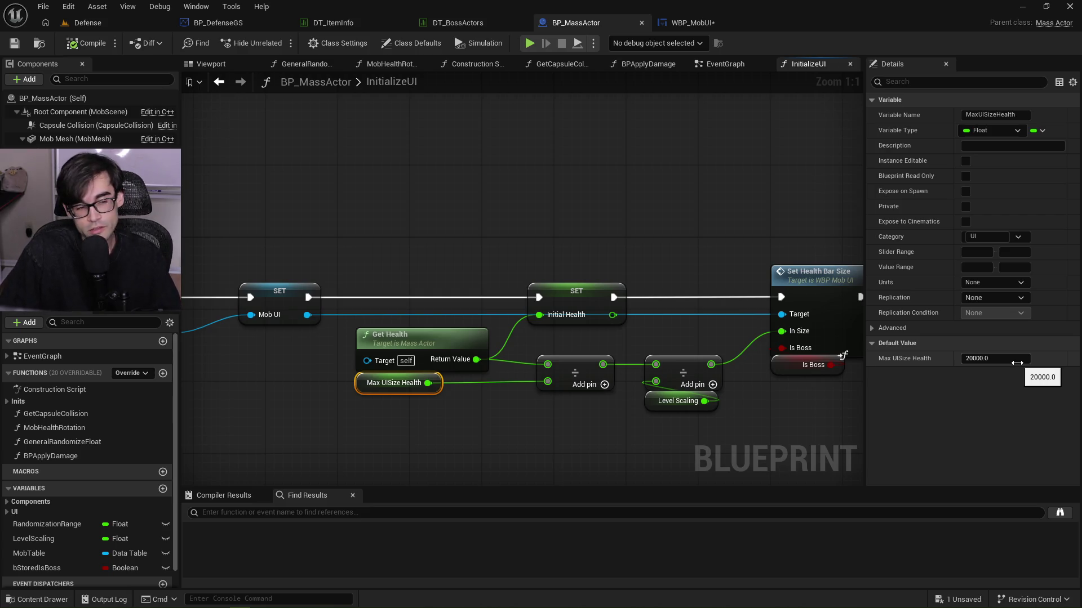
Compare boss Health values in DT_BossActors, then switch over to Visual Studio Code.
click(485, 25)
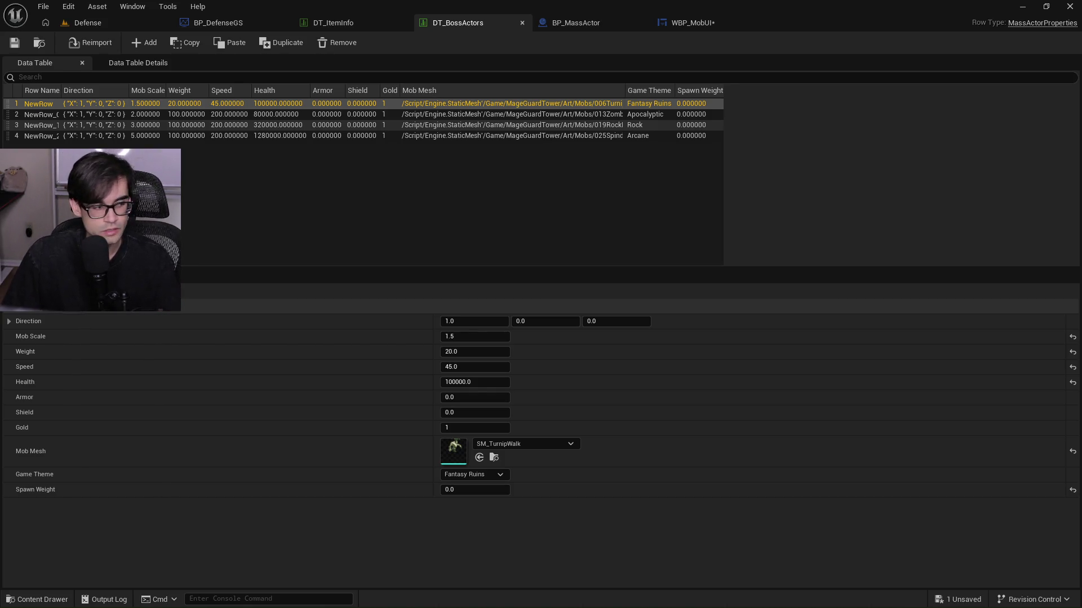
key(alt+Tab)
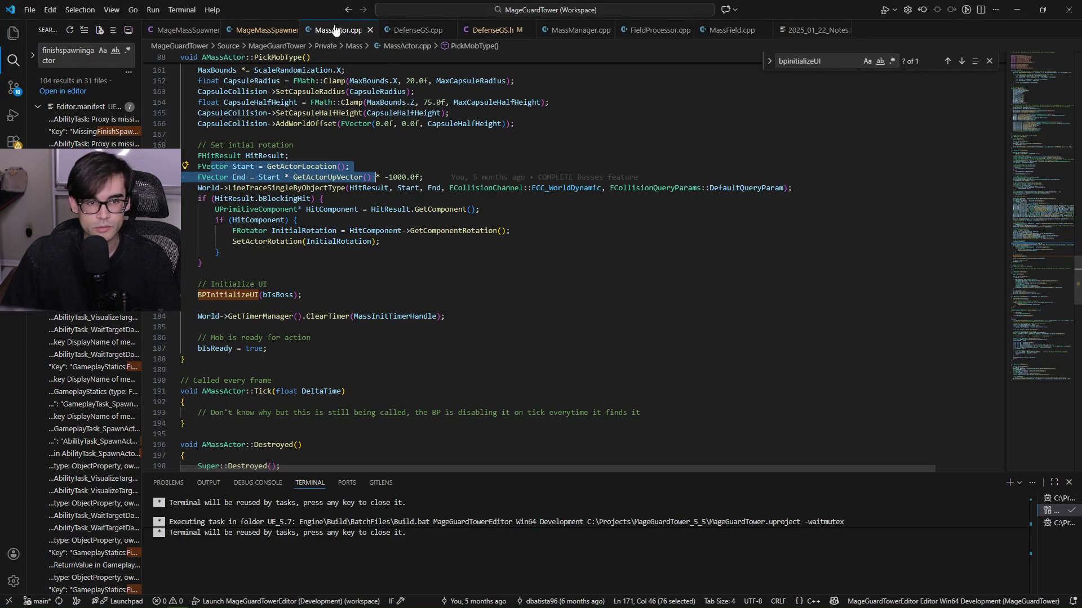
click(415, 30)
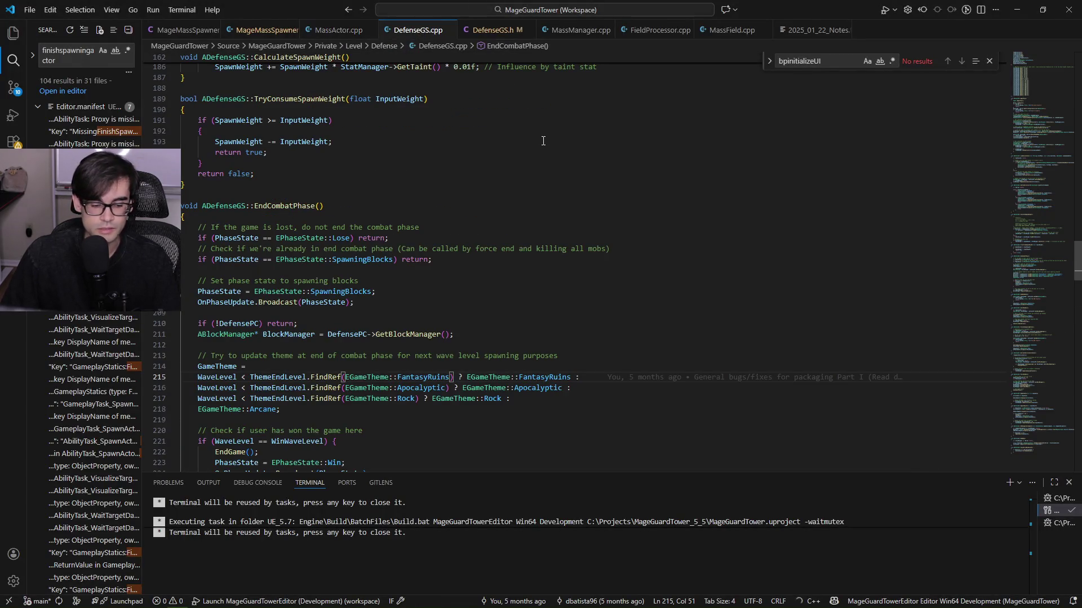
key(alt+o)
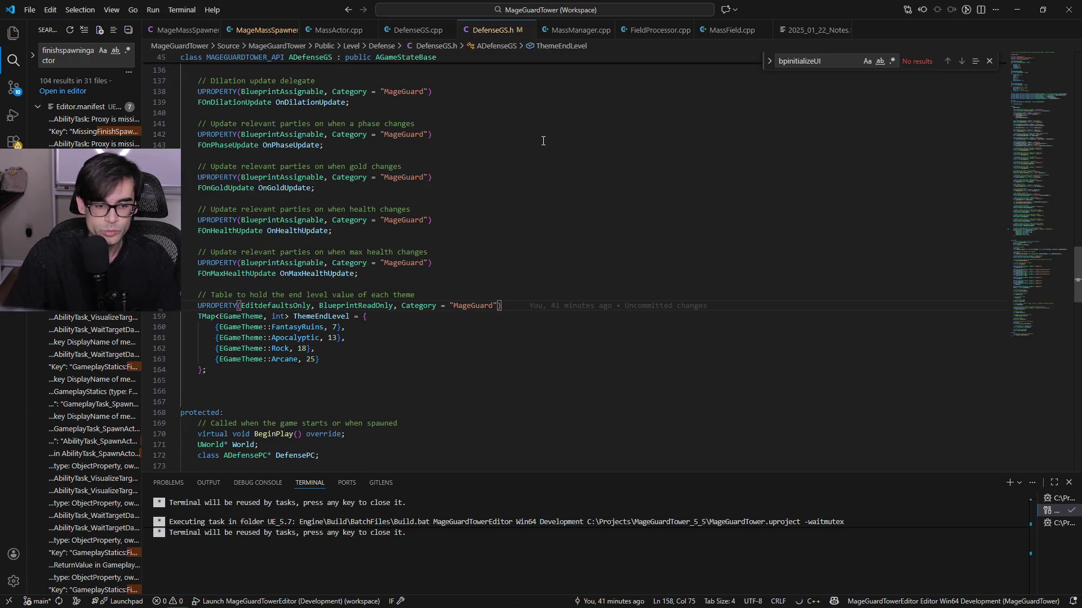
scroll(543, 357, up, 20)
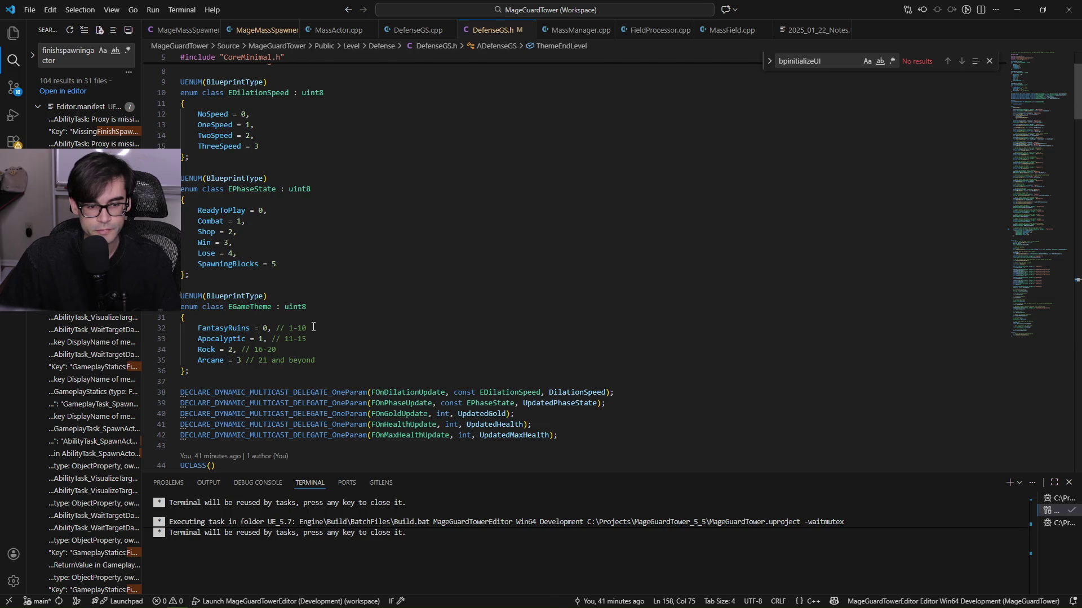
click(314, 327)
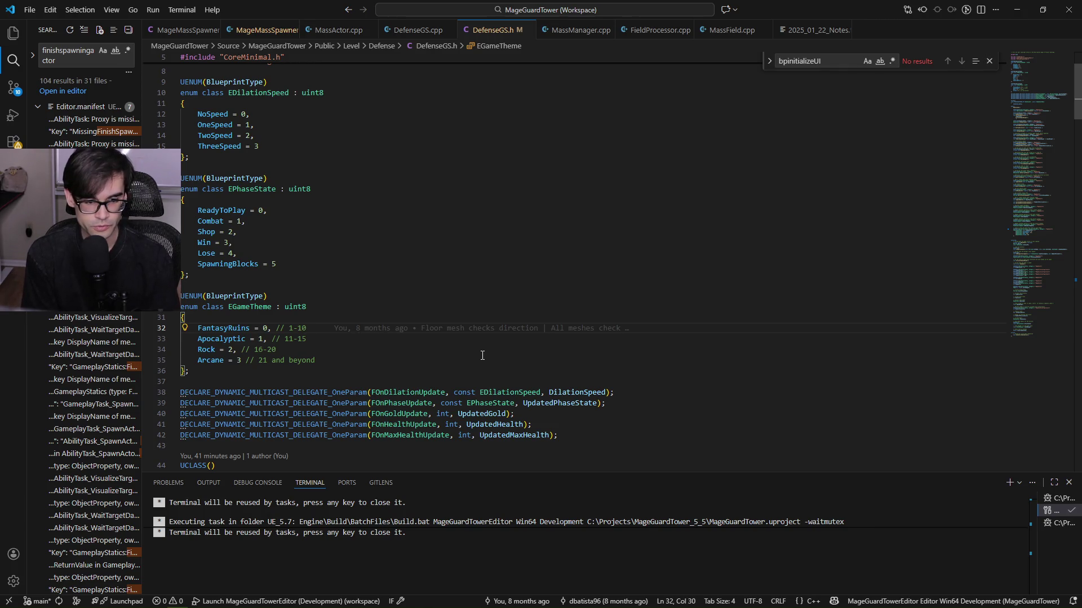
key(alt+Tab)
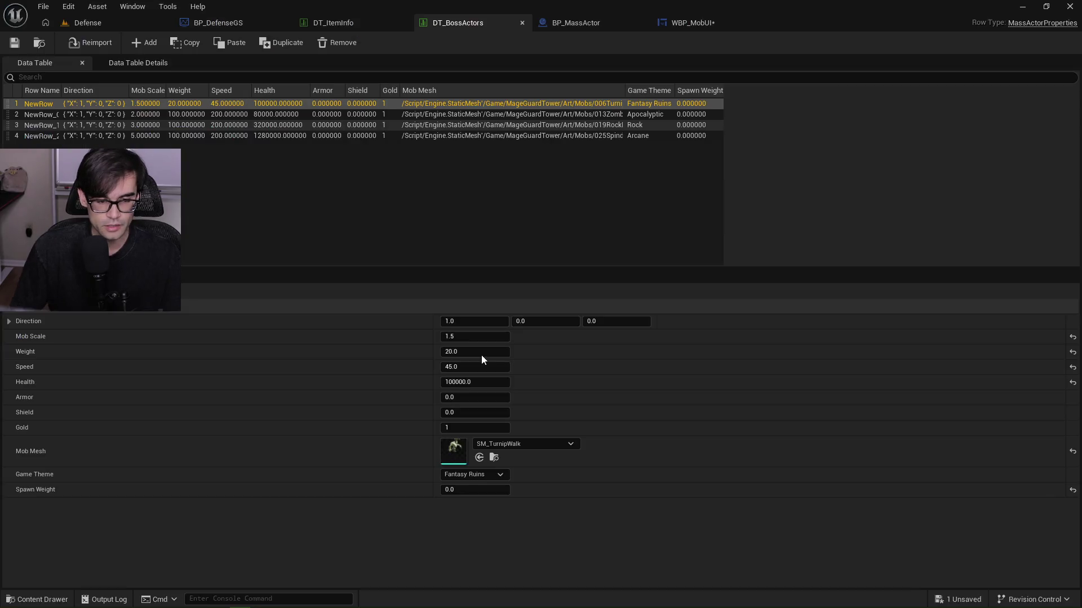
Add a Get Game State node to BP_MassActor's InitializeUI graph.
click(569, 23)
mouse_move(377, 223)
mouse_down()
mouse_move(480, 415)
mouse_move(811, 176)
mouse_move(468, 208)
mouse_up()
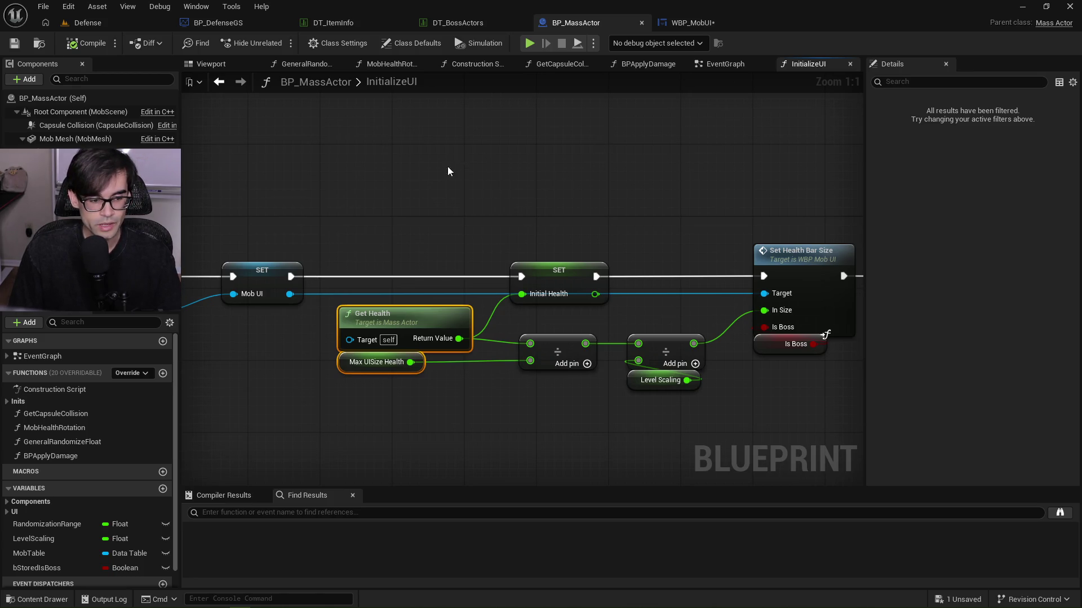
right_click(400, 168)
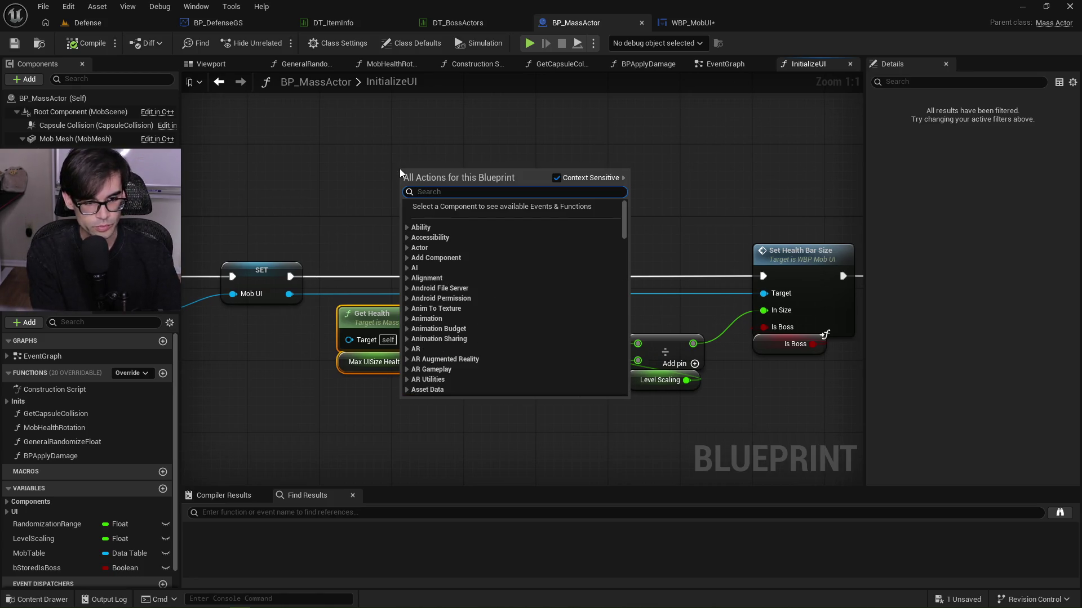
text(get game st)
key(Return)
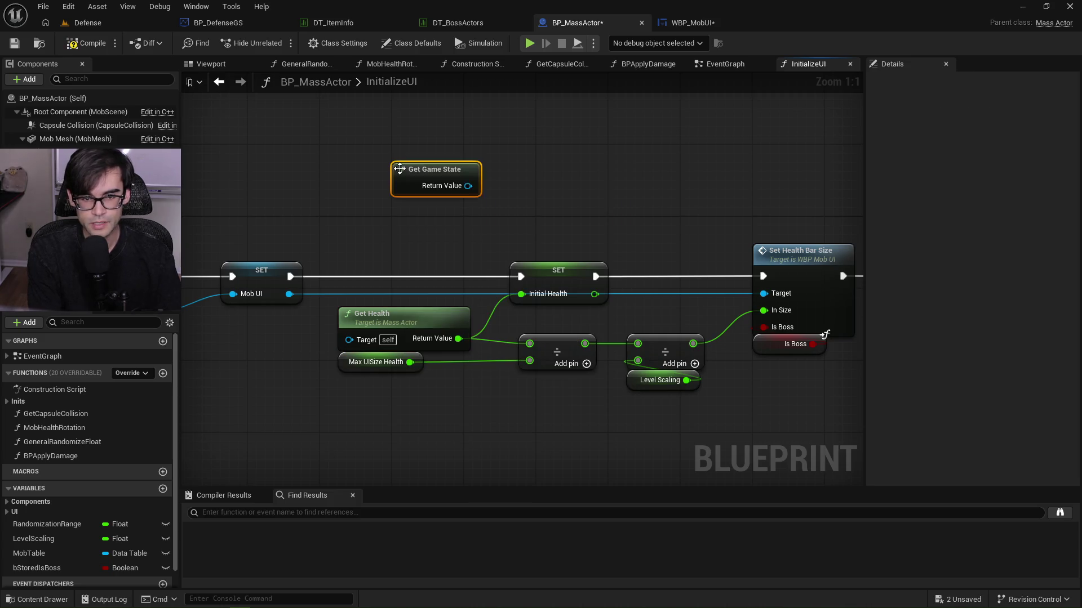
Abandon the cast from Get Game State and open the Set Health Bar Size function graph.
drag(476, 186, 465, 214)
text(cast to)
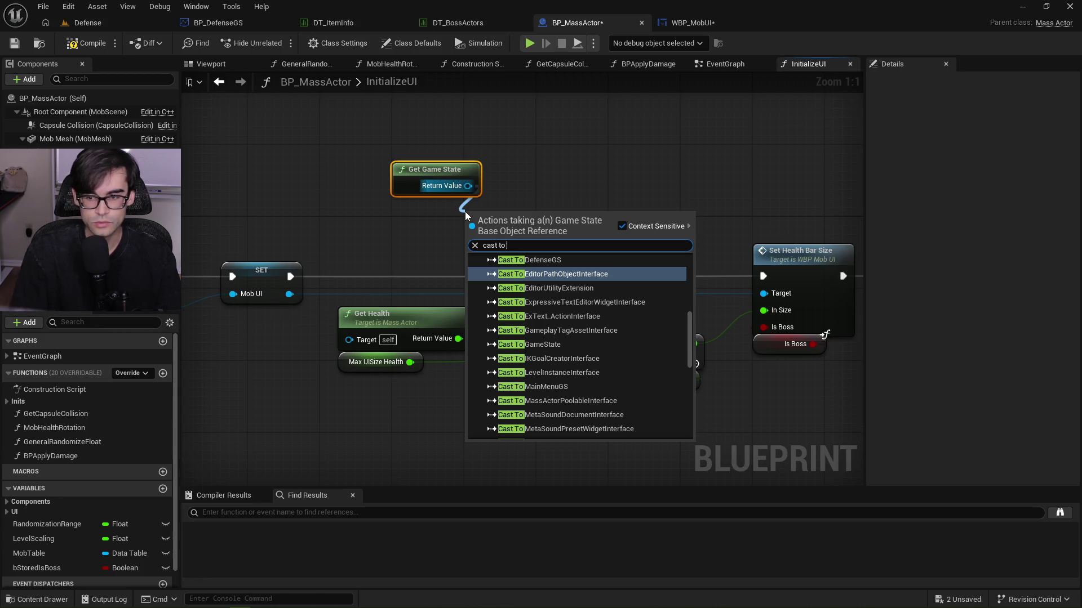
drag(568, 175, 728, 183)
scroll(728, 184, down, 2)
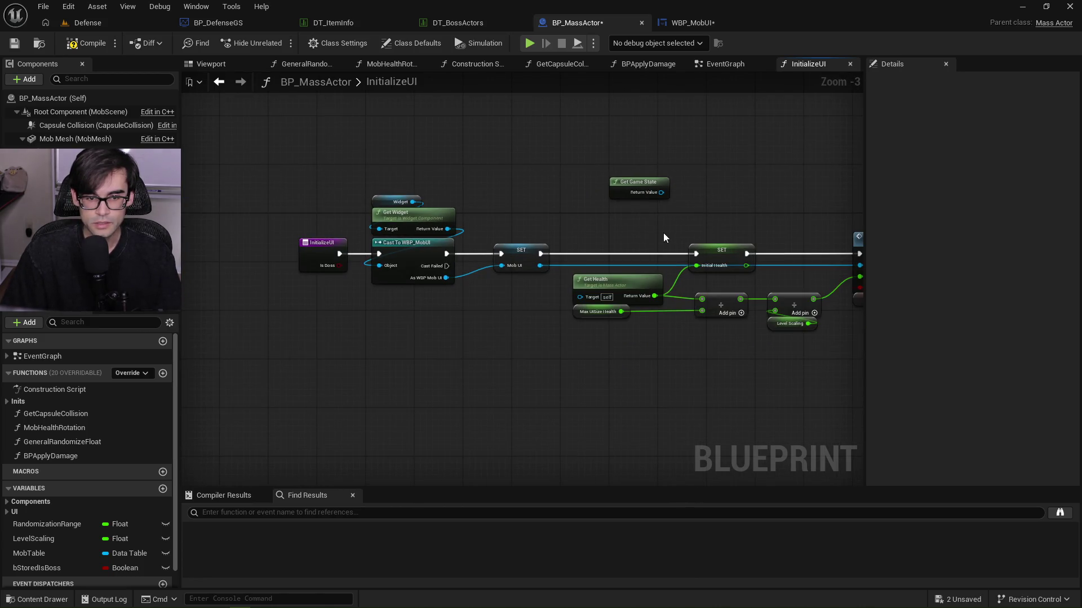
drag(420, 257, 104, 272)
scroll(594, 260, up, 1)
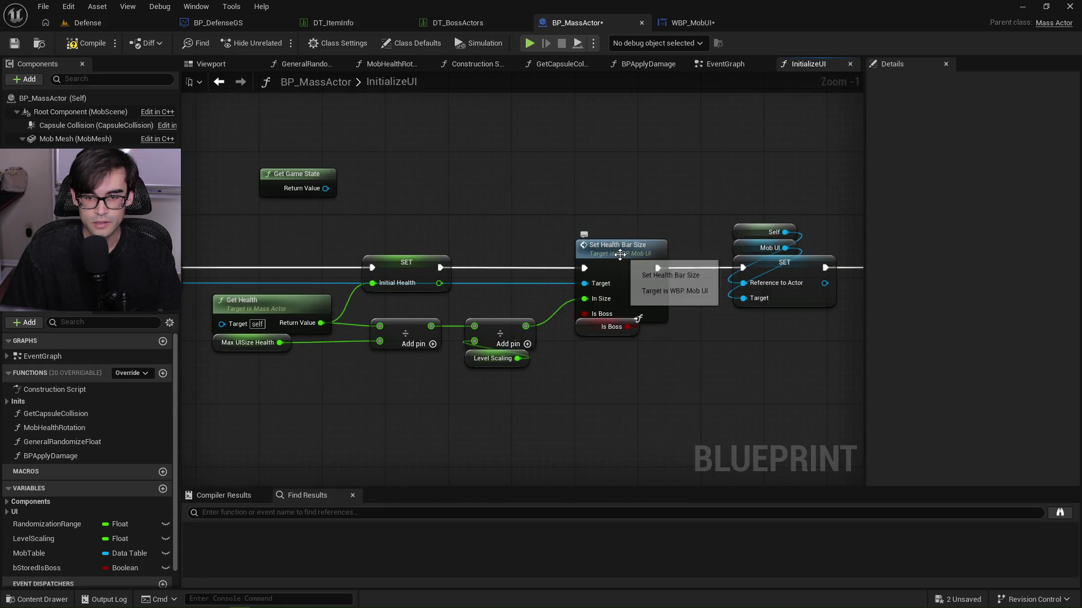
double_click(620, 251)
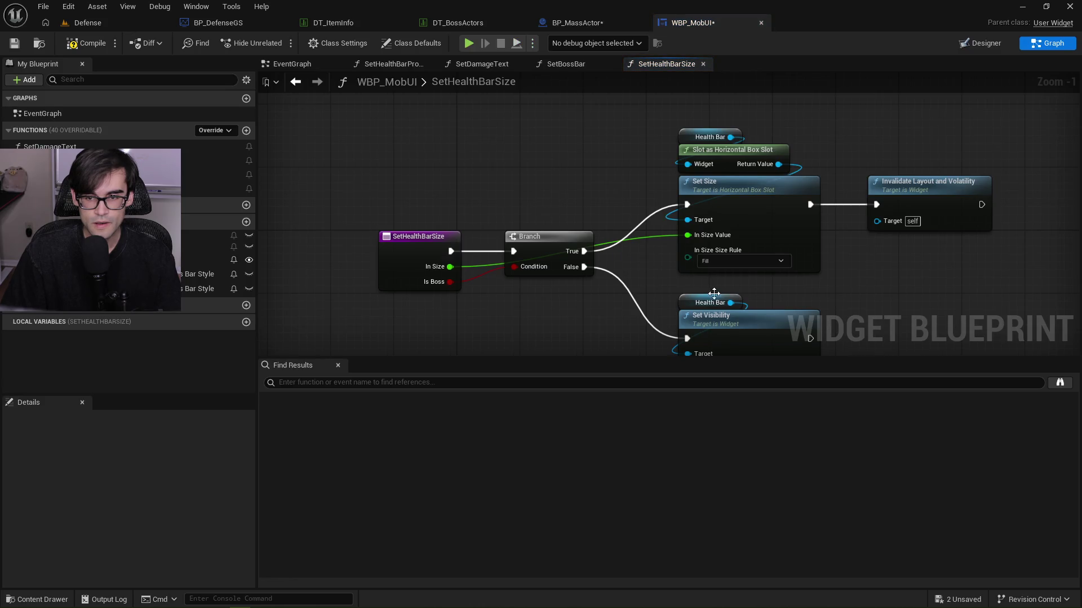
Pan the SetHealthBarSize graph and select its Set Visibility and Health Bar nodes.
drag(717, 291, 521, 263)
drag(618, 271, 768, 262)
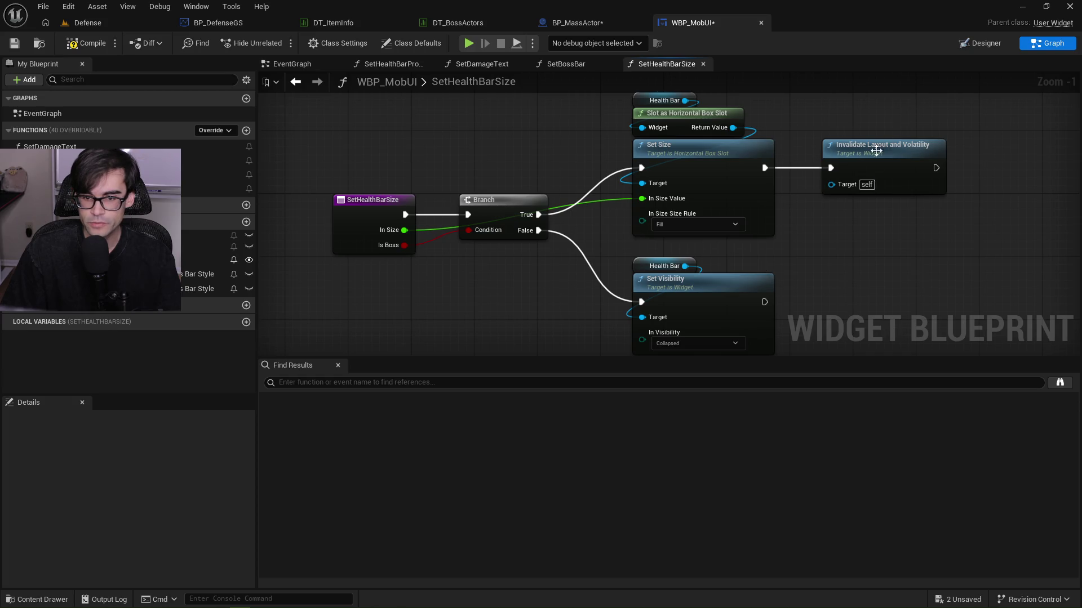
drag(857, 238, 852, 170)
drag(682, 327, 652, 192)
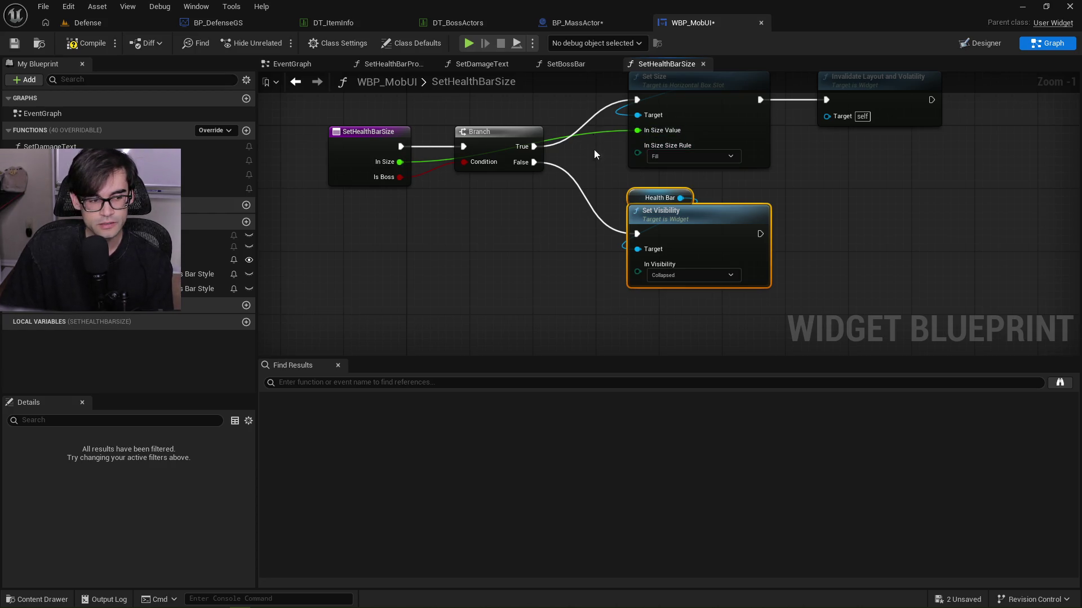
Glance at the Designer view, then pan to the start of BP_MassActor's InitializeUI graph.
click(979, 42)
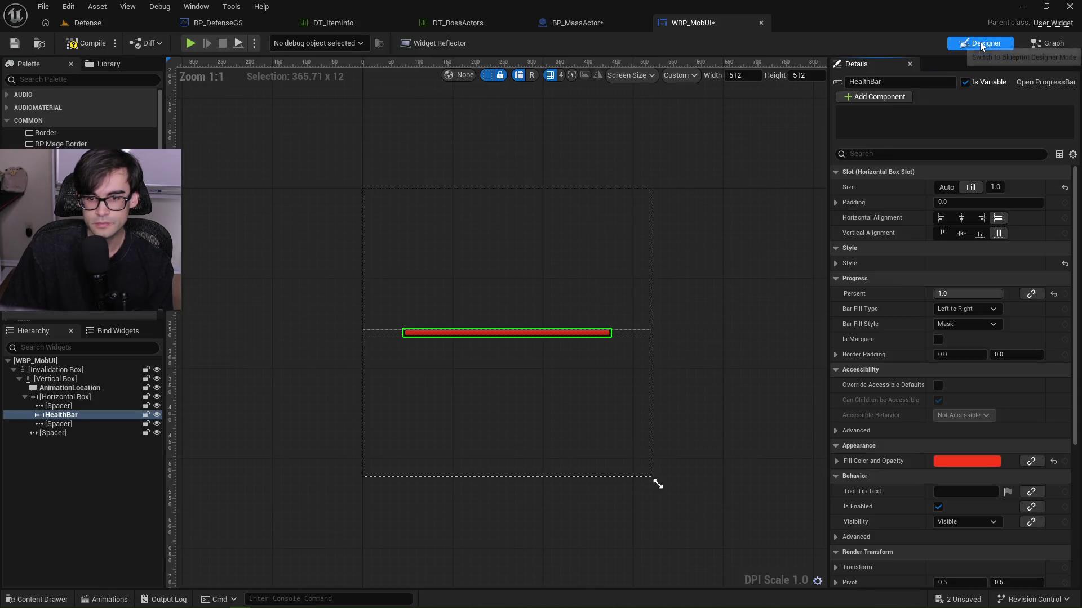
click(1036, 44)
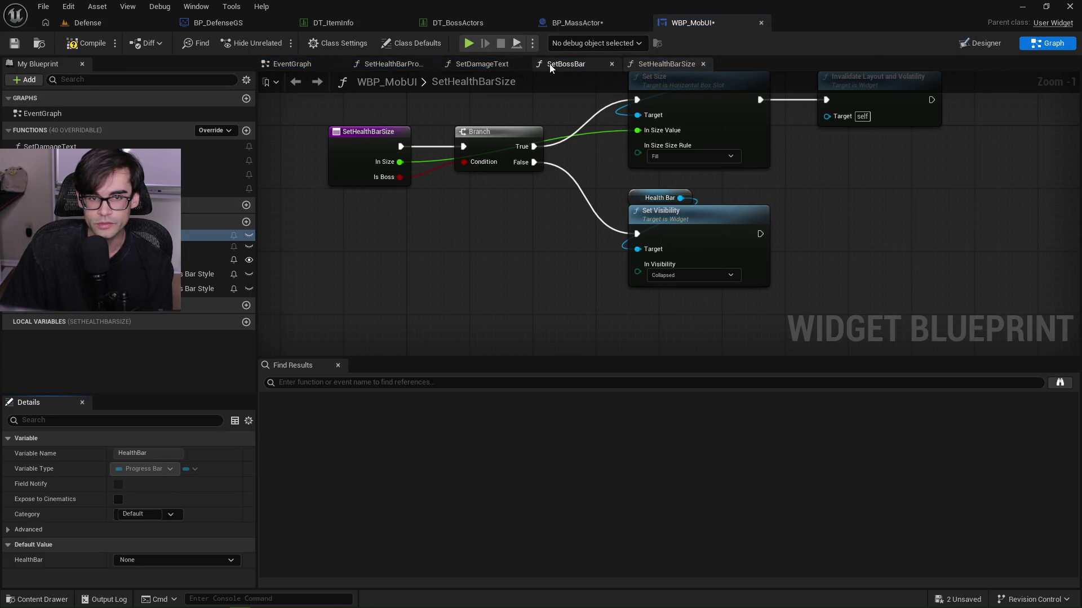
click(574, 23)
mouse_move(562, 148)
mouse_down()
mouse_move(380, 199)
mouse_move(518, 229)
mouse_move(490, 243)
mouse_up()
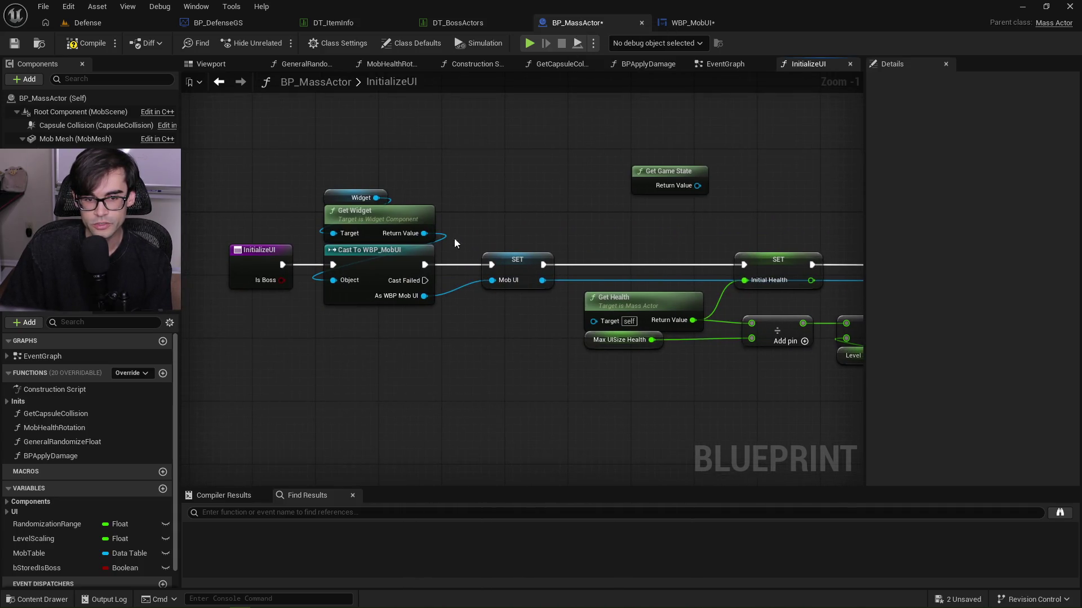
Select nodes at the start of InitializeUI and cancel an attempted node after its entry.
scroll(346, 140, down, 3)
scroll(360, 143, up, 2)
scroll(355, 140, down, 5)
mouse_move(579, 203)
mouse_down()
mouse_move(869, 282)
mouse_move(783, 279)
mouse_up()
scroll(383, 174, up, 7)
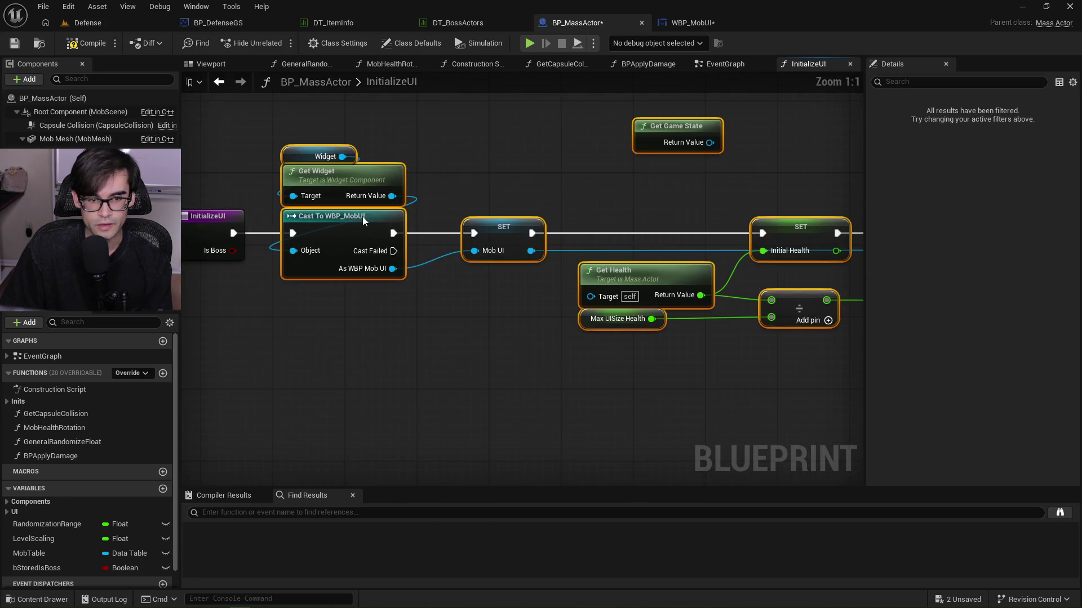
drag(356, 216, 508, 215)
click(335, 207)
drag(232, 233, 279, 228)
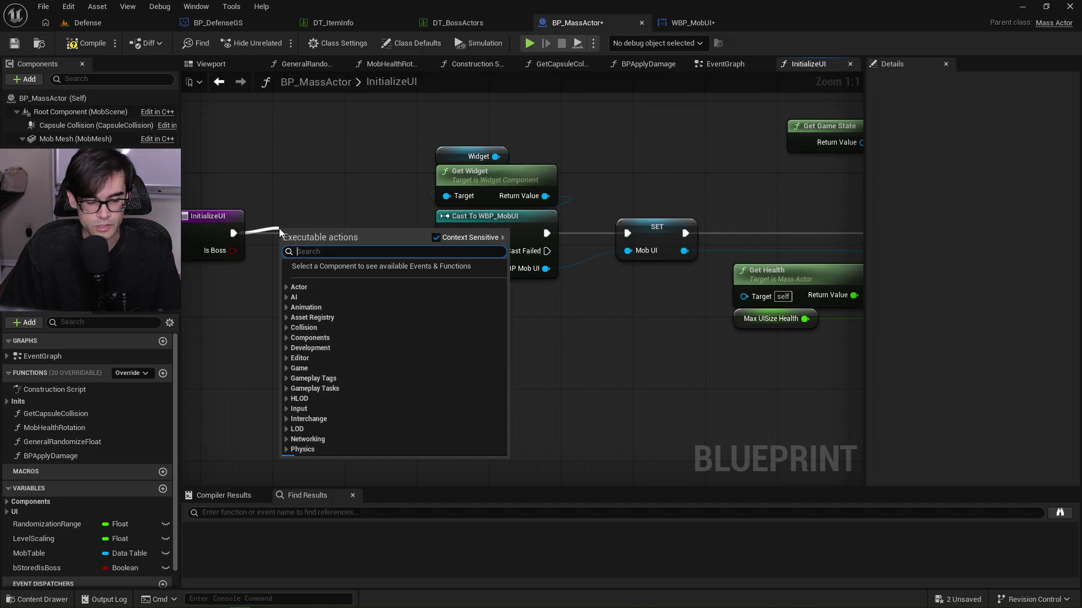
click(399, 170)
In EventGraph, insert a Branch on Is Boss before Initialize UI, save, and start playing.
click(726, 64)
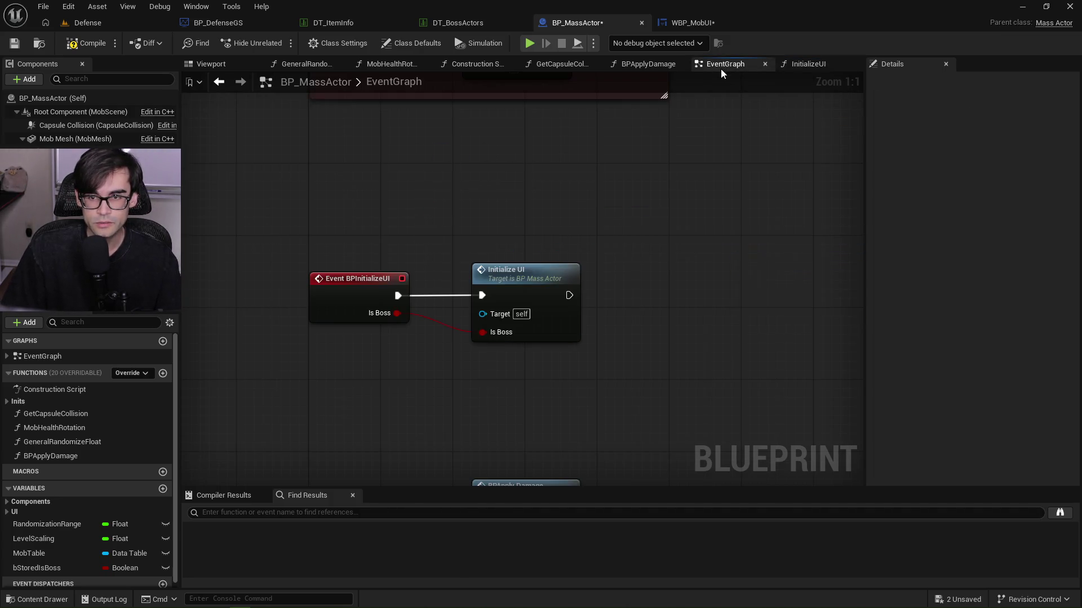
drag(495, 266, 594, 266)
drag(436, 302, 446, 323)
text(branch)
key(Return)
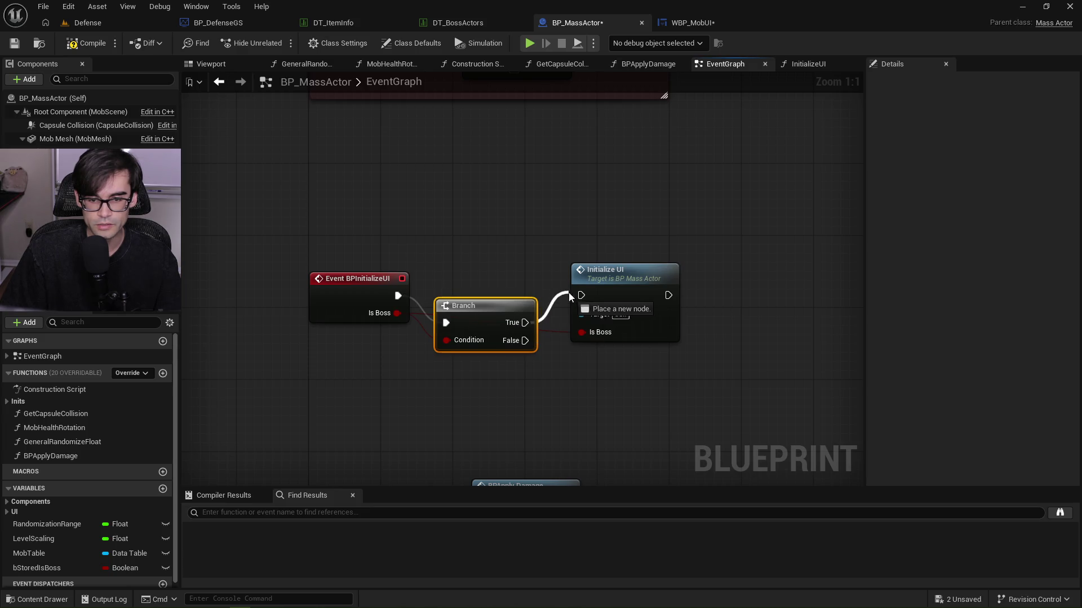
drag(495, 305, 497, 274)
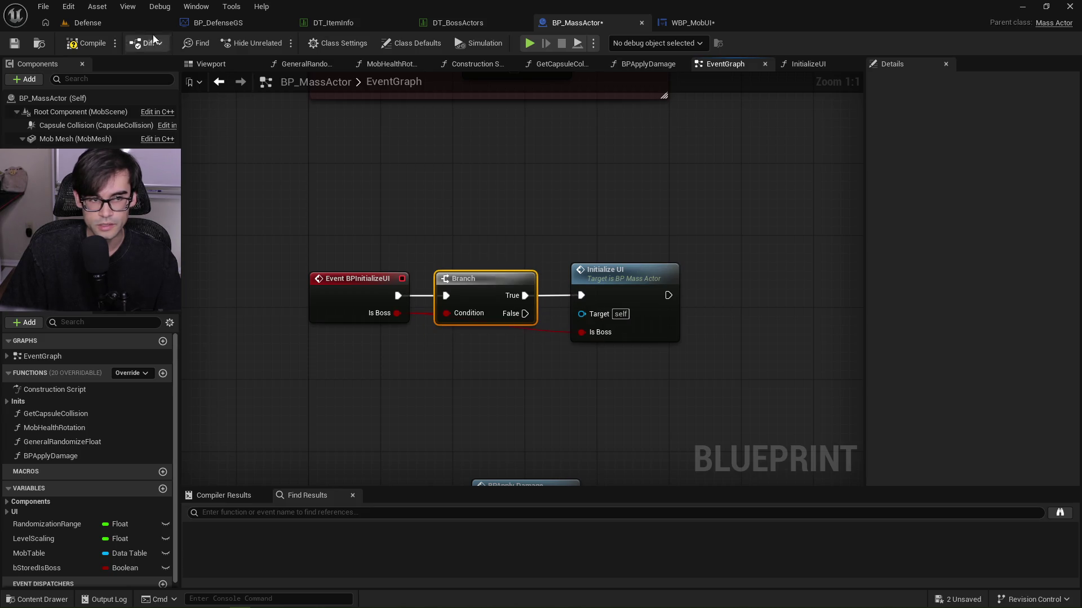
click(13, 44)
click(87, 23)
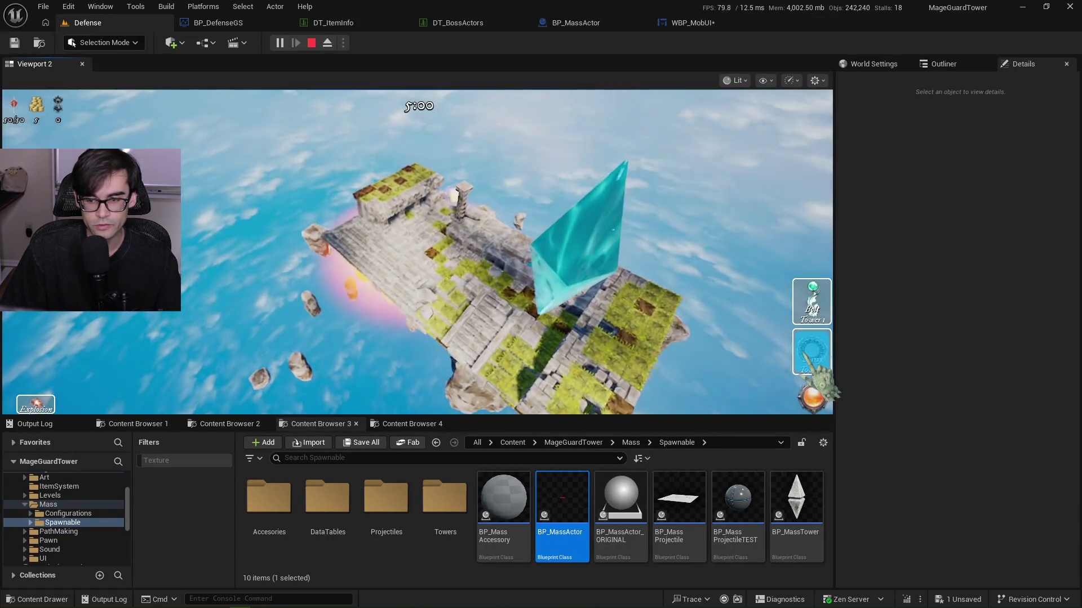
Place a tower near the orb, stop play, and jump to the BPApplyDamage MobUI error.
click(811, 352)
click(473, 226)
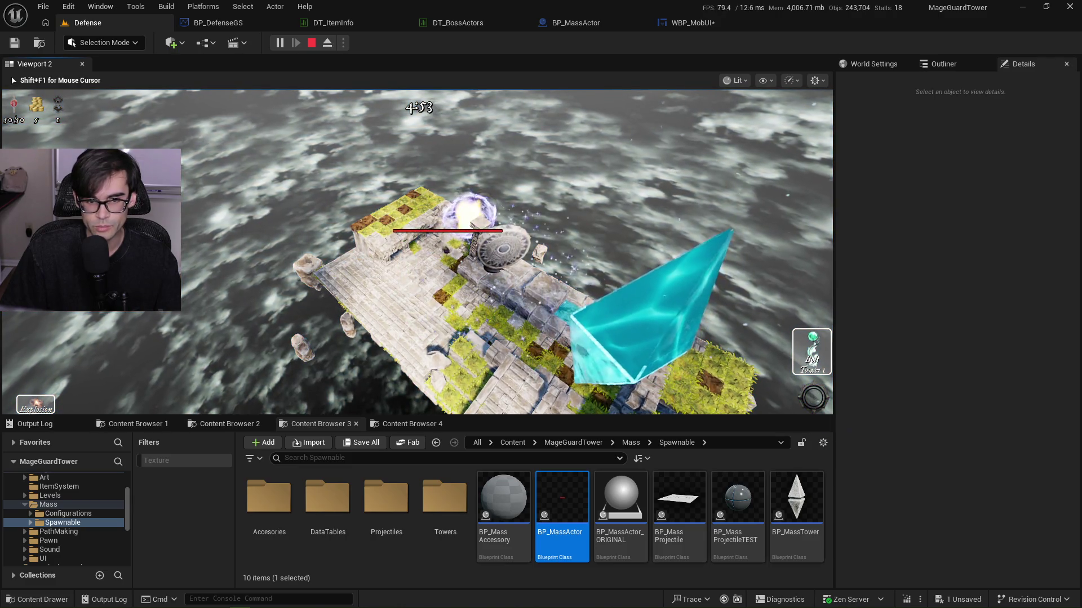
click(496, 259)
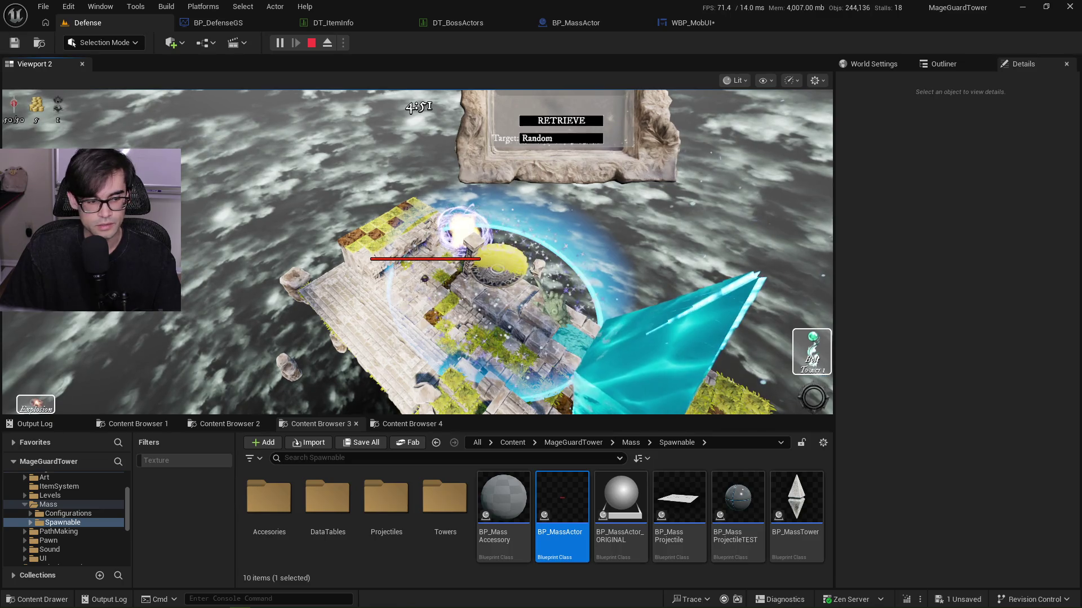
key(Escape)
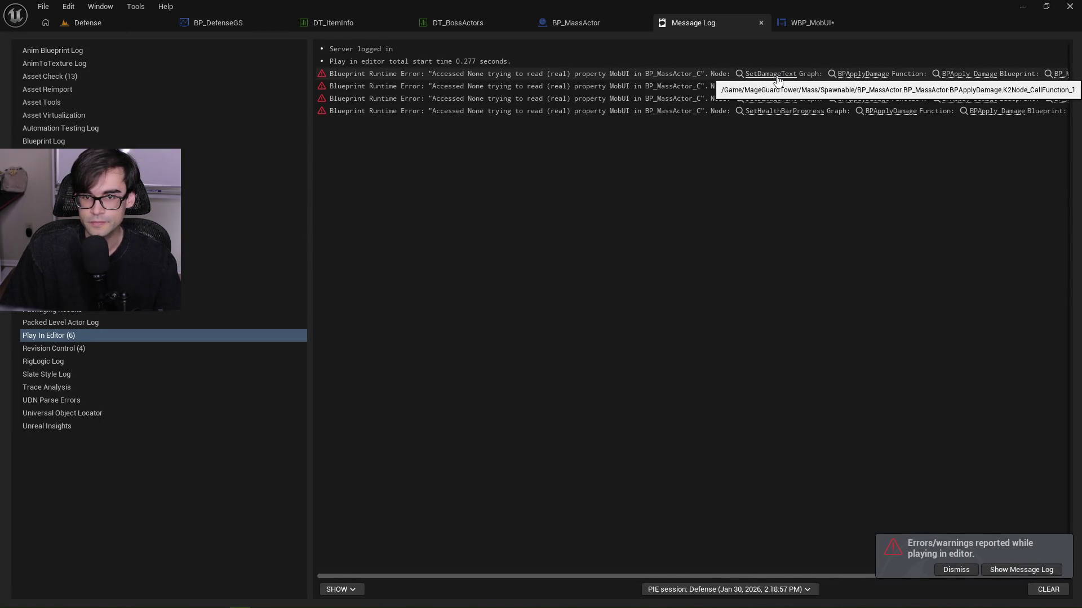
click(854, 78)
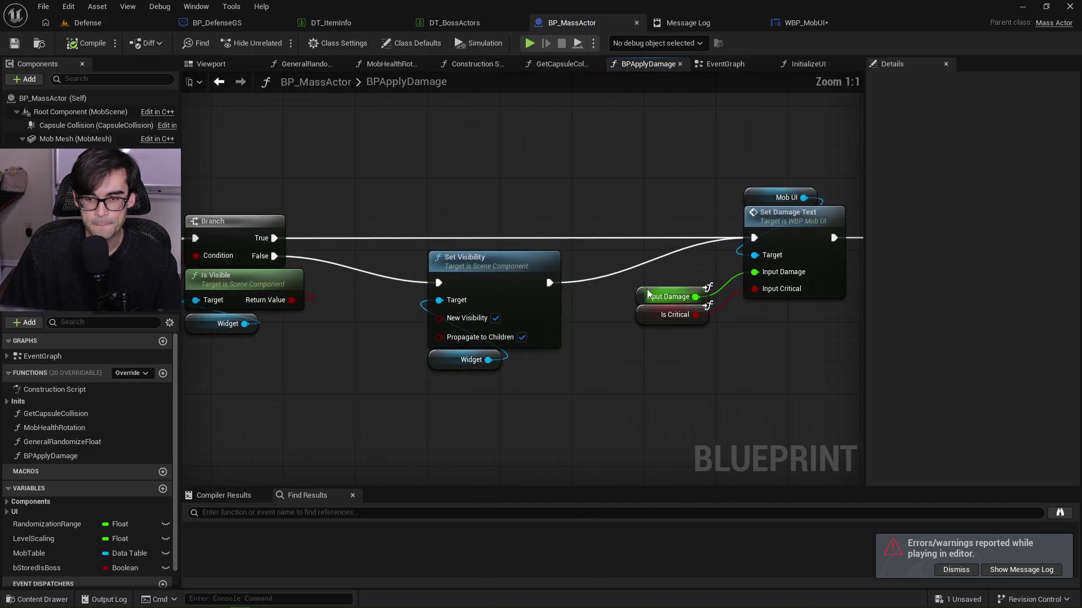
Pan through BPApplyDamage to Set Damage Text and make room before the health bar update nodes.
drag(543, 210, 913, 221)
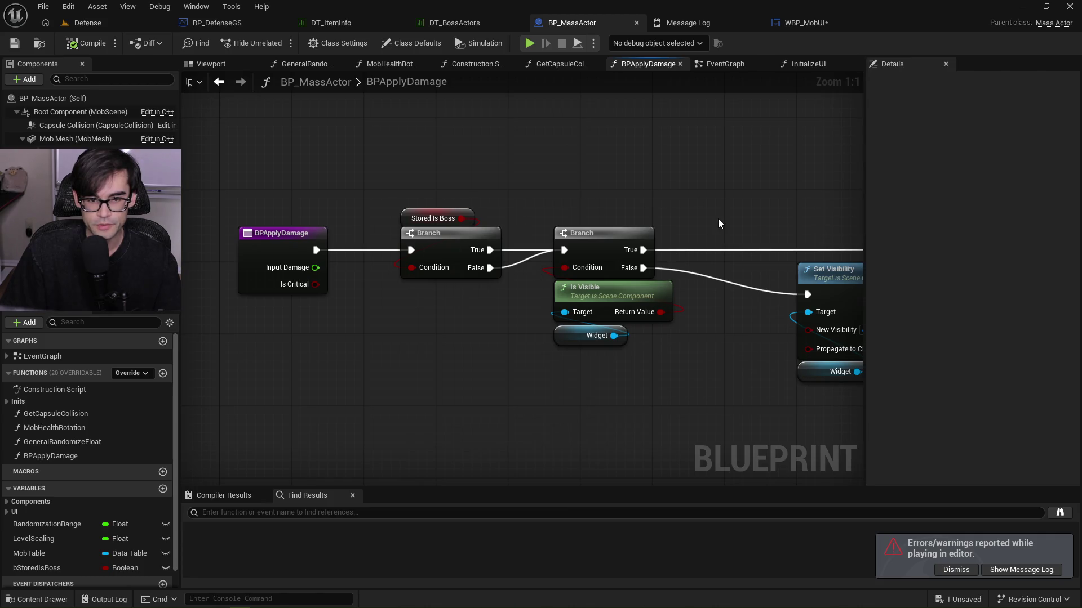
drag(789, 217, 495, 219)
drag(724, 221, 606, 224)
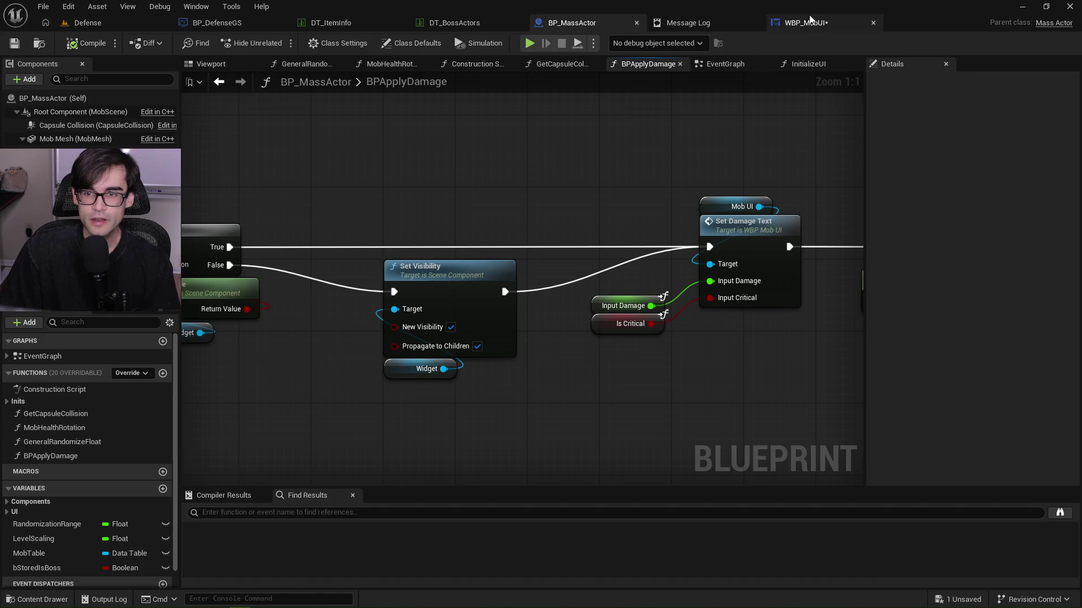
mouse_move(781, 217)
mouse_down()
mouse_move(557, 202)
mouse_move(441, 239)
mouse_move(727, 399)
mouse_up()
drag(614, 273, 757, 273)
Add a Branch node and a Stored Is Boss getter to the BPApplyDamage graph.
click(489, 223)
right_click(421, 235)
text(branch)
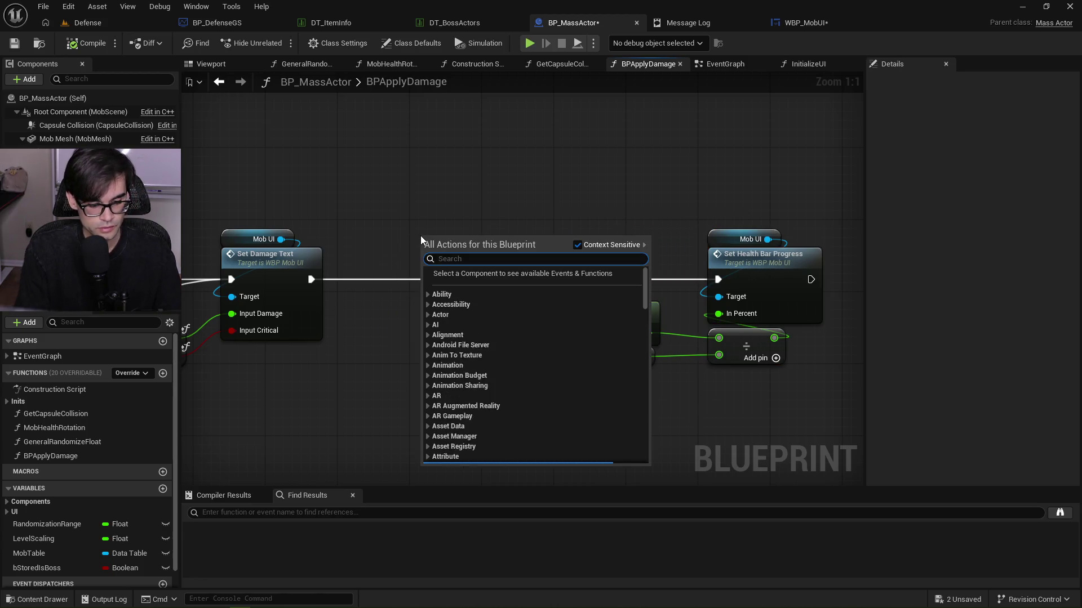
key(Return)
right_click(371, 356)
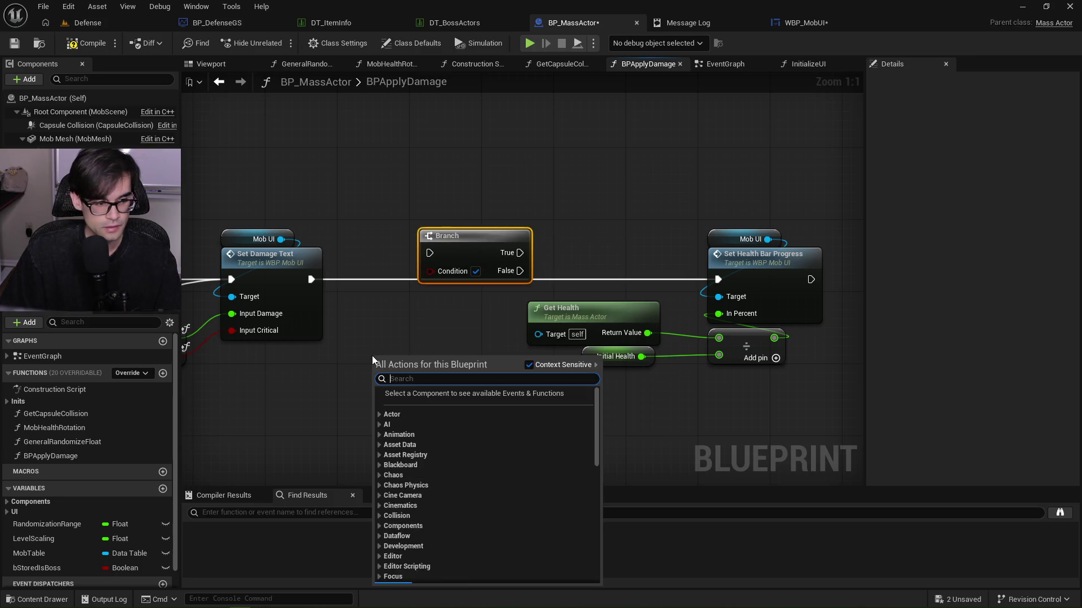
text(is boss)
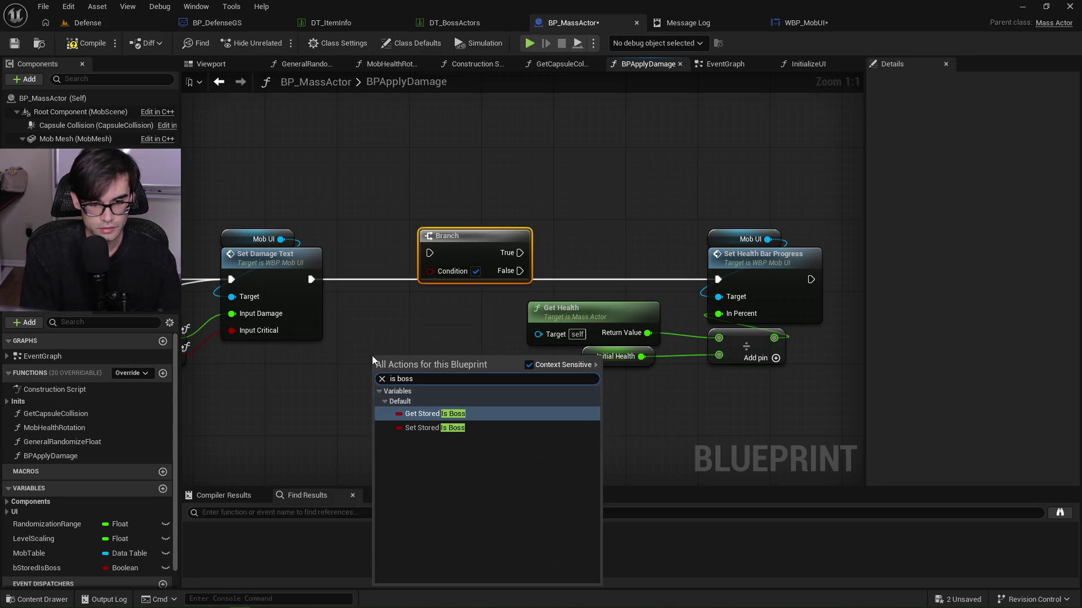
key(Return)
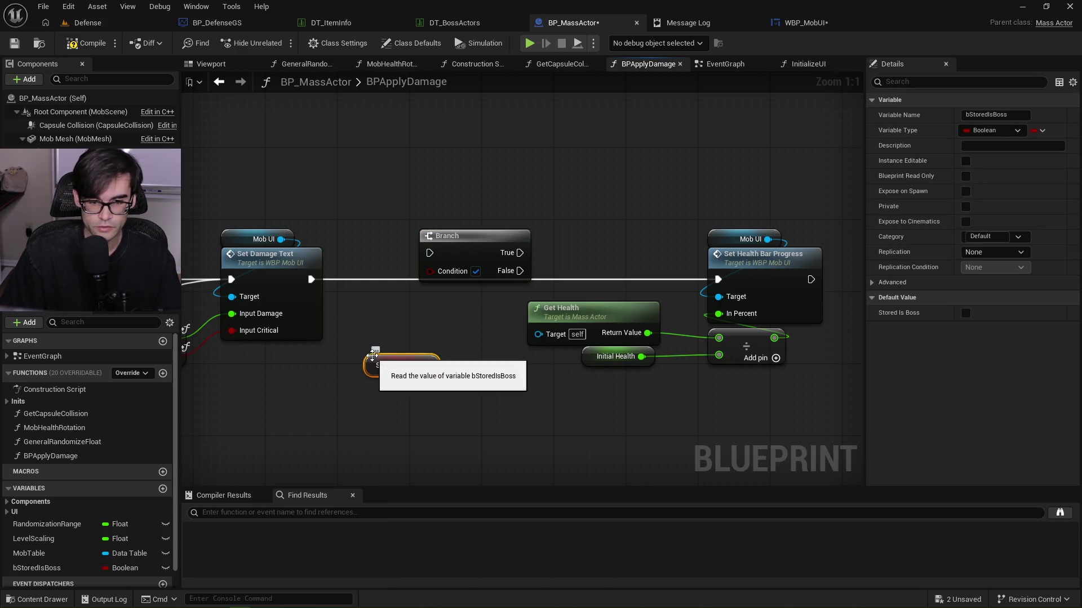
Wire Stored Is Boss to Condition, True to Set Health Bar Progress, then save and play.
drag(434, 366, 429, 271)
drag(509, 252, 718, 279)
mouse_move(311, 279)
mouse_down()
mouse_move(422, 250)
mouse_move(462, 273)
mouse_up()
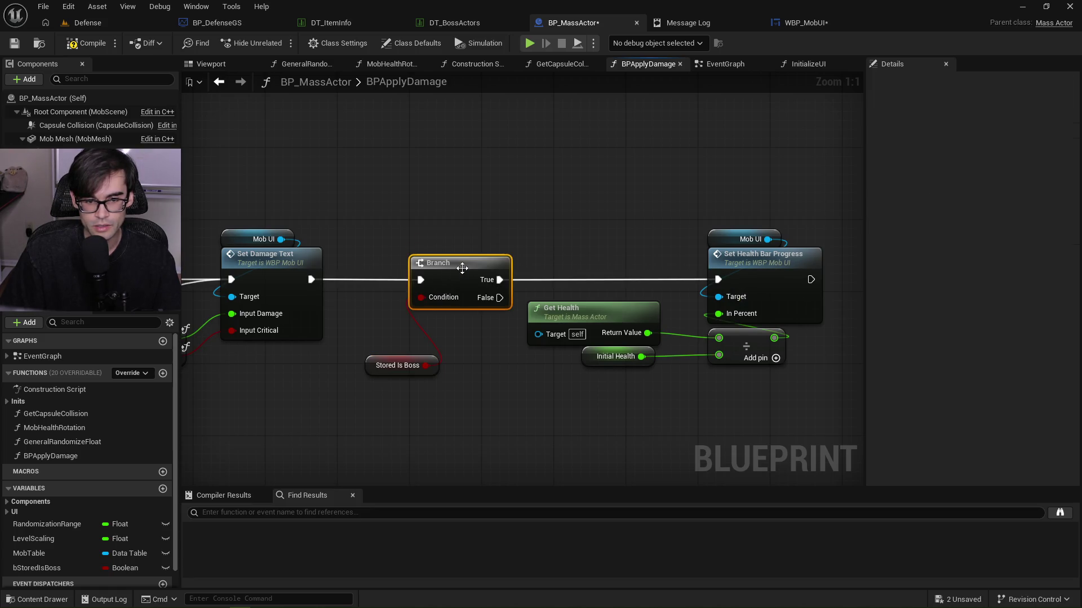
mouse_move(364, 363)
mouse_down()
mouse_move(427, 327)
mouse_move(427, 253)
mouse_up()
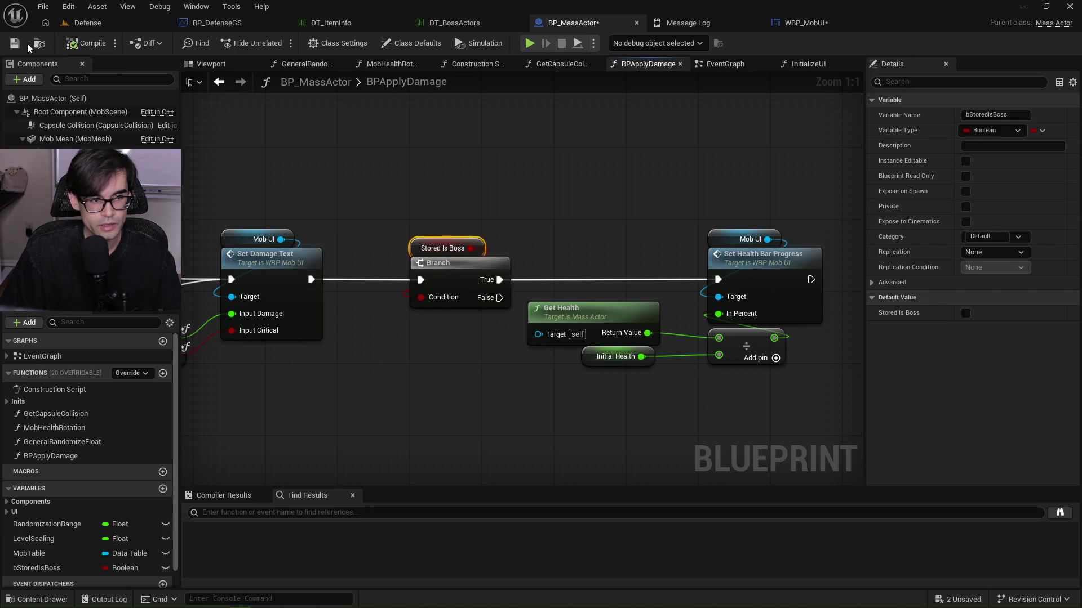
click(84, 23)
key(alt+p)
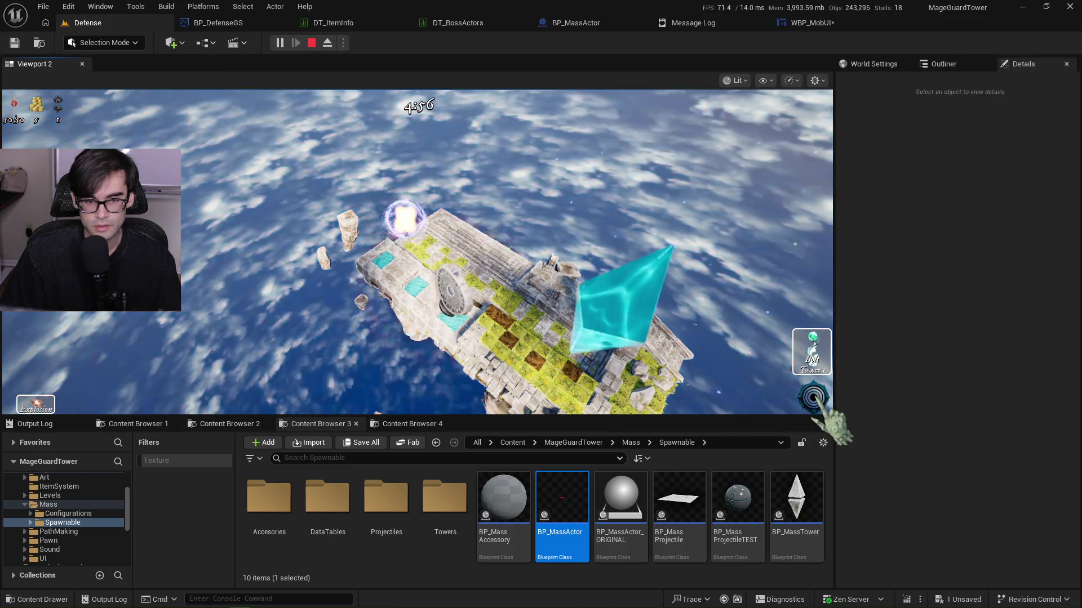
Stop the play test and trace the MobUI Accessed None error to SetDamageText in WBP_MobUI.
key(Escape)
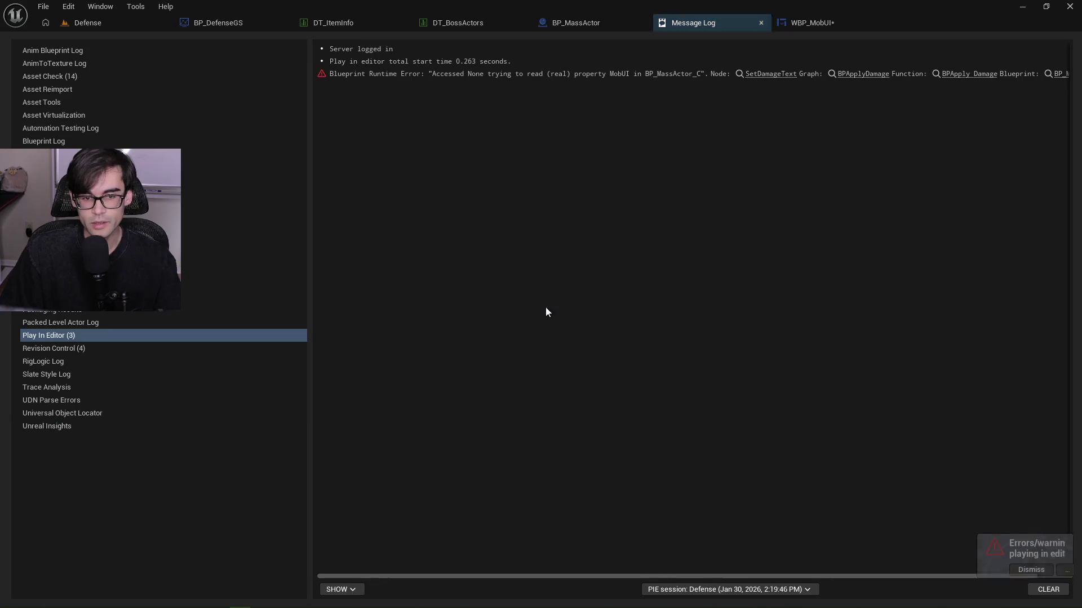
click(771, 74)
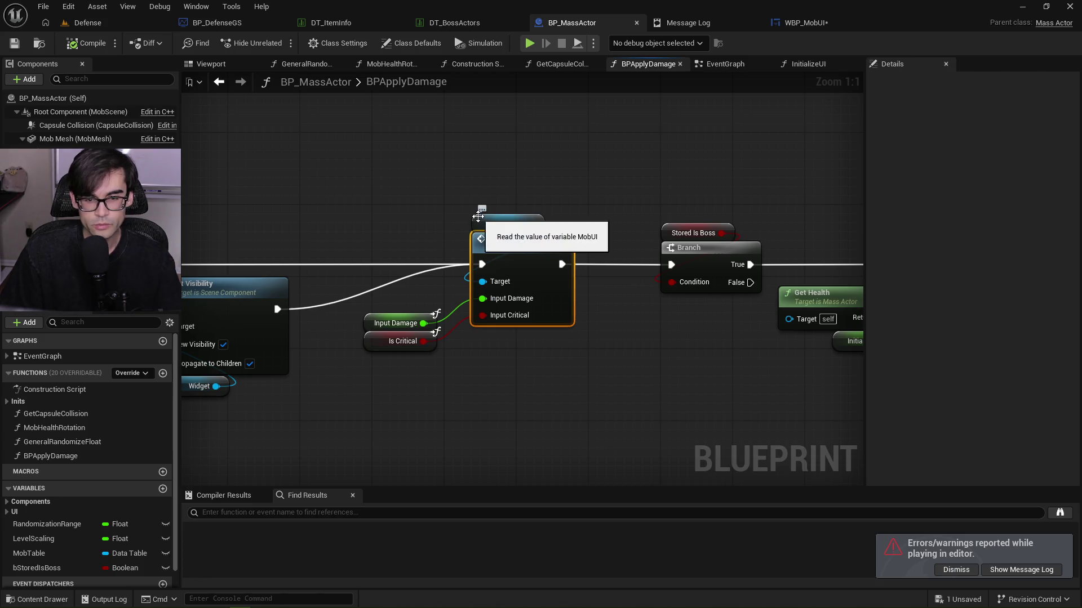
double_click(509, 250)
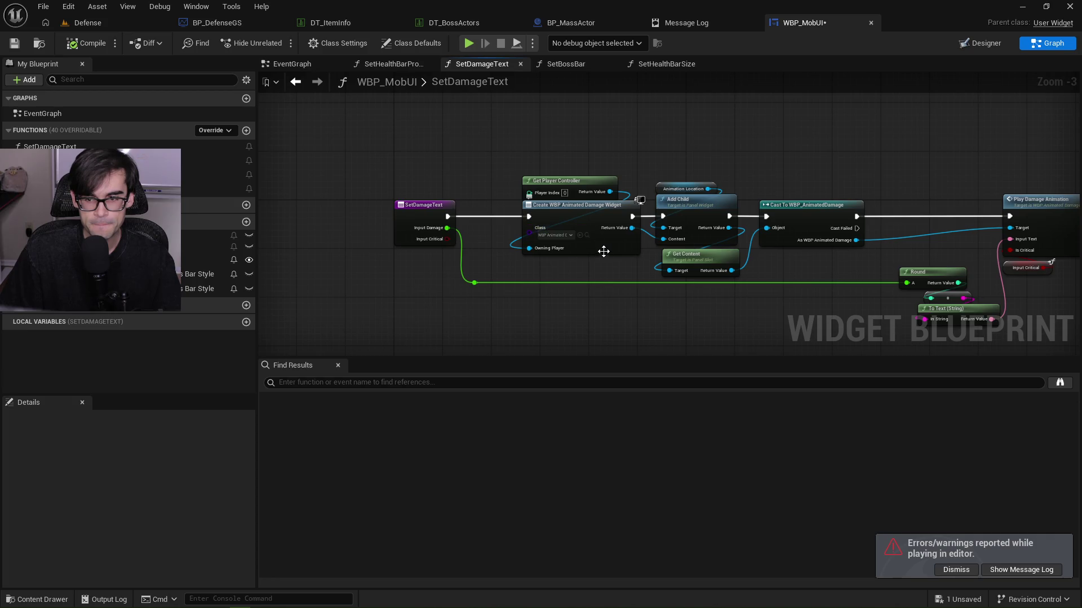
scroll(599, 250, up, 2)
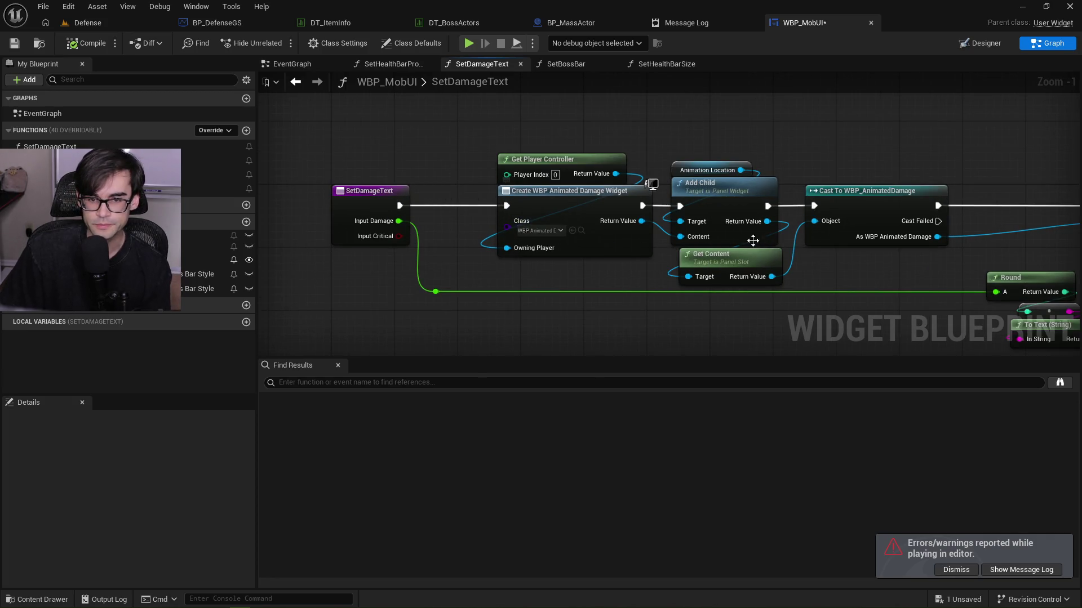
mouse_move(863, 144)
mouse_down()
mouse_move(744, 160)
mouse_move(724, 180)
mouse_move(600, 194)
mouse_up()
click(684, 24)
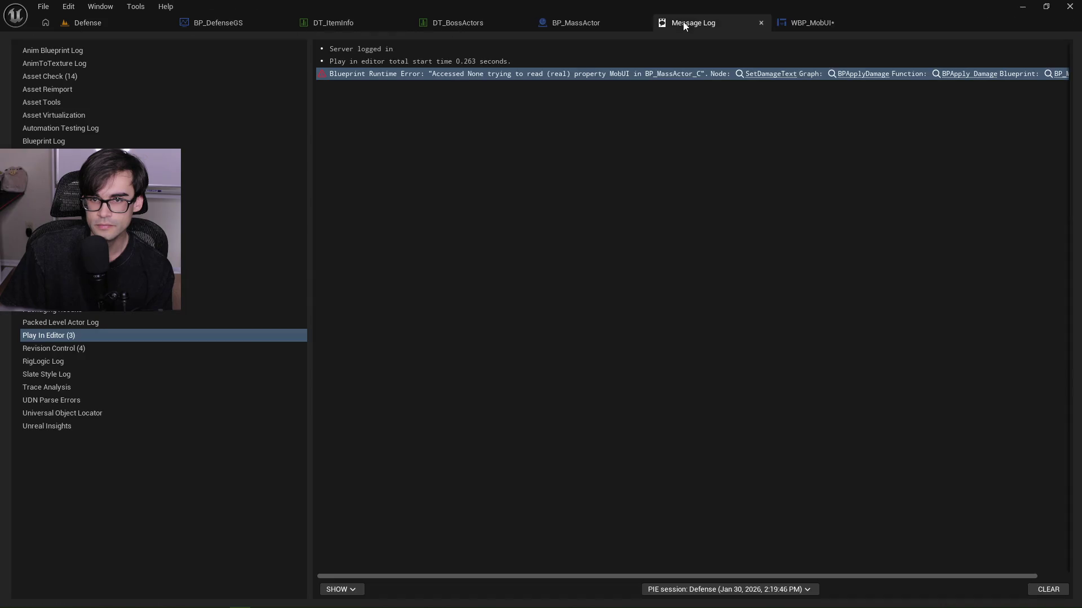
mouse_move(749, 576)
mouse_down()
mouse_move(784, 575)
mouse_move(645, 576)
mouse_move(747, 574)
mouse_up()
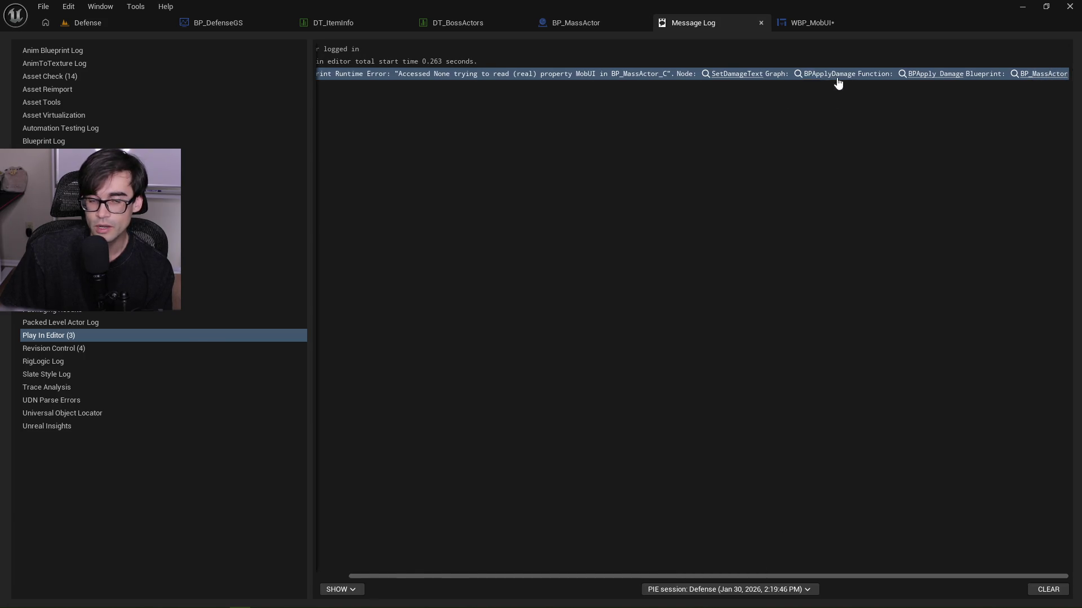
click(837, 79)
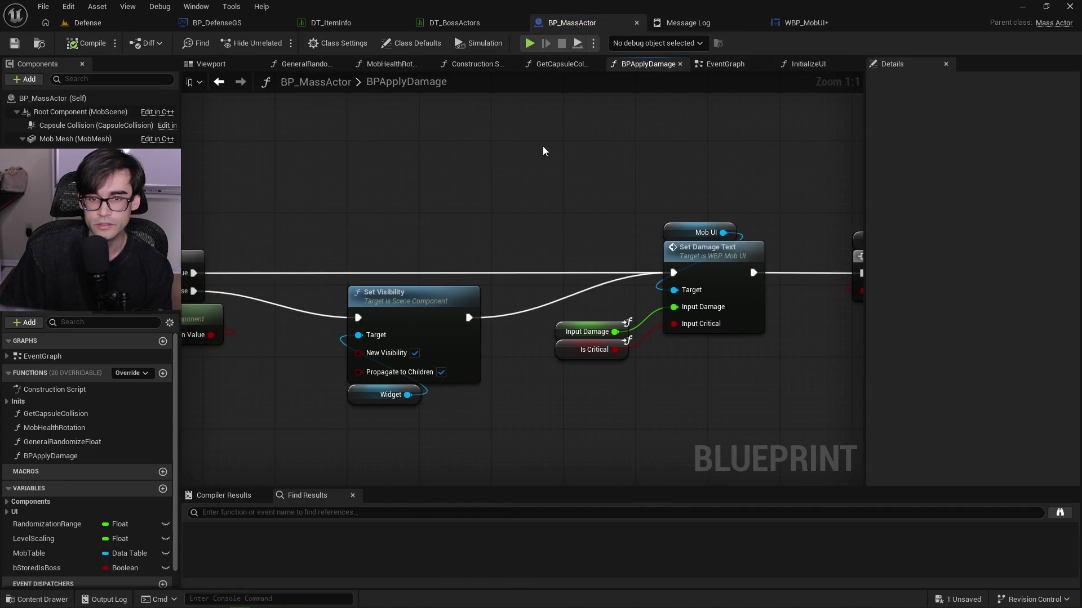
Move the Branch from the event graph into InitializeUI, following the Mob UI setter.
click(783, 65)
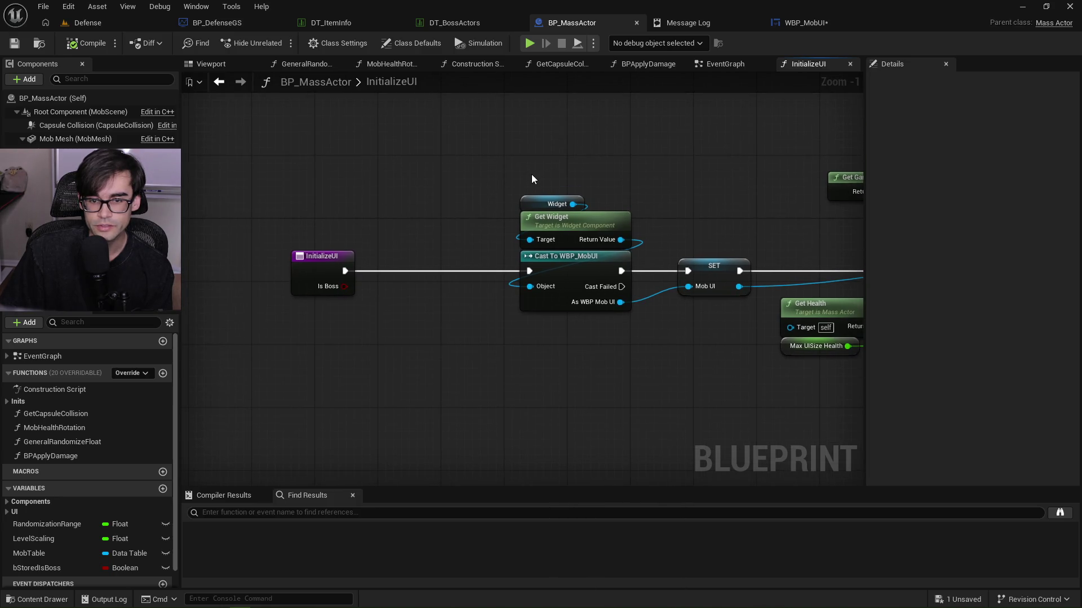
mouse_move(543, 186)
mouse_down()
mouse_move(727, 293)
mouse_move(580, 278)
mouse_up()
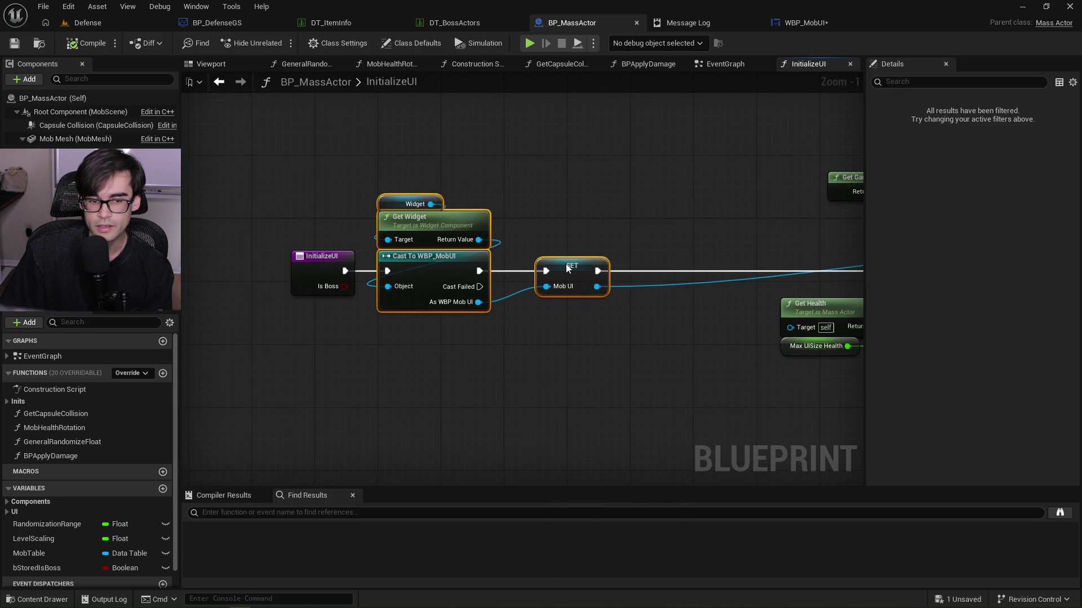
drag(662, 237, 514, 235)
click(722, 66)
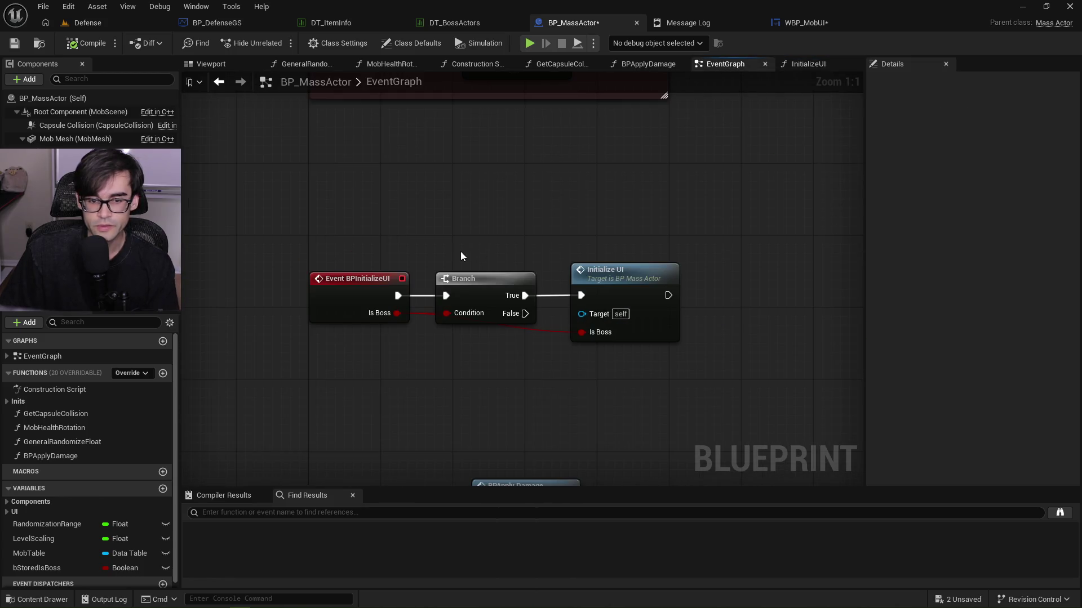
key(Delete)
mouse_move(398, 295)
mouse_down()
mouse_move(581, 295)
mouse_move(492, 292)
mouse_move(502, 282)
mouse_up()
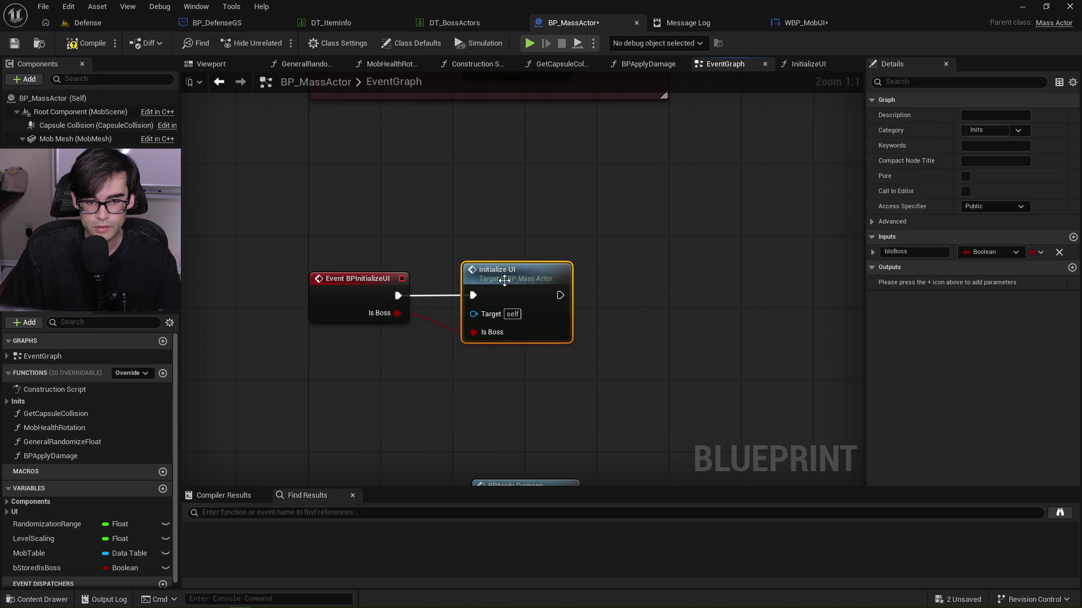
double_click(501, 281)
key(ctrl+v)
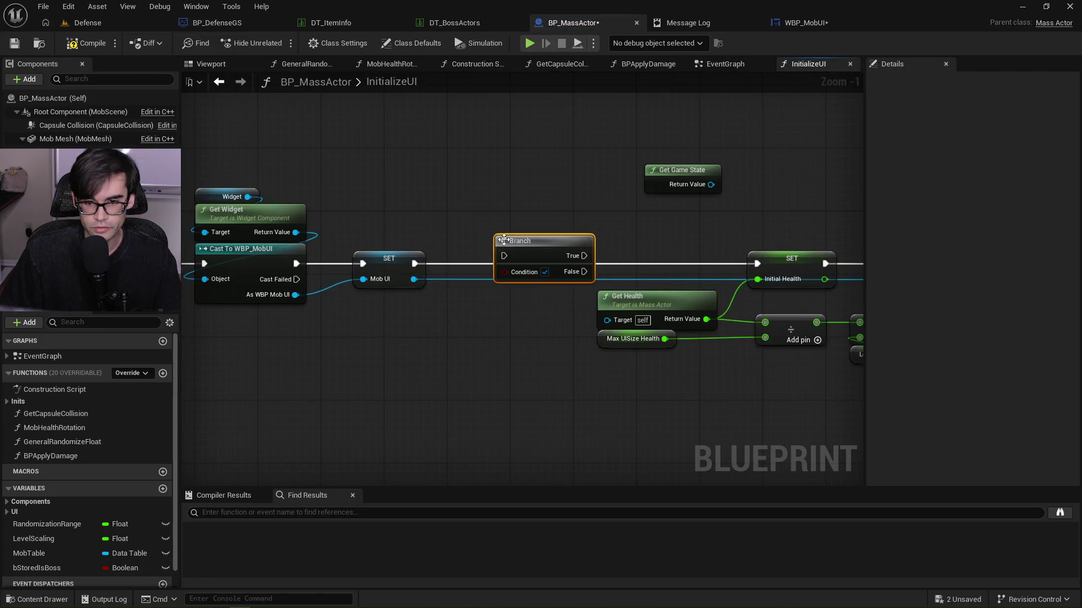
drag(416, 263, 511, 262)
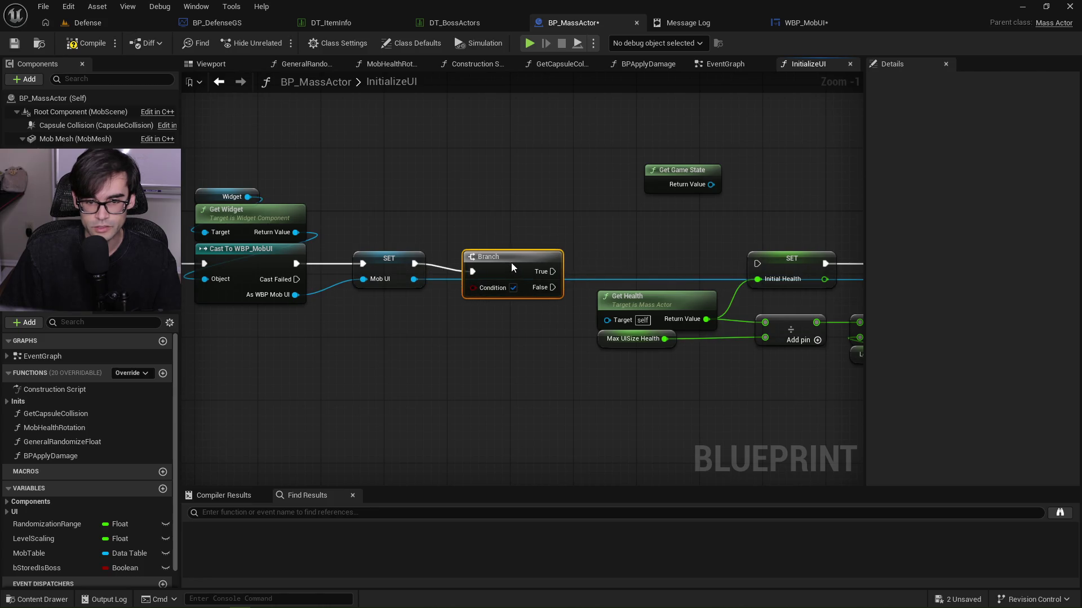
Drive the Branch with Is Boss, route True into the Initial Health setter, and save.
right_click(522, 219)
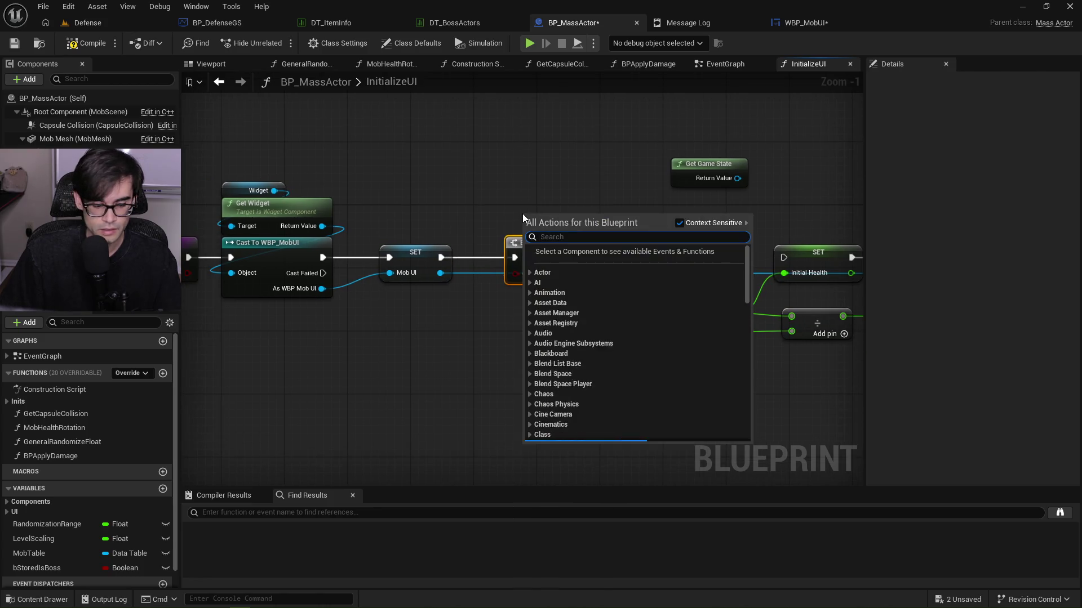
text(get is boss)
key(Return)
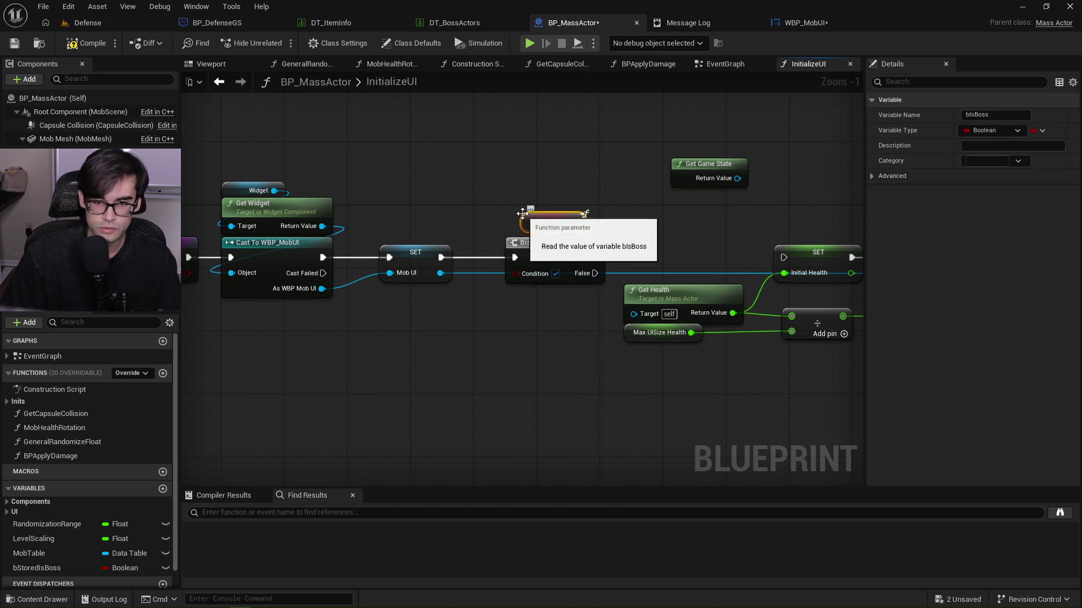
drag(581, 223, 518, 274)
drag(534, 223, 509, 289)
drag(585, 257, 782, 258)
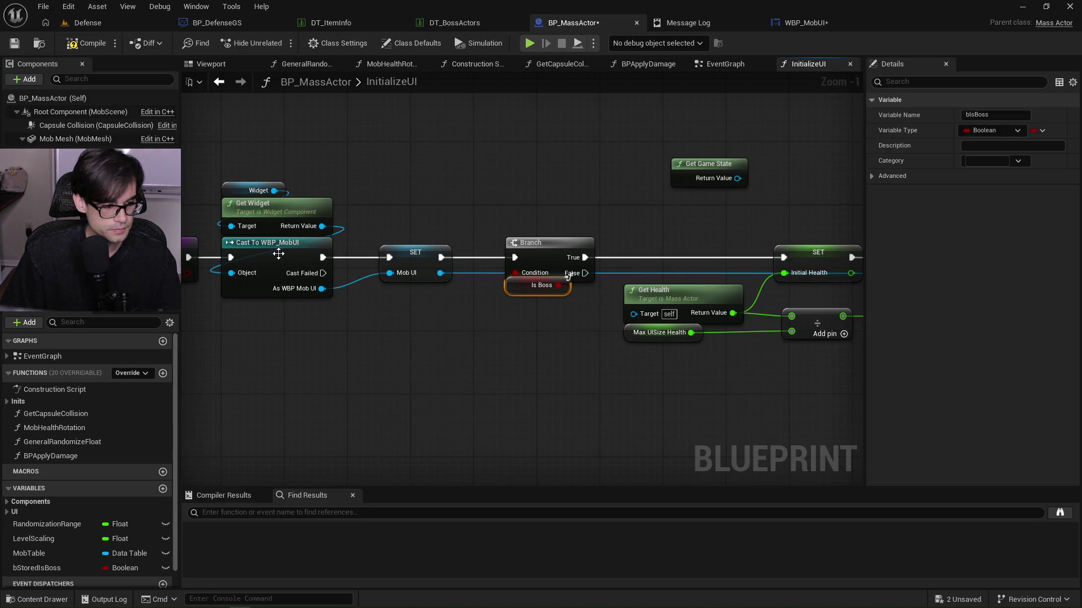
click(418, 186)
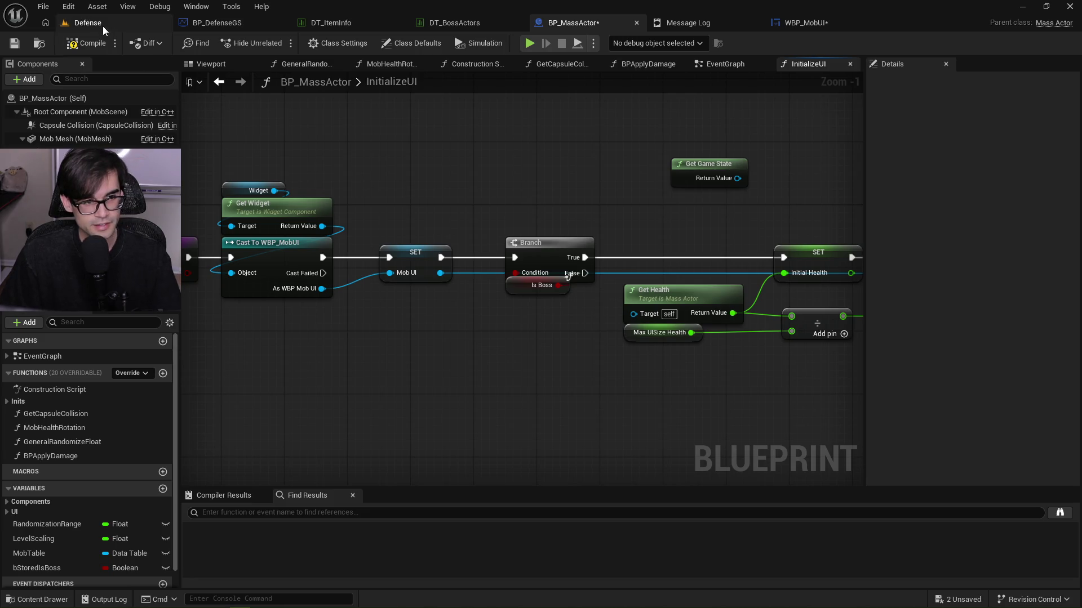
click(14, 43)
click(87, 23)
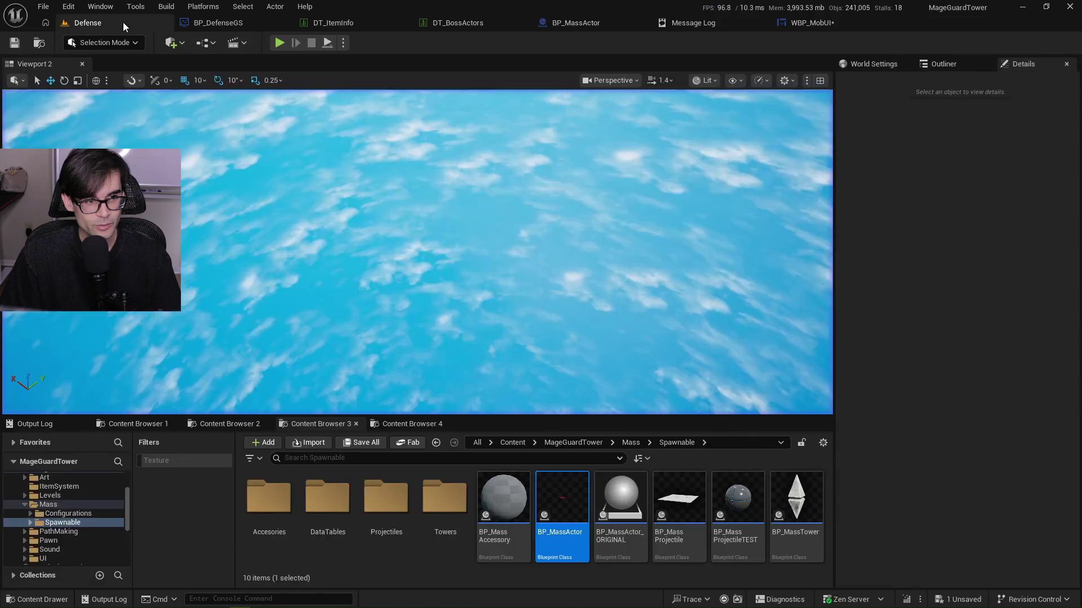
click(280, 44)
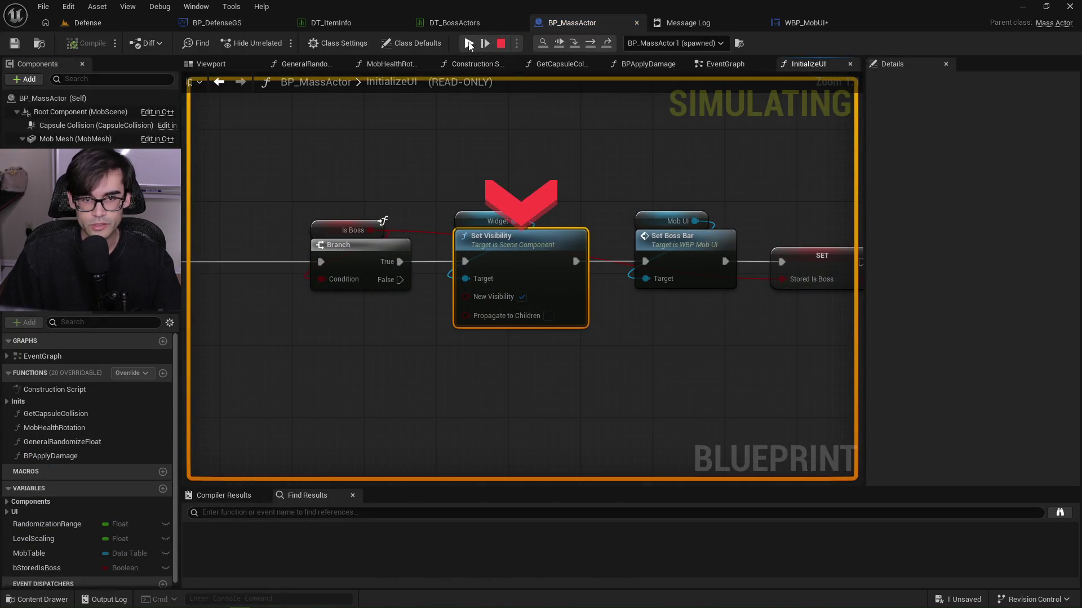
click(468, 44)
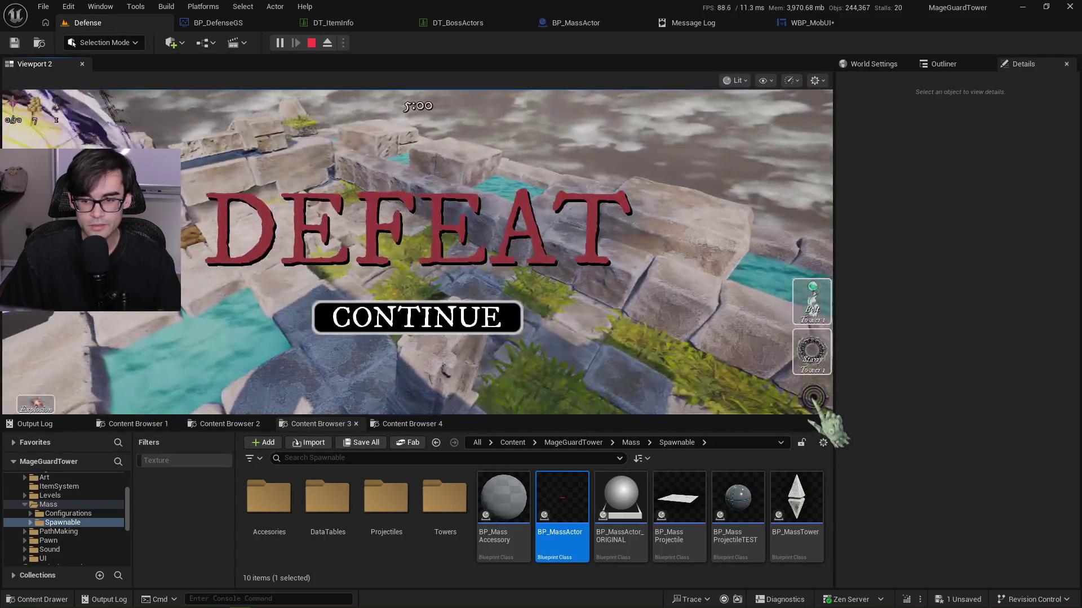
click(312, 43)
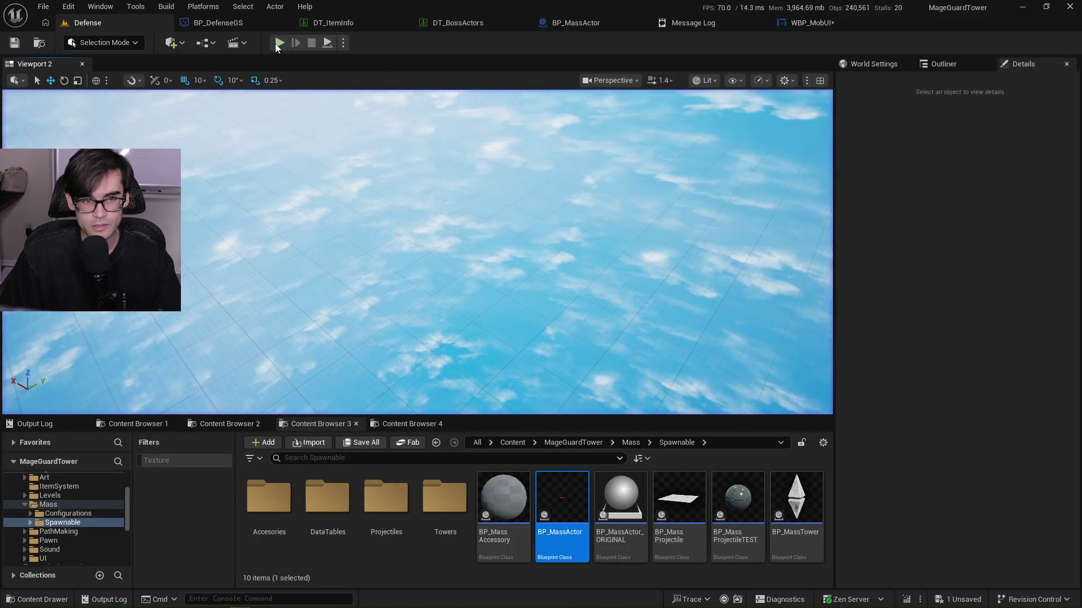
key(alt+p)
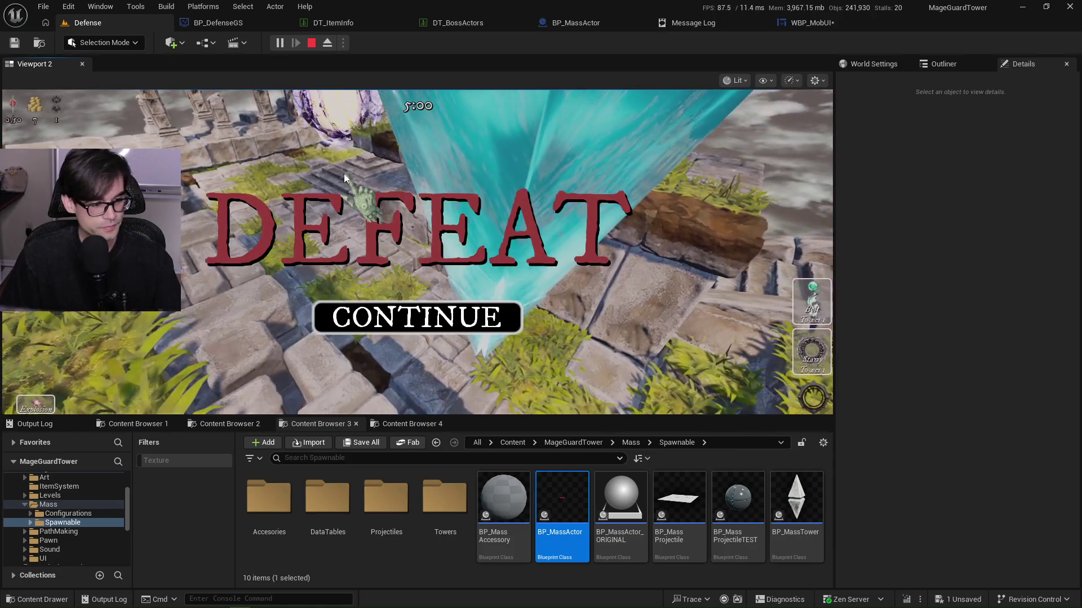
key(Escape)
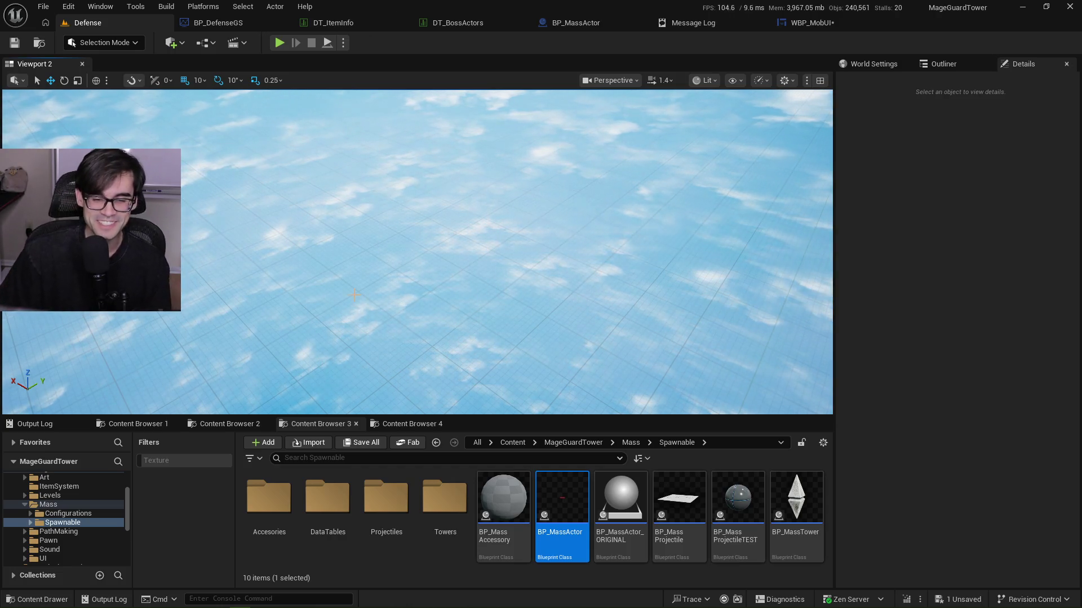
click(415, 429)
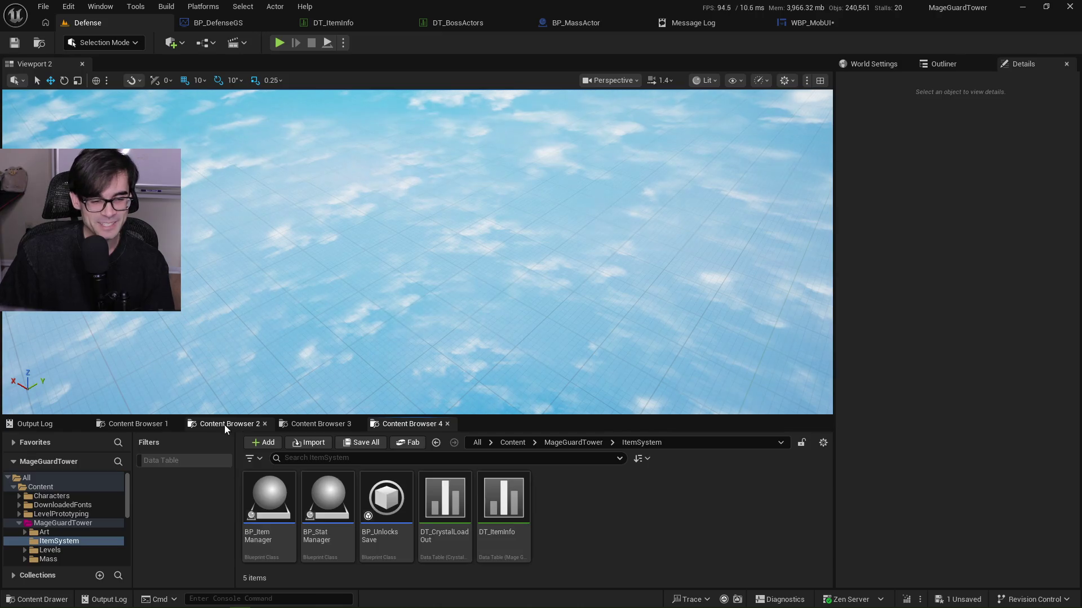
Navigate the second Content Browser to Content/Tests/EmptyCreations and open the BlockStructures level.
click(224, 425)
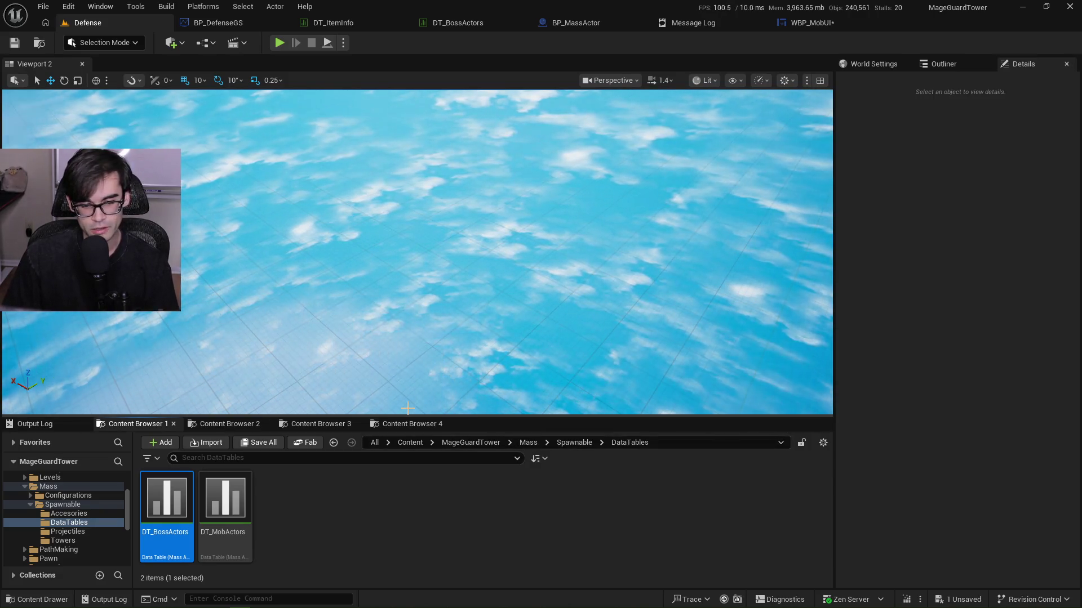
click(476, 444)
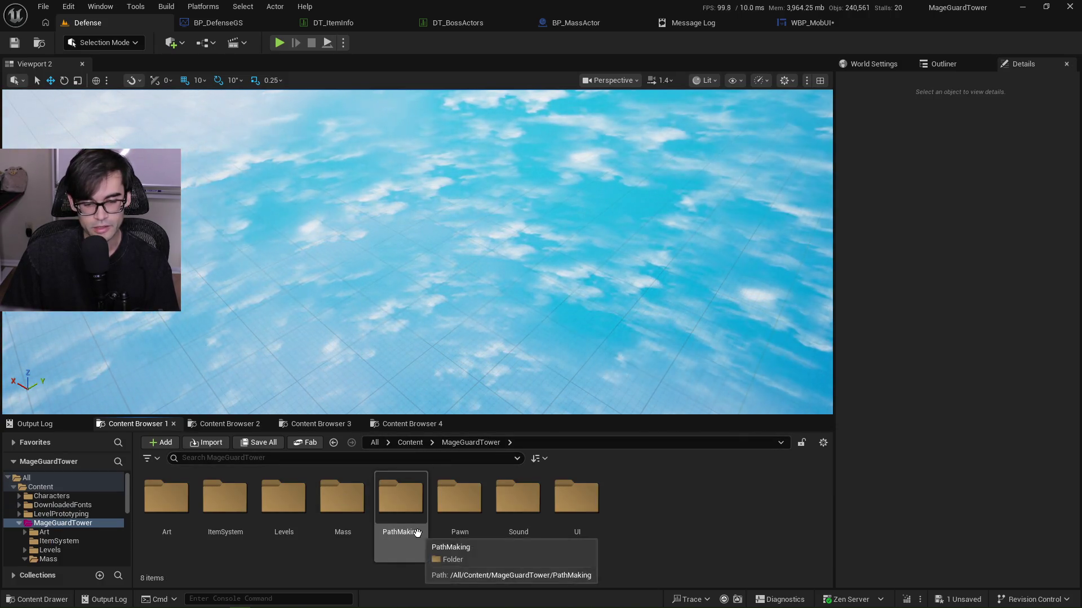
click(410, 443)
scroll(725, 525, down, 2)
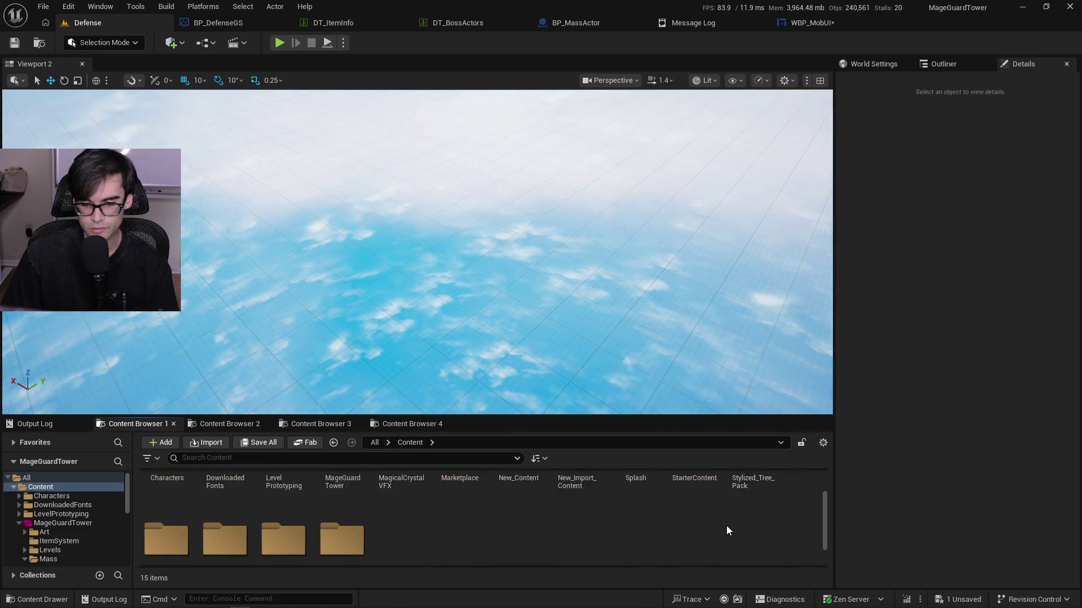
scroll(698, 507, up, 2)
scroll(268, 489, down, 2)
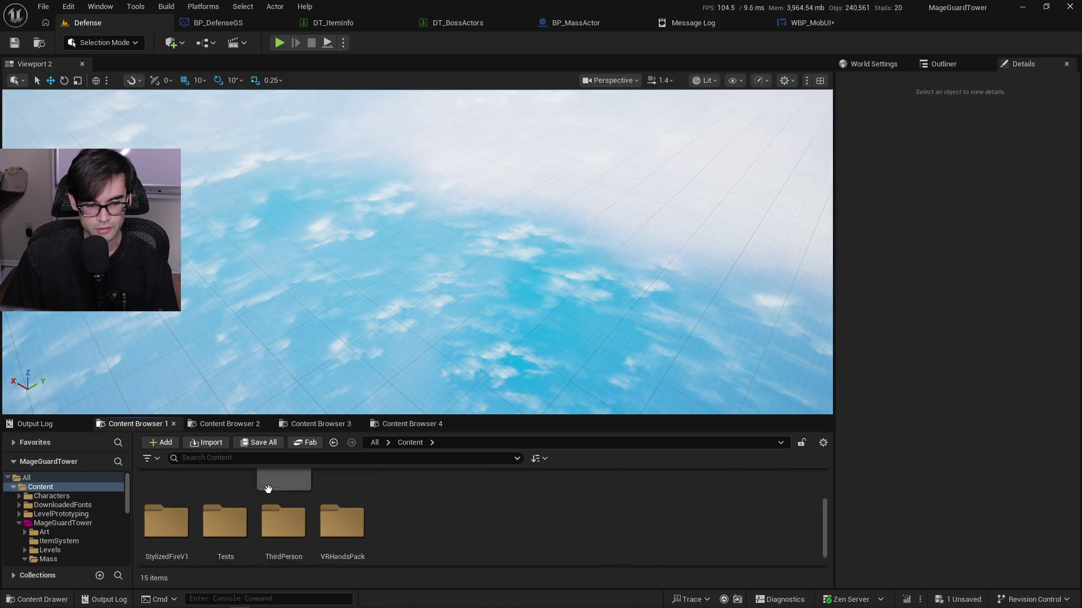
double_click(225, 521)
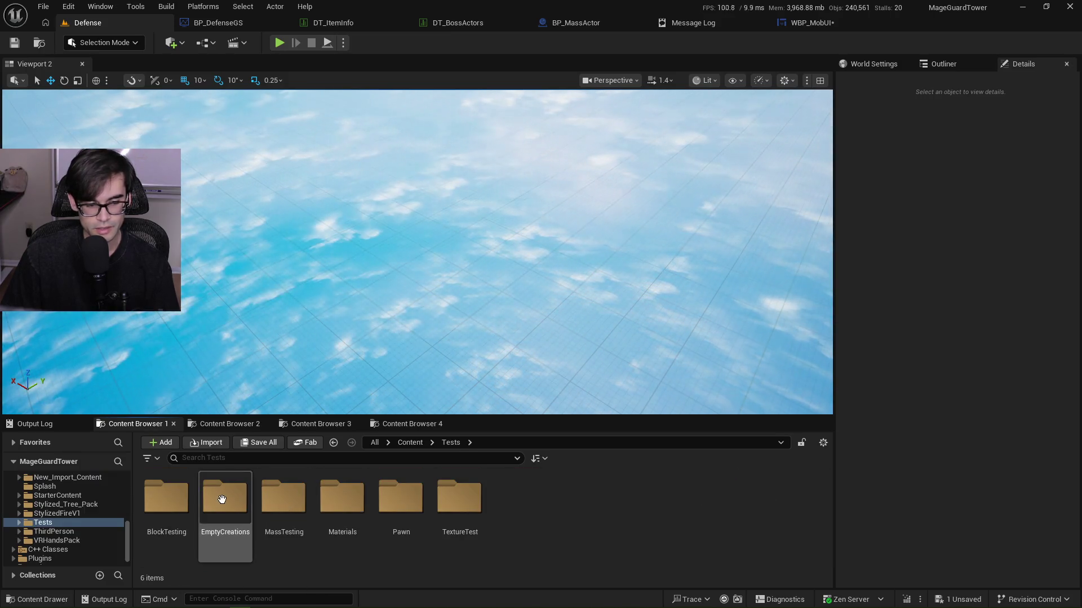
double_click(186, 500)
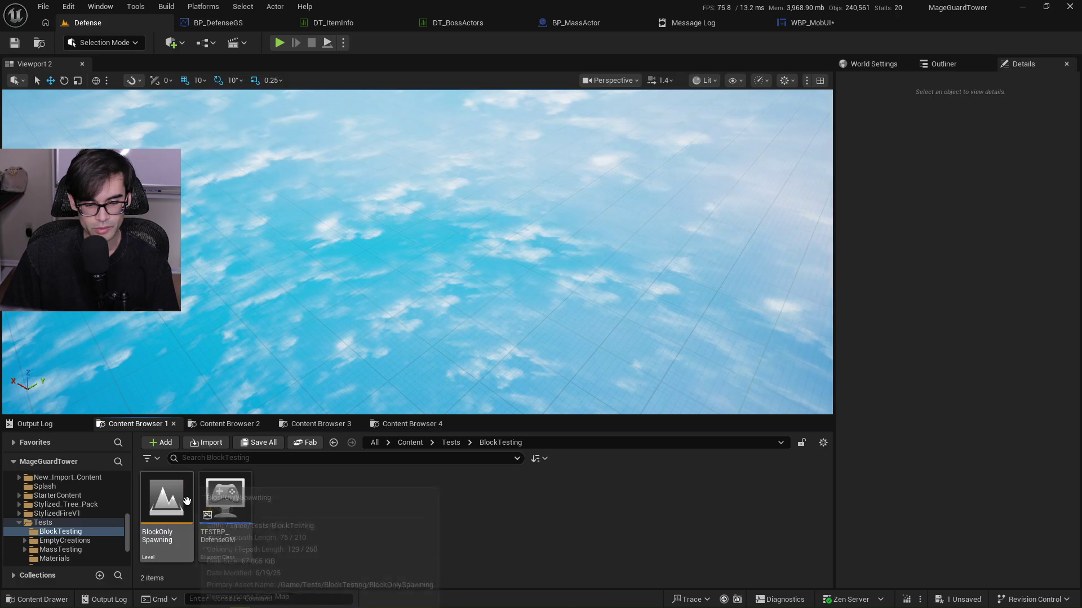
click(451, 442)
double_click(234, 505)
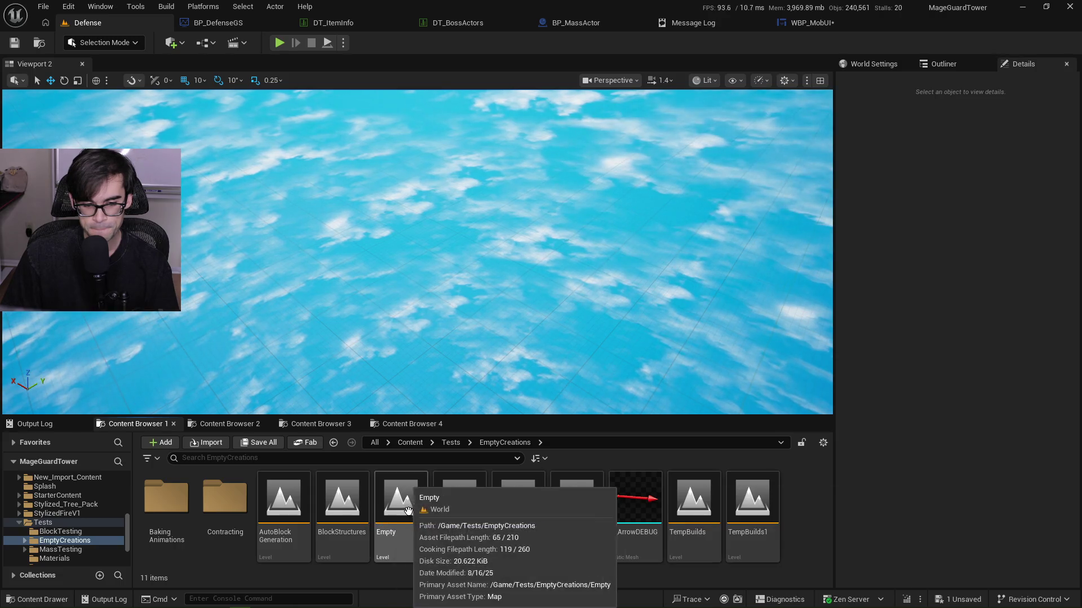
double_click(340, 503)
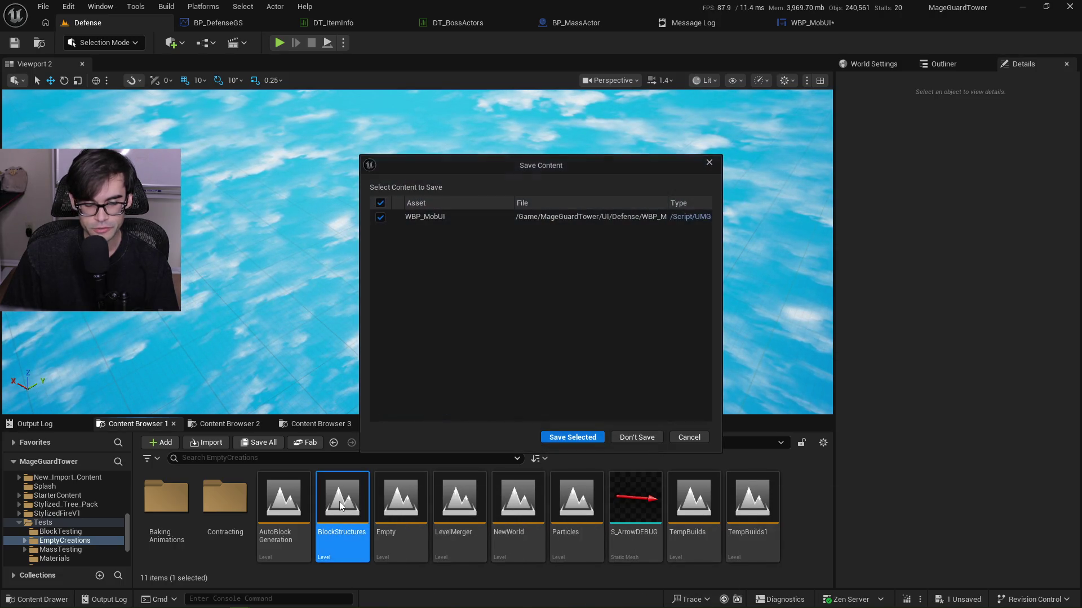
Save WBP_MobUI and fly the camera down among the BlockStructures creature and boss models.
click(573, 438)
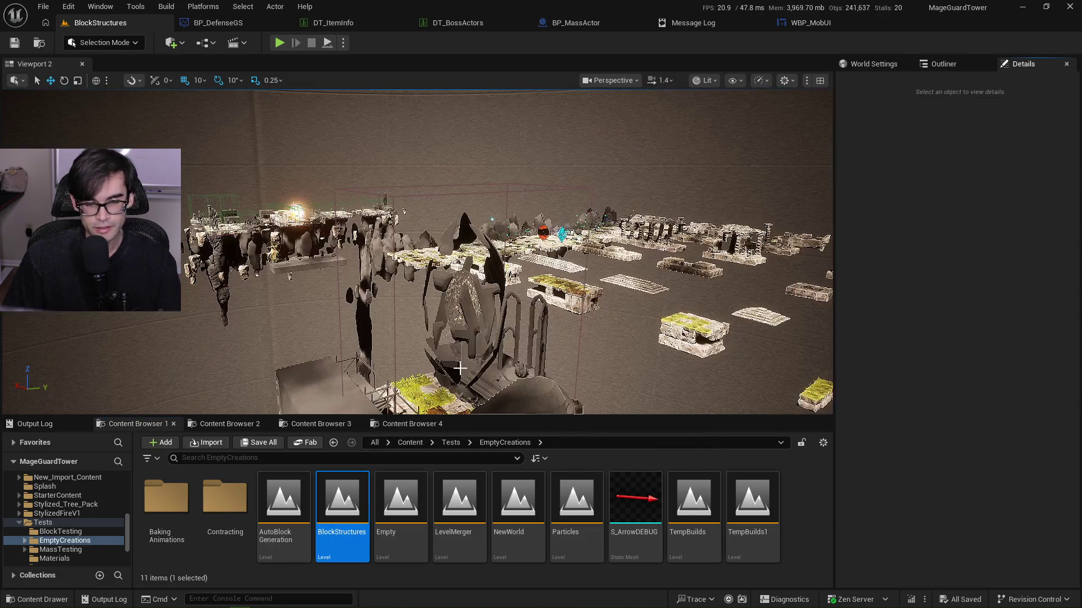
scroll(417, 251, up, 1)
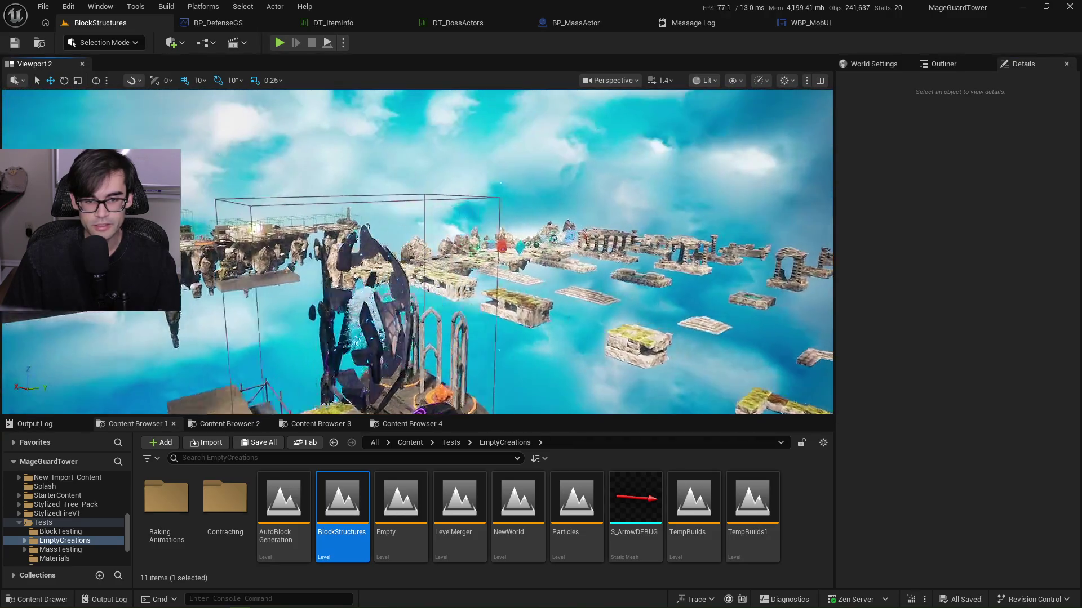
key(w)
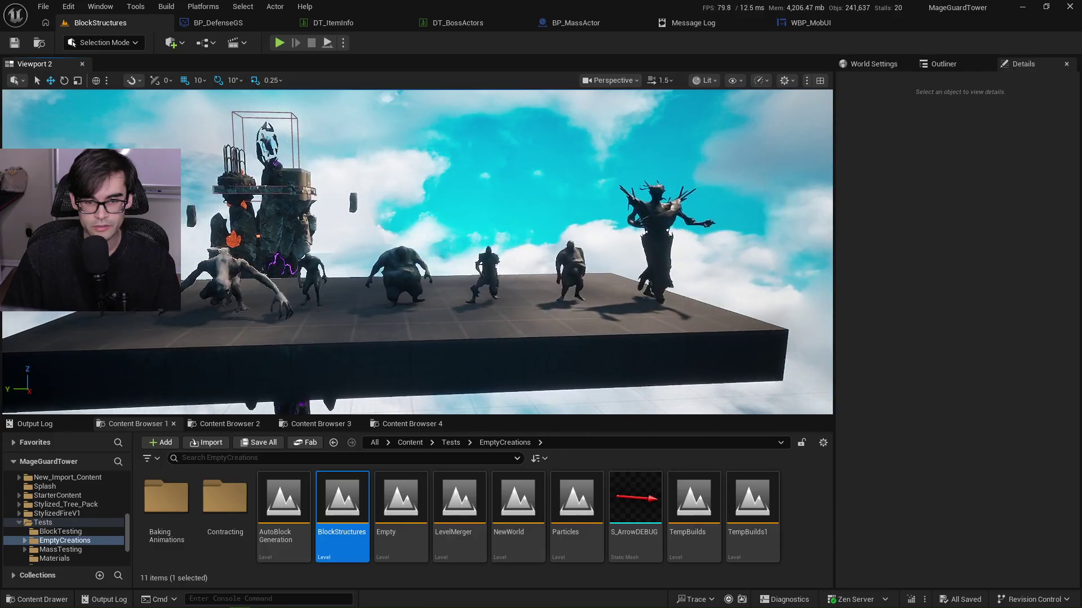
key(w)
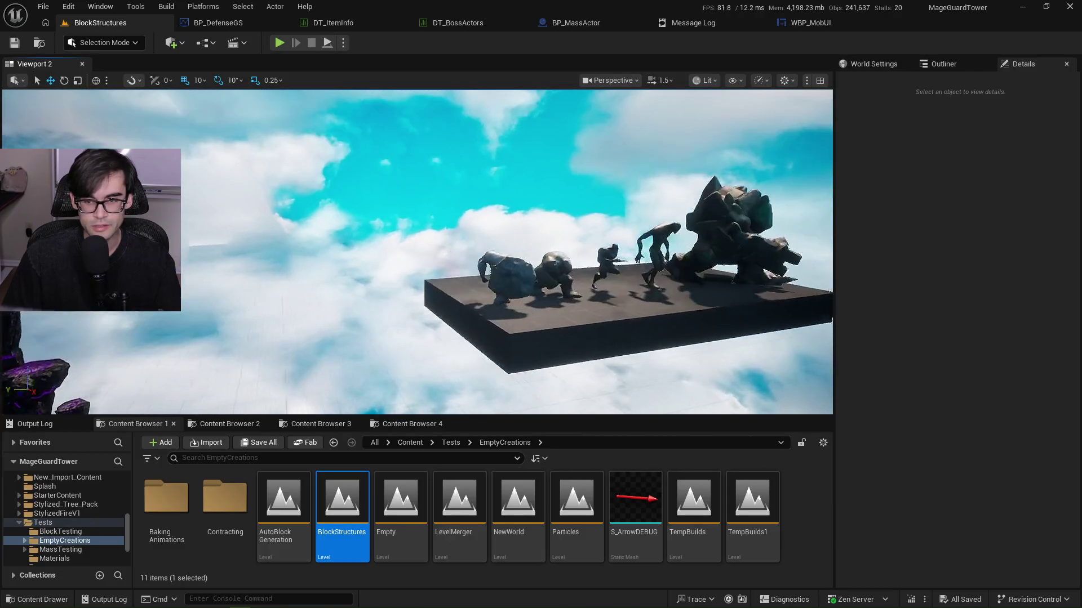
key(w)
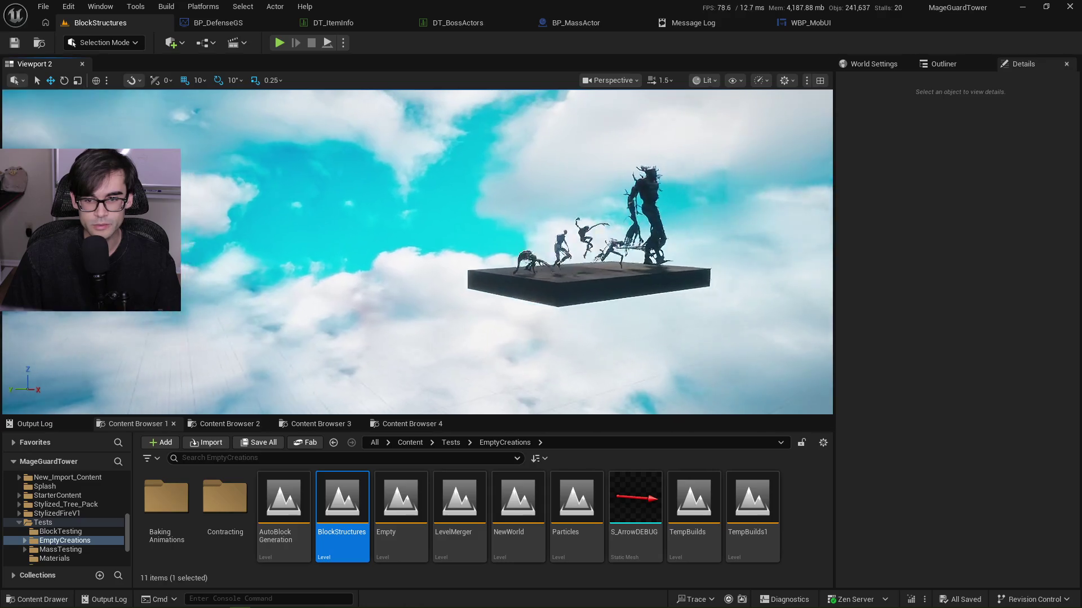
key(s)
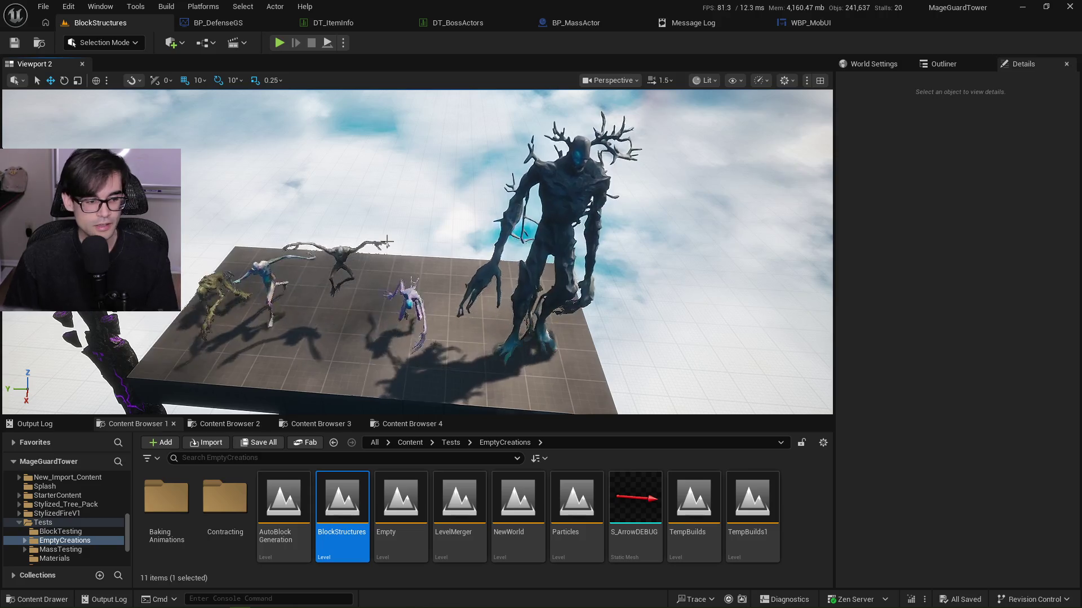
key(w)
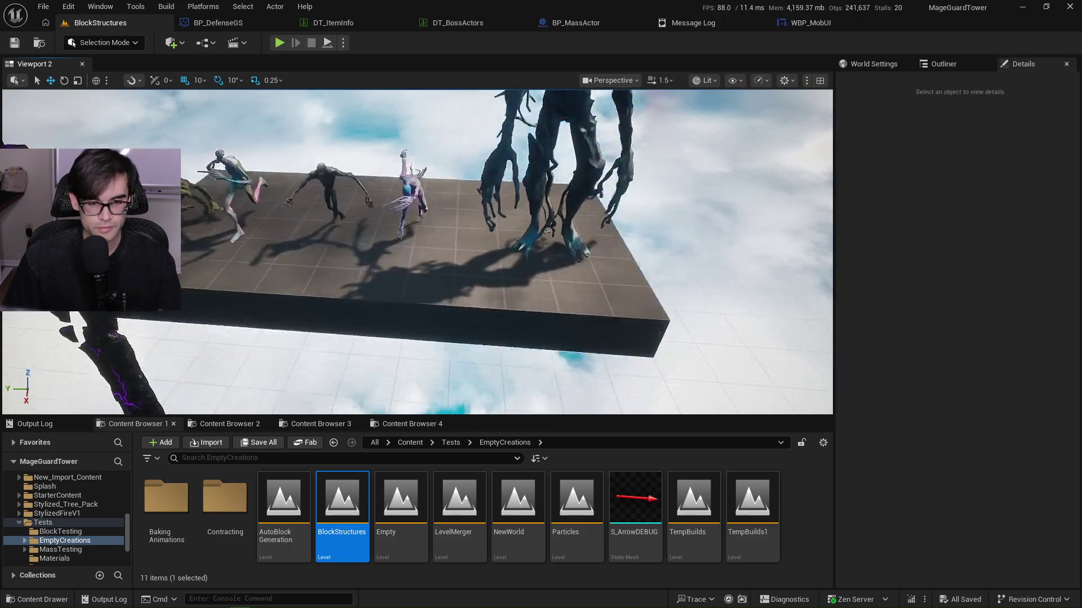
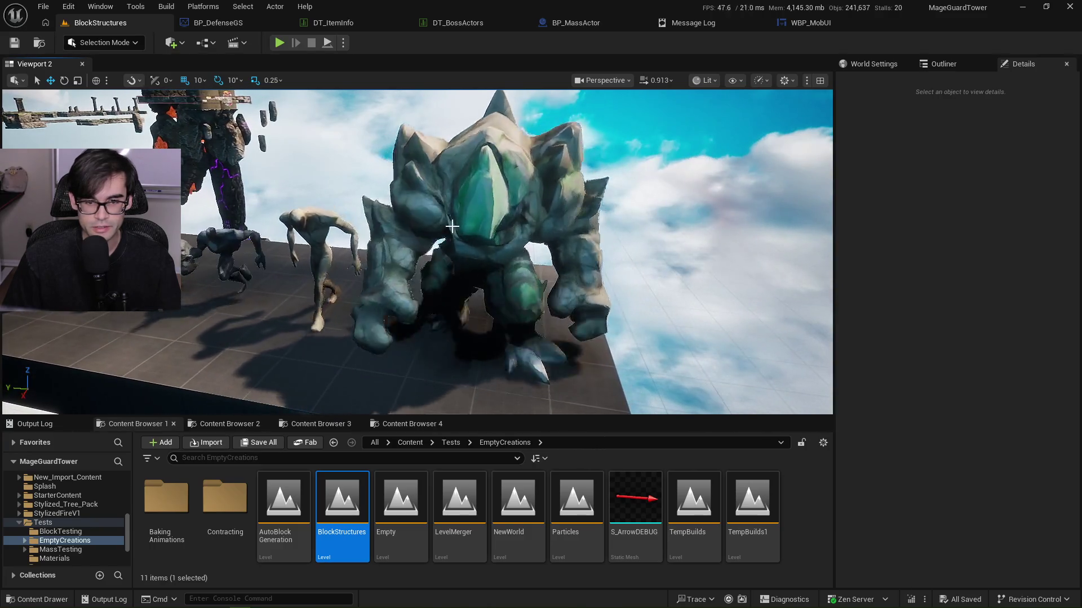
Select SM_ZombieBossWalking on the floating platform and focus the viewport on it.
click(449, 228)
click(278, 173)
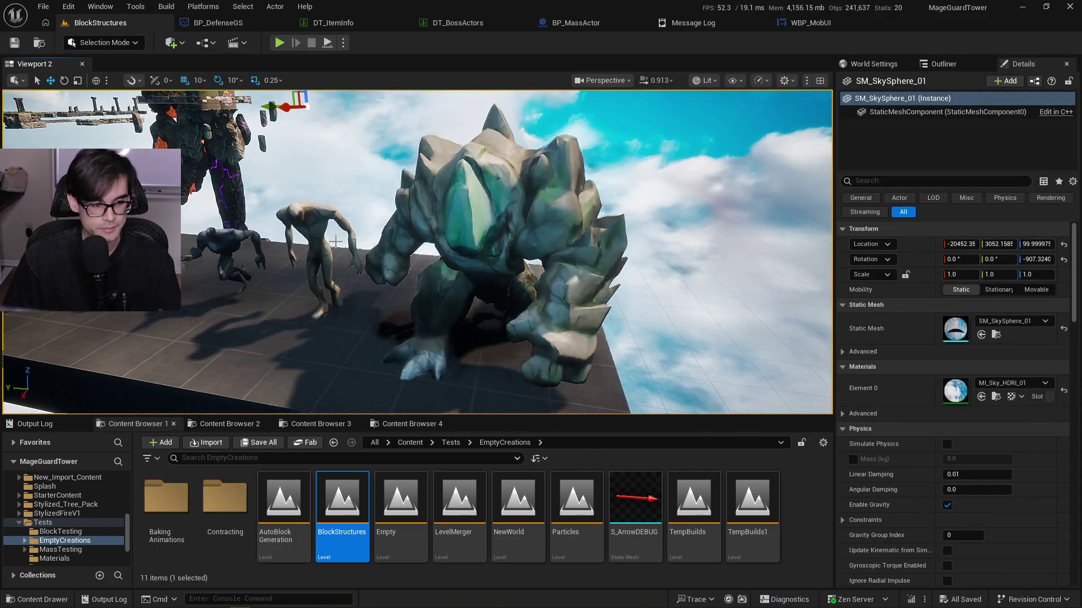
mouse_move(376, 159)
mouse_down()
mouse_move(350, 200)
mouse_move(313, 198)
mouse_move(364, 197)
mouse_up()
click(449, 258)
key(f)
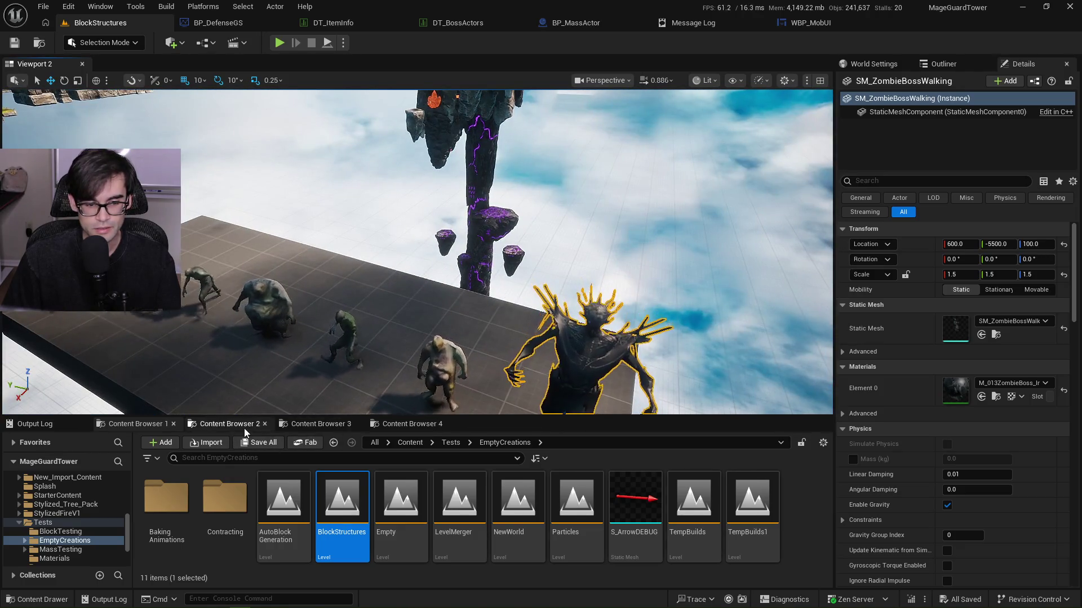
Browse the Content Browser from Content into MageGuardTower > Art.
click(286, 428)
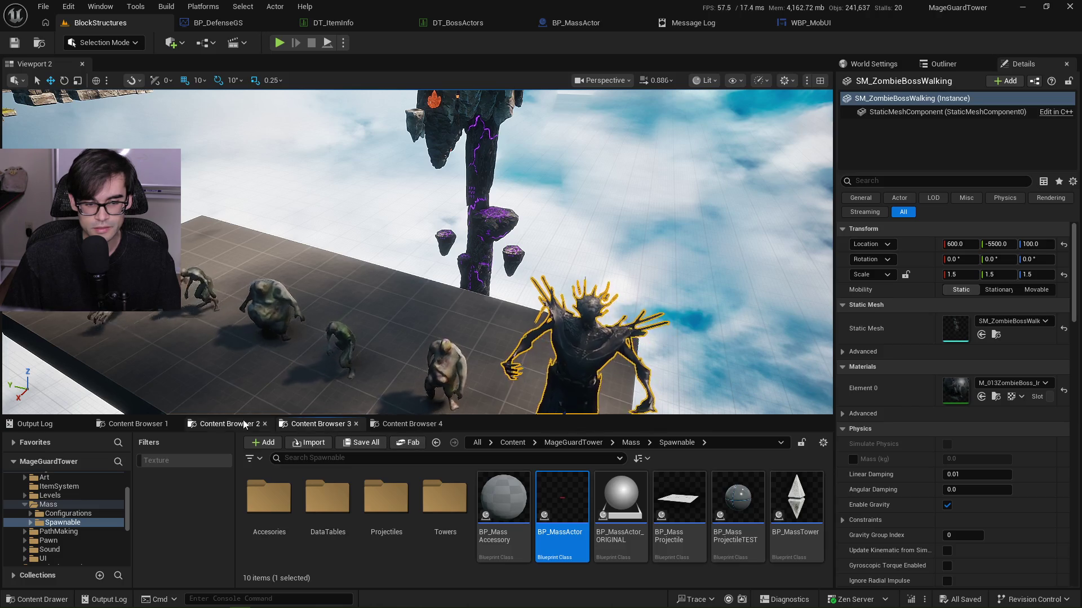
click(243, 425)
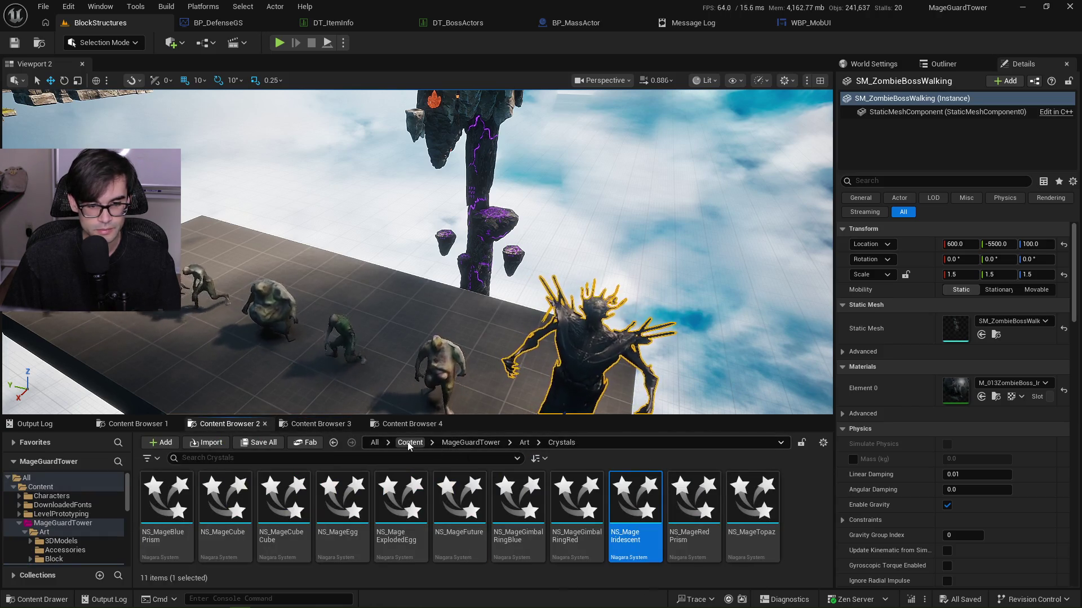
click(410, 444)
double_click(344, 507)
double_click(169, 504)
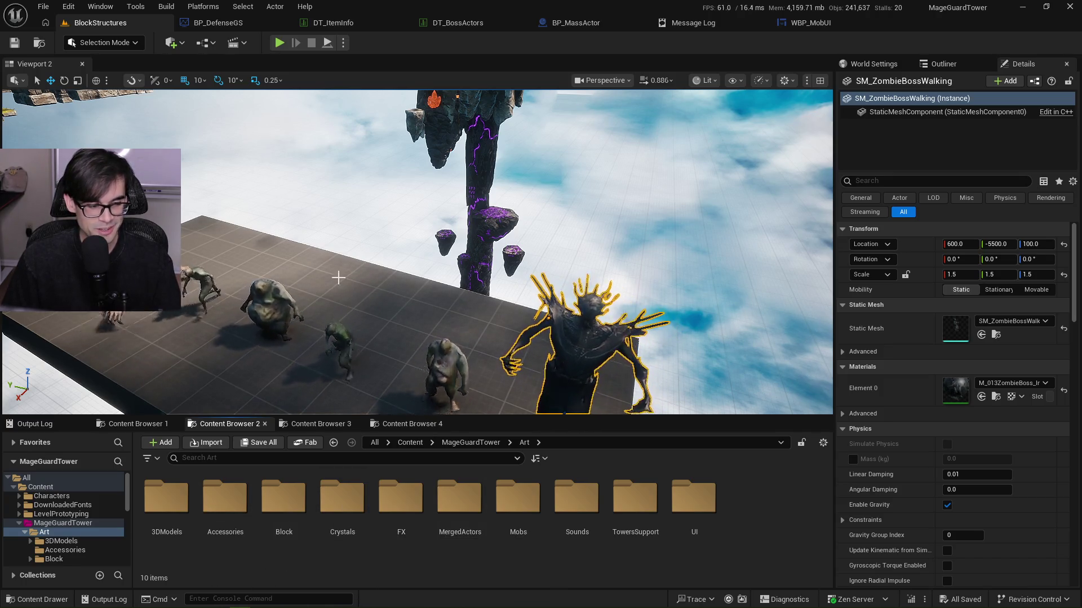
Open the 3DModels folder and fly the viewport camera around the creature platform.
mouse_move(331, 280)
mouse_down()
mouse_move(347, 310)
mouse_move(346, 276)
mouse_up()
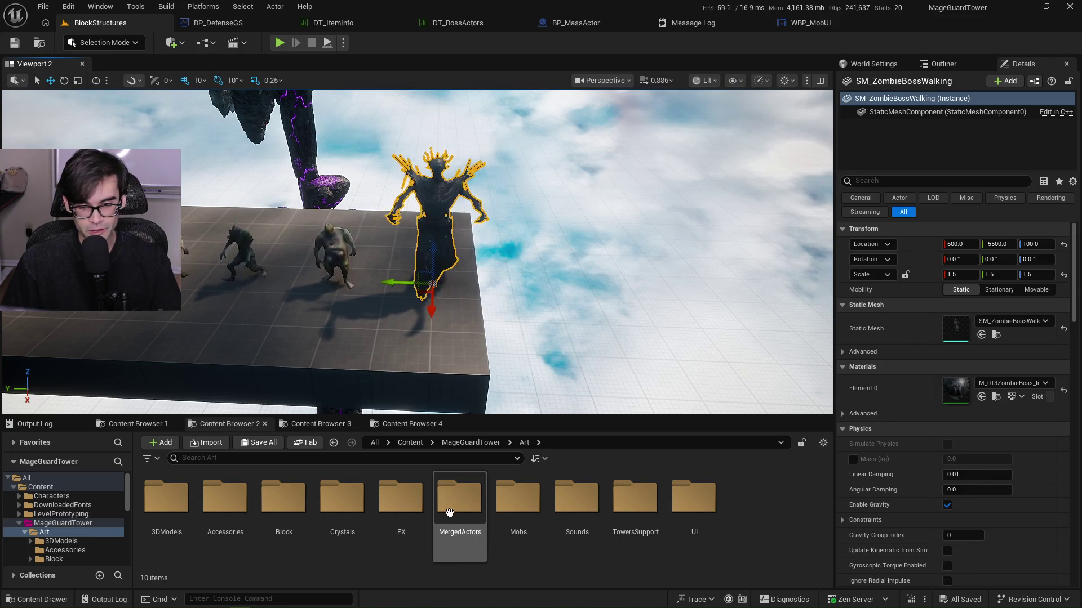
double_click(192, 506)
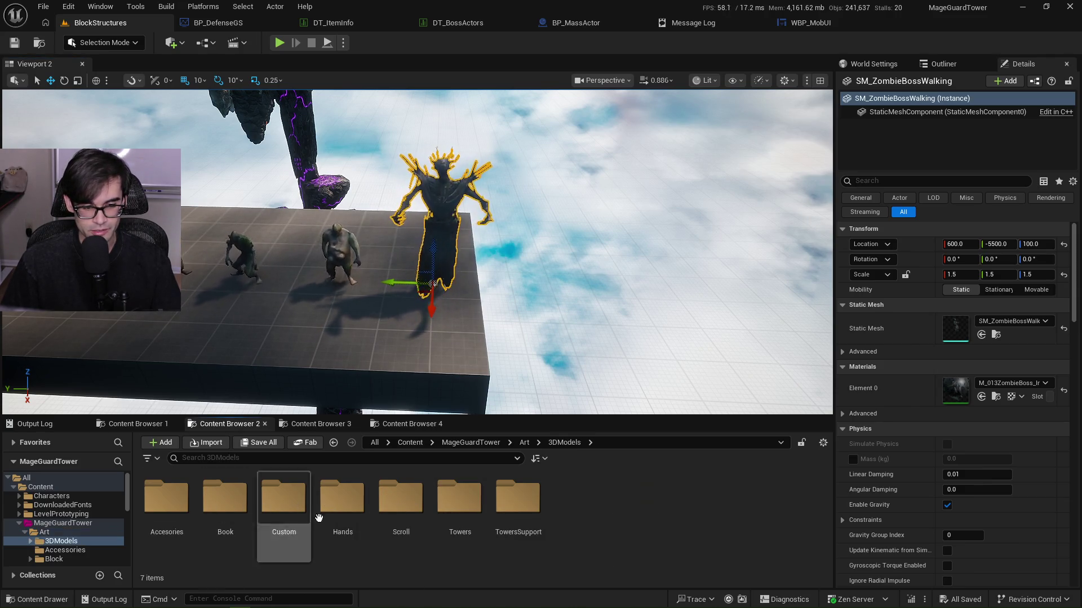
mouse_move(412, 334)
mouse_down()
mouse_move(420, 355)
mouse_move(395, 394)
mouse_up()
drag(451, 338, 450, 315)
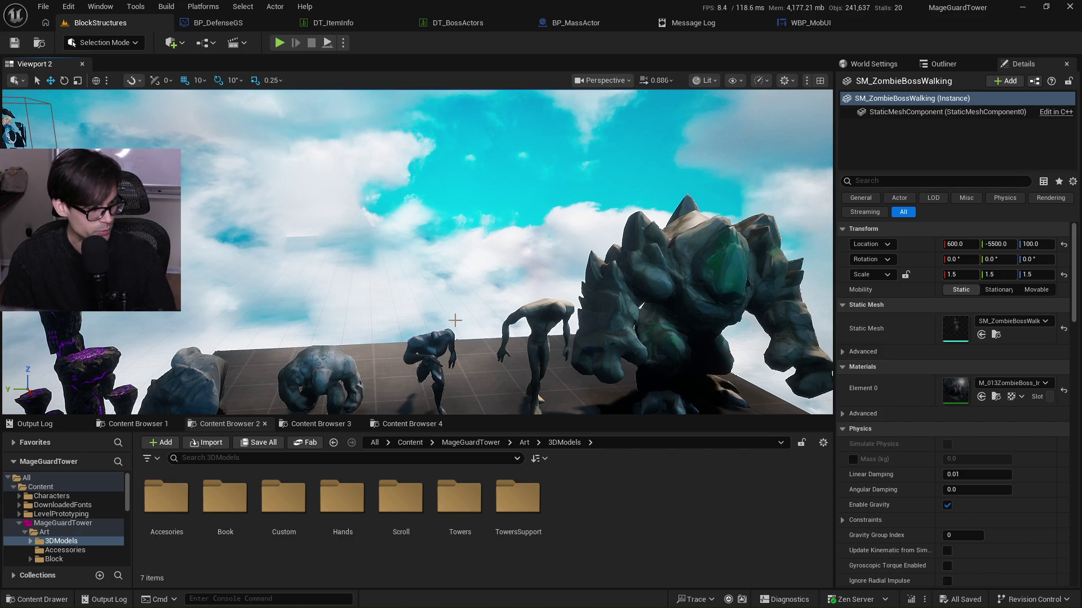
key(alt+Tab)
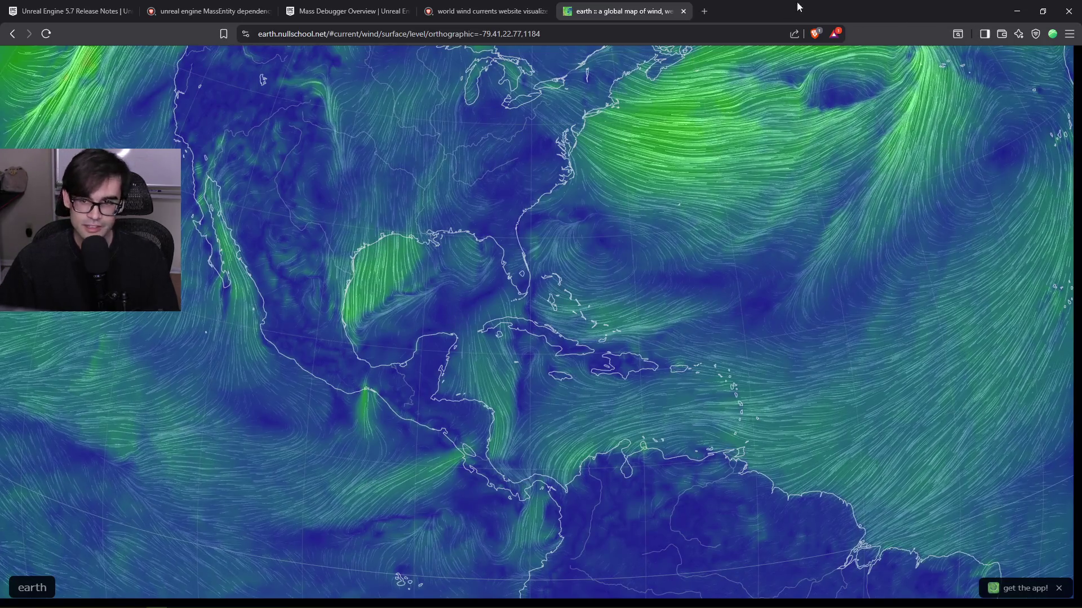
Search Brave for 'regirock' in a new tab and show the image results.
click(704, 11)
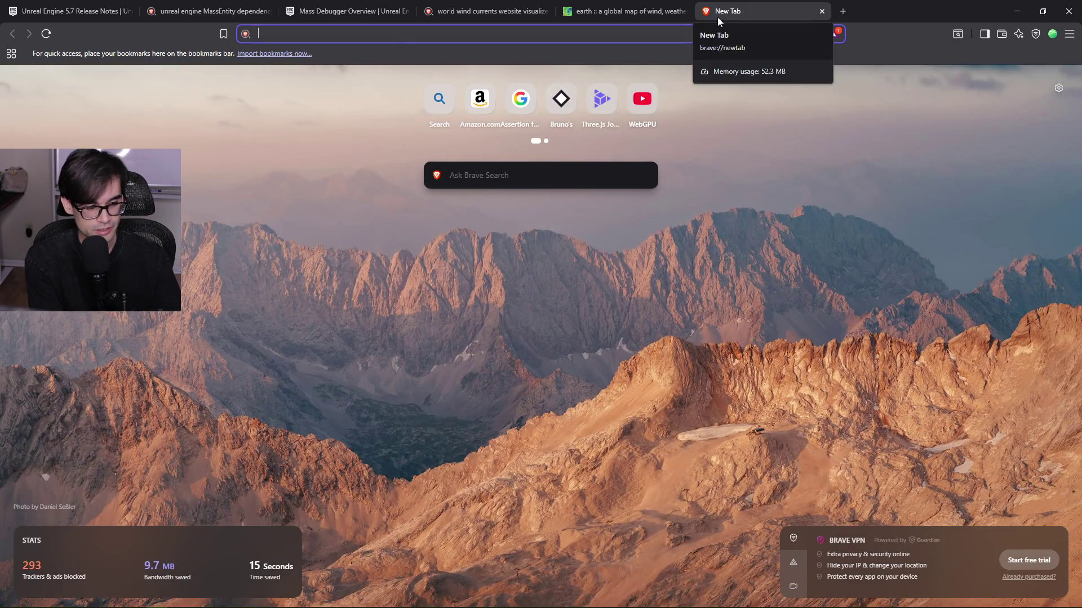
text(regirock)
key(Return)
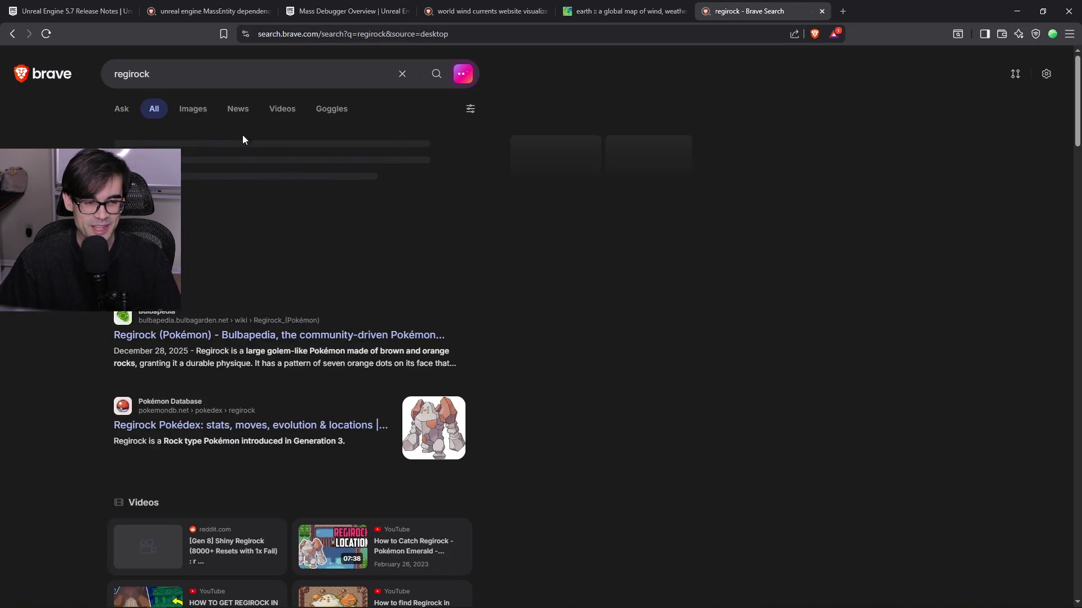
click(191, 114)
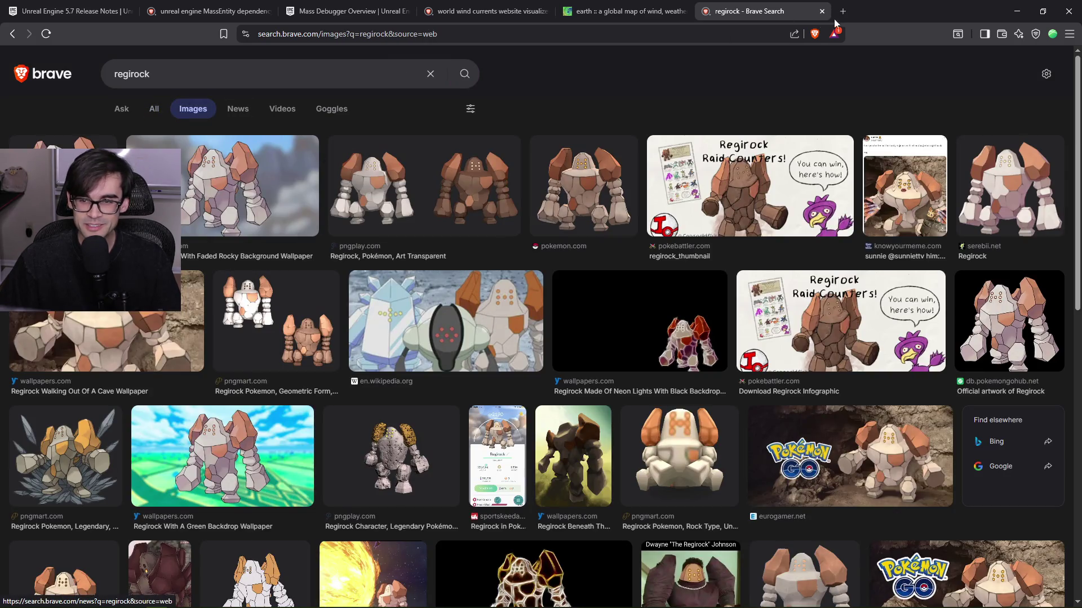
Snap Brave to the right half with Unreal Editor on the left.
key(alt+Tab)
key(f)
key(alt+Tab)
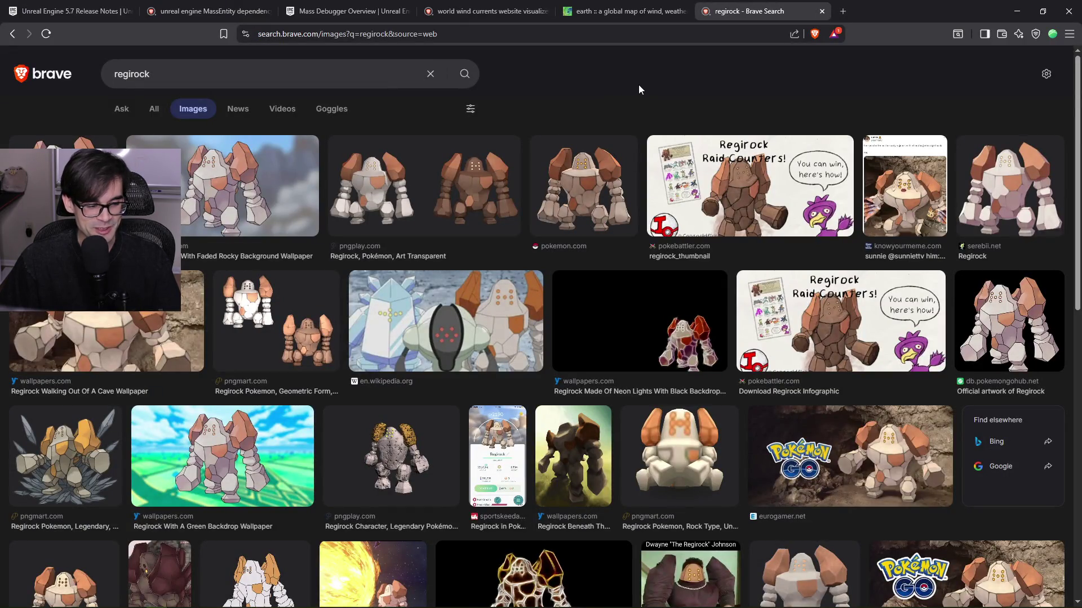
drag(880, 6, 1079, 11)
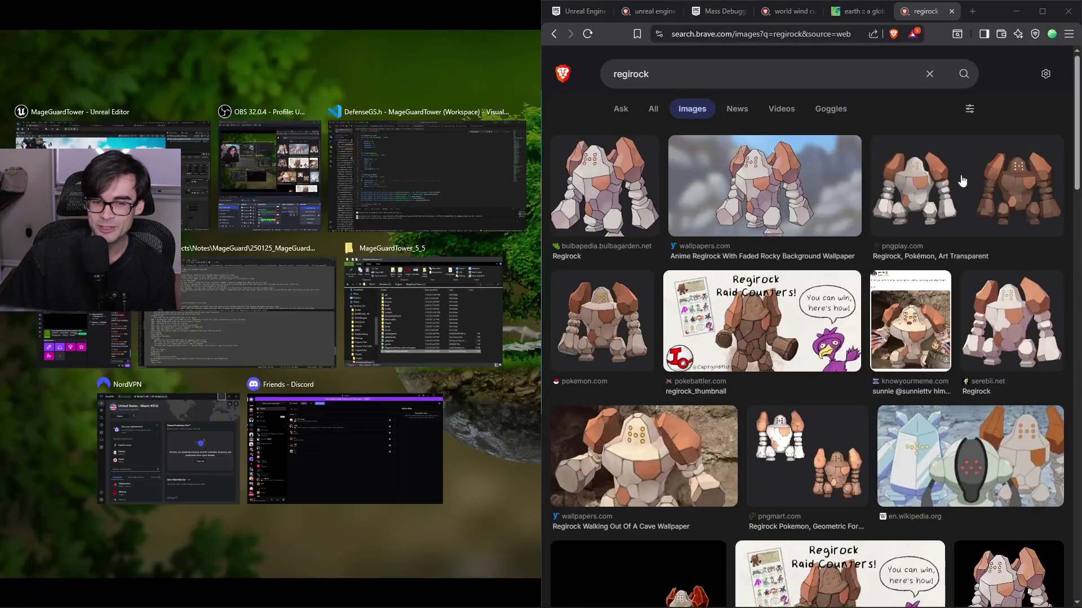
click(186, 169)
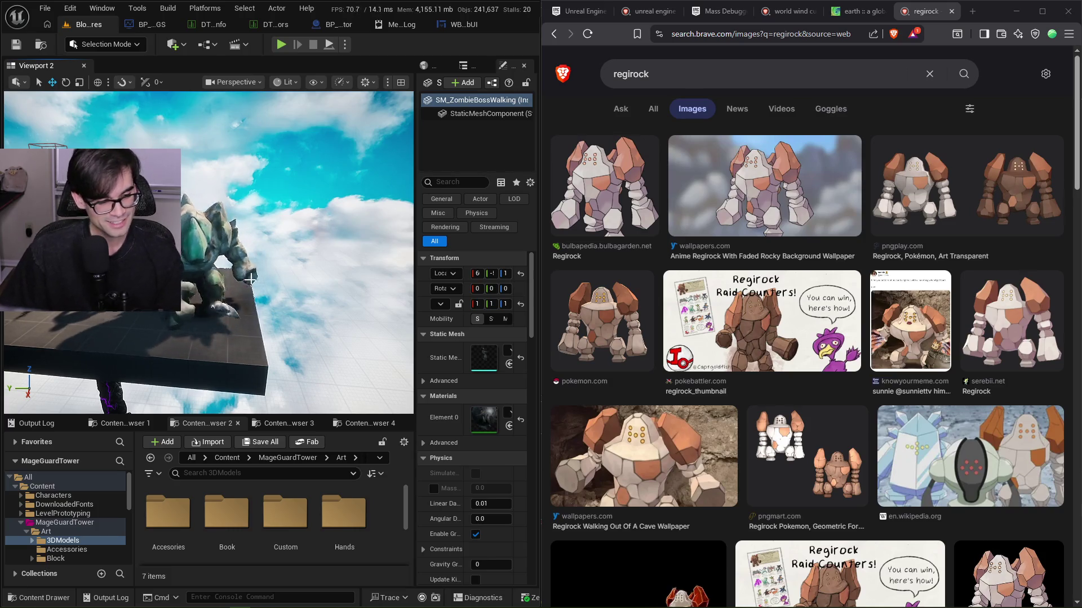
Orbit the viewport around the rock boss to compare it with the Regirock images.
drag(249, 280, 248, 251)
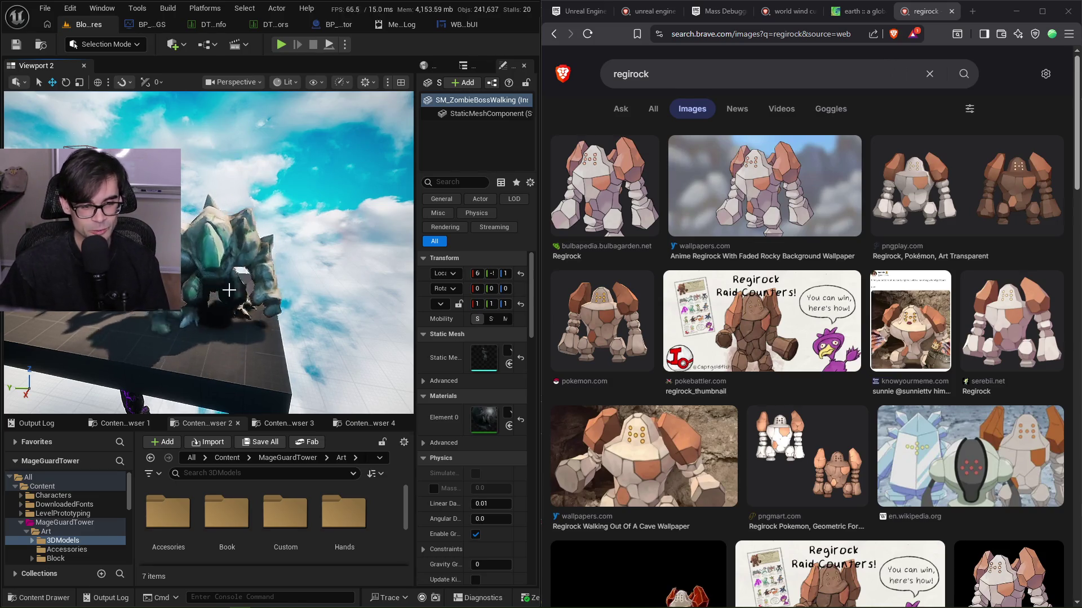
mouse_move(263, 314)
mouse_down()
mouse_move(266, 268)
mouse_move(261, 314)
mouse_up()
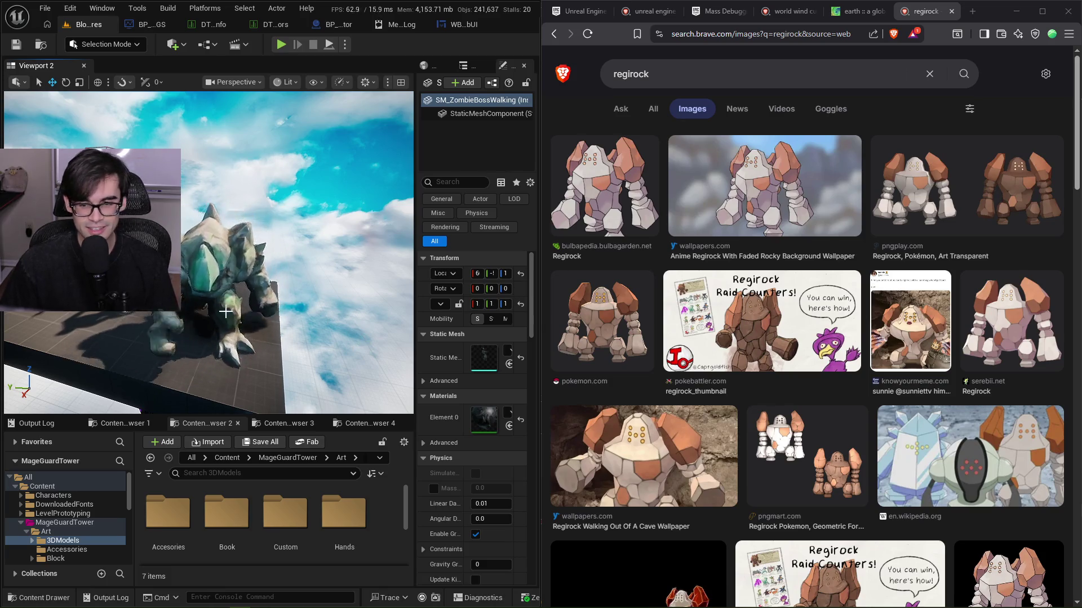
mouse_move(246, 316)
mouse_down()
mouse_move(228, 317)
mouse_move(246, 315)
mouse_up()
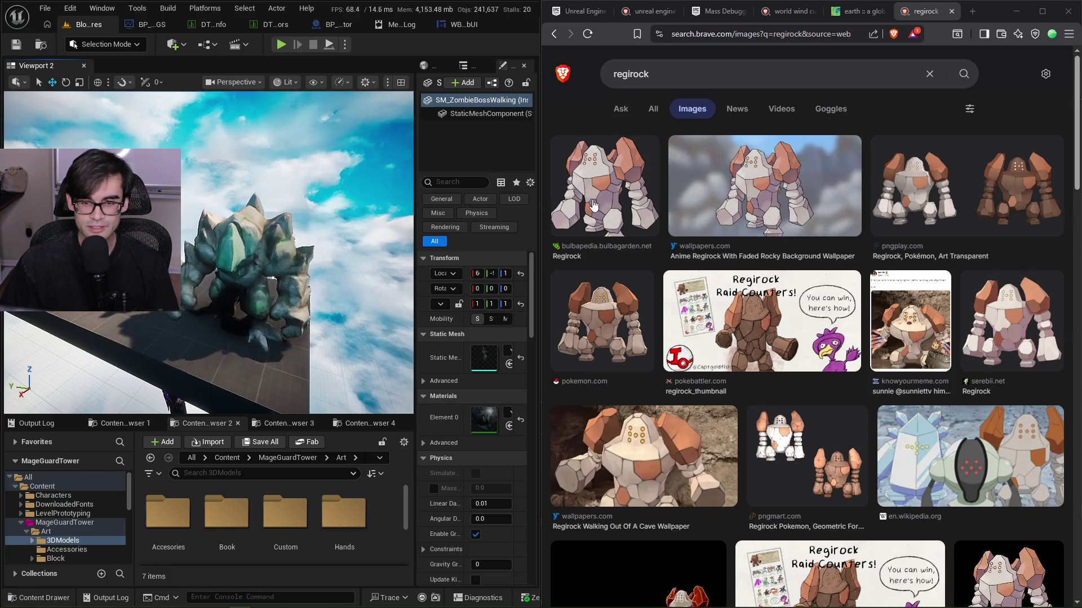
mouse_move(262, 294)
mouse_down()
mouse_move(279, 290)
mouse_move(248, 296)
mouse_up()
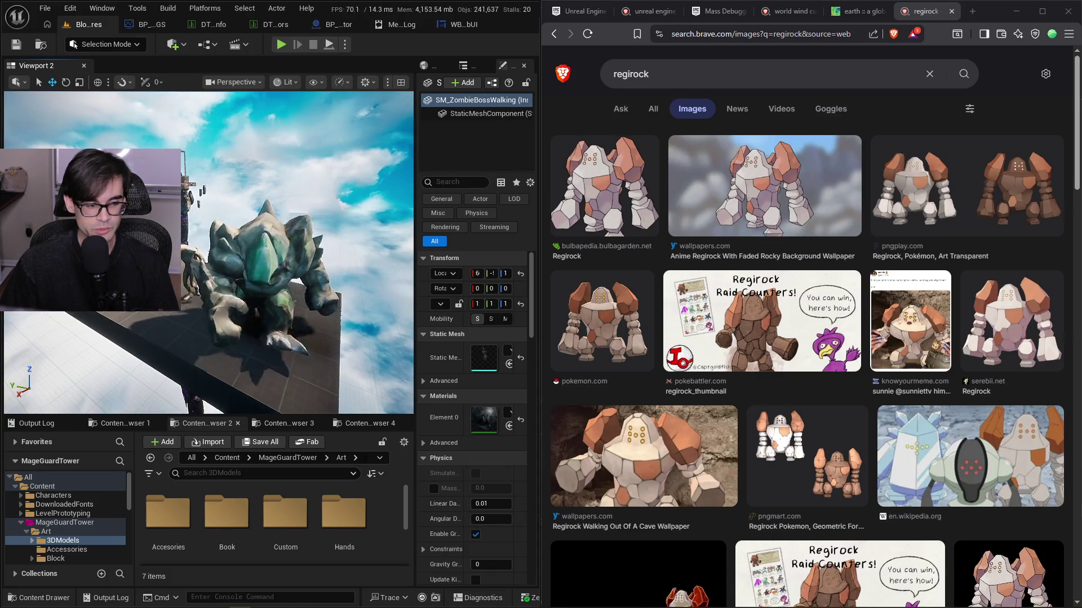
Close the Regirock tab, unsnap and maximize Brave, then minimize it.
click(951, 12)
drag(954, 12, 876, 126)
drag(687, 4, 688, 2)
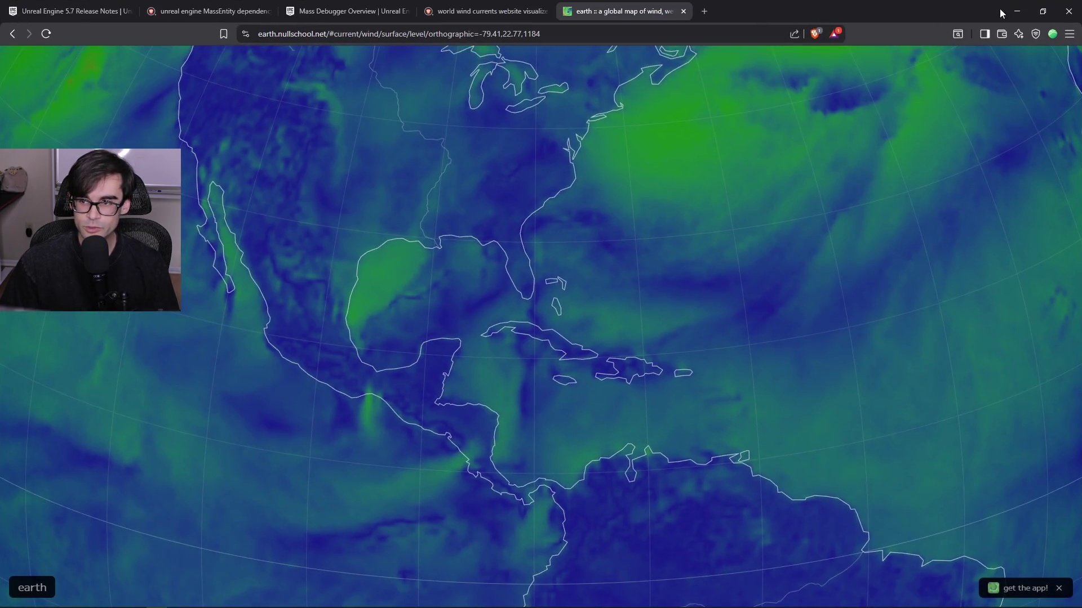
click(1014, 8)
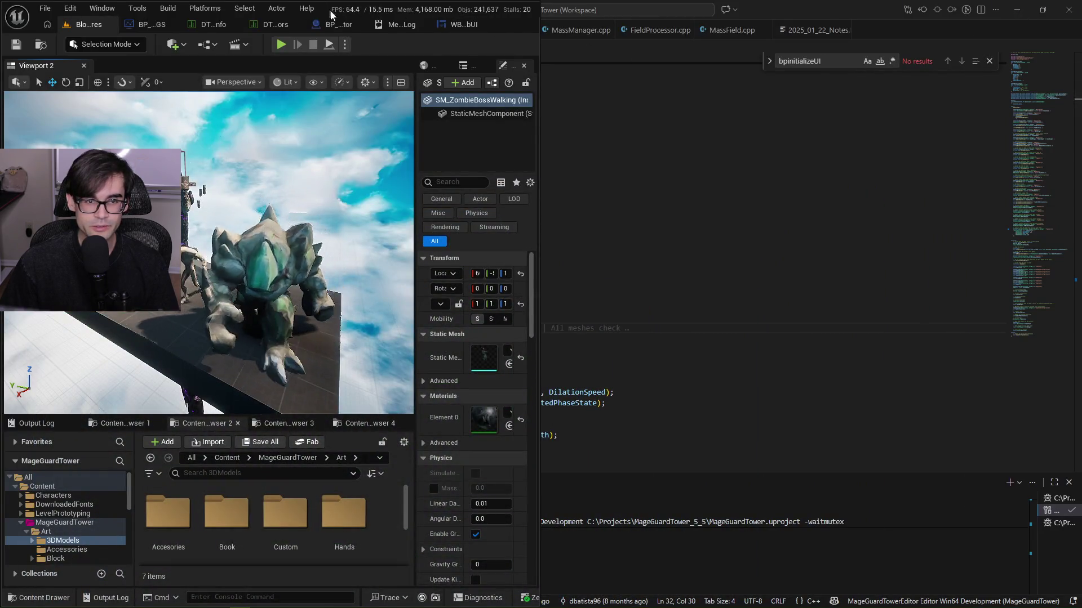
Maximize Unreal Editor and move the viewport camera around the zombie boss and floating ruins.
double_click(328, 11)
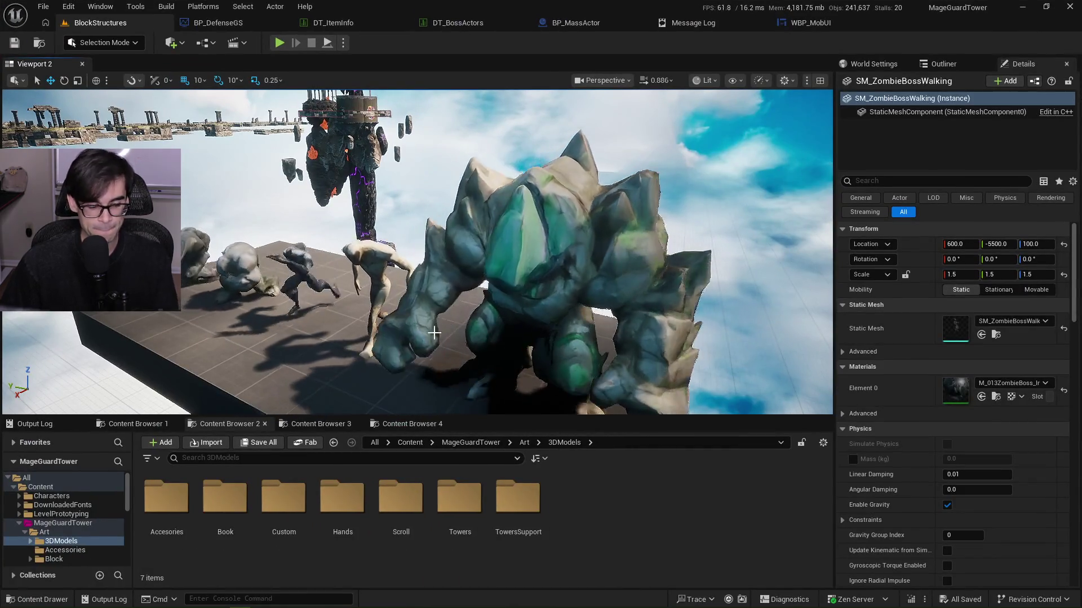
scroll(430, 332, down, 10)
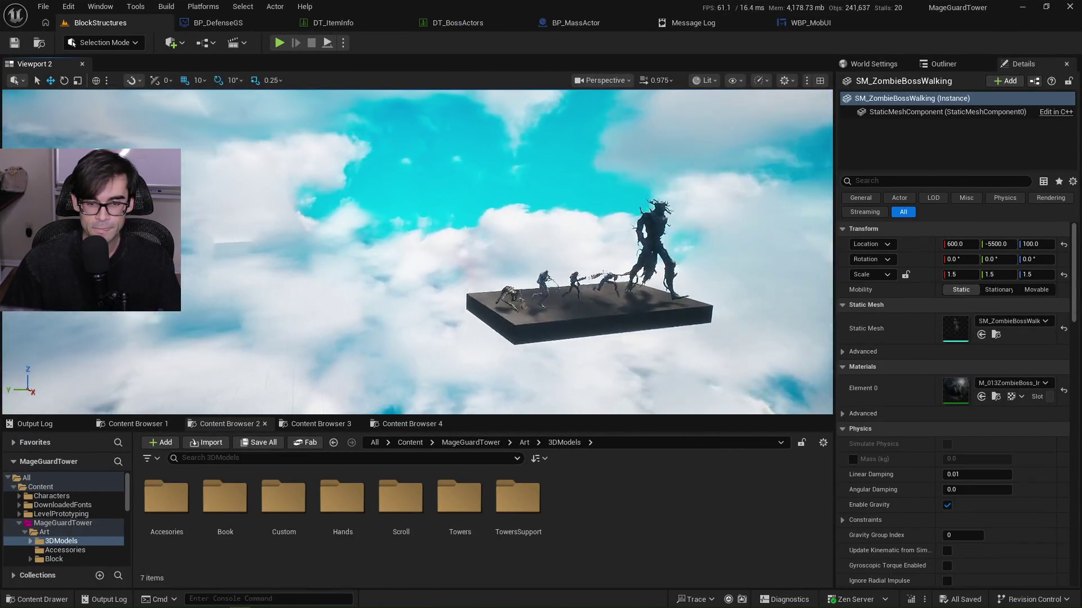
key(f)
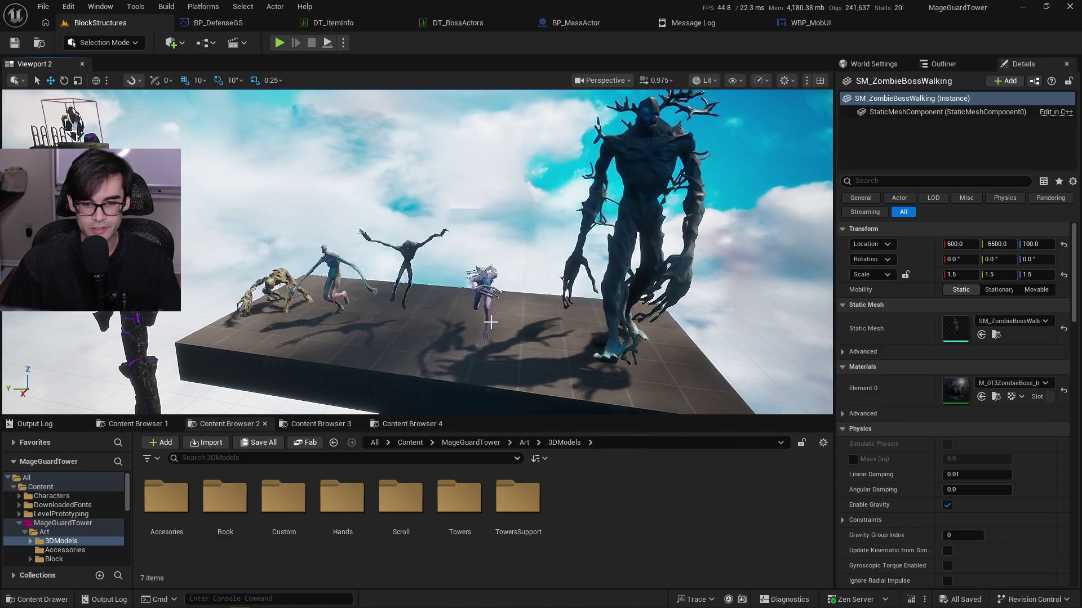
scroll(489, 322, down, 10)
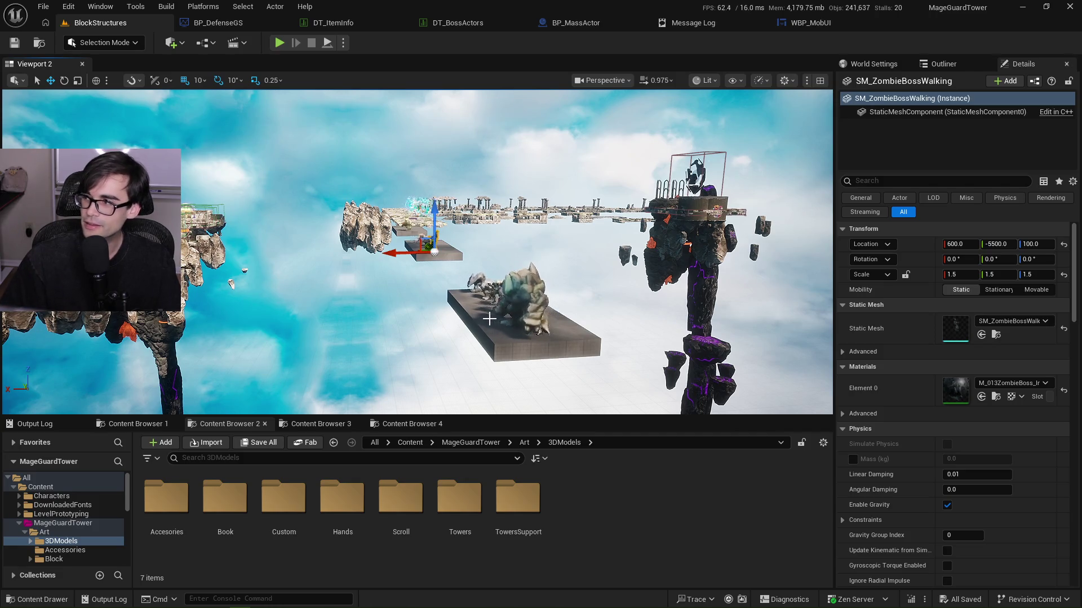
scroll(541, 319, up, 5)
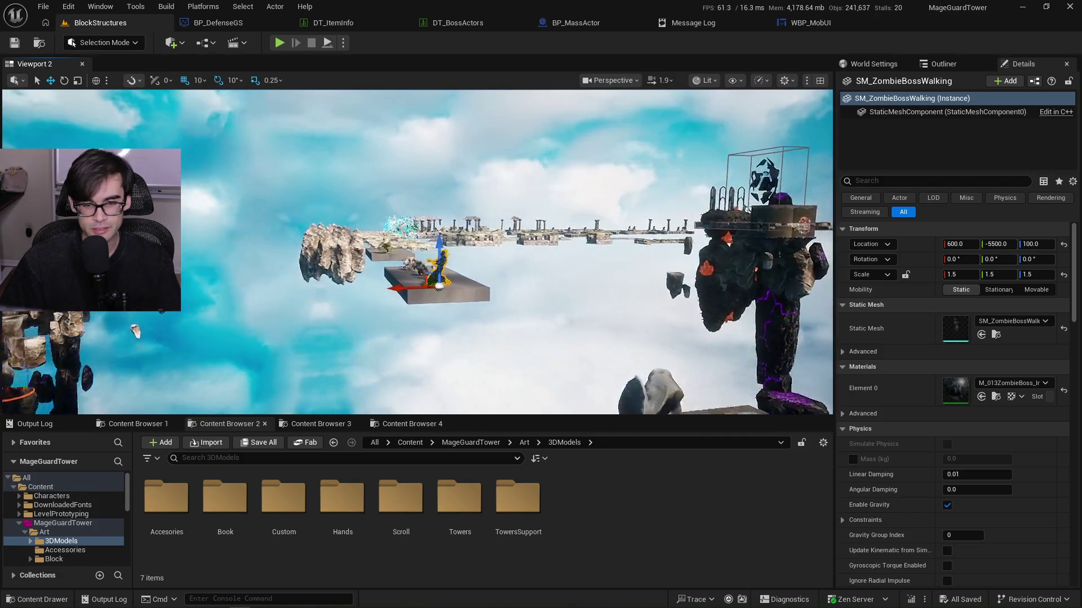
key(w)
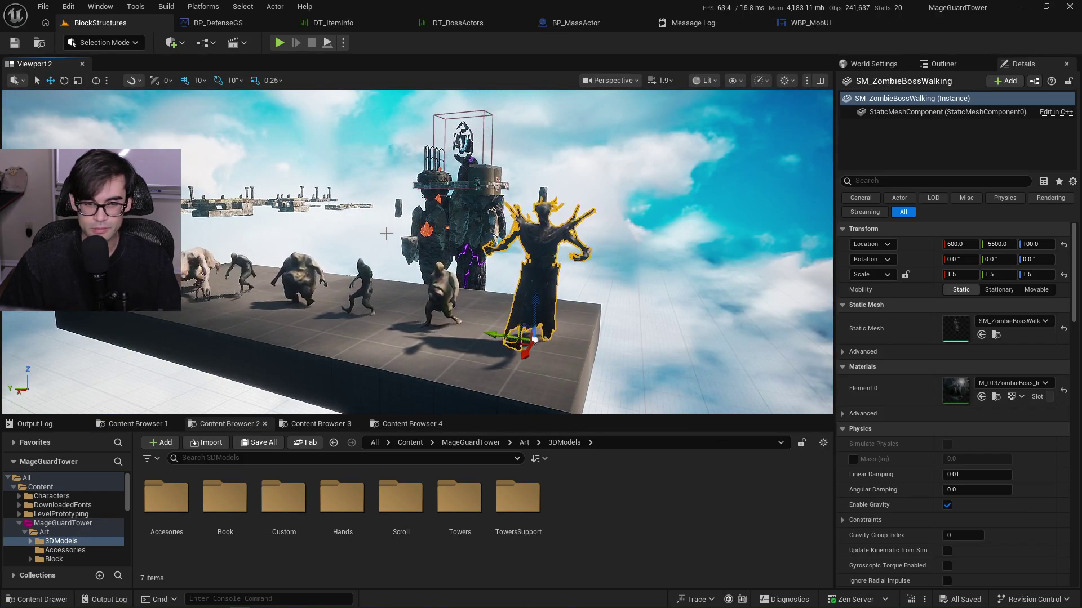
click(370, 239)
mouse_move(368, 240)
mouse_down()
mouse_move(352, 248)
mouse_move(369, 240)
mouse_up()
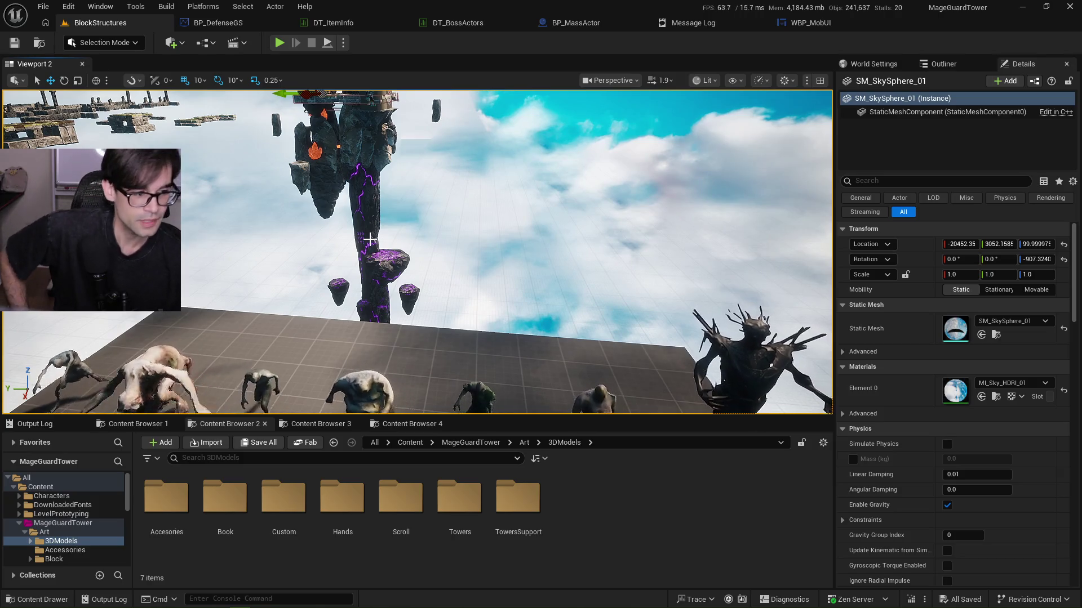
drag(462, 213, 450, 220)
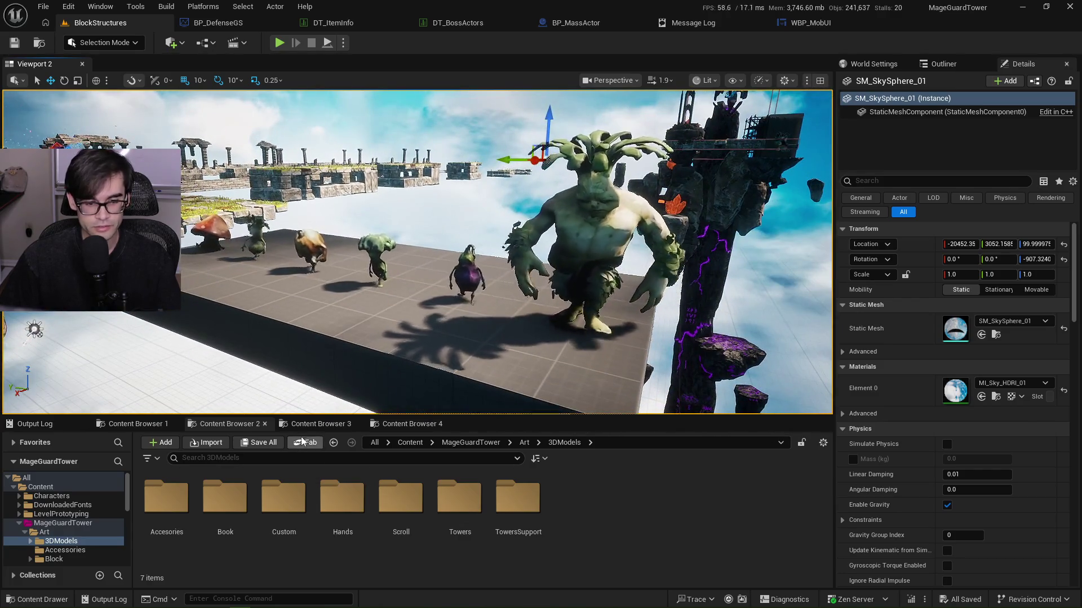
Make the level view slightly taller and browse Content > MageGuardTower > ItemSystem, back to MageGuardTower.
click(318, 424)
click(135, 424)
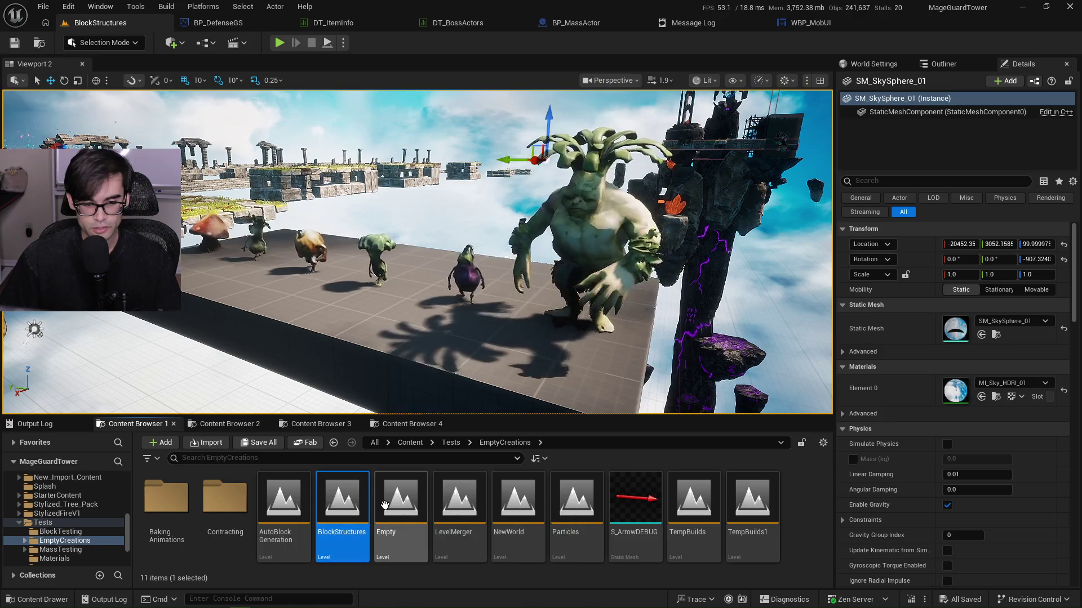
mouse_move(385, 504)
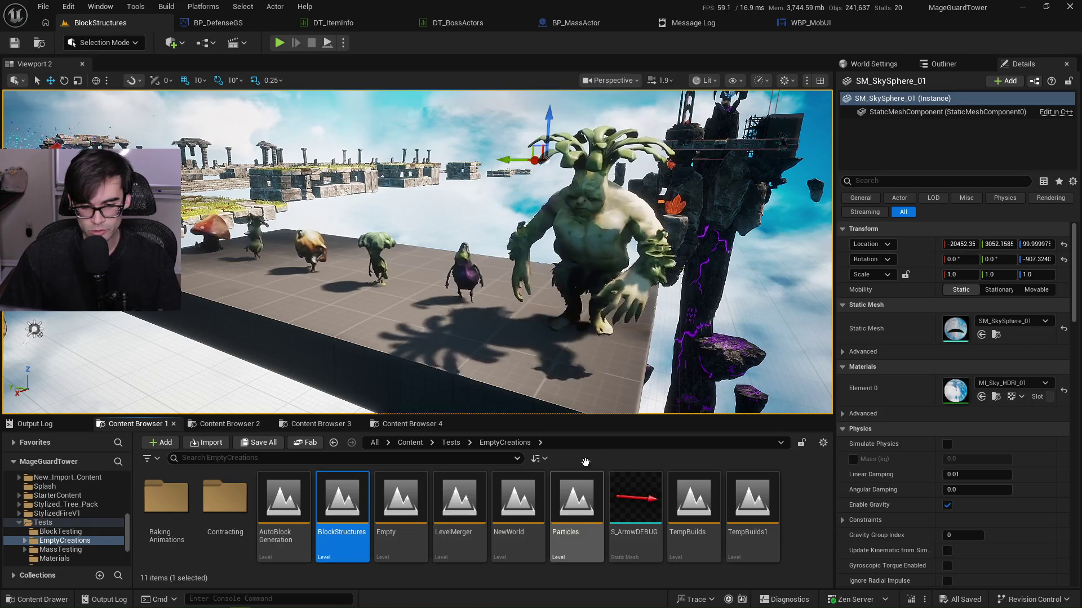
mouse_move(633, 415)
mouse_down()
mouse_move(633, 429)
mouse_move(633, 409)
mouse_up()
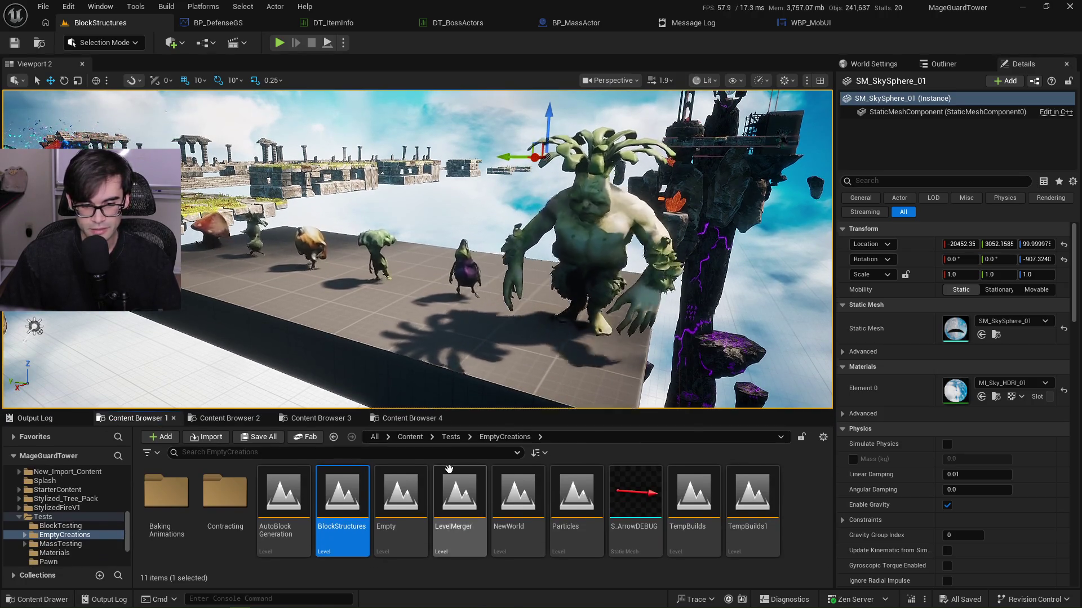
click(410, 437)
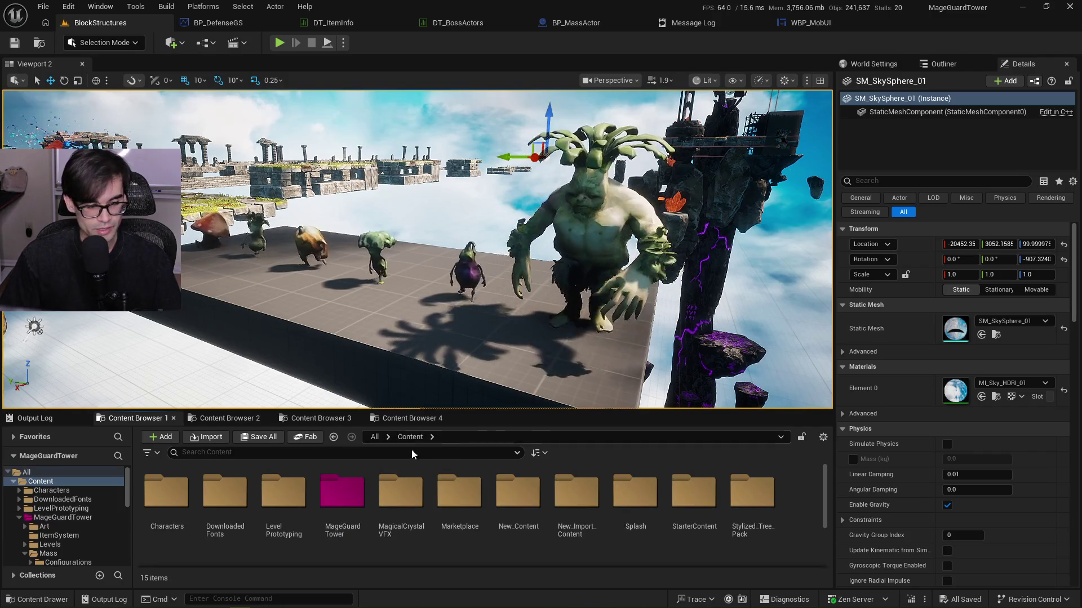
double_click(342, 492)
double_click(253, 500)
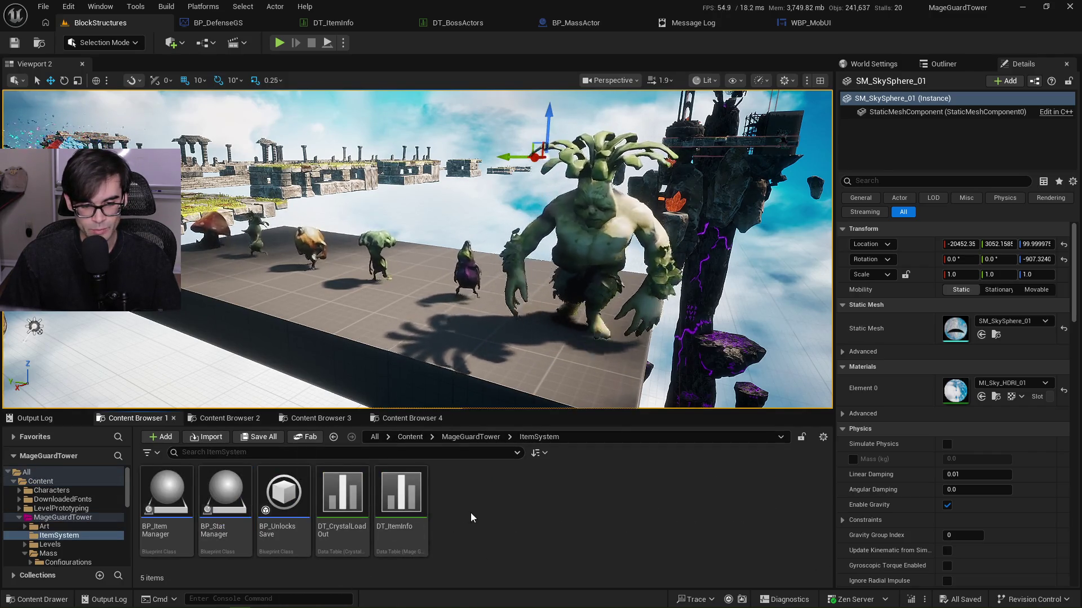
click(471, 437)
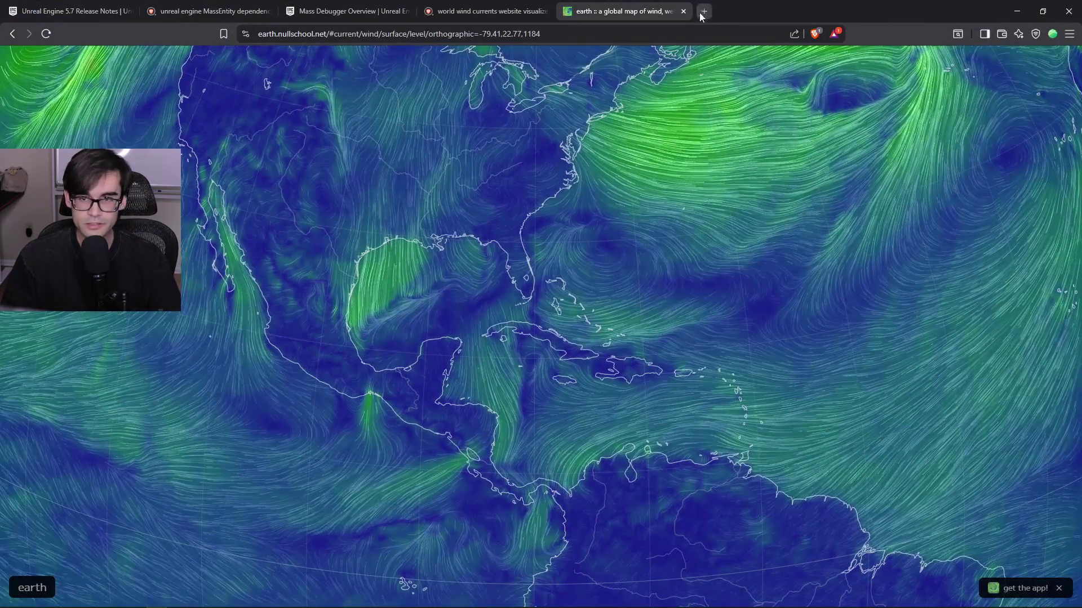
Search for Deoxys in a new tab and read its Bulbapedia article.
click(704, 12)
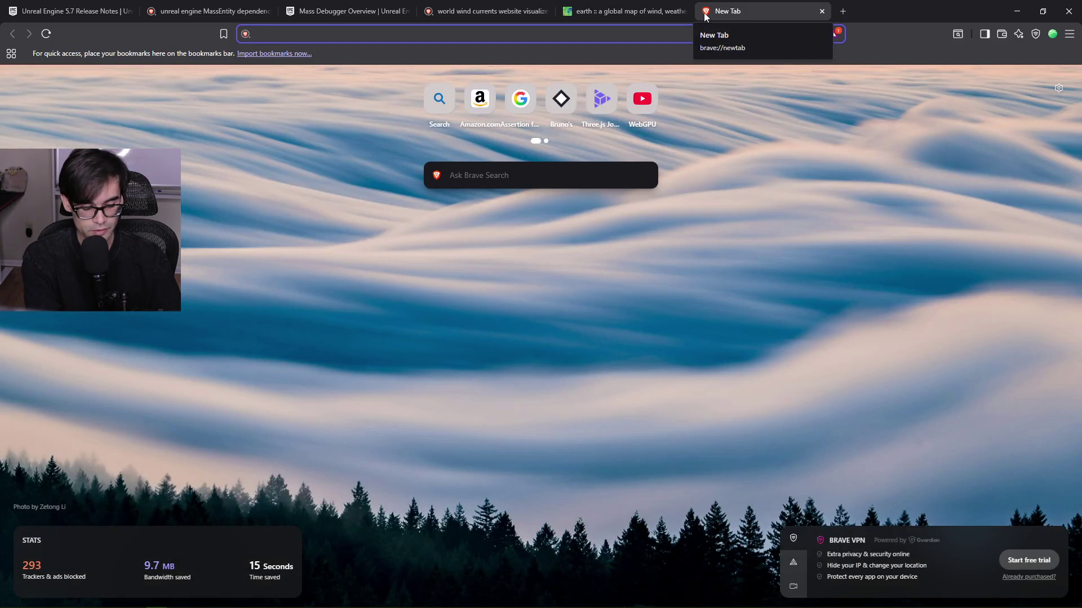
text(dexoys)
key(Return)
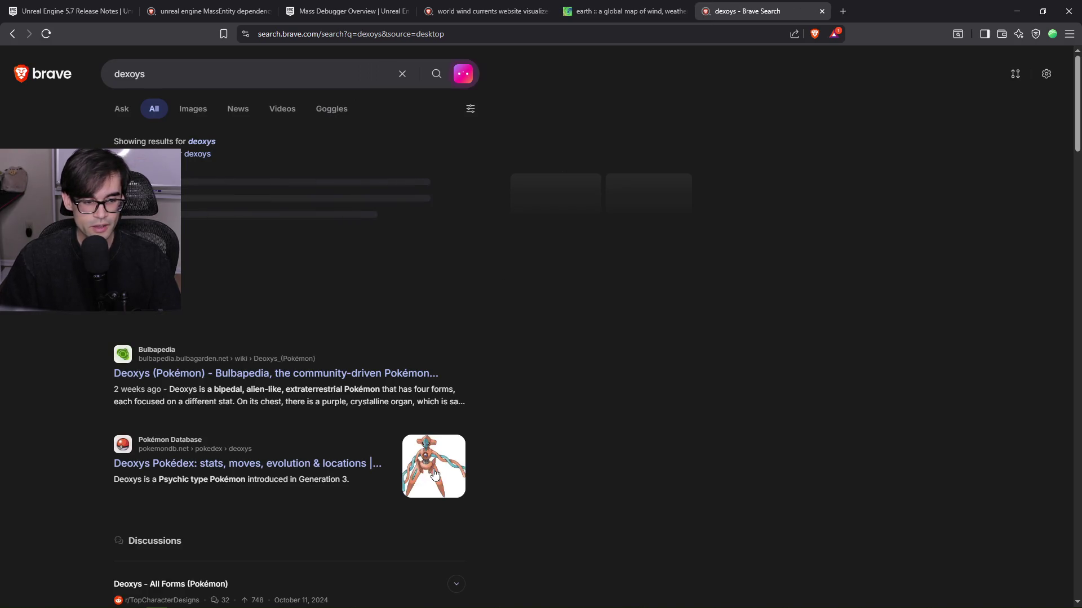
click(211, 373)
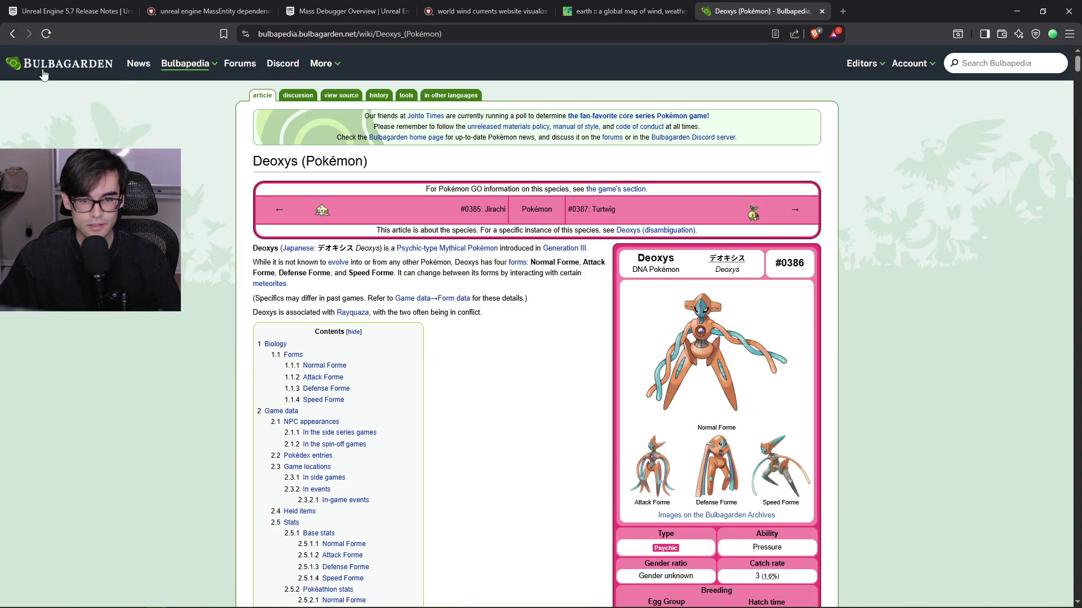
scroll(246, 383, down, 5)
scroll(256, 360, up, 4)
scroll(265, 348, down, 11)
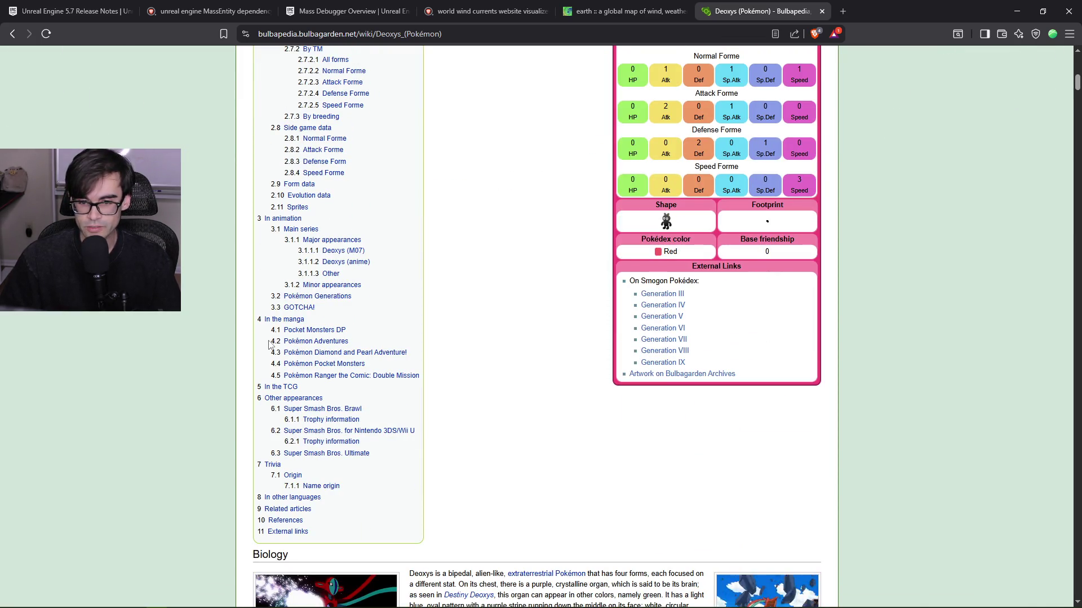
scroll(270, 345, down, 5)
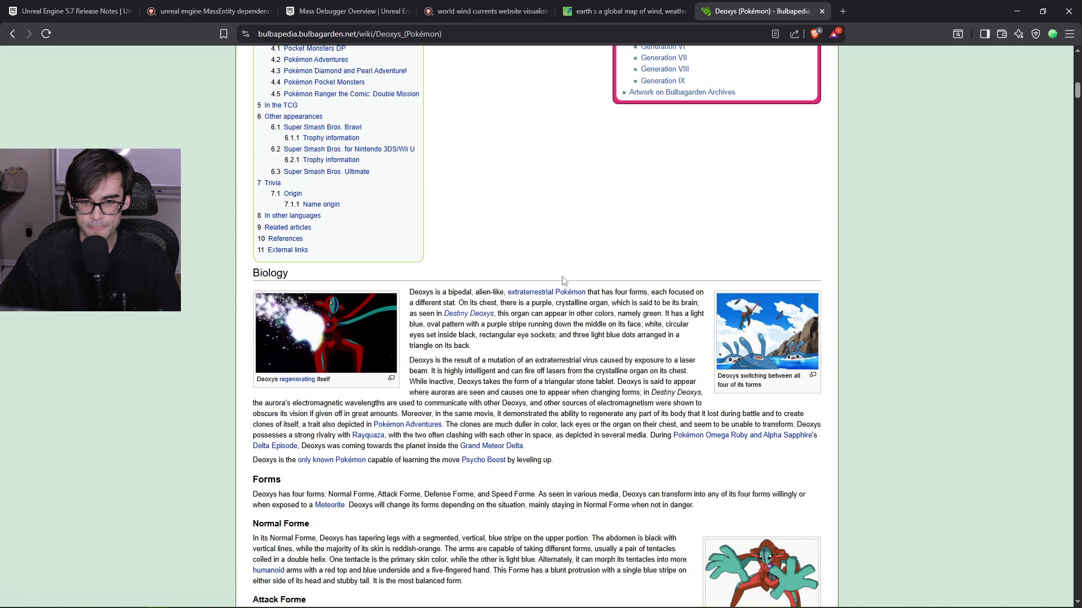
scroll(515, 310, up, 15)
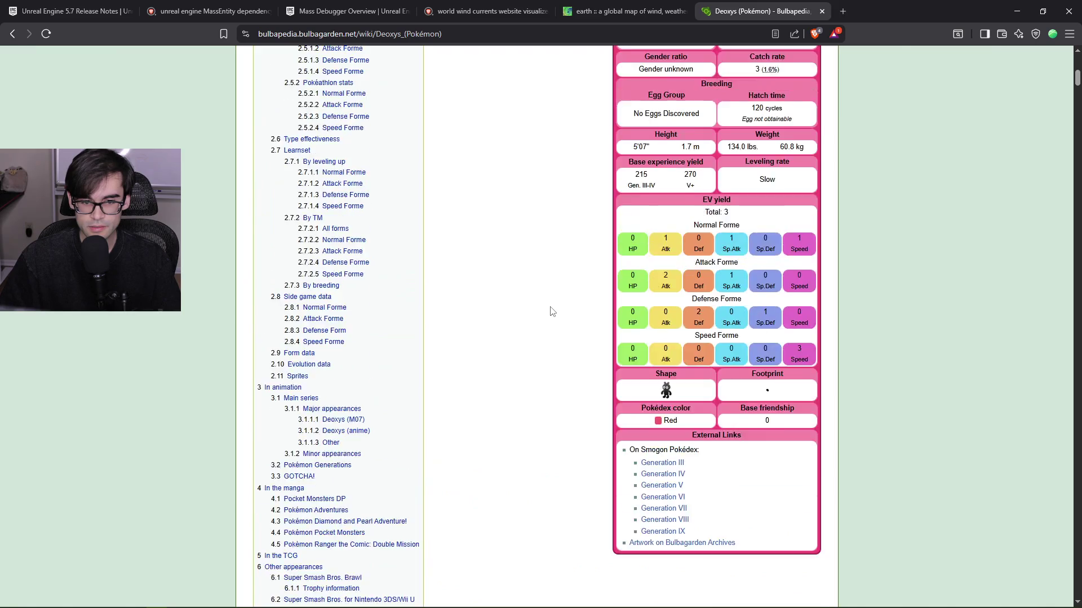
Go back to the results and search for Groudon, then for Rayquaza.
click(10, 35)
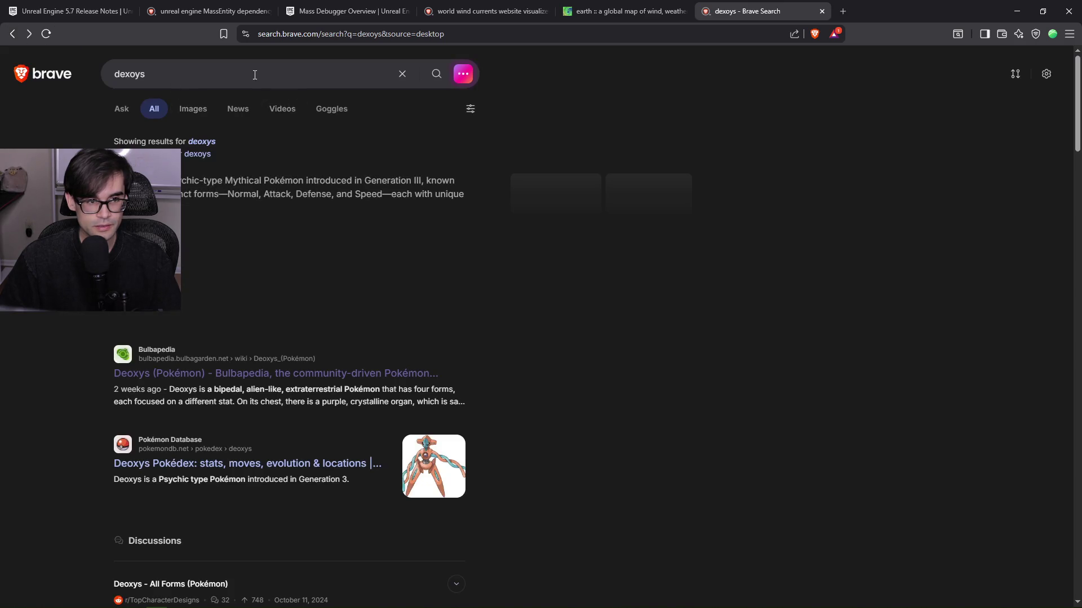
click(141, 74)
text(groudin)
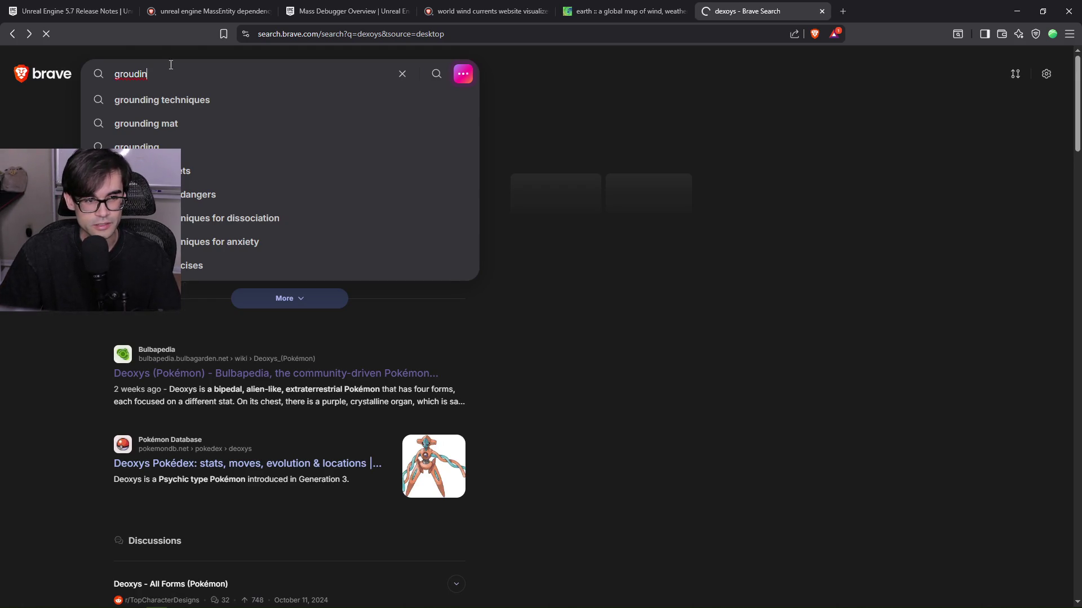
key(Return)
click(100, 74)
text(a)
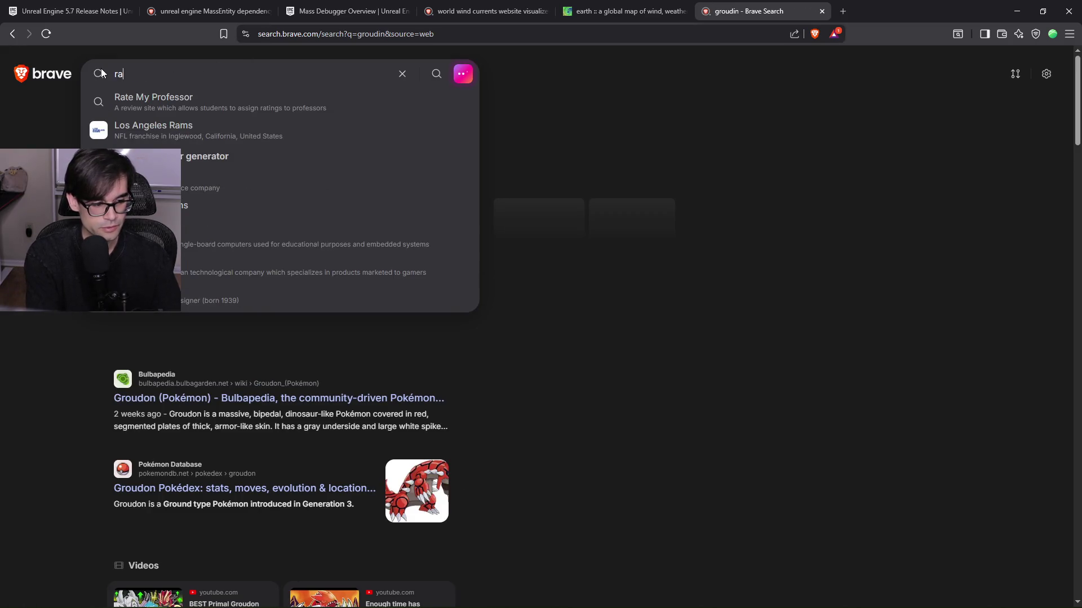
text(yquaza)
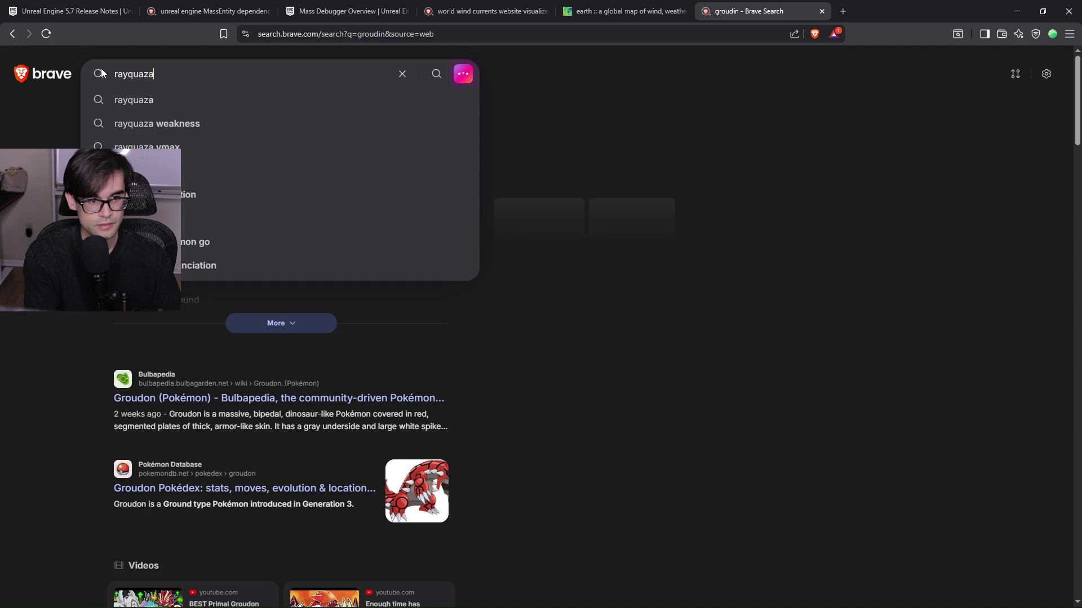
key(Return)
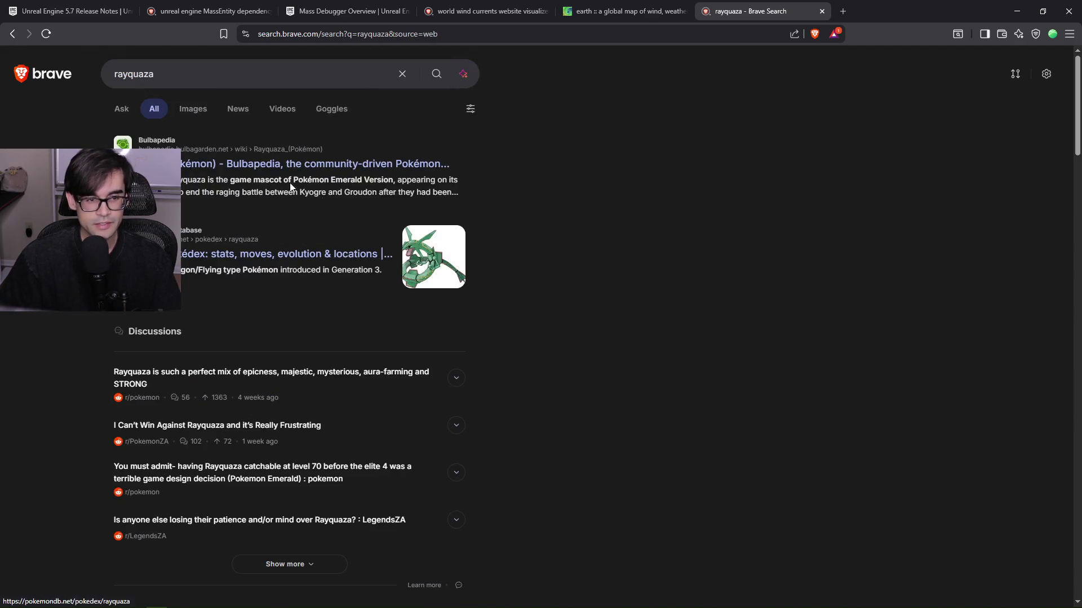
Show Rayquaza image results and preview the deviantart and Bulbapedia Rayquaza images.
click(187, 113)
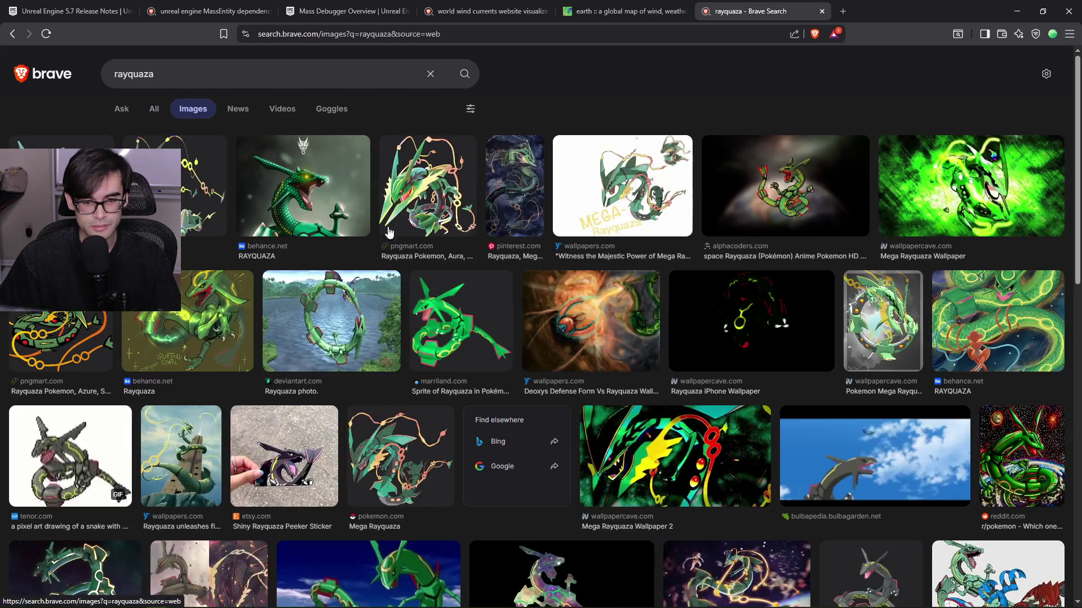
click(347, 321)
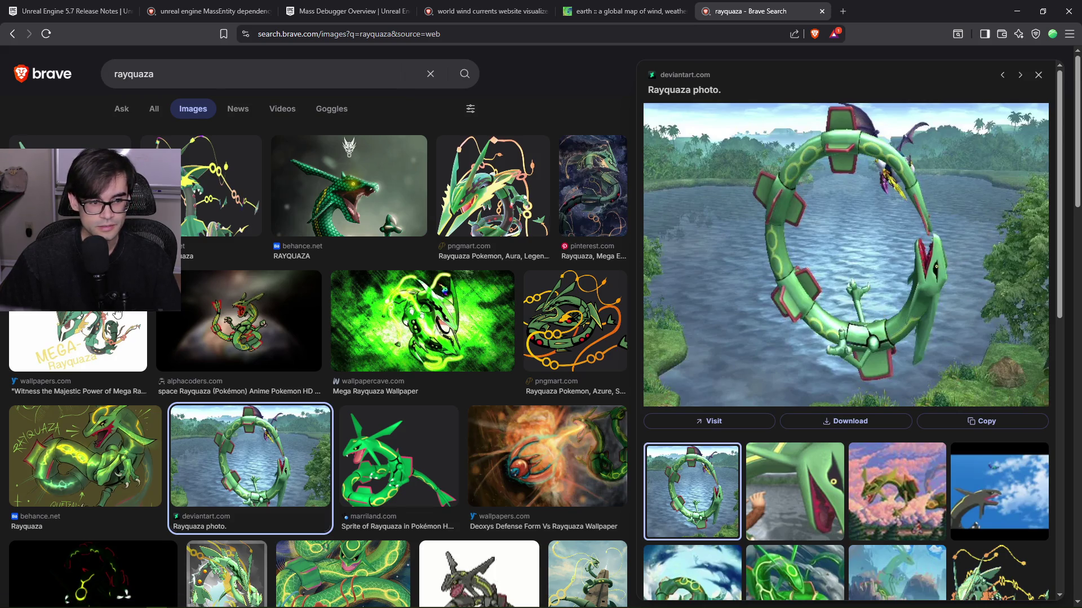
scroll(340, 405, down, 12)
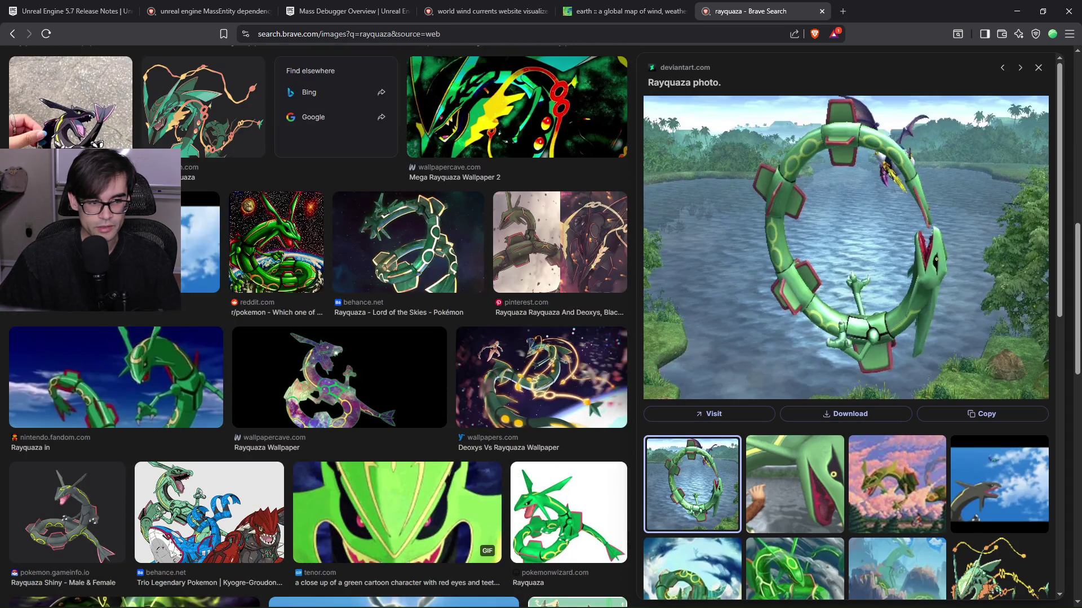
click(169, 253)
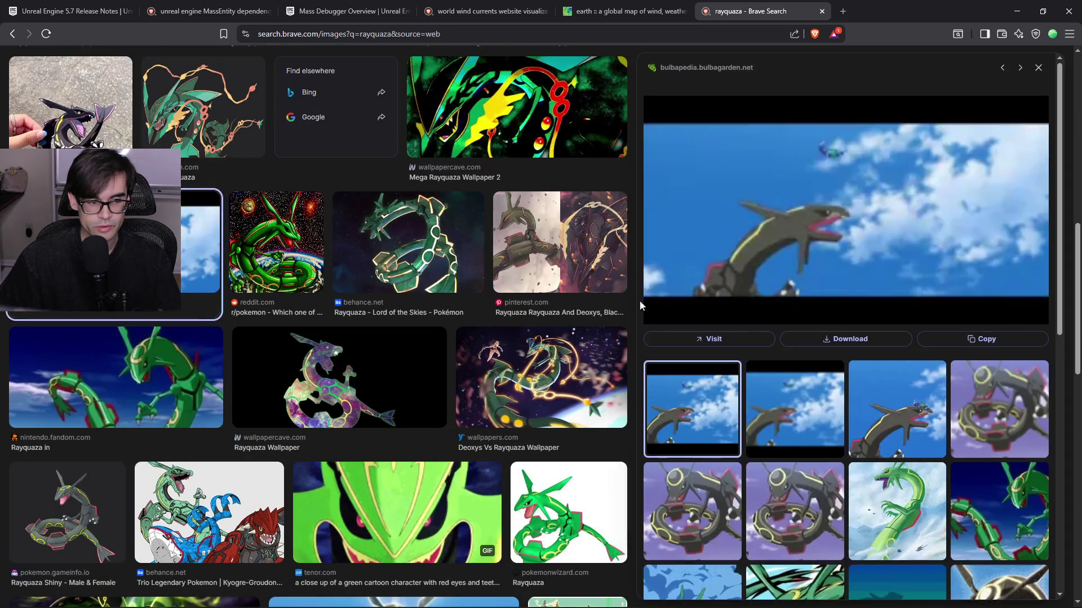
scroll(868, 490, down, 3)
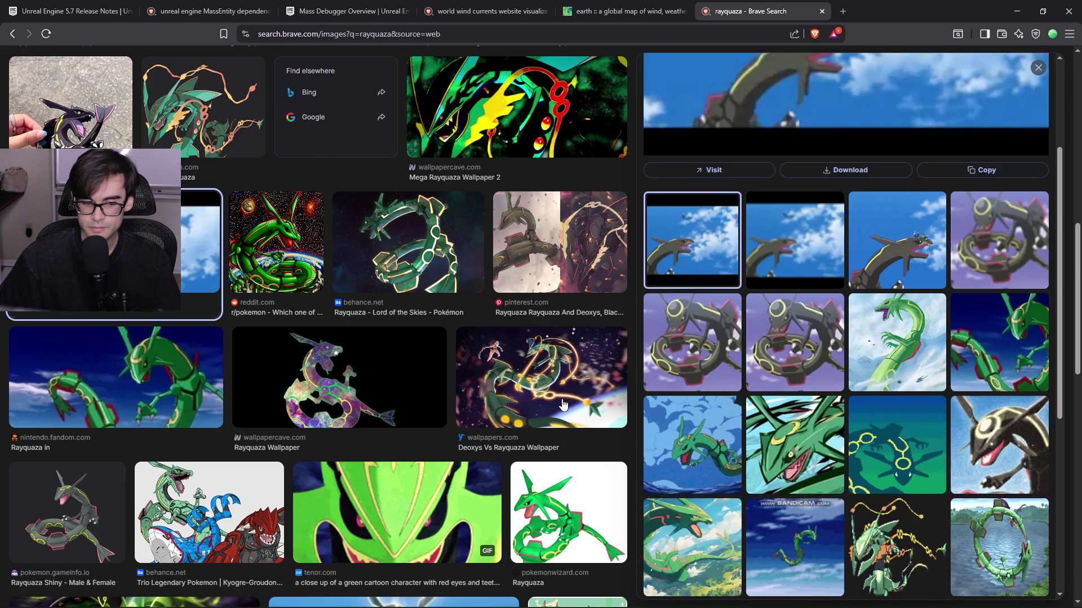
scroll(562, 404, down, 3)
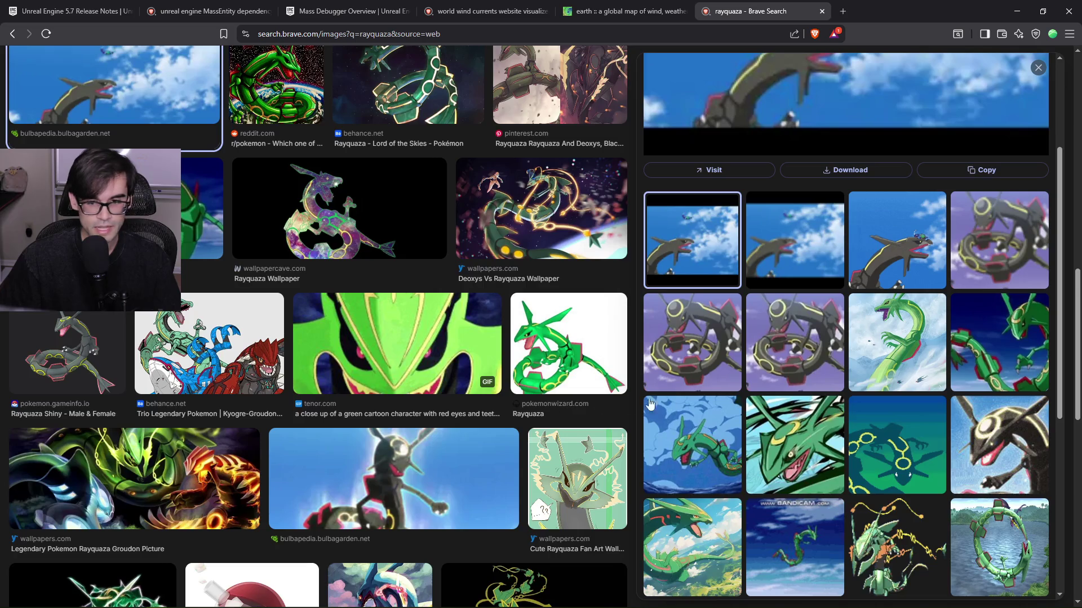
scroll(845, 338, up, 5)
scroll(406, 212, up, 10)
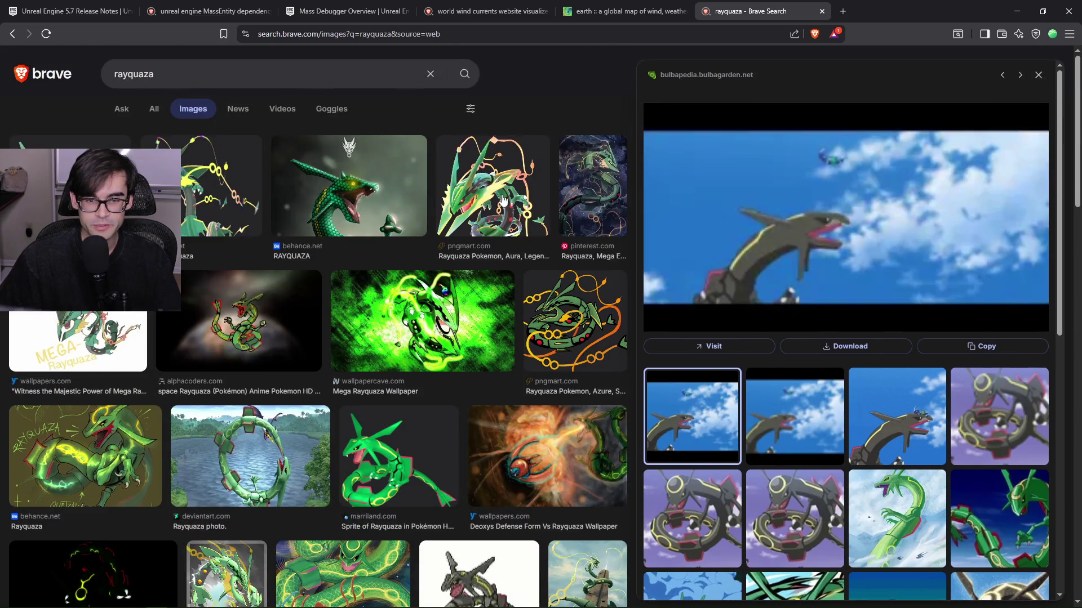
click(255, 414)
click(811, 276)
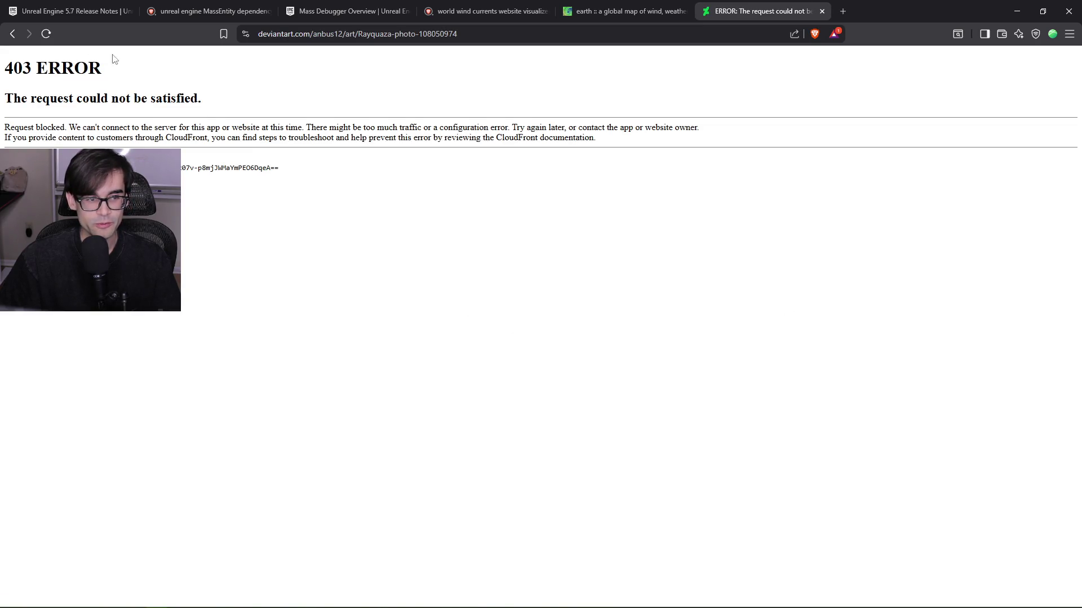
click(11, 34)
Scroll further through the Rayquaza image results, then close that tab.
scroll(807, 328, down, 3)
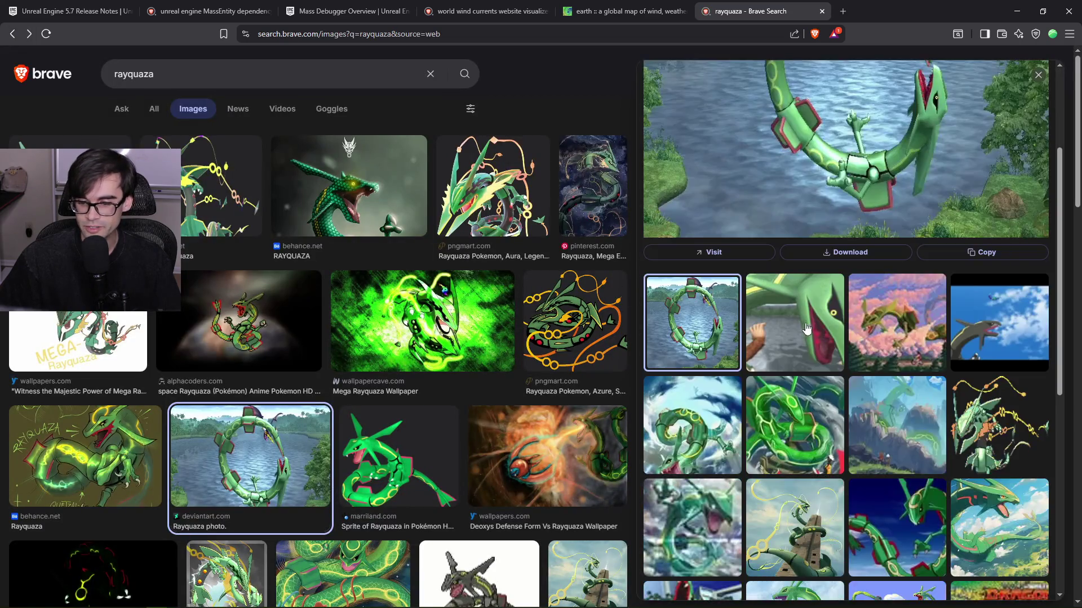
scroll(926, 343, down, 7)
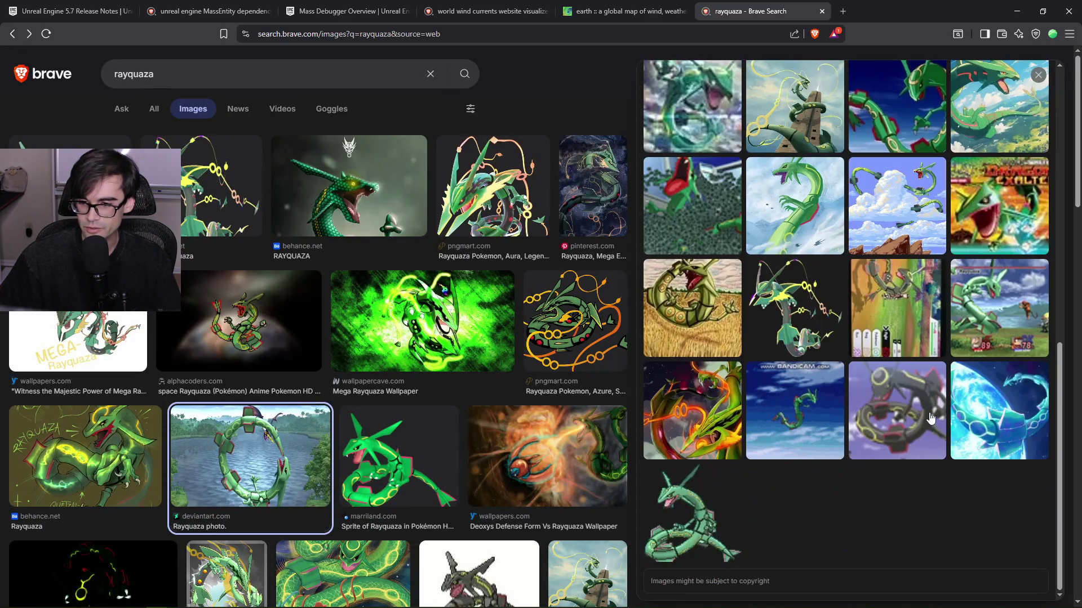
scroll(927, 405, up, 10)
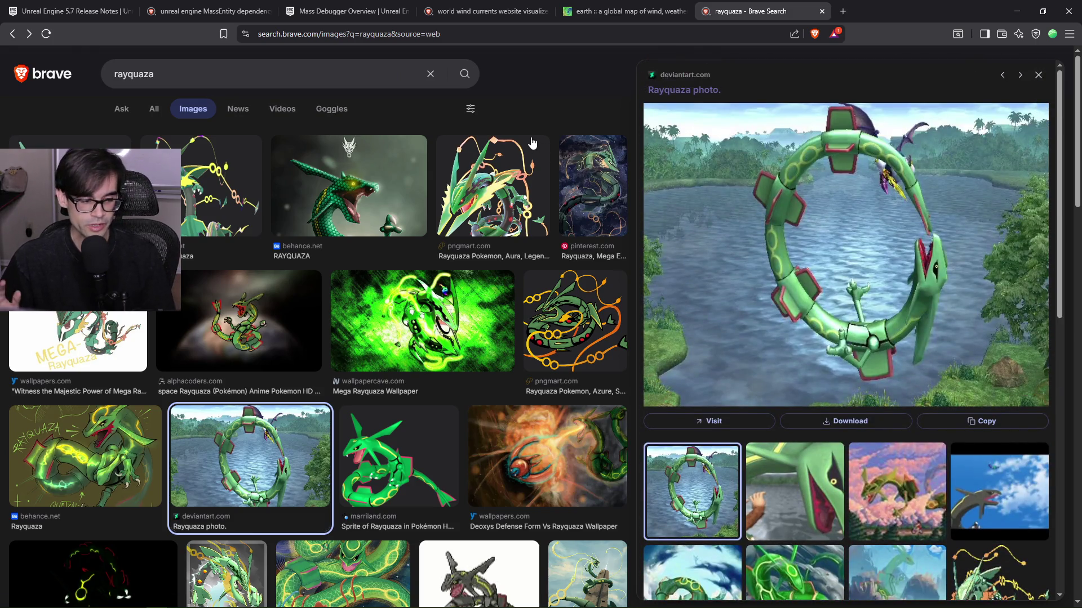
scroll(395, 403, down, 6)
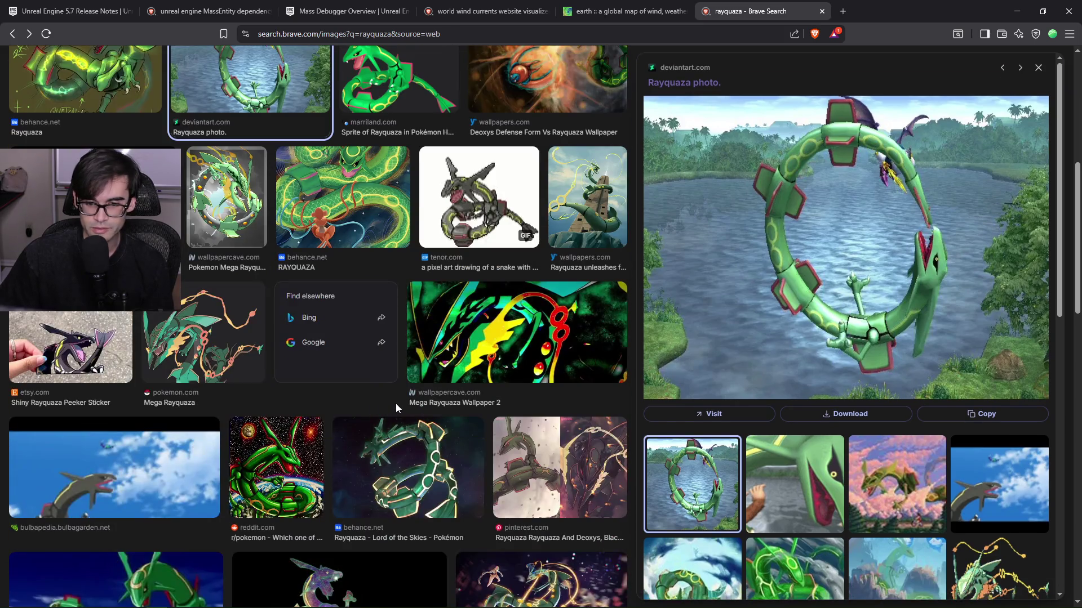
scroll(396, 403, down, 2)
scroll(390, 395, down, 15)
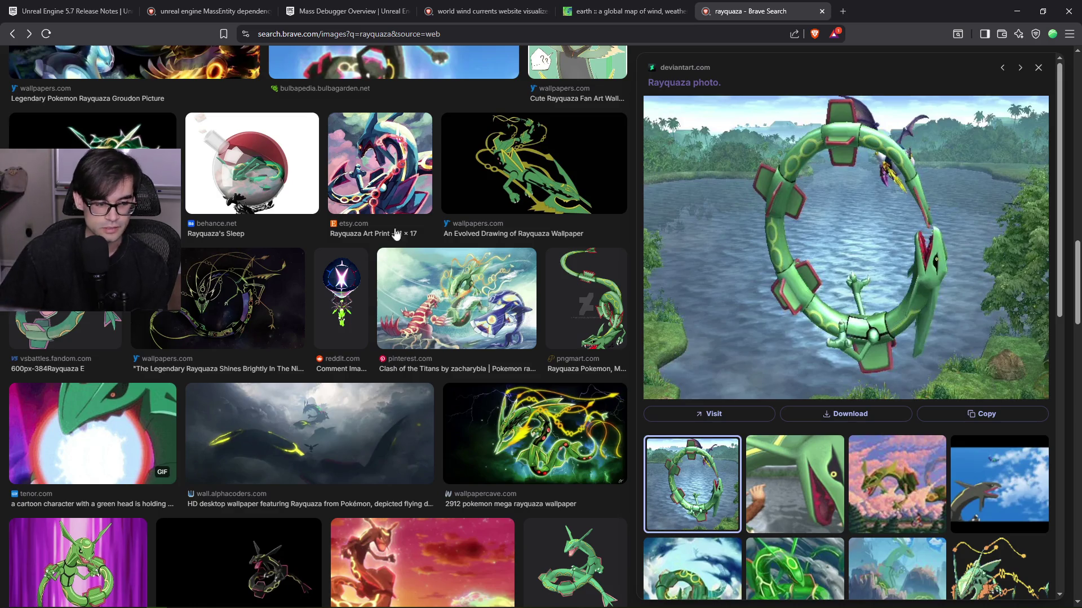
scroll(385, 390, down, 12)
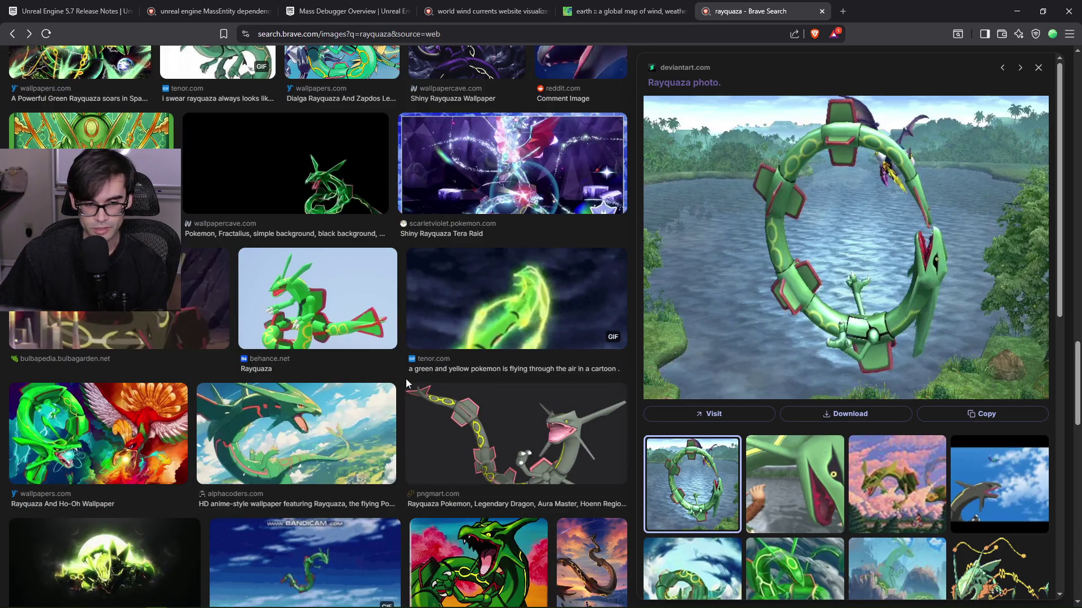
scroll(406, 379, down, 5)
scroll(409, 390, down, 7)
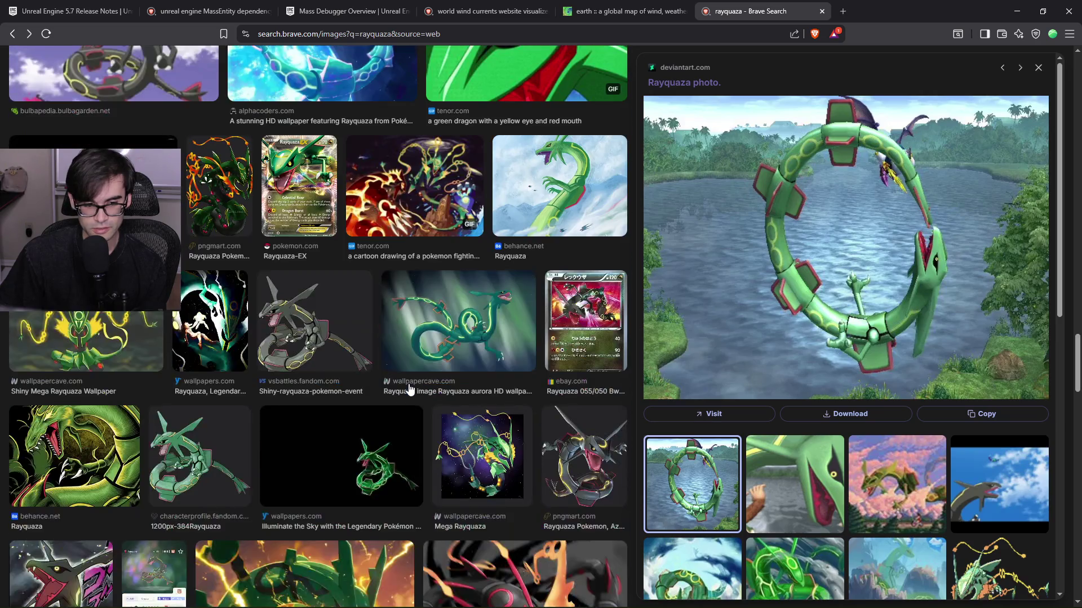
scroll(409, 388, down, 10)
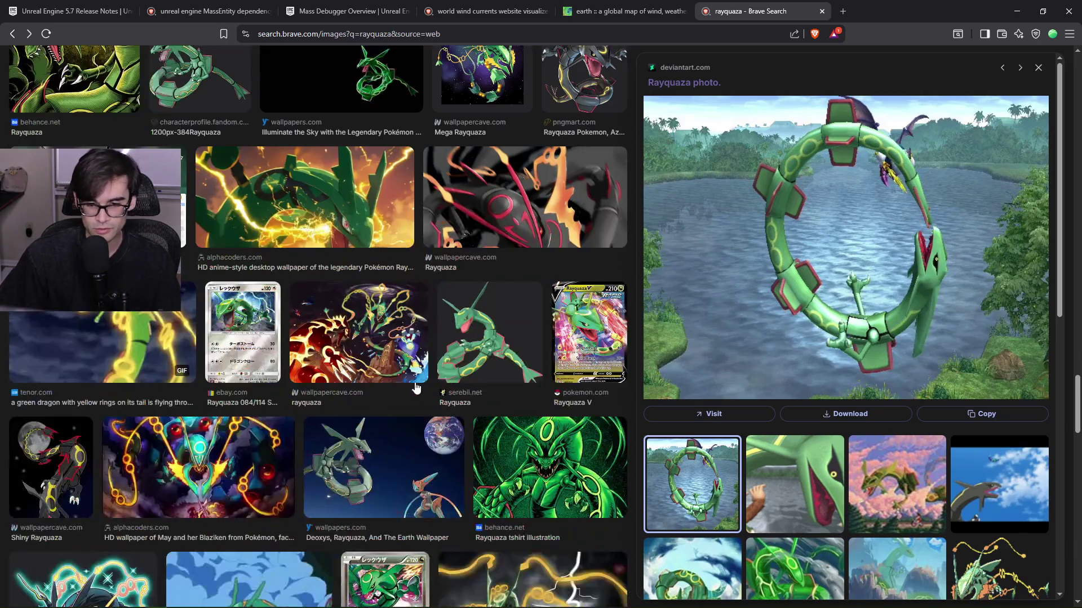
scroll(454, 383, up, 5)
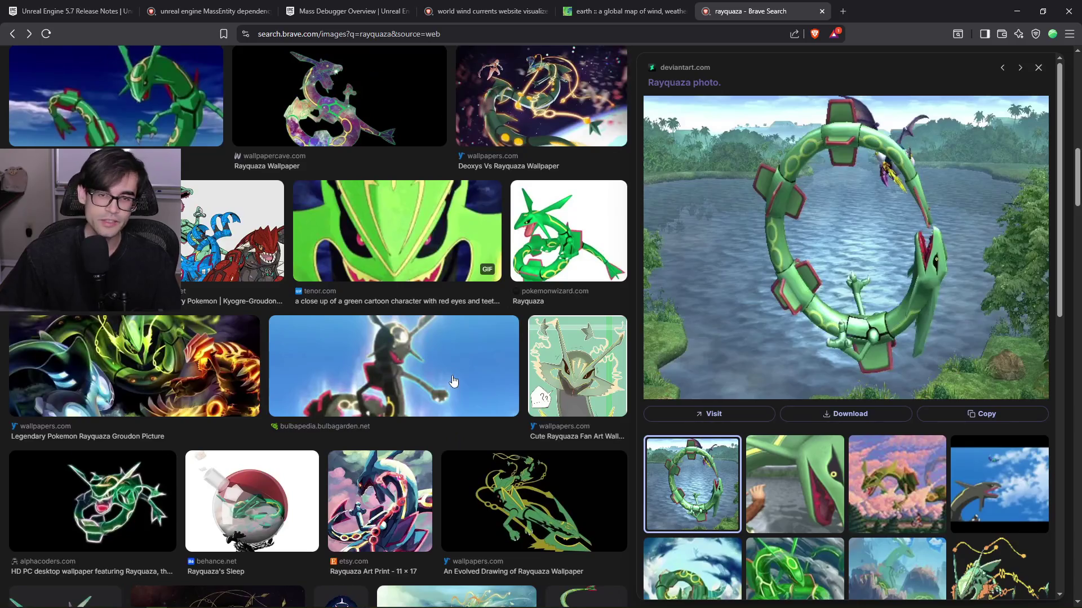
scroll(454, 383, down, 6)
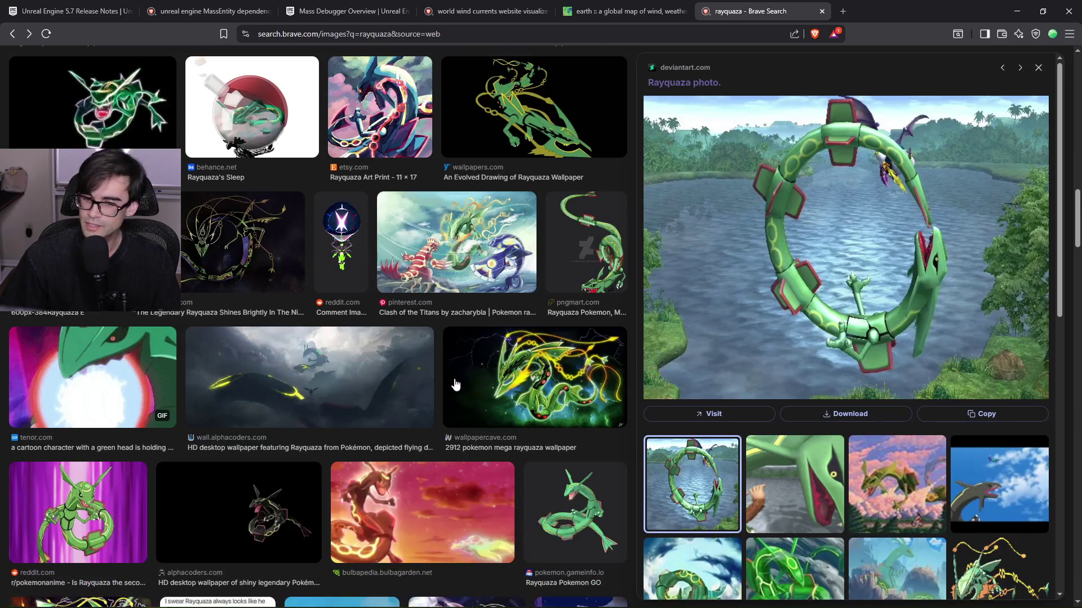
scroll(473, 344, up, 10)
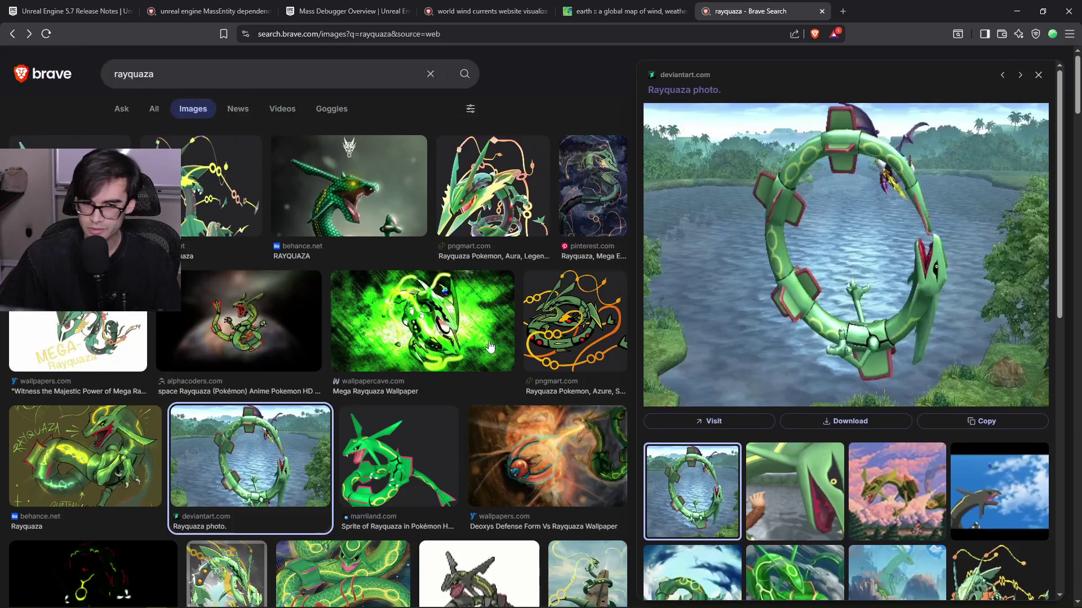
click(821, 11)
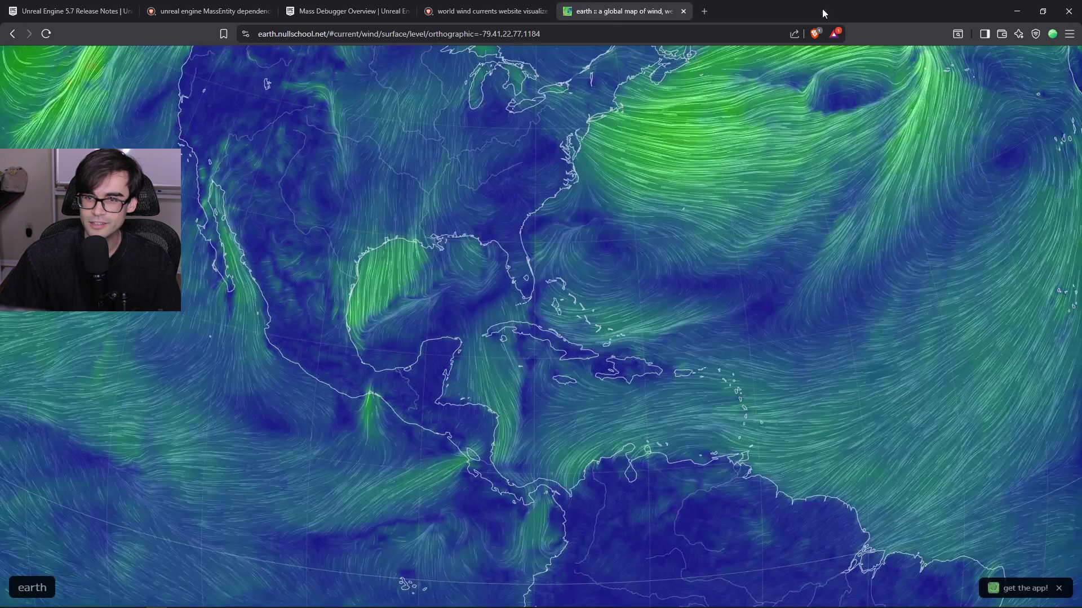
Drag the earth.nullschool.net wind globe to rotate it to another region.
mouse_move(400, 176)
mouse_down()
mouse_move(455, 307)
mouse_move(508, 336)
mouse_up()
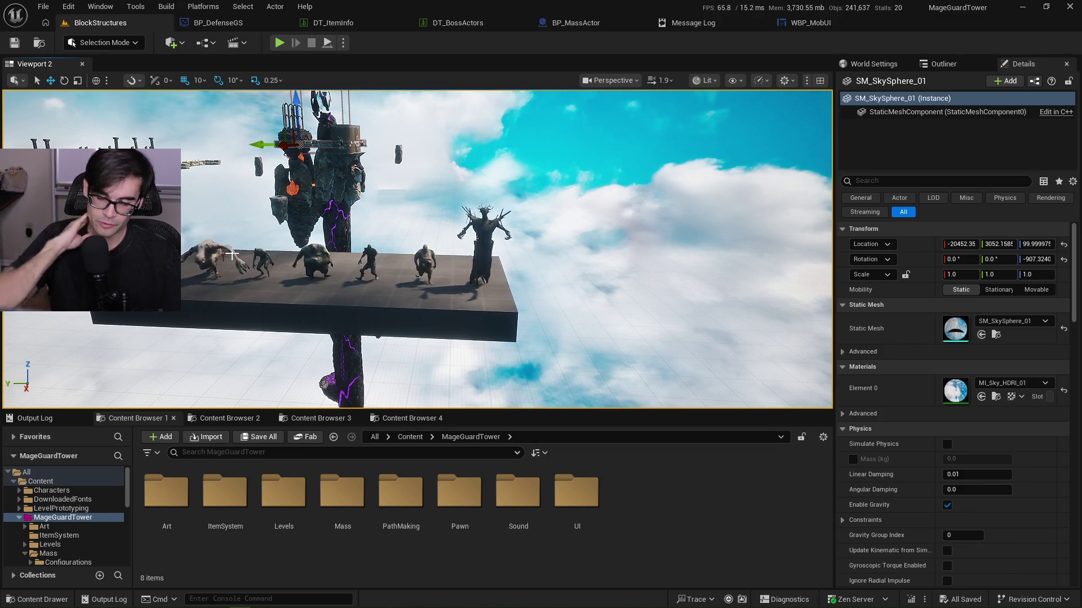
drag(341, 287, 319, 283)
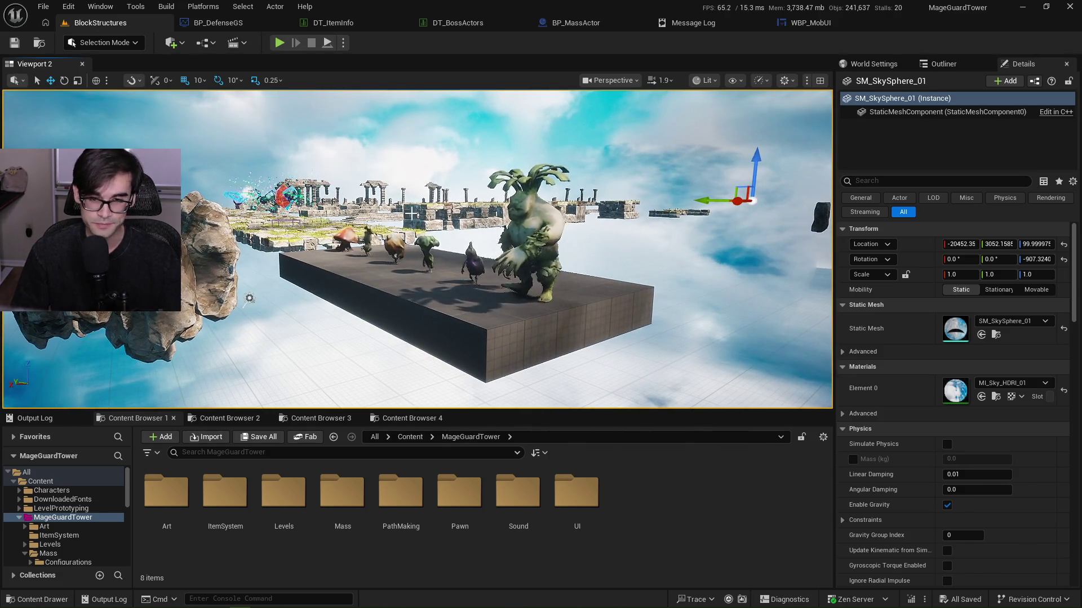
click(712, 23)
click(800, 23)
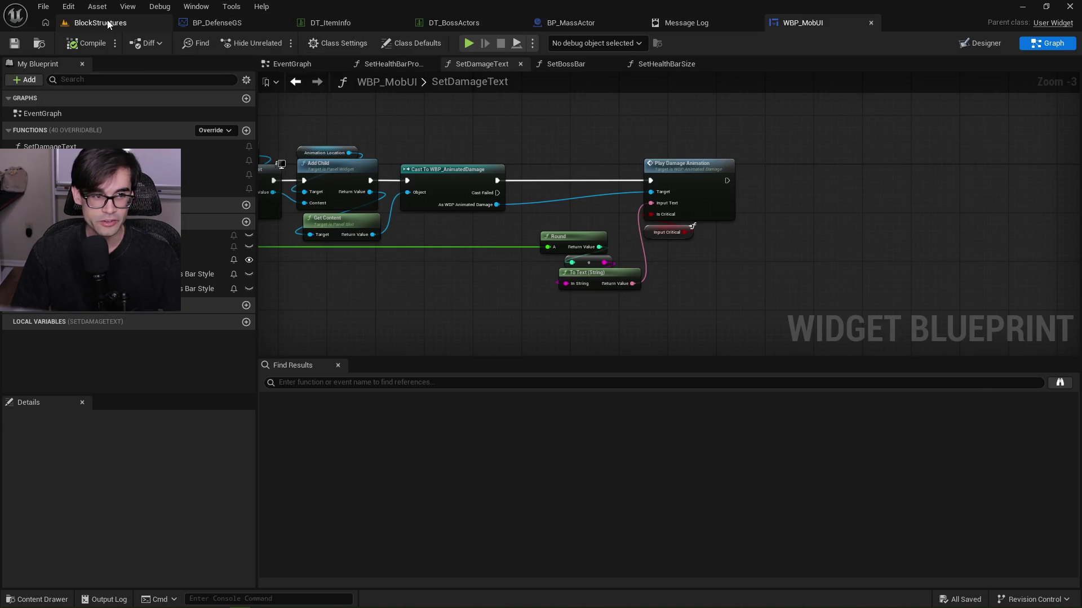
click(107, 22)
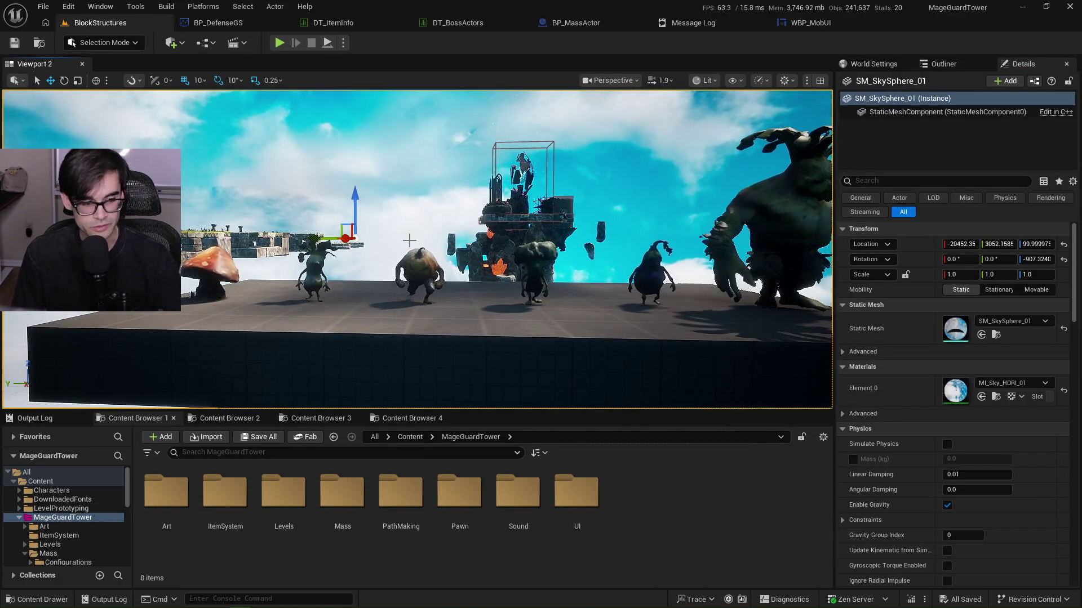
drag(409, 241, 426, 269)
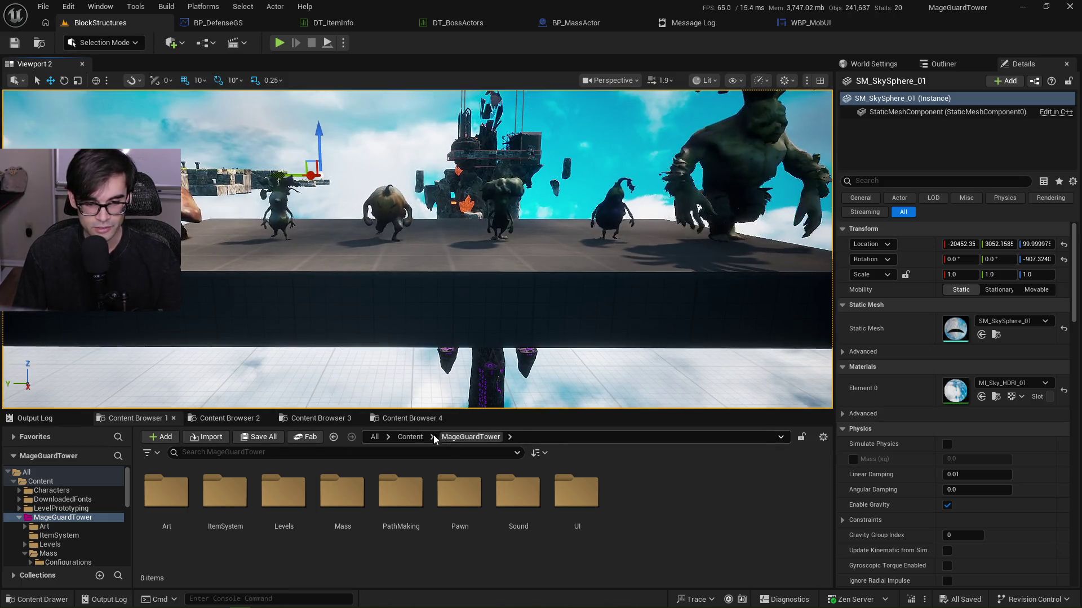
click(409, 437)
double_click(343, 490)
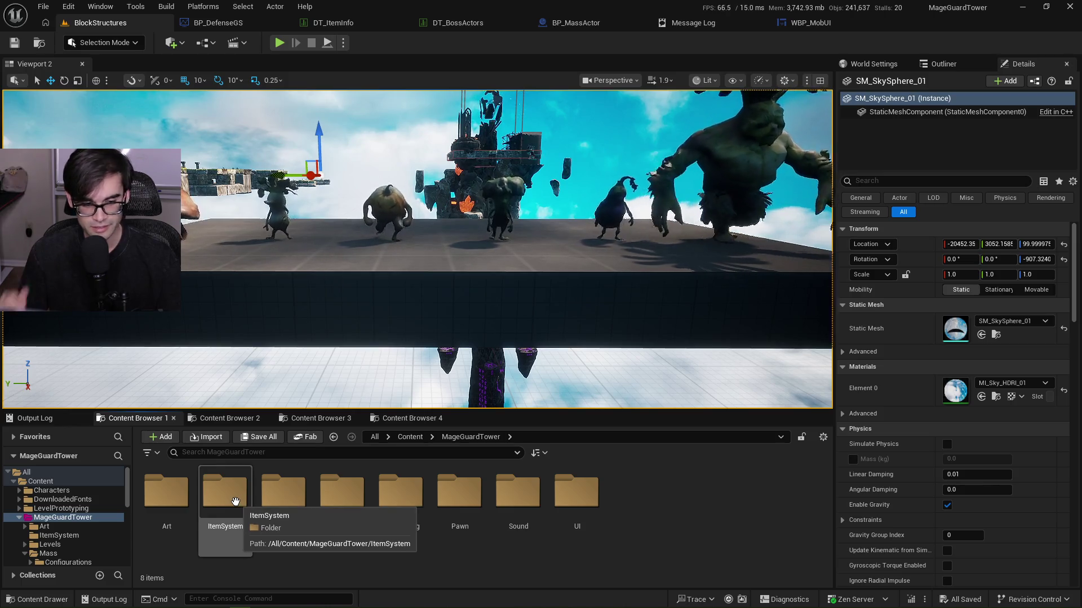
double_click(235, 502)
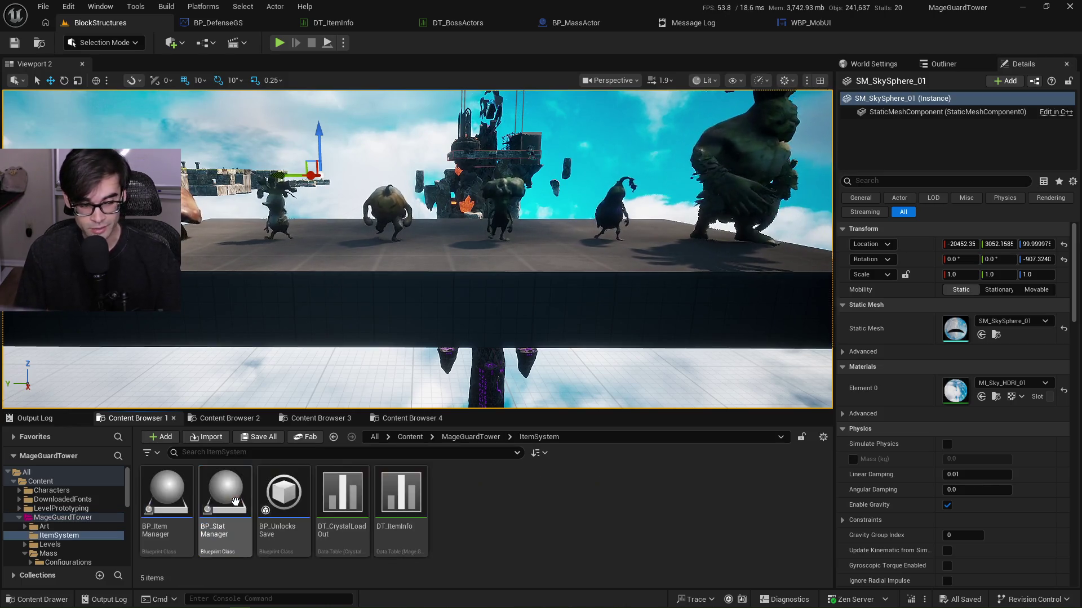
click(486, 437)
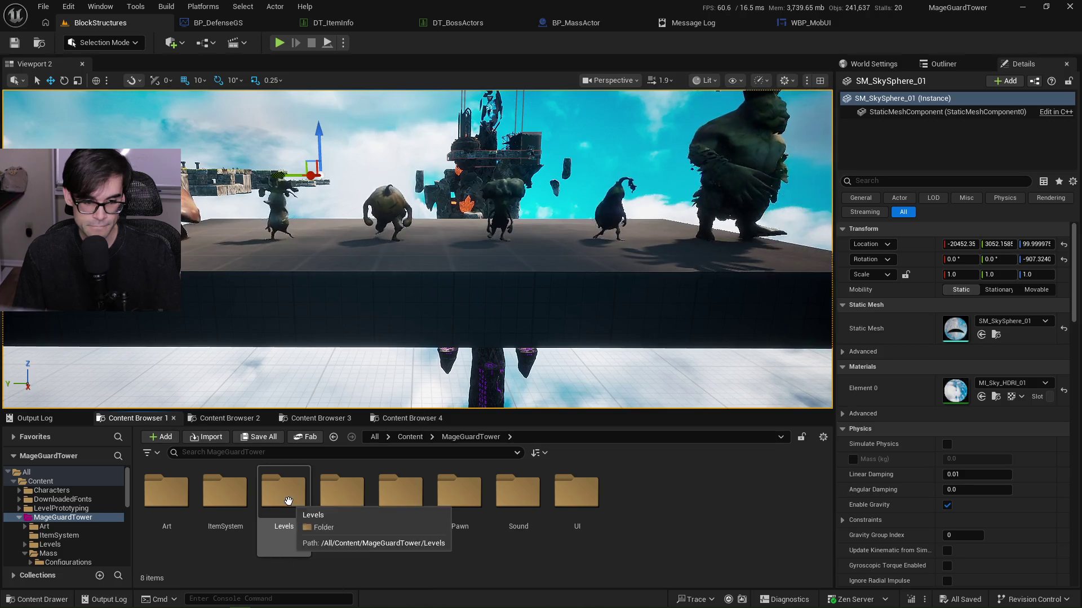
Open the Defense map from Levels > Defense and make the level viewport taller.
double_click(262, 539)
double_click(169, 504)
double_click(276, 498)
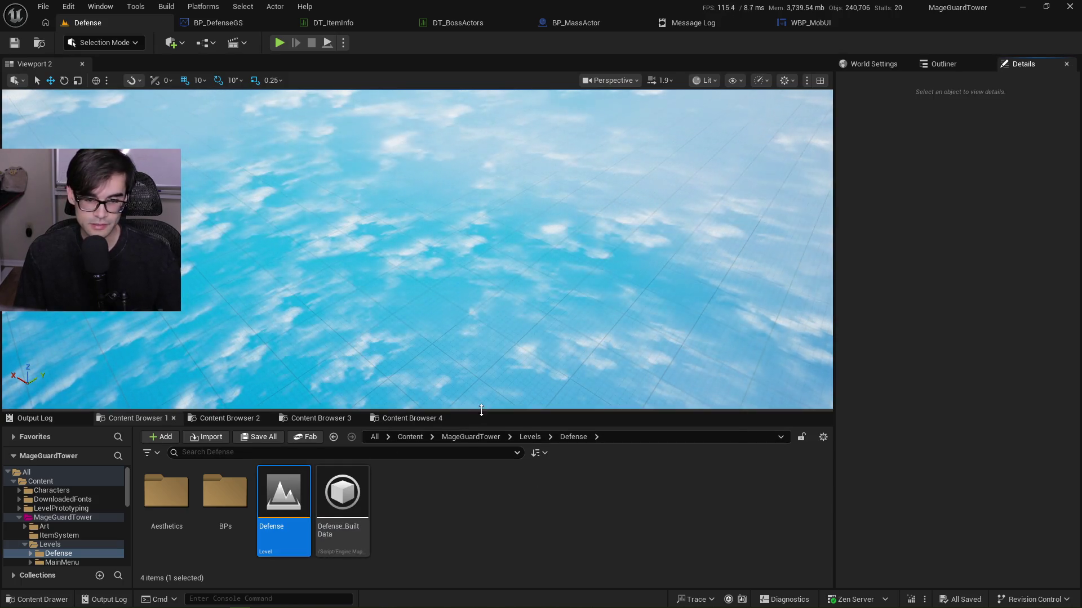
drag(456, 411, 455, 435)
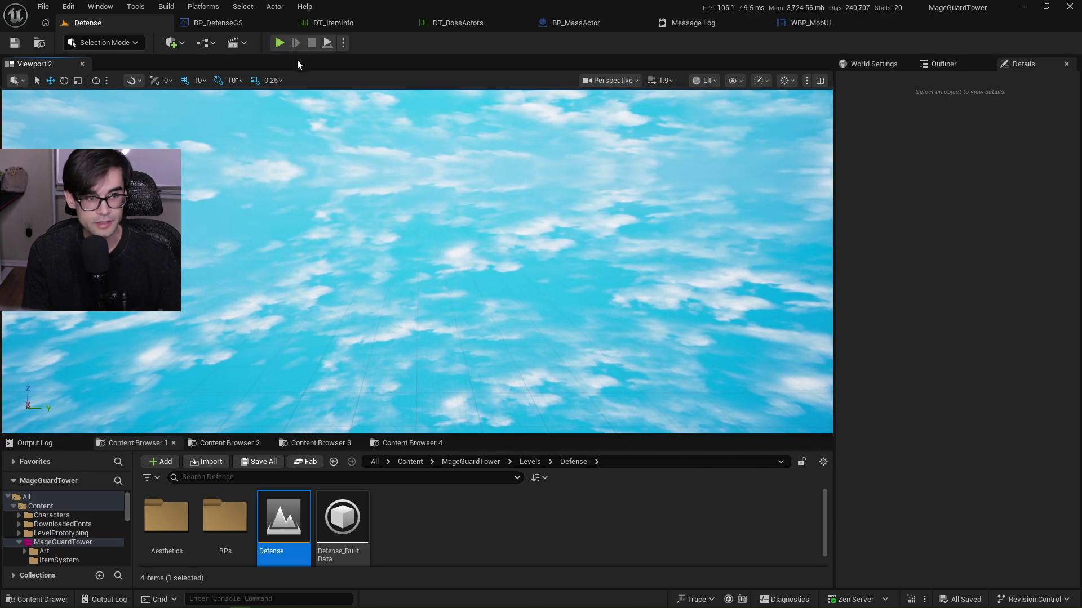
Play the level, build a Bolt Tower on the island, stop, and open the Message Log.
click(283, 43)
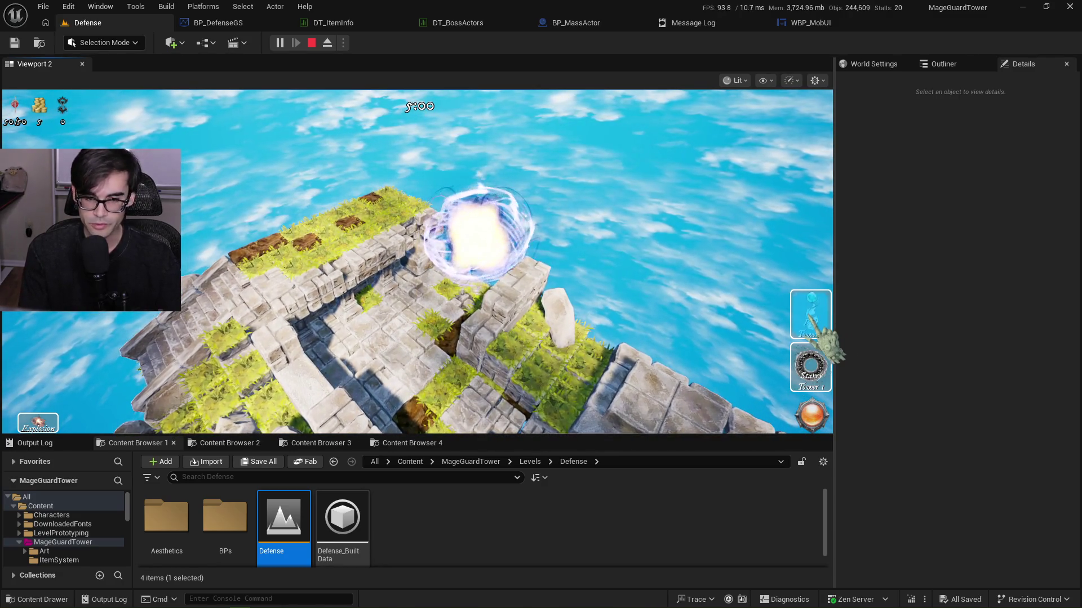
click(814, 324)
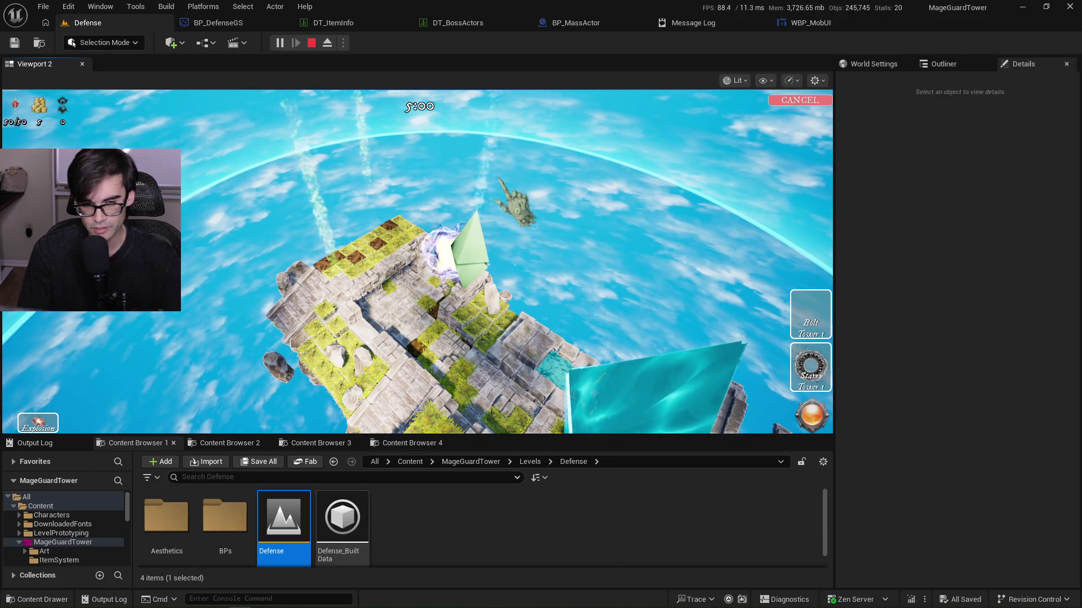
click(467, 260)
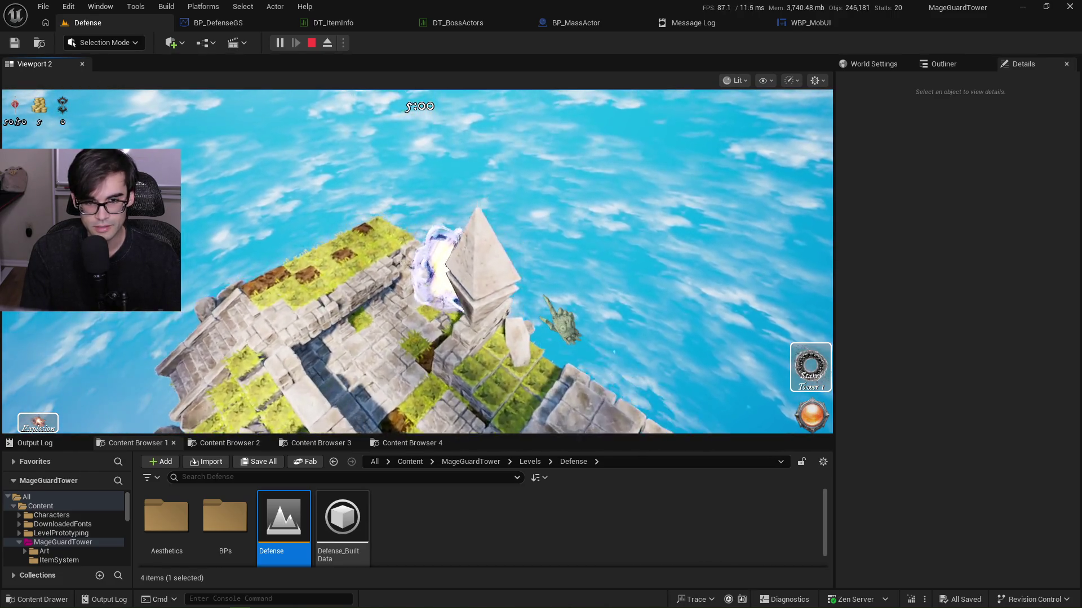
key(Escape)
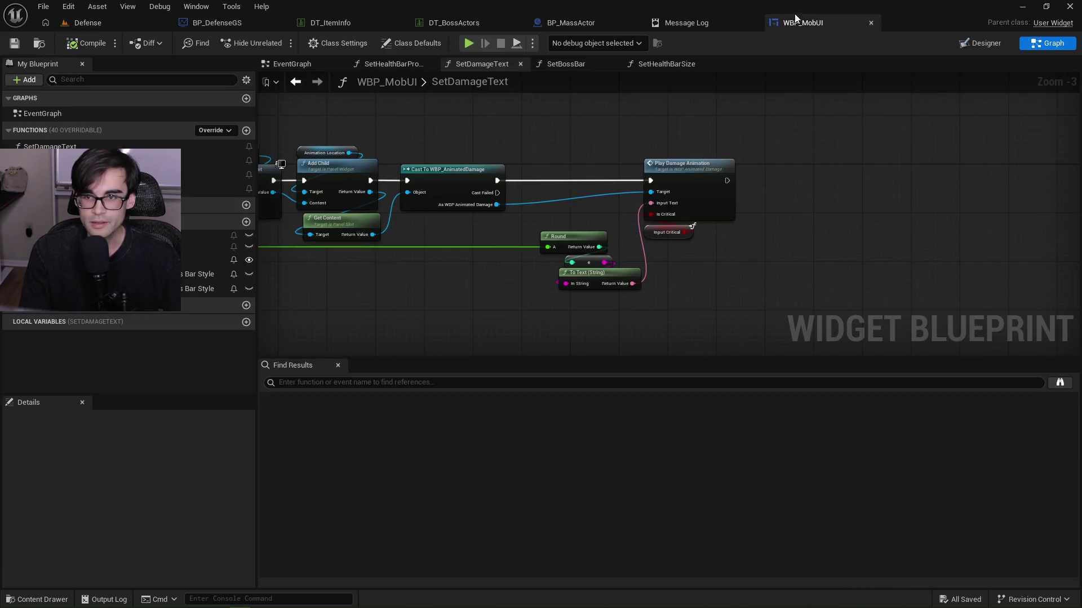
click(690, 23)
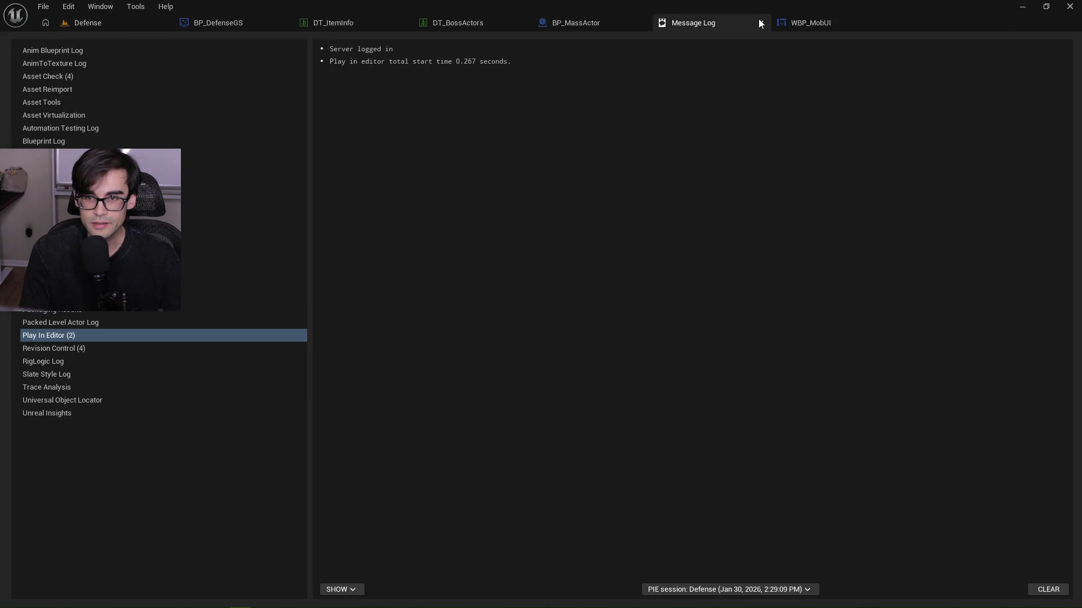
Close the Message Log and drag InitializeUI's Is Boss branch-to-SET nodes further left.
click(759, 22)
click(594, 25)
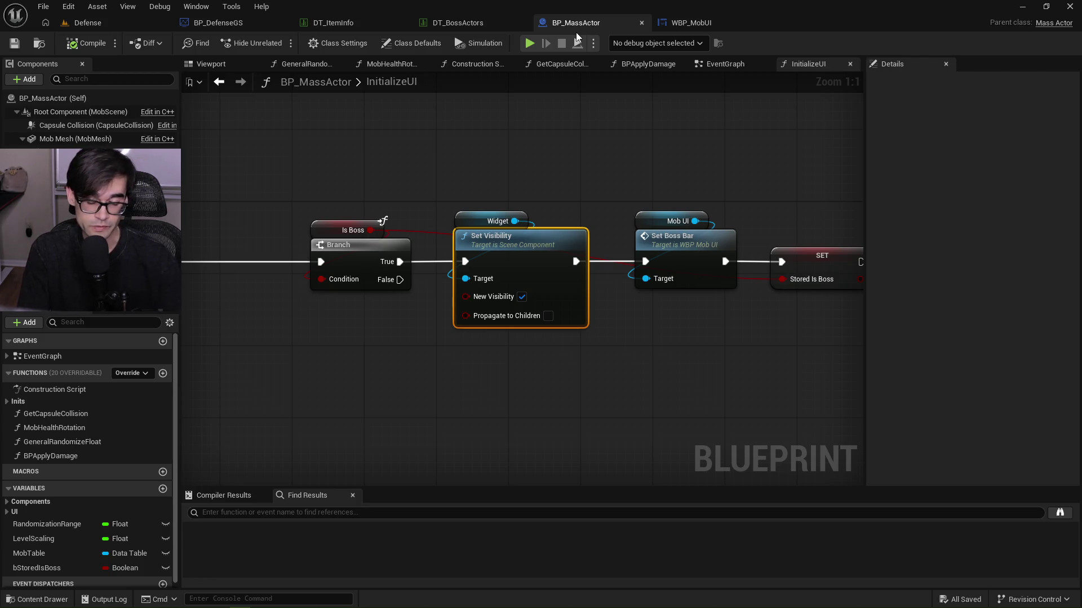
mouse_move(496, 200)
mouse_down()
mouse_move(604, 269)
mouse_move(856, 357)
mouse_up()
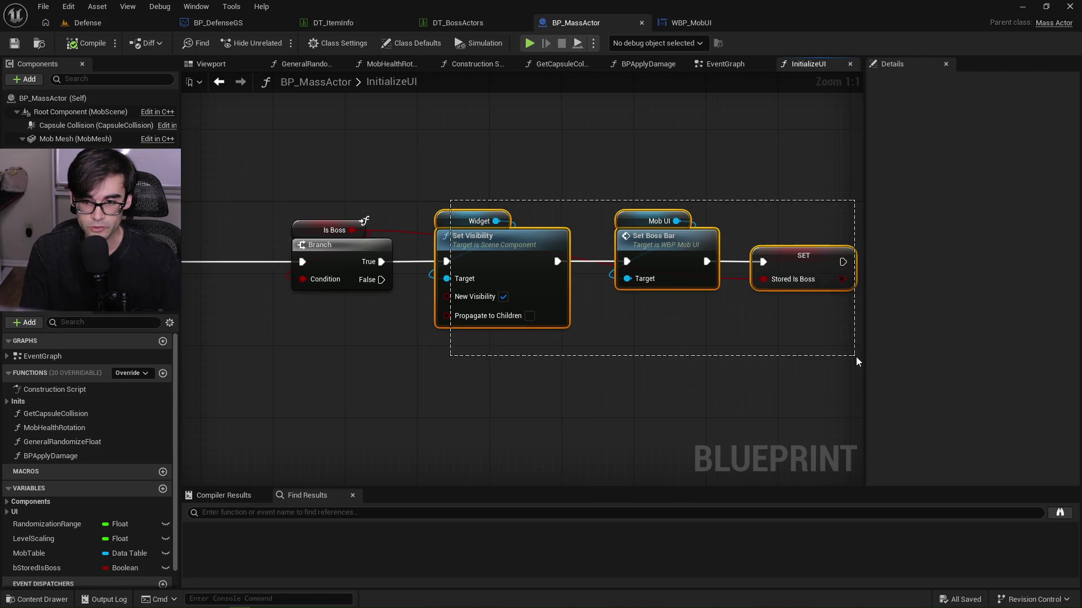
scroll(496, 386, down, 4)
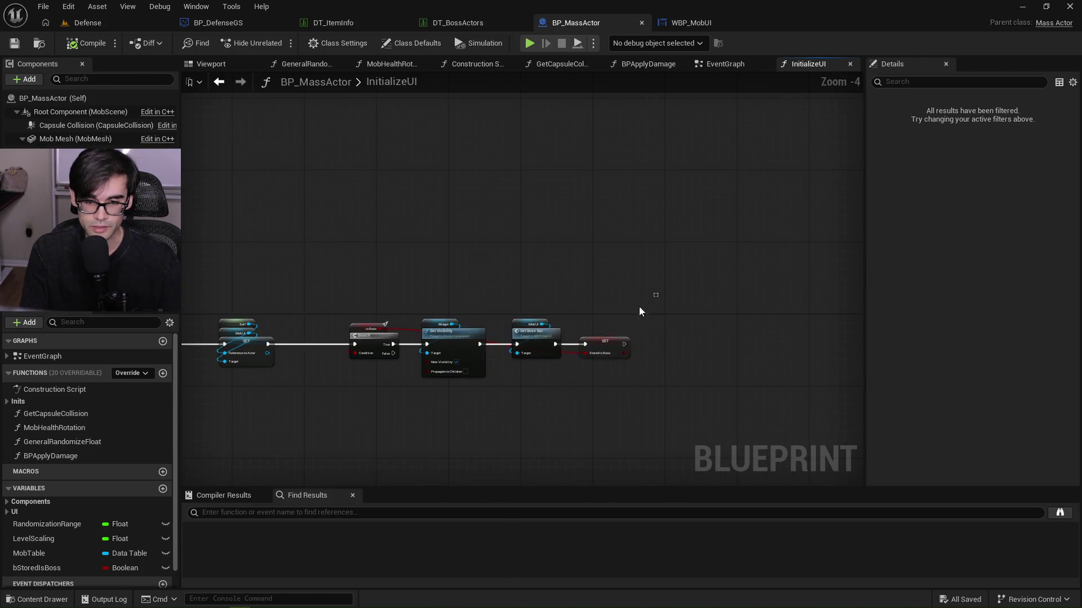
scroll(330, 356, up, 3)
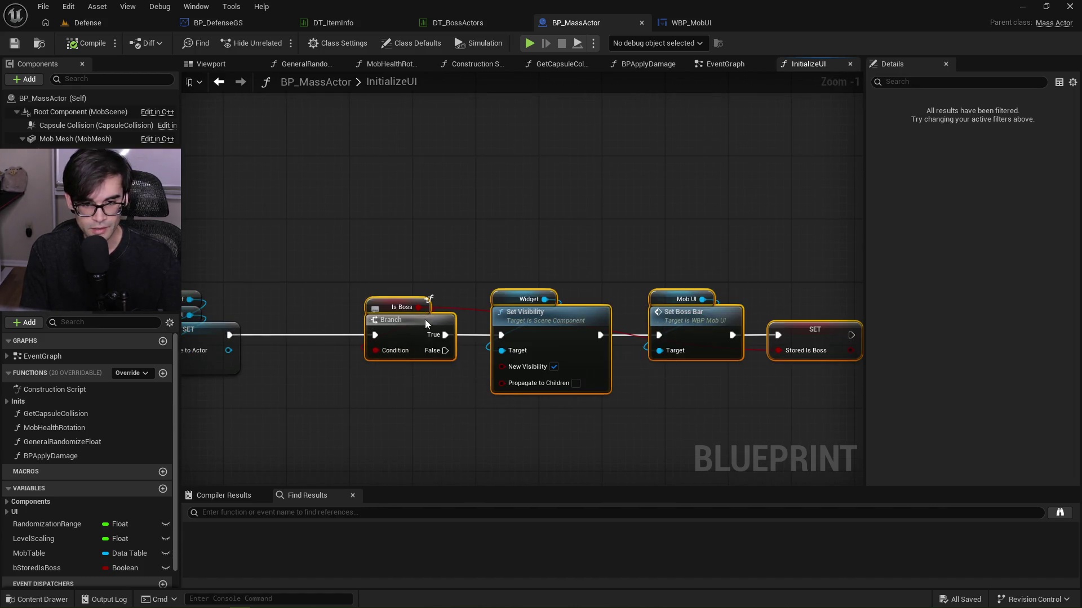
drag(423, 320, 342, 319)
drag(279, 258, 767, 426)
scroll(535, 400, down, 2)
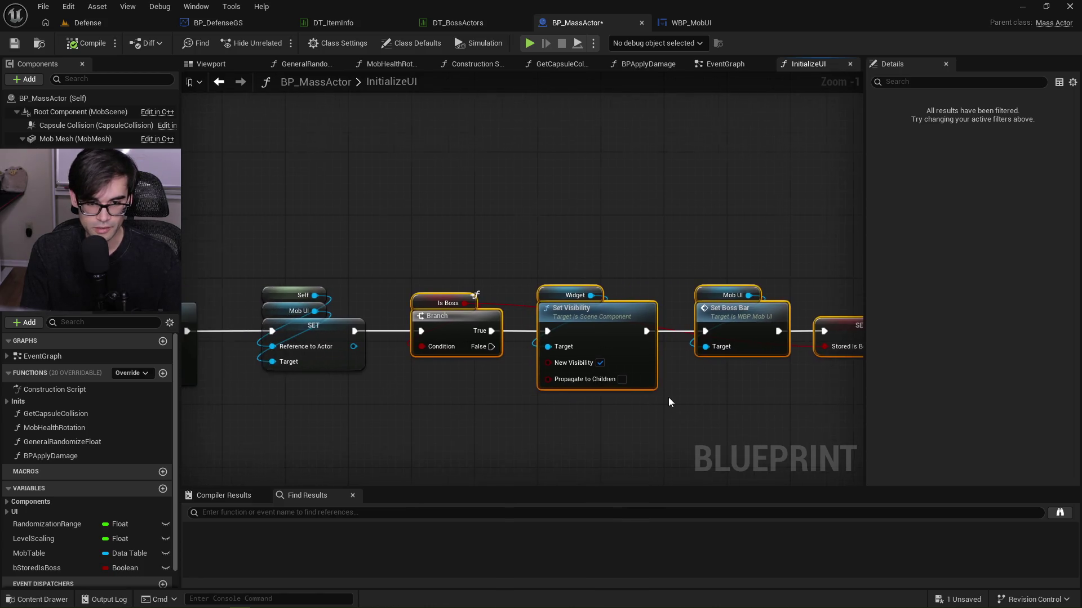
click(469, 284)
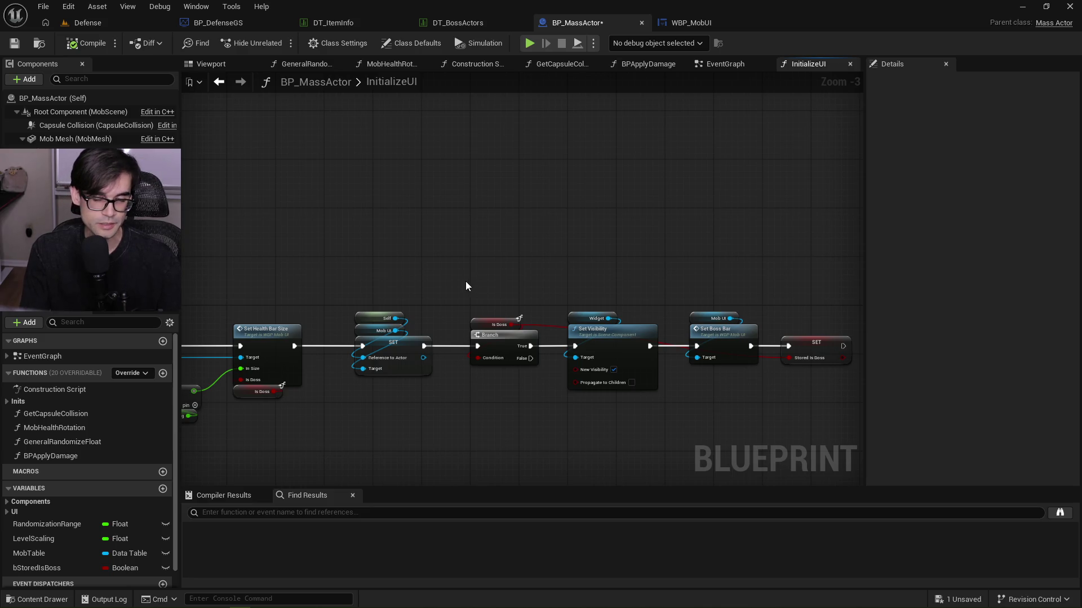
key(alt+Tab)
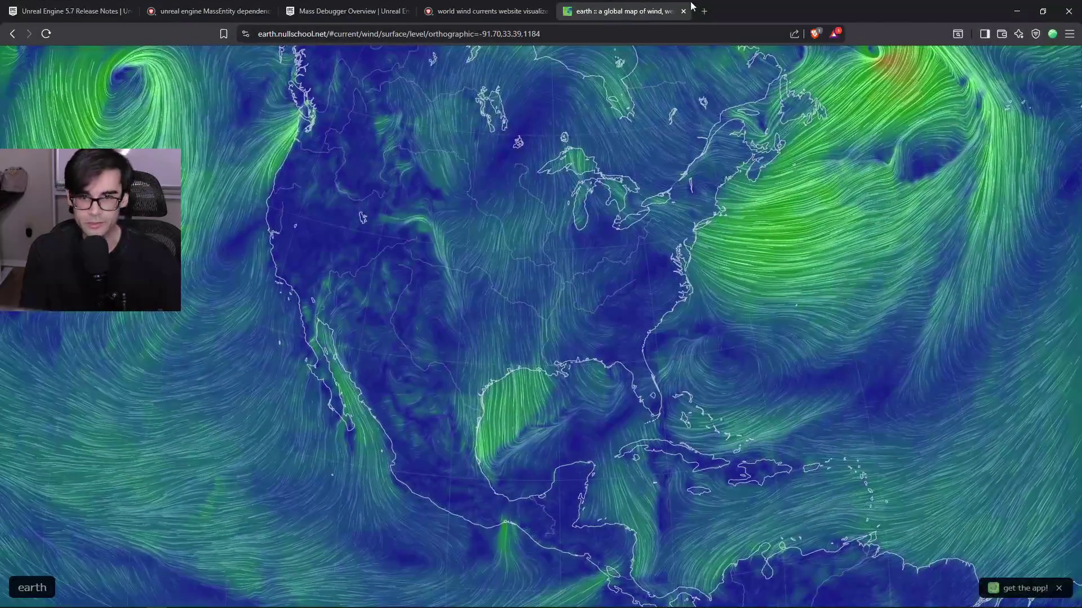
Search Brave for 'LTTP' in a new tab and show the image results.
click(703, 11)
text(LTTP)
key(Return)
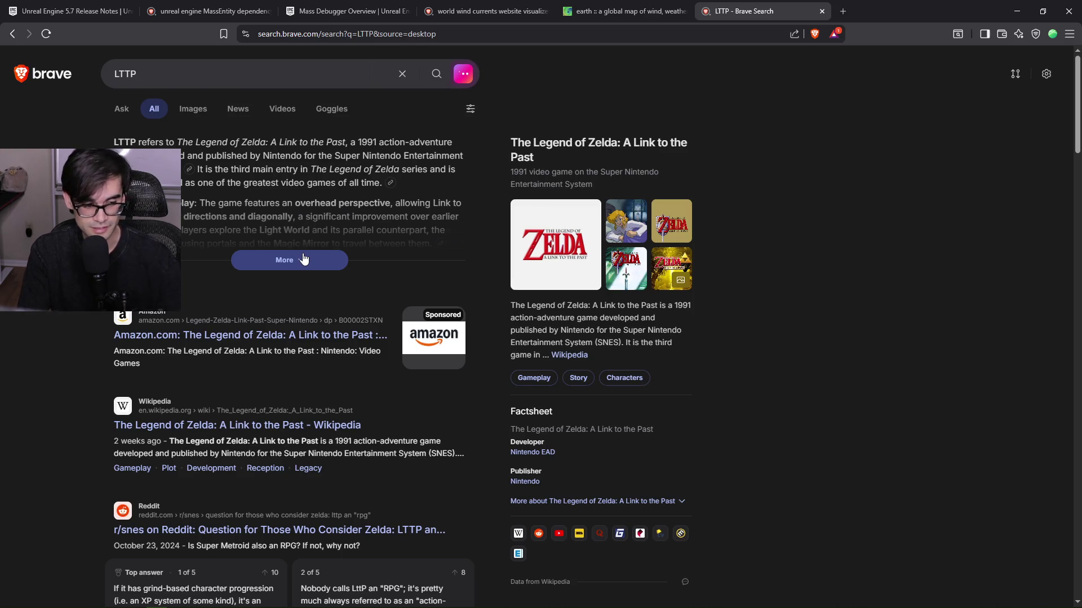
click(192, 111)
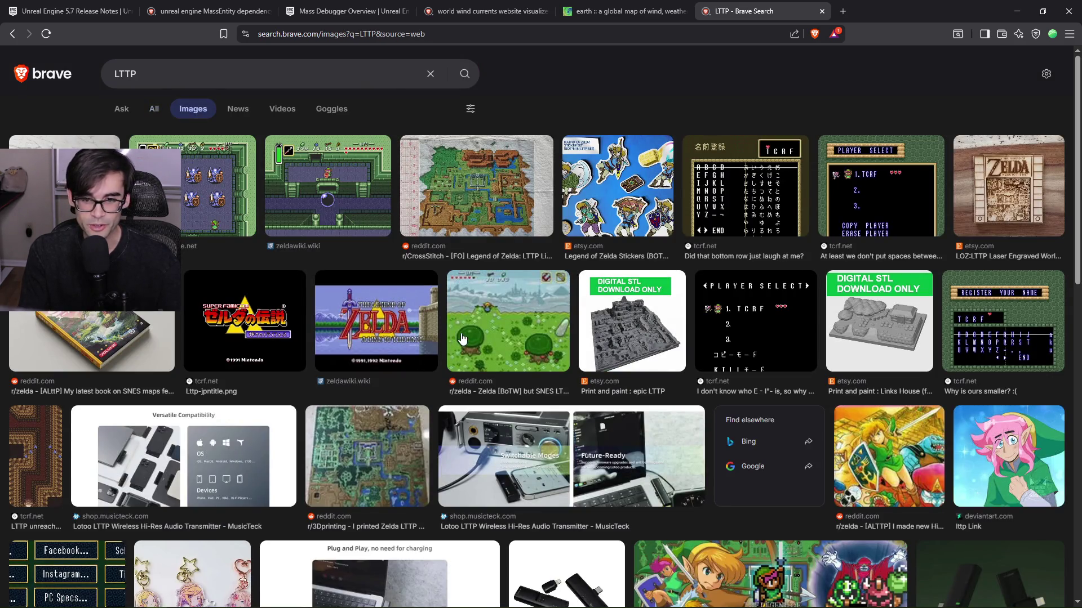
Preview the nintendolife and reddit Zelda screenshots and the nintendolife castle shot.
scroll(511, 361, down, 2)
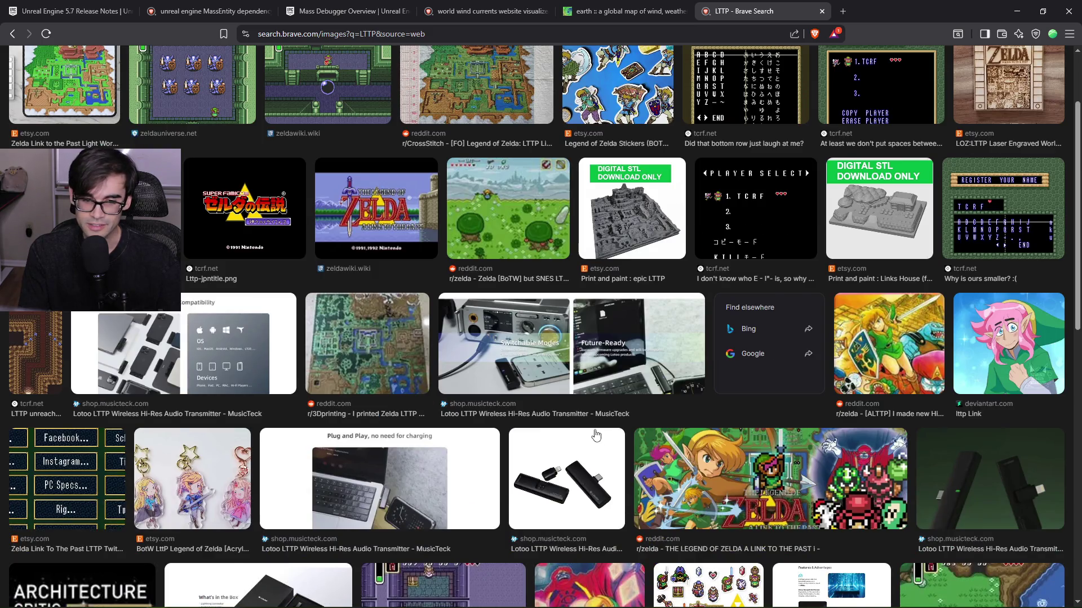
scroll(596, 435, down, 3)
scroll(594, 428, down, 3)
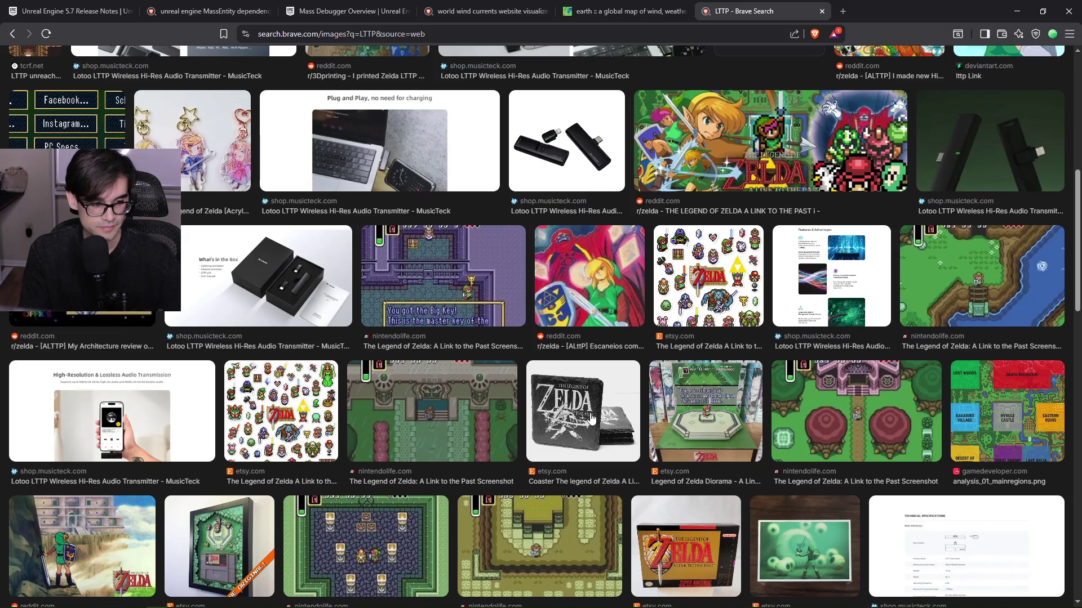
scroll(591, 417, down, 3)
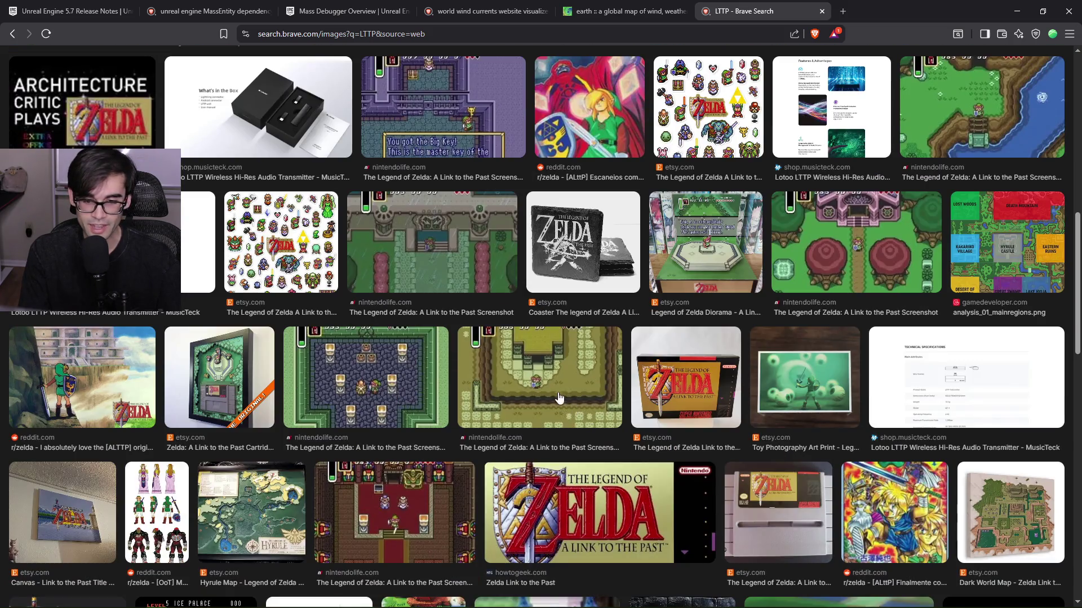
click(560, 399)
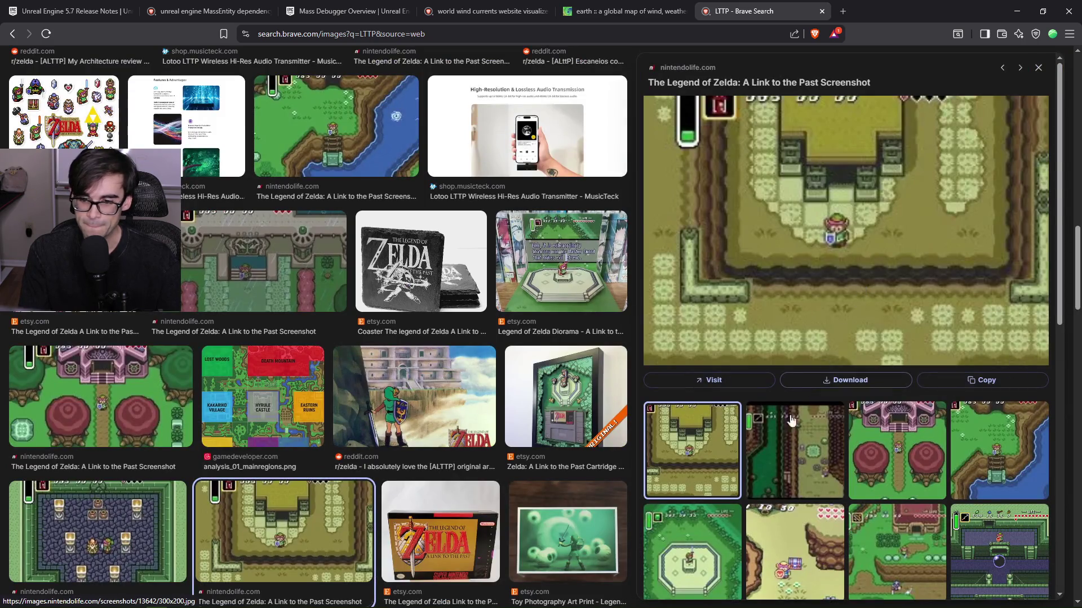
scroll(796, 402, down, 4)
click(699, 390)
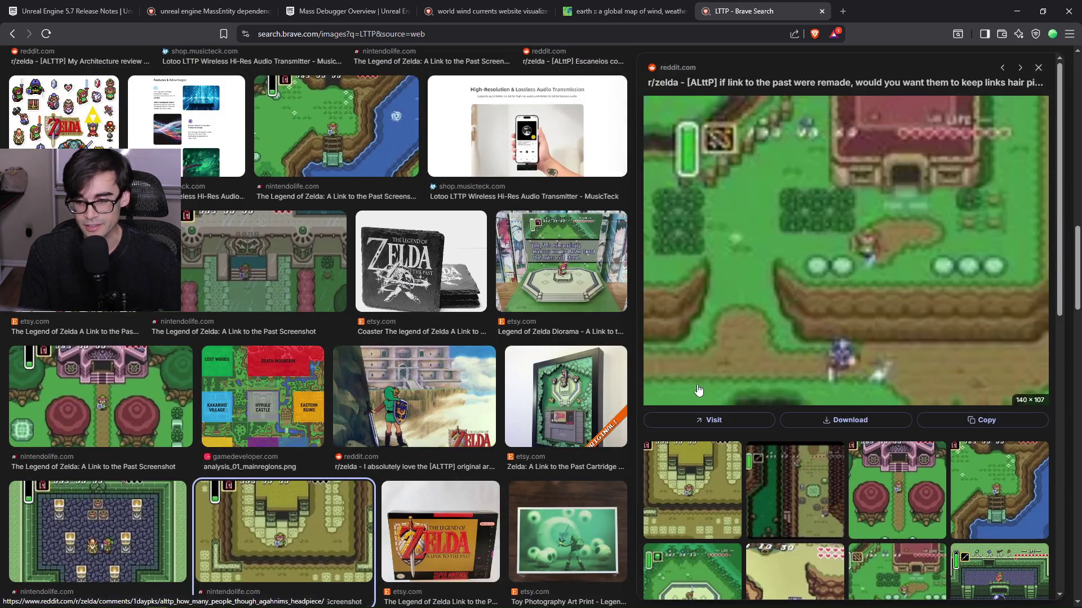
scroll(854, 443, down, 5)
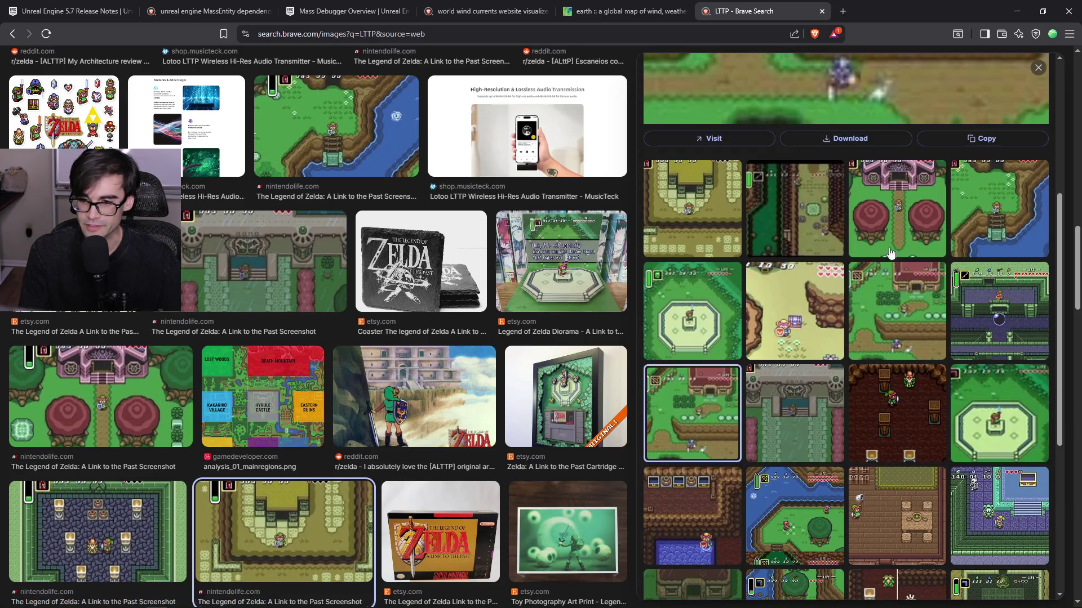
click(893, 231)
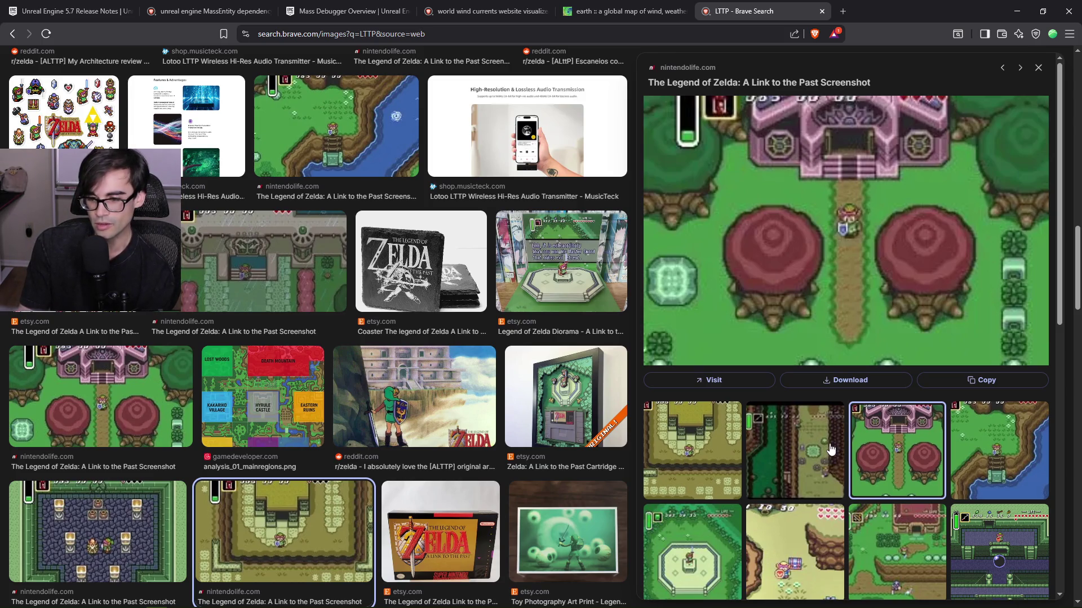
Scroll through the rest of the LTTP image results, then close the tab.
scroll(498, 440, down, 3)
scroll(498, 446, down, 5)
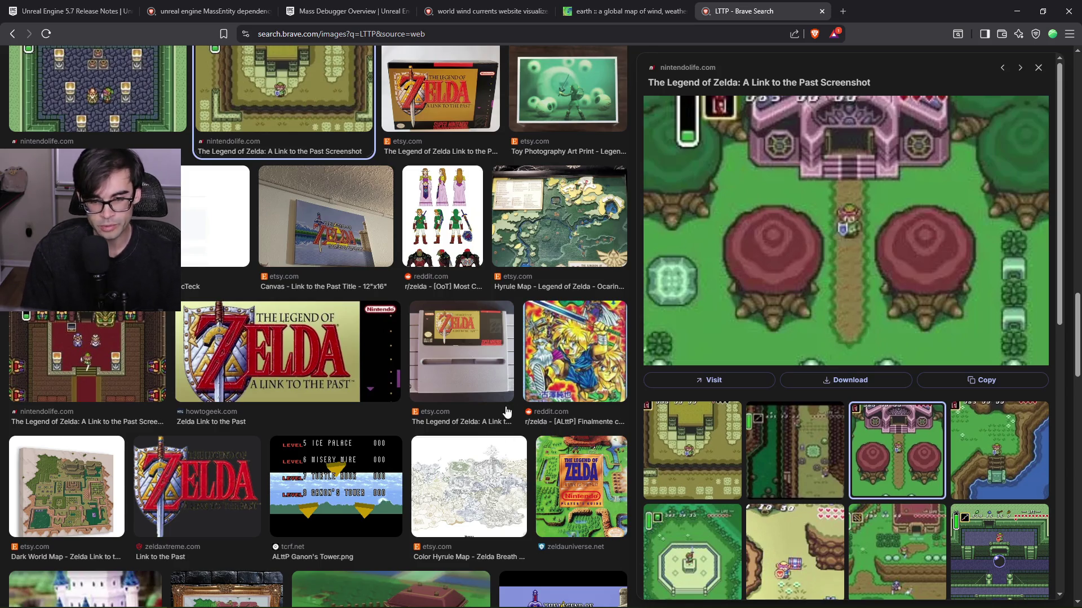
scroll(614, 318, down, 5)
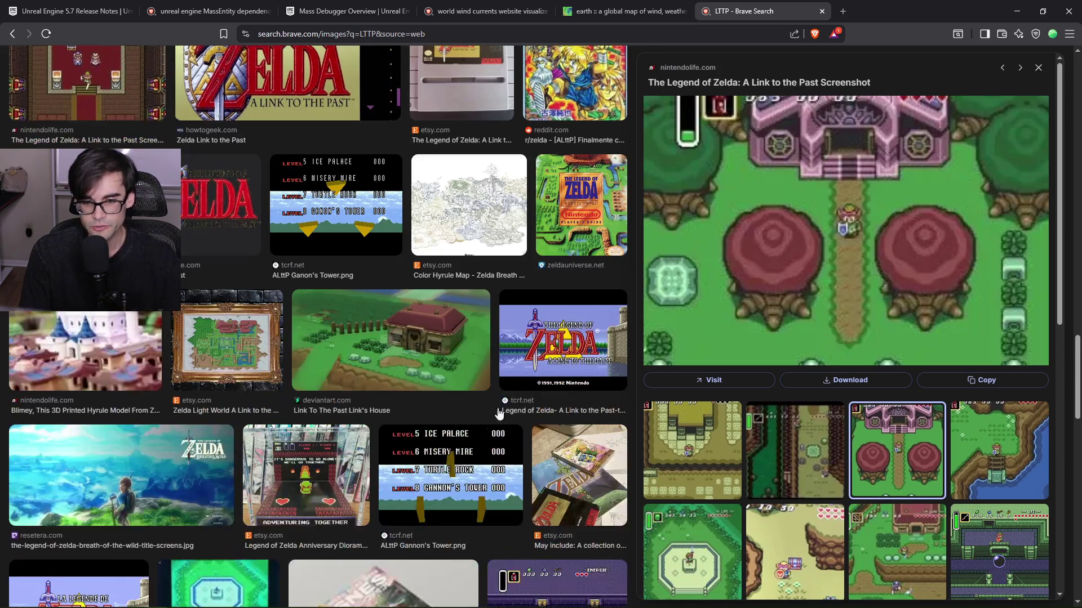
scroll(506, 412, down, 5)
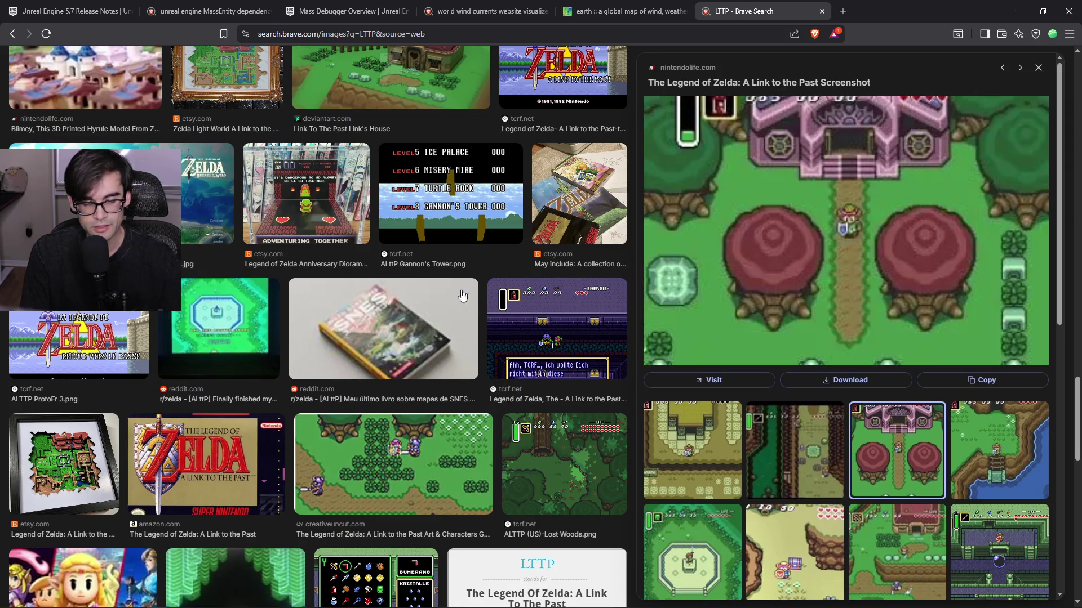
scroll(455, 307, up, 7)
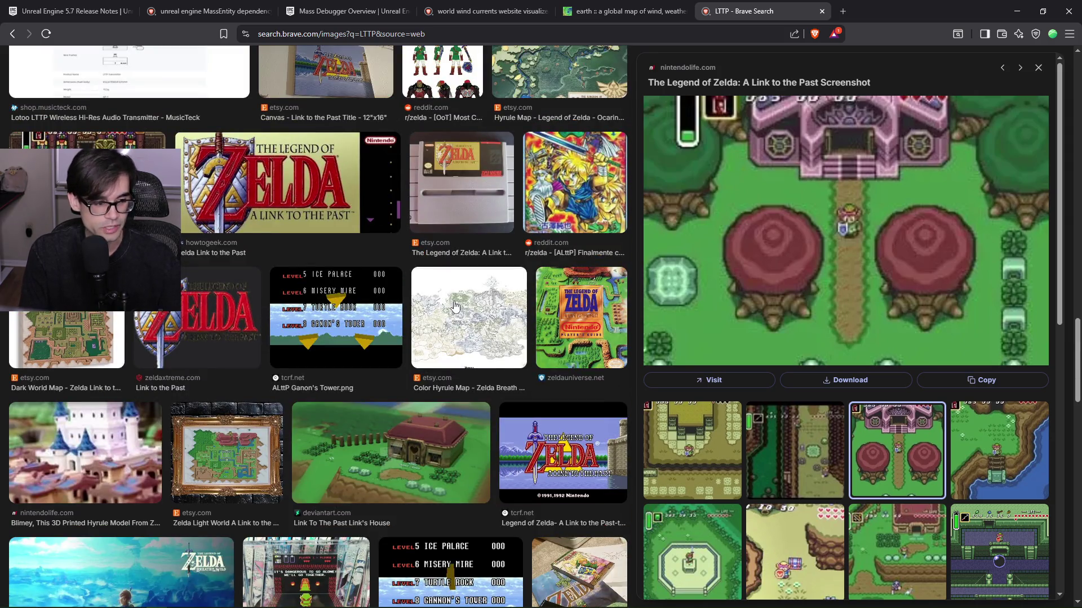
scroll(464, 364, down, 3)
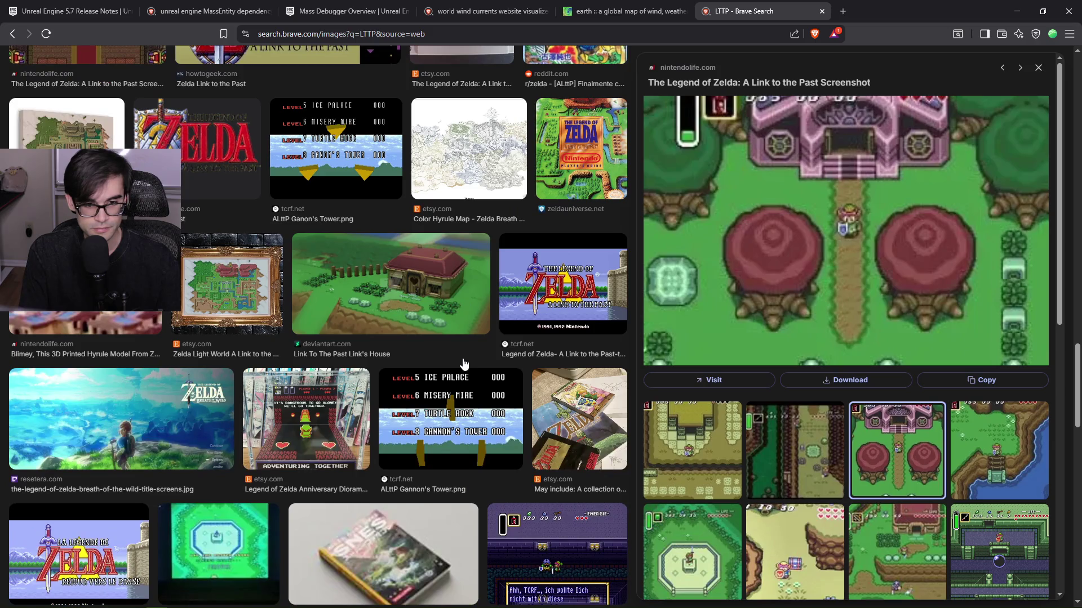
scroll(464, 364, down, 10)
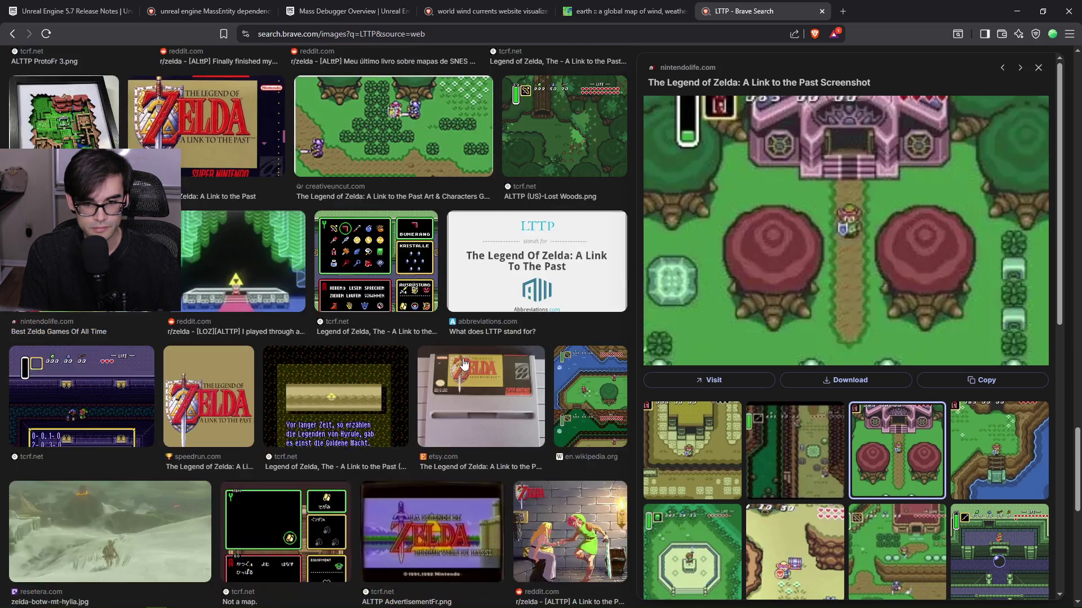
scroll(463, 364, down, 4)
scroll(589, 298, down, 4)
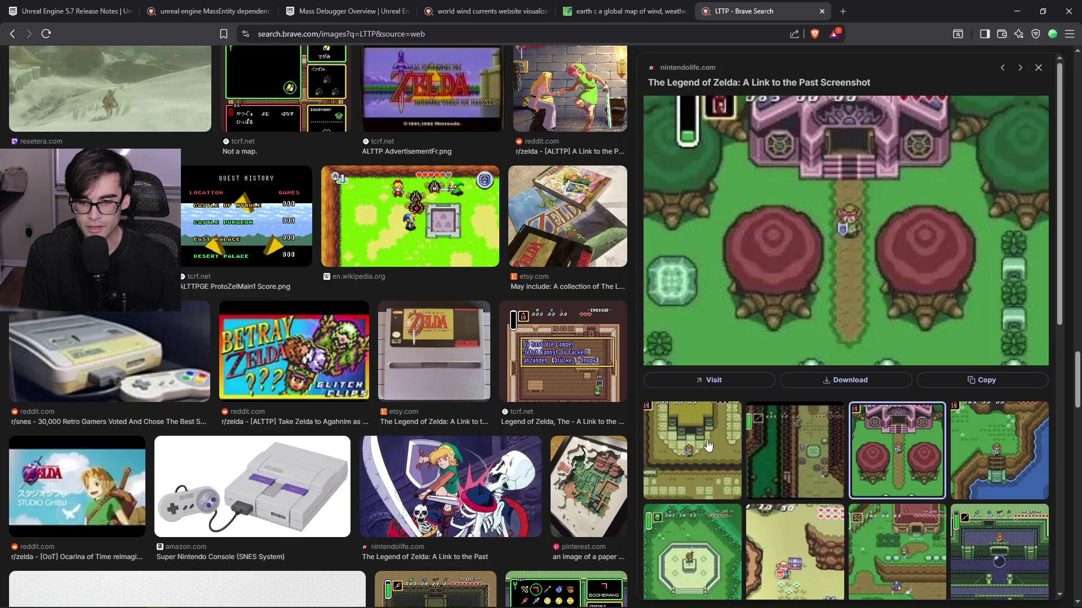
scroll(828, 461, down, 8)
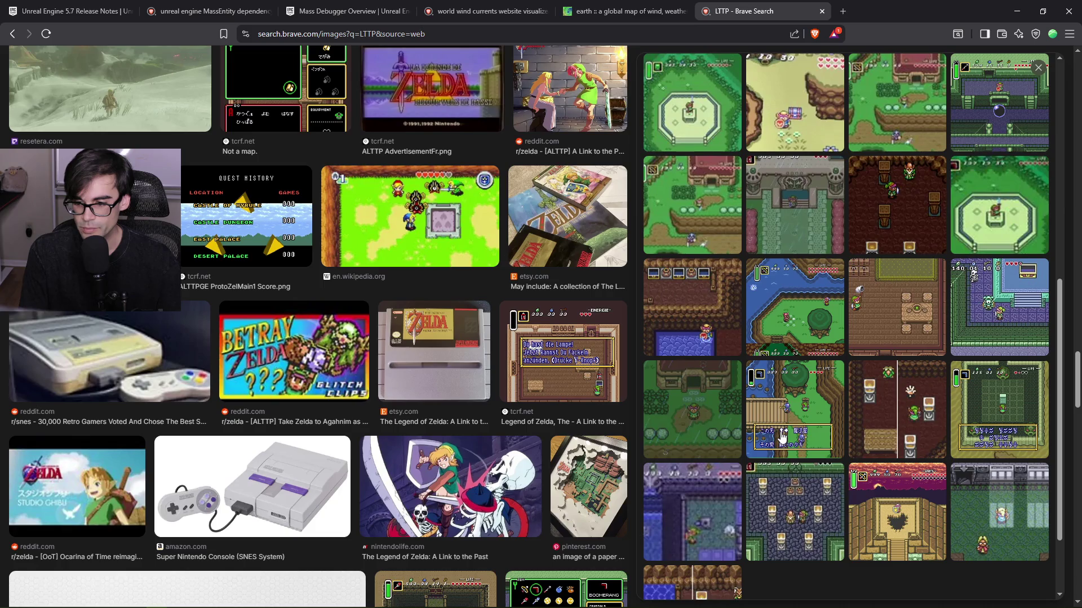
scroll(467, 441, down, 15)
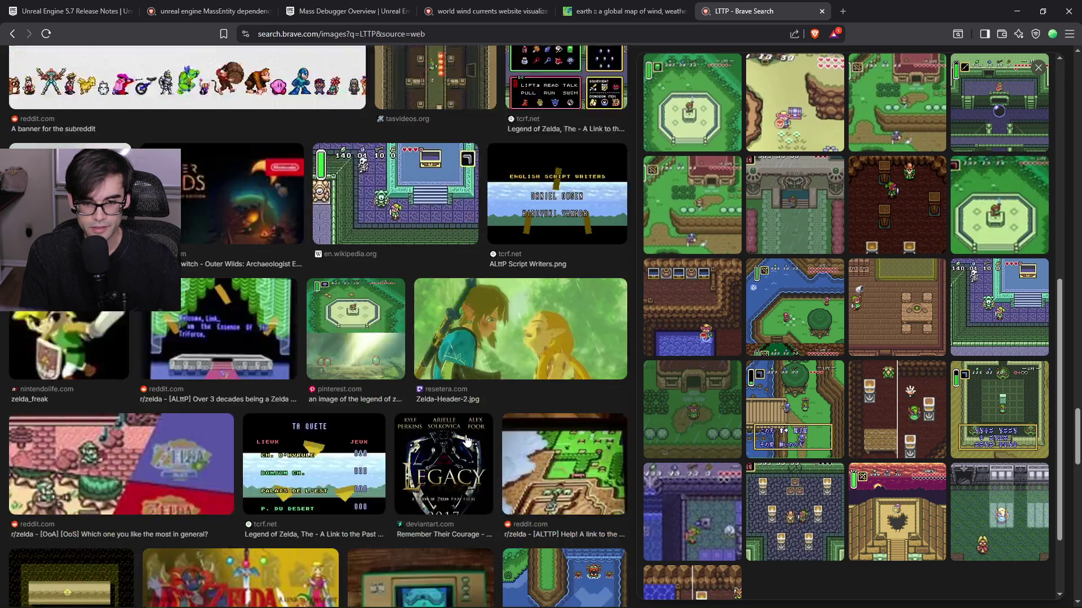
scroll(466, 441, up, 3)
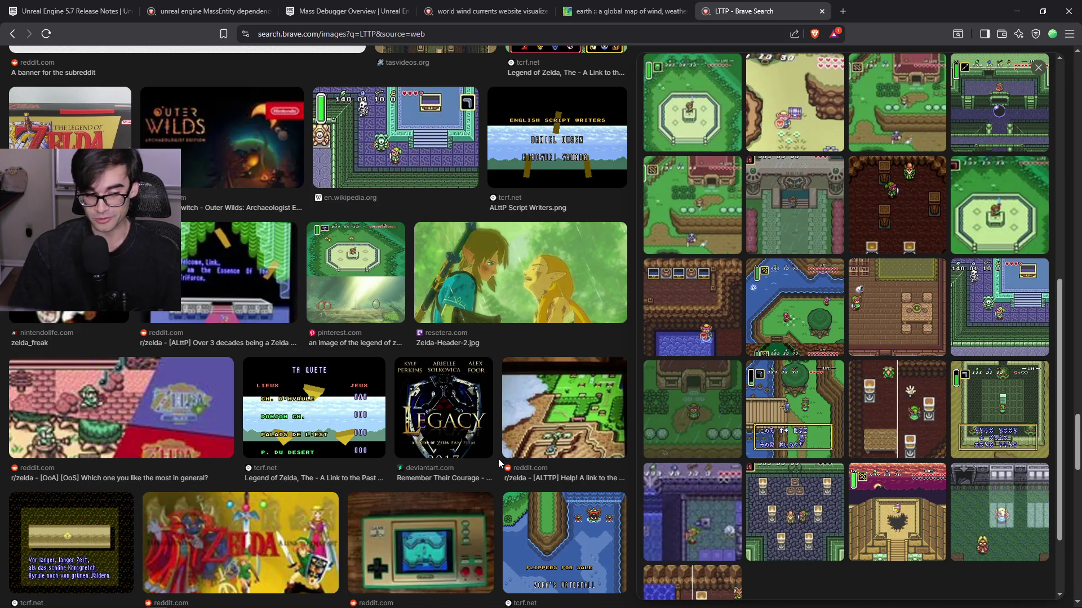
scroll(485, 369, up, 15)
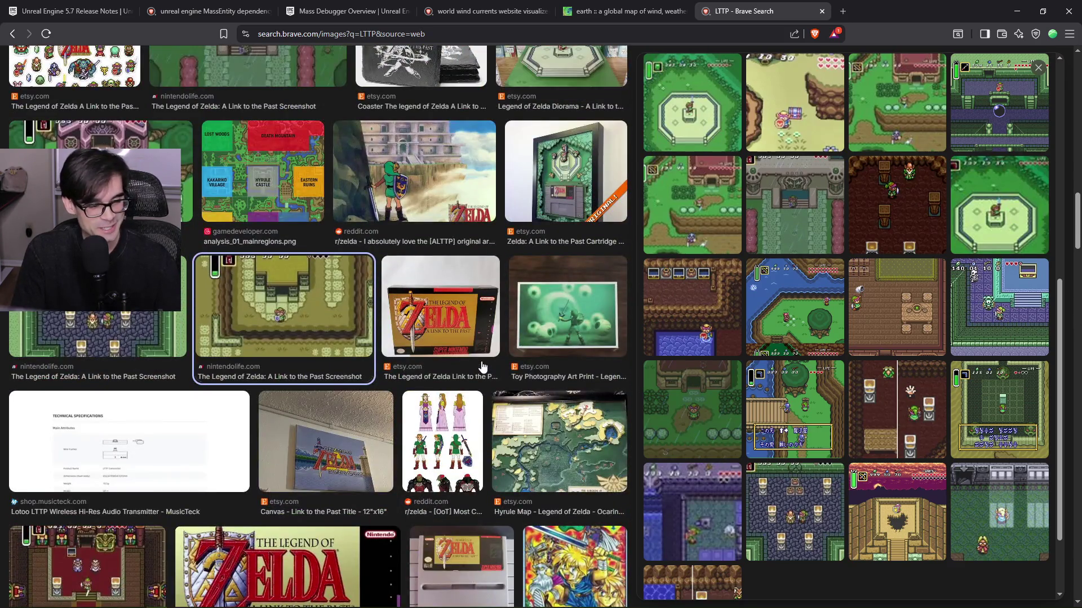
scroll(483, 368, up, 15)
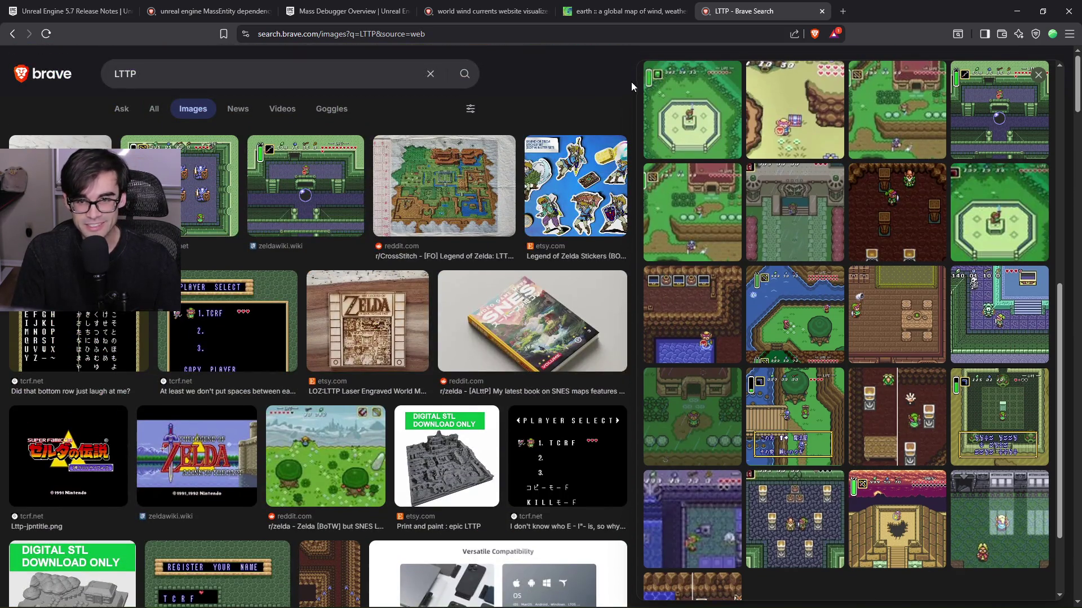
click(821, 10)
Pan InitializeUI to the Set Boss Bar and Stored Is Boss nodes, then compile and save BP_MassActor.
click(1017, 11)
drag(372, 263, 478, 250)
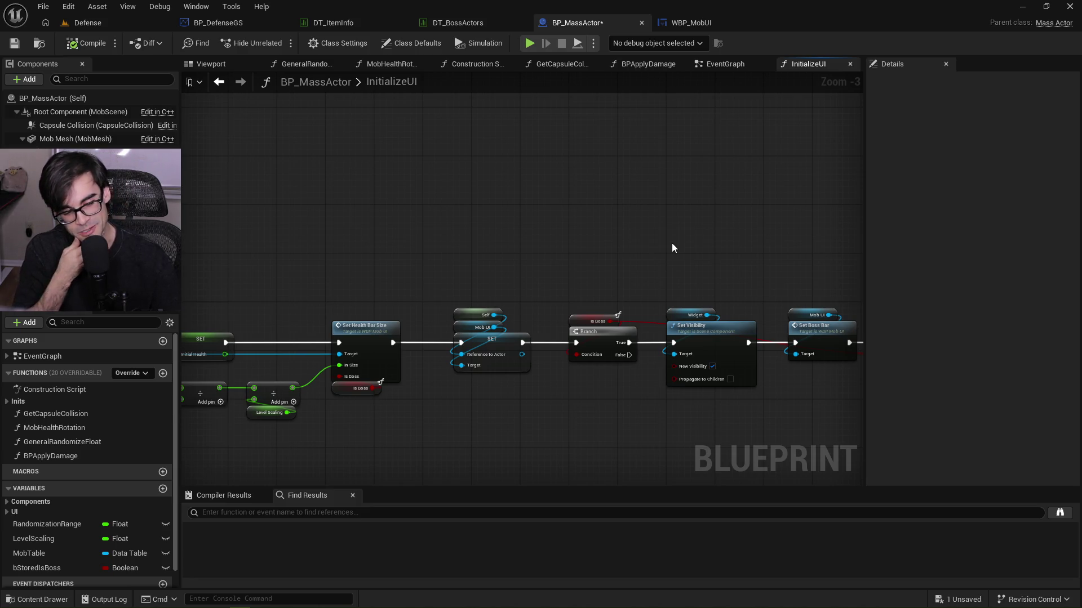
drag(672, 243, 308, 202)
scroll(499, 277, up, 3)
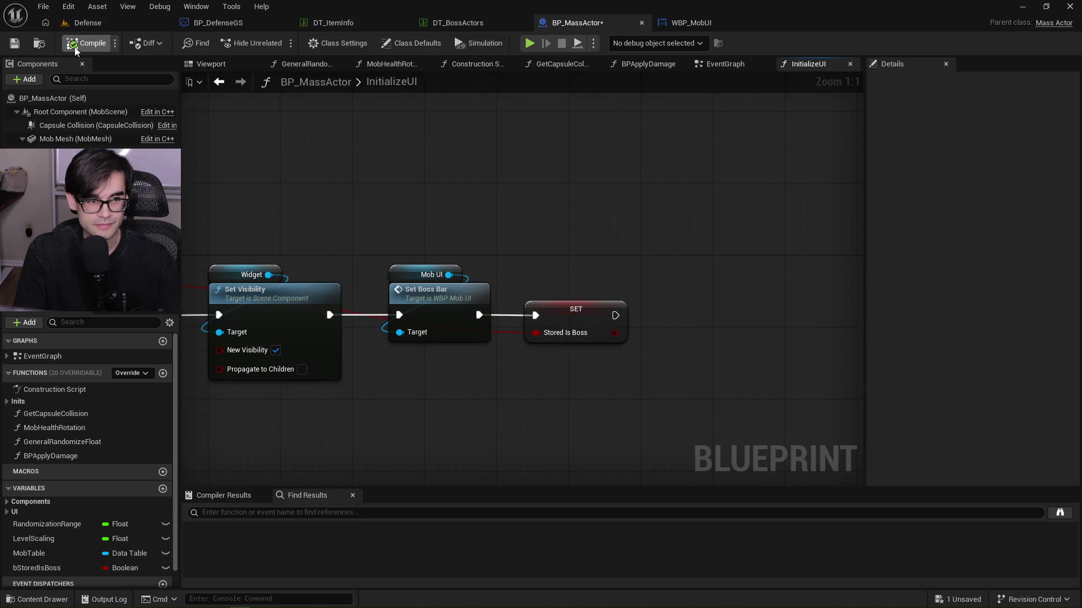
click(15, 42)
Inspect the Branch and Is Boss nodes, then switch to Brave in a new tab.
drag(582, 154, 637, 161)
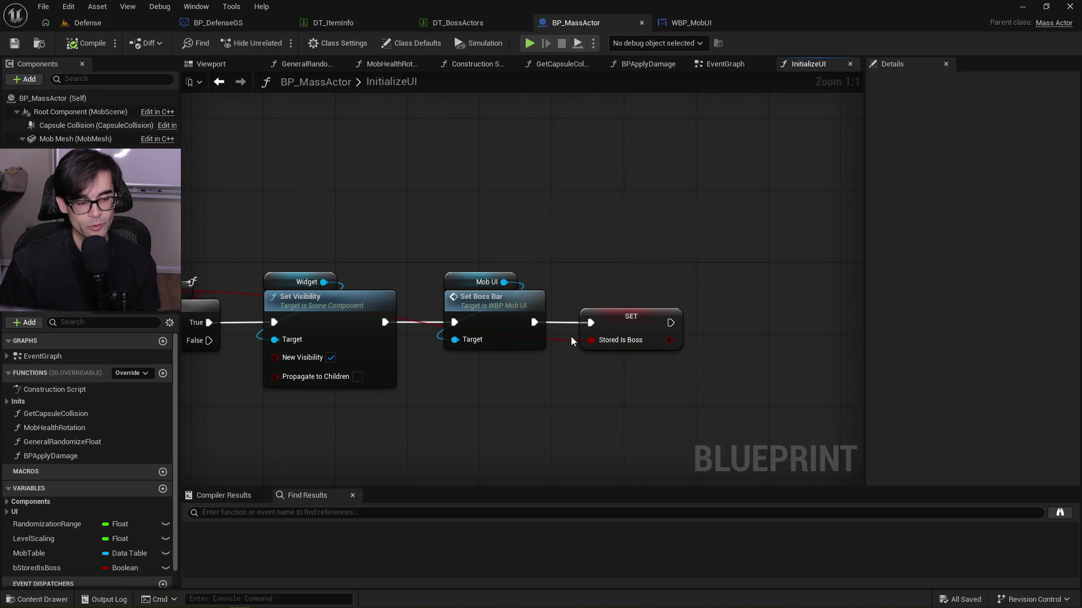
scroll(621, 244, down, 1)
scroll(639, 246, down, 1)
scroll(639, 247, up, 2)
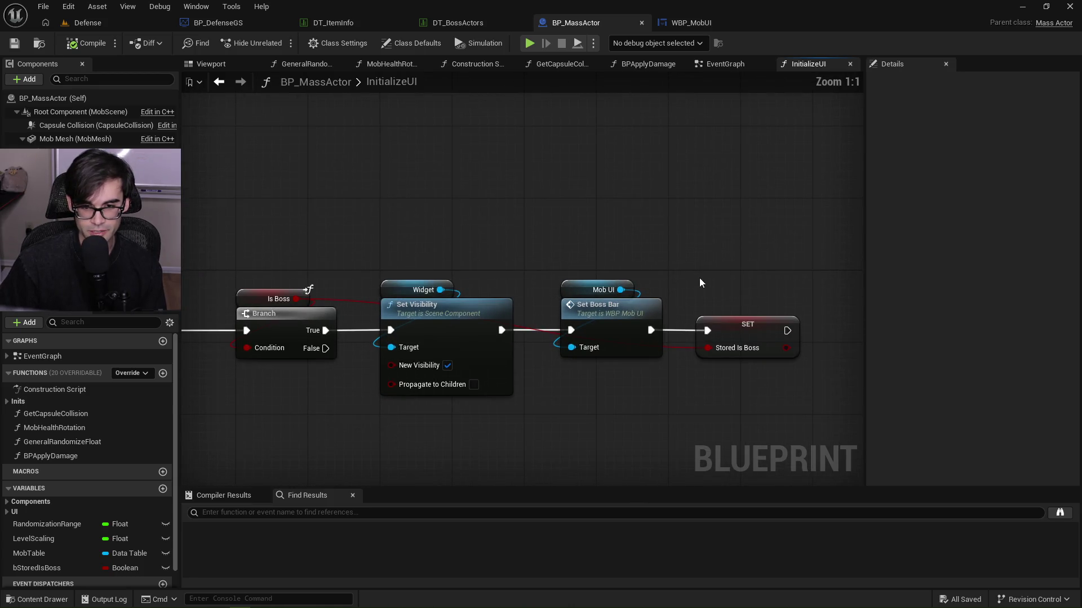
drag(701, 282, 667, 251)
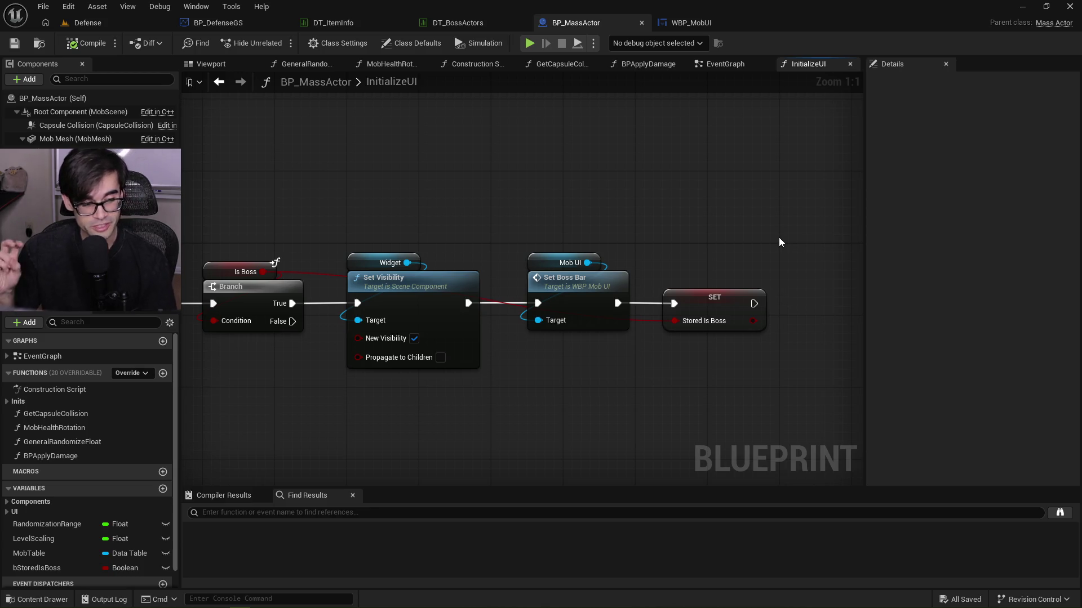
scroll(433, 244, down, 2)
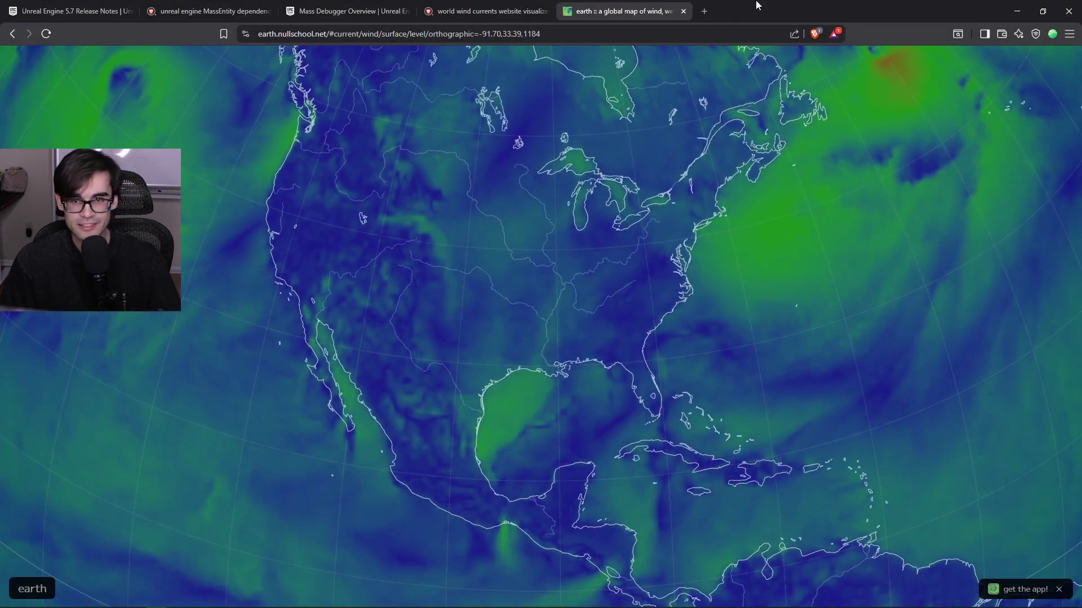
click(702, 12)
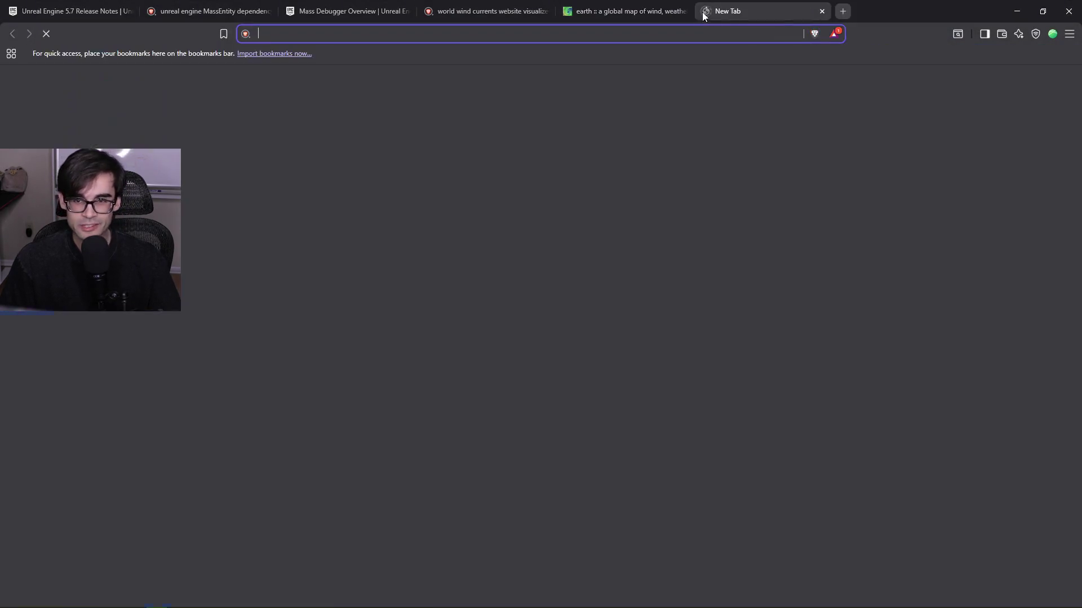
Search 'top sold indie games' and open the GamesHub 'Top 10 Best Selling Indie Games' article.
text(top)
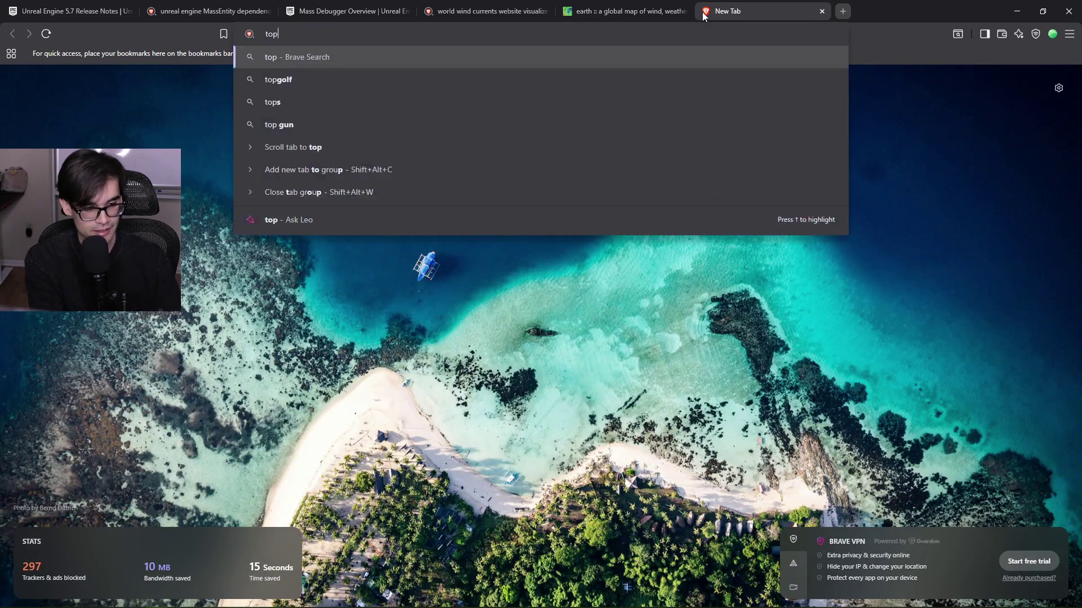
text( sold indie games)
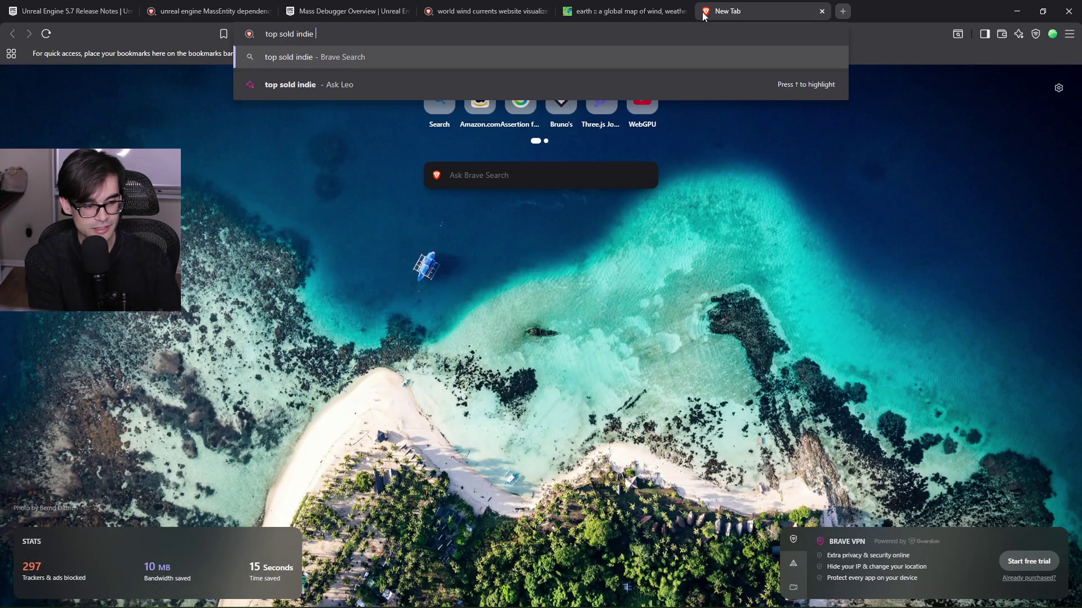
key(Return)
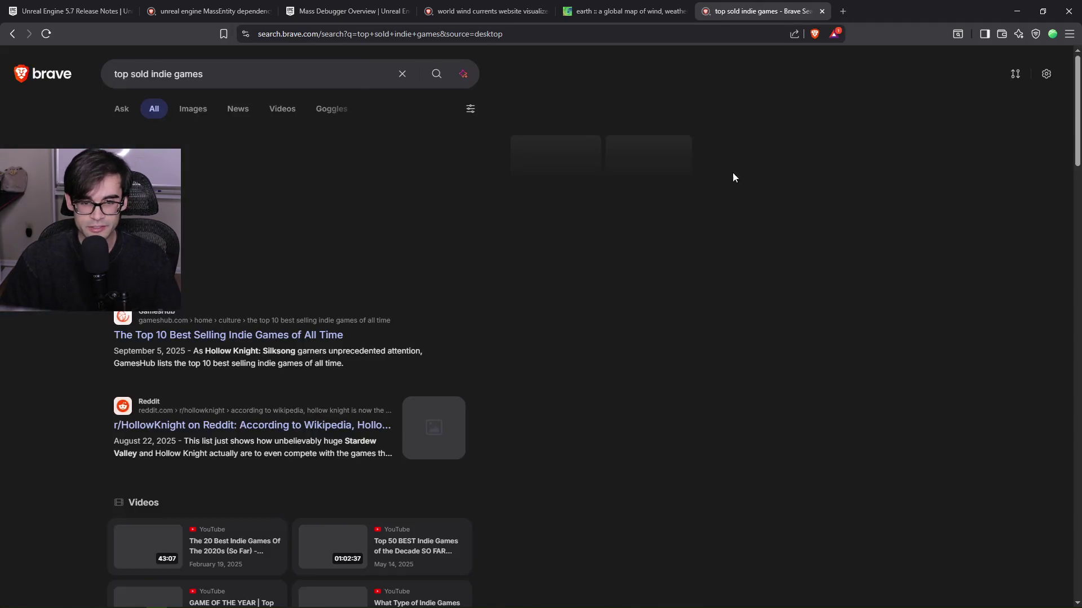
middle_click(258, 339)
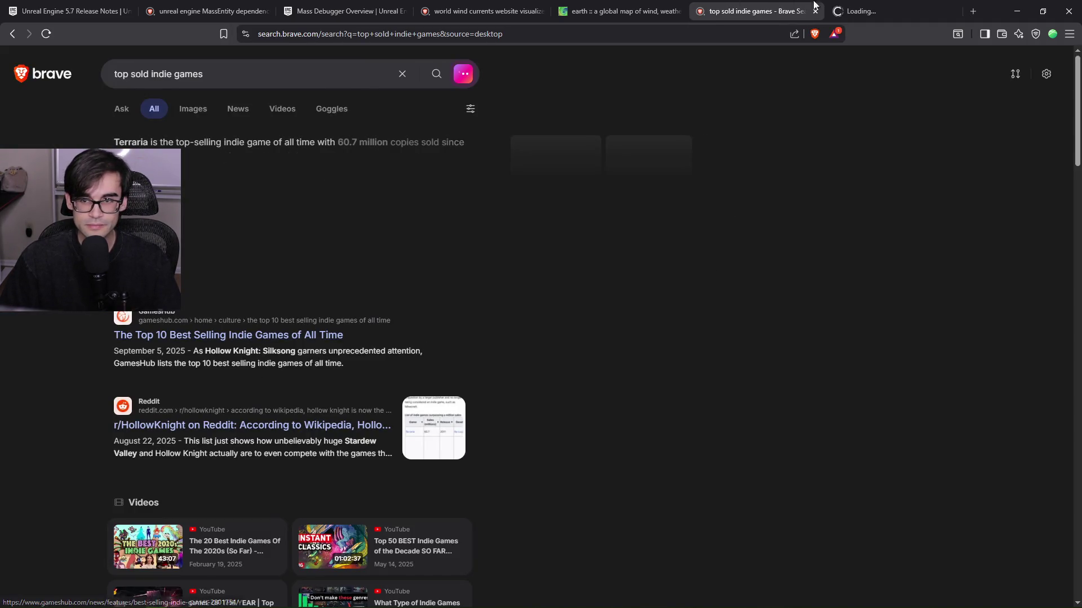
key(ctrl+Tab)
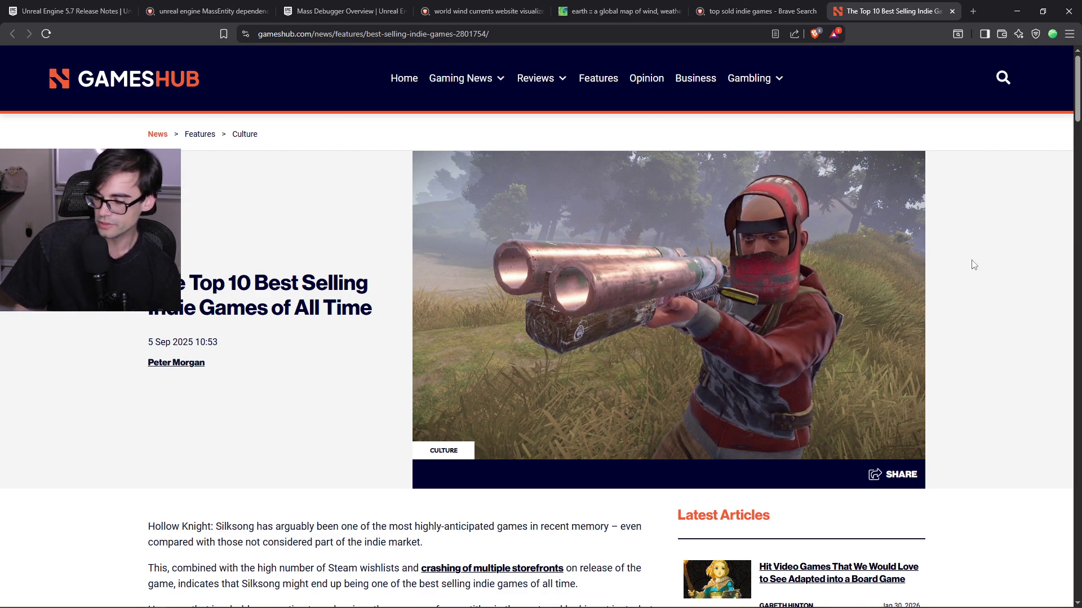
Scroll the rankings, highlighting Garry's Mod (25,400,000), Phasmophobia, Human Fall Flat (55,000,000) and Terraria (60,700,000).
scroll(954, 329, down, 1)
scroll(954, 329, down, 7)
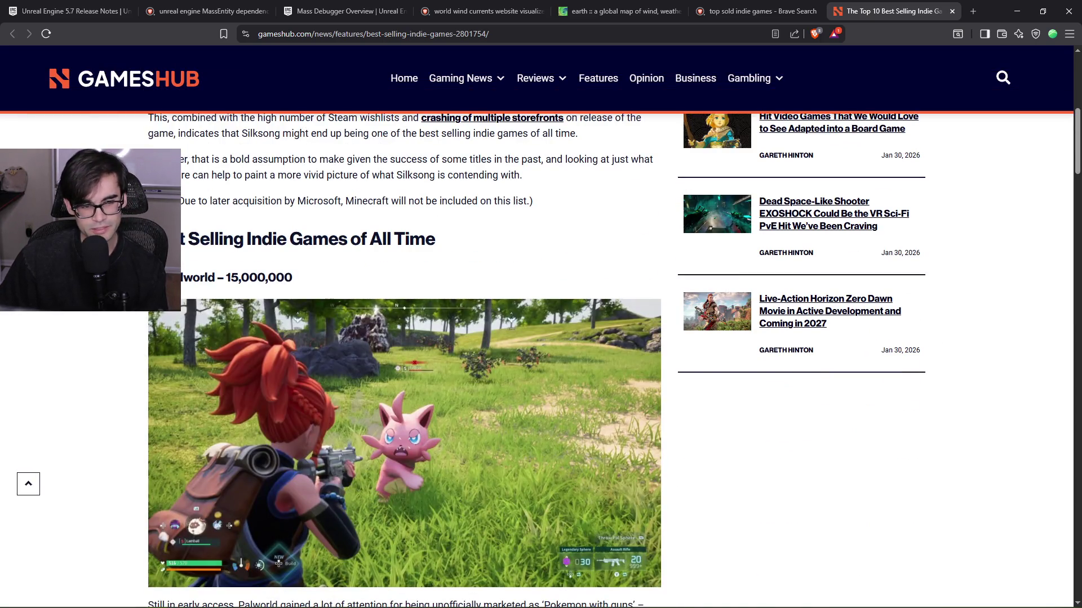
scroll(445, 340, down, 11)
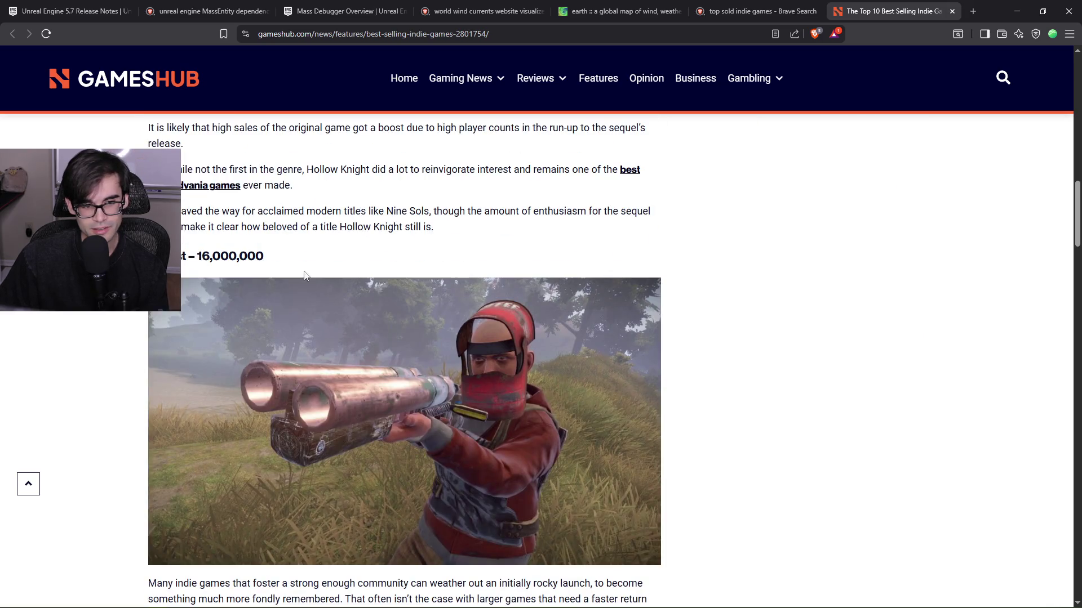
scroll(471, 304, down, 12)
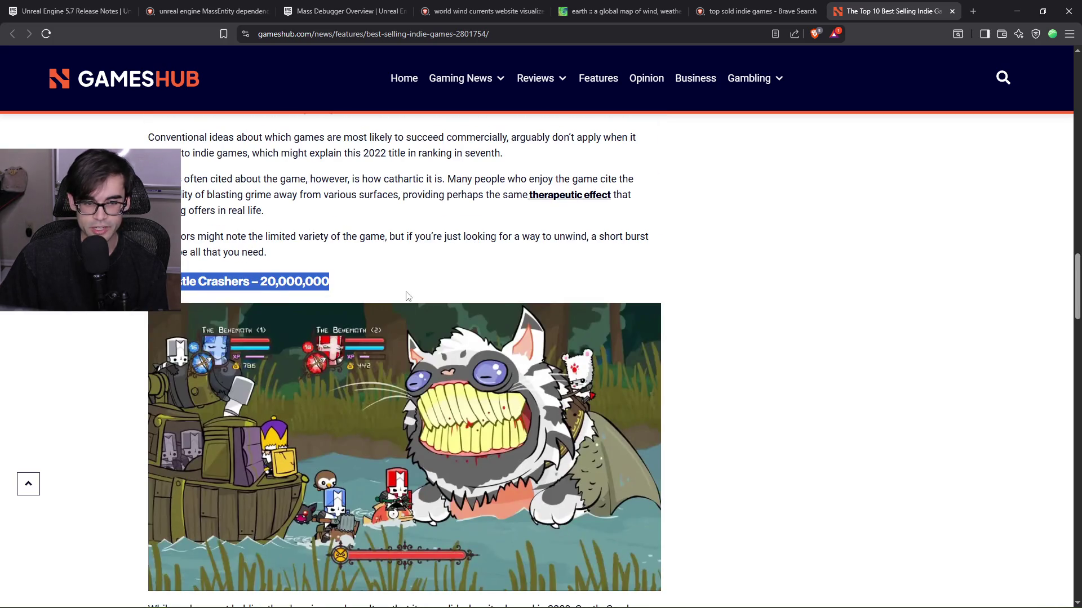
scroll(406, 298, down, 4)
scroll(586, 320, up, 3)
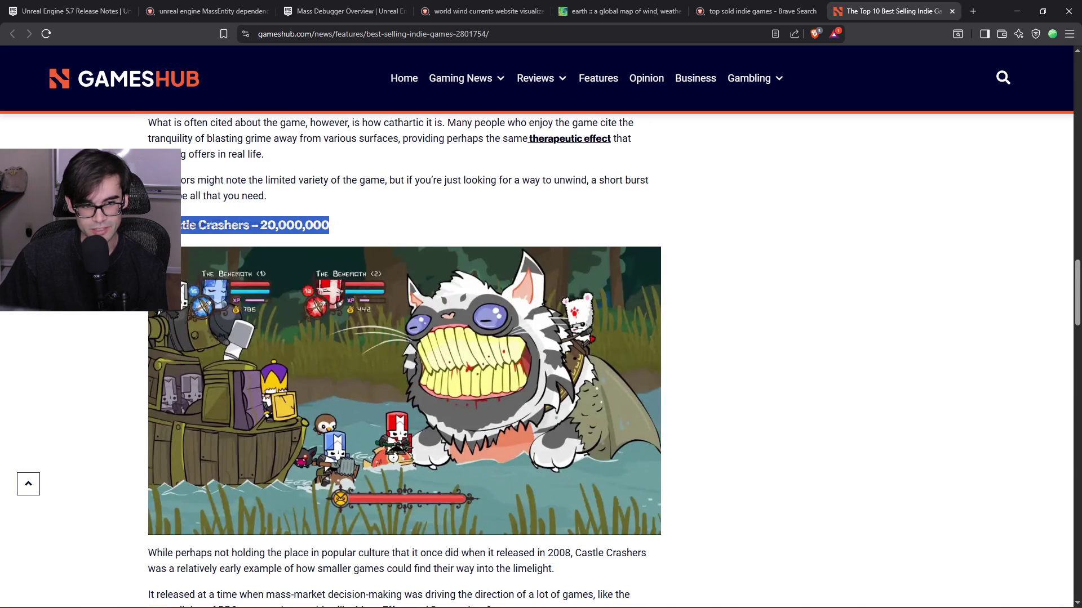
click(229, 225)
scroll(349, 345, down, 8)
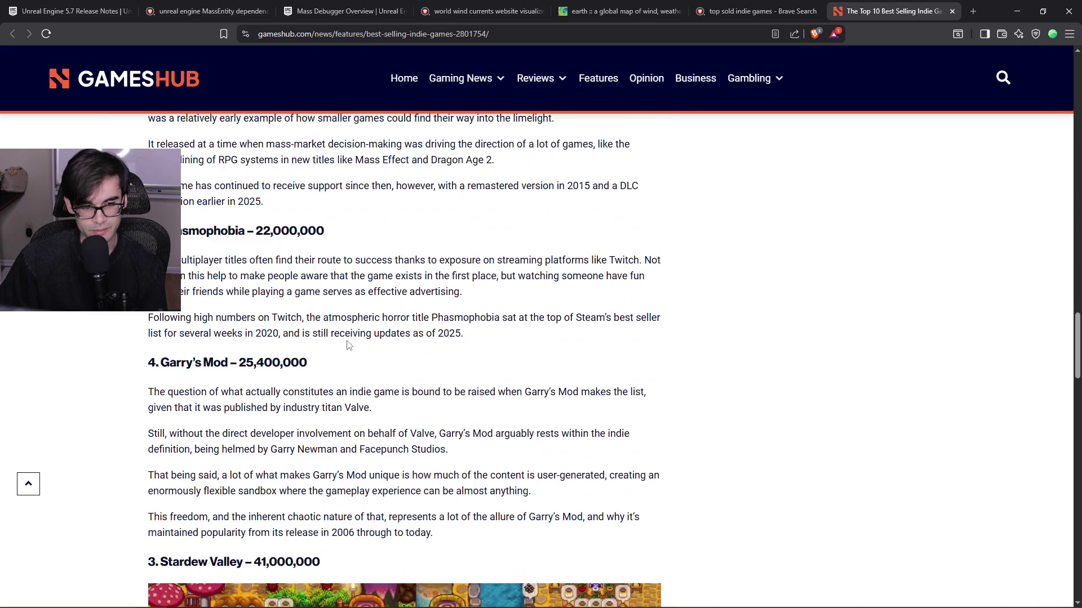
drag(140, 365, 348, 370)
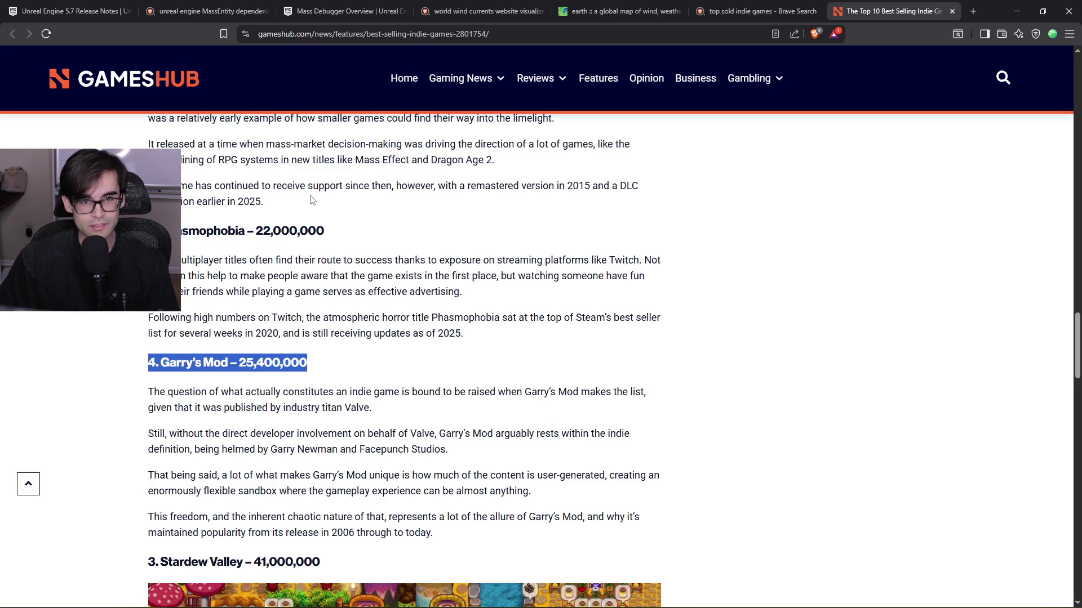
drag(325, 365, 130, 366)
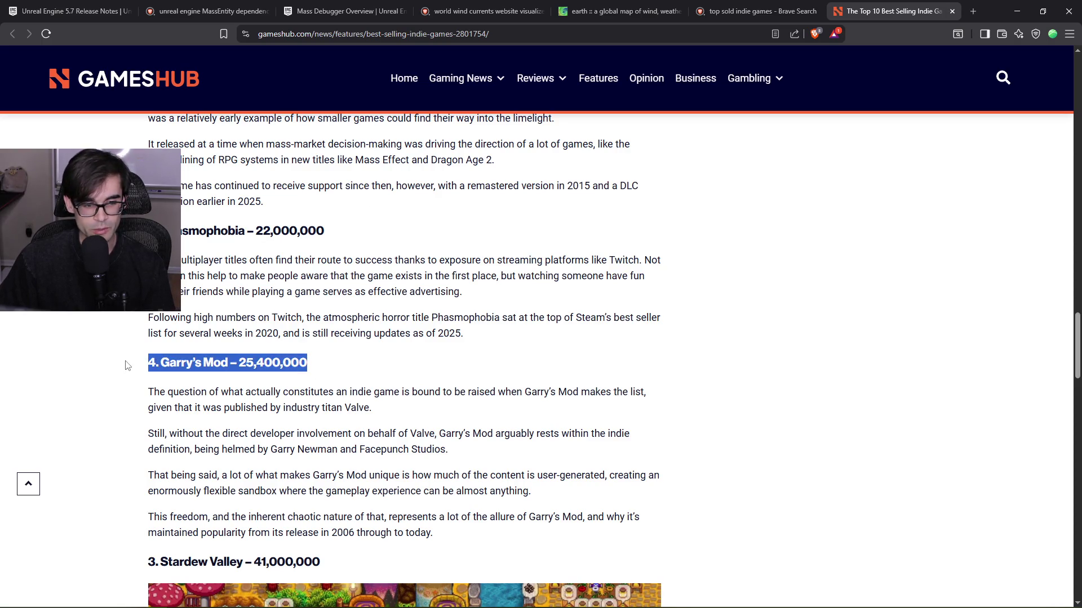
click(299, 224)
drag(362, 237, 158, 232)
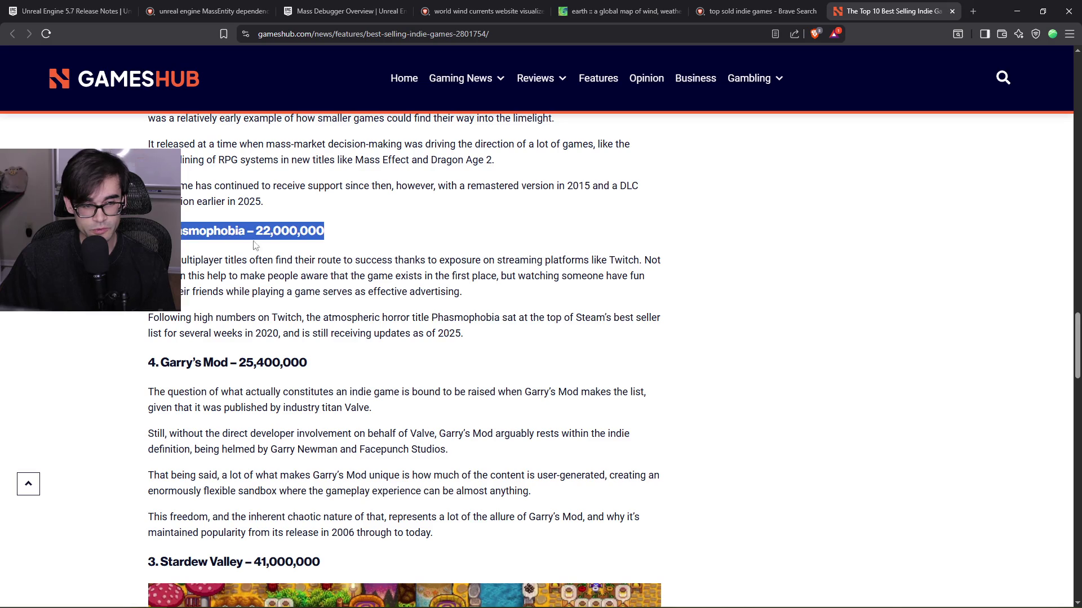
scroll(316, 314, down, 5)
drag(349, 281, 164, 280)
scroll(247, 315, down, 7)
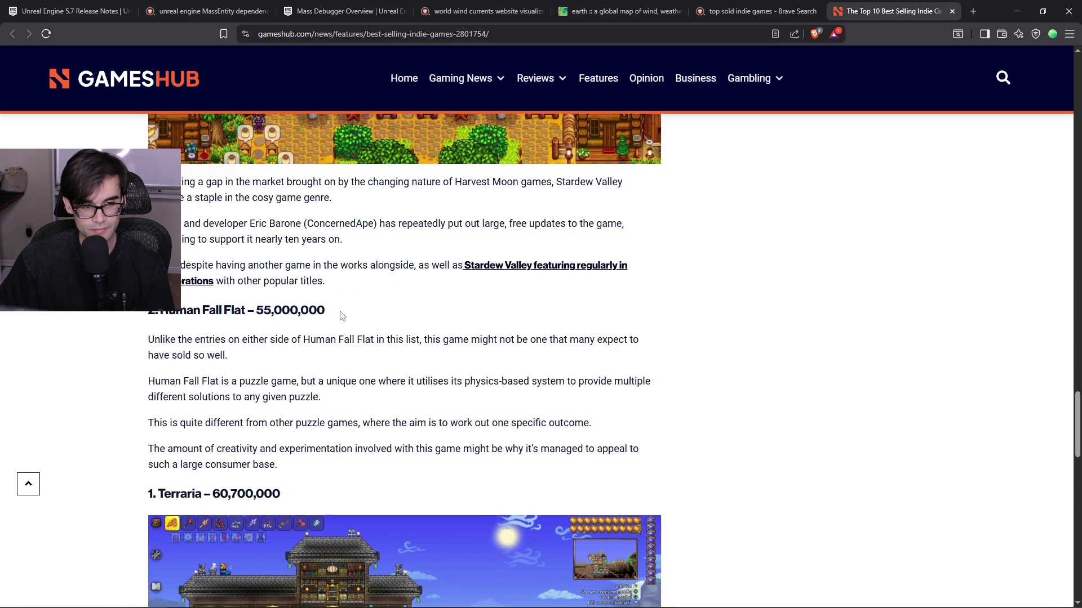
drag(342, 316, 122, 310)
scroll(363, 360, down, 3)
drag(286, 326, 108, 328)
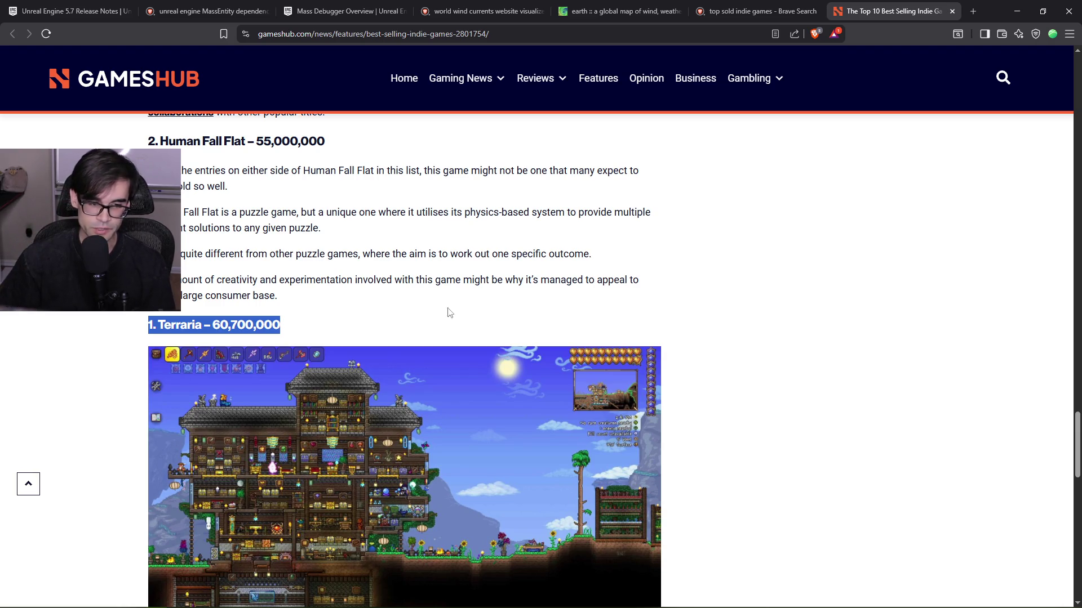
scroll(576, 389, down, 3)
click(215, 167)
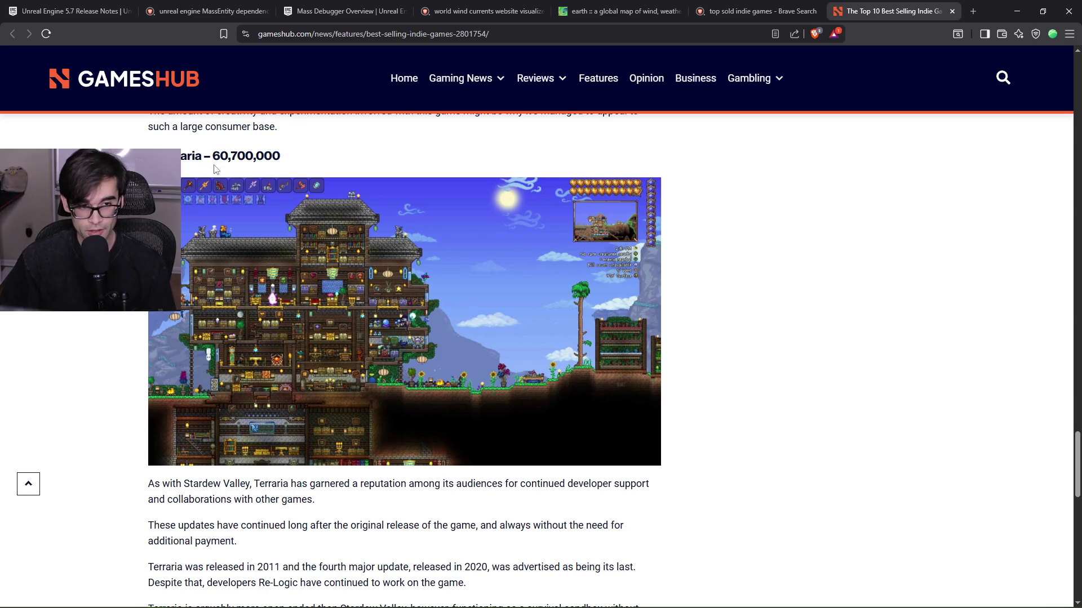
drag(287, 156, 136, 150)
click(342, 152)
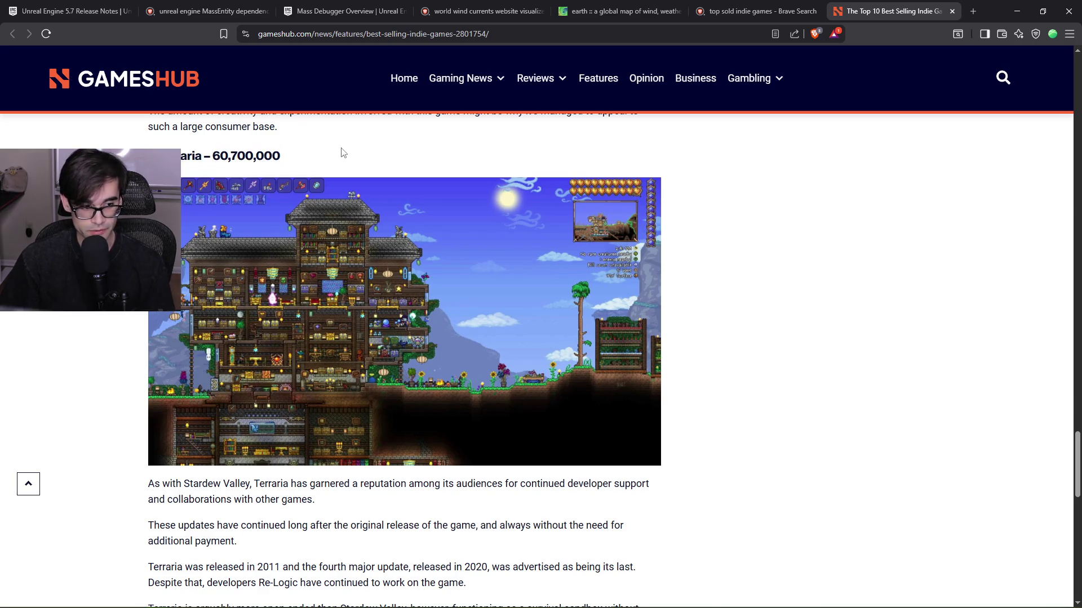
scroll(342, 152, down, 6)
scroll(580, 454, up, 7)
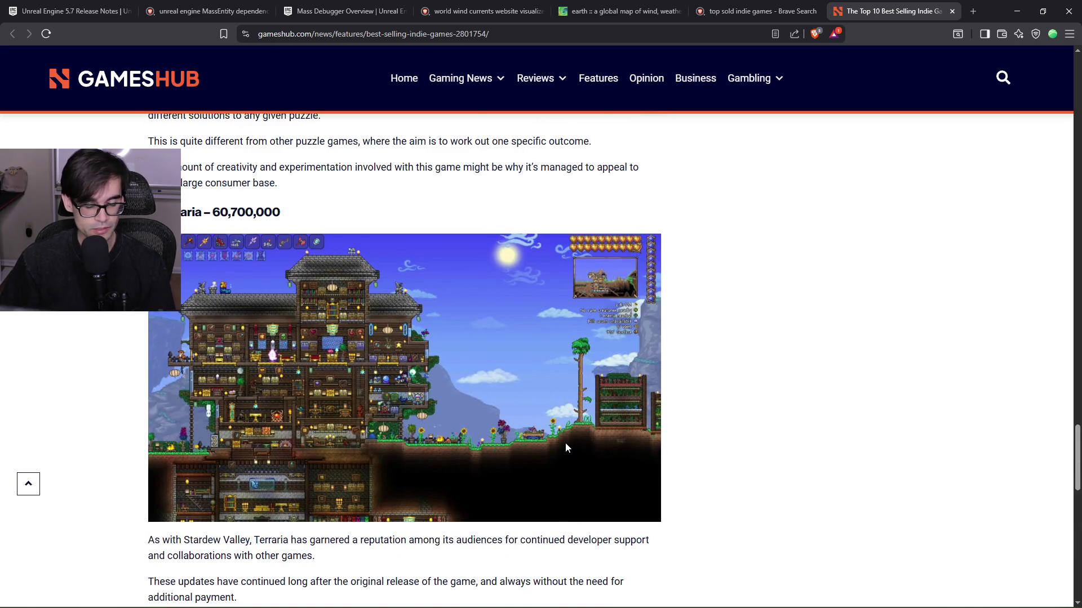
scroll(566, 441, down, 4)
scroll(511, 423, up, 6)
drag(499, 352, 176, 326)
scroll(176, 326, up, 4)
click(253, 346)
Scroll back up to revisit earlier entries, highlighting the Garry's Mod heading again.
scroll(254, 346, up, 7)
mouse_move(315, 332)
mouse_down()
mouse_move(362, 291)
mouse_move(240, 529)
mouse_up()
scroll(362, 291, up, 5)
drag(347, 421, 179, 406)
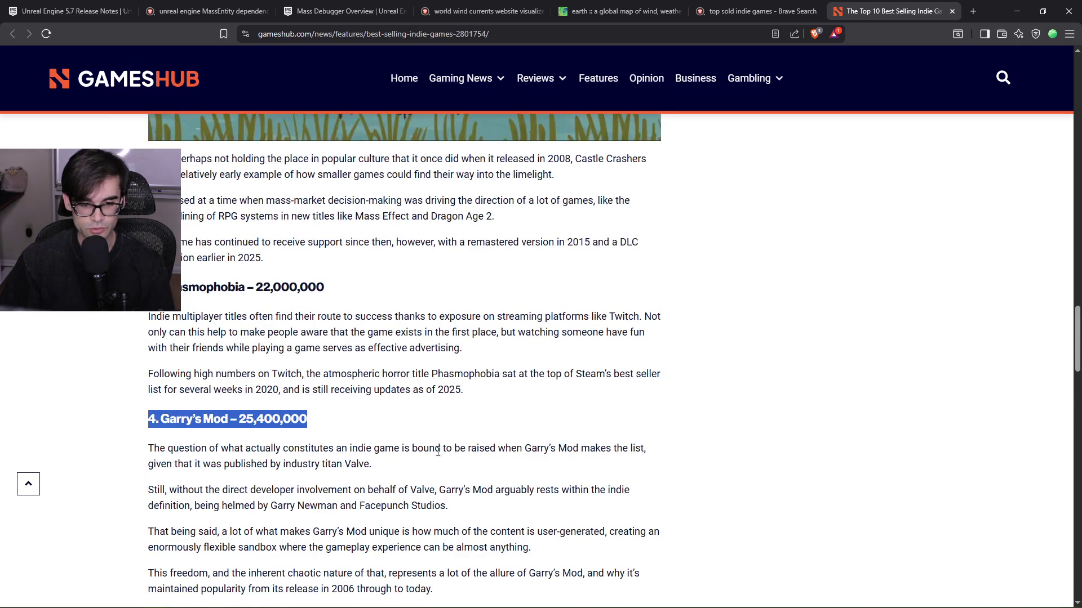
click(534, 417)
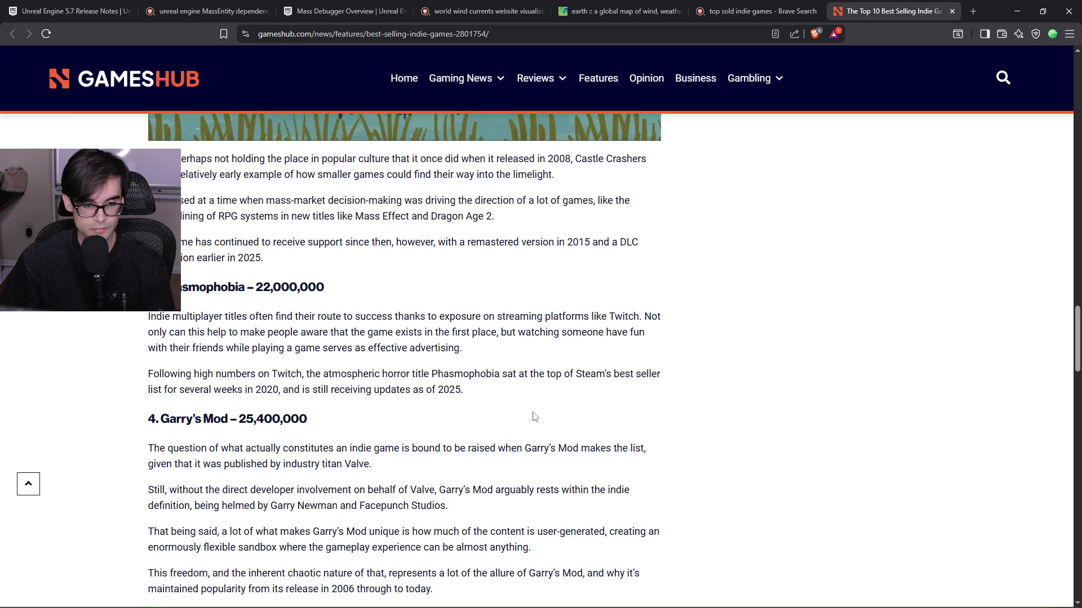
scroll(398, 412, up, 1)
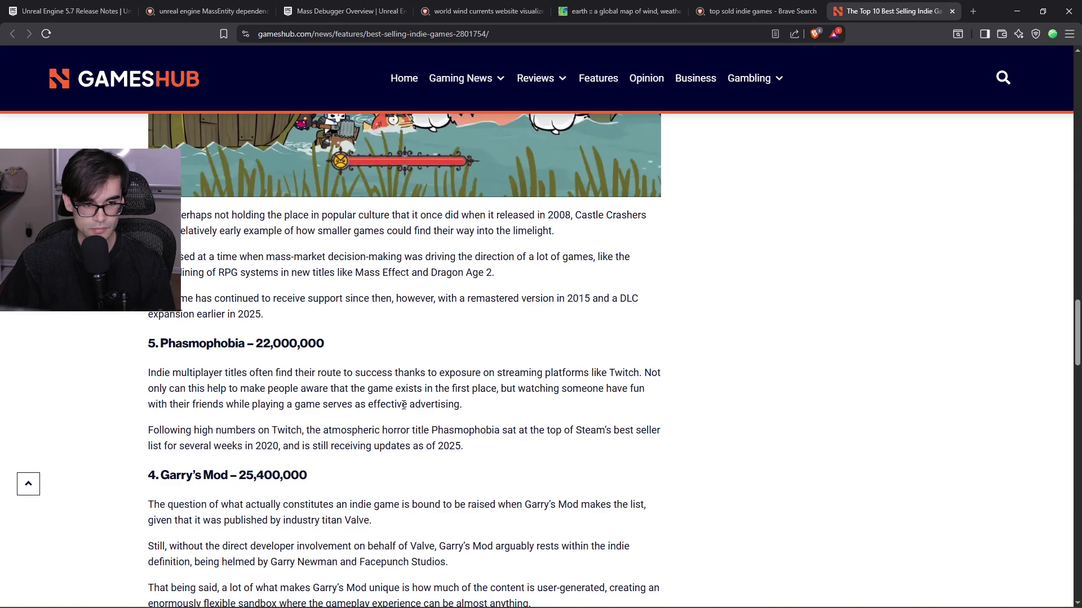
scroll(326, 348, up, 9)
mouse_move(171, 343)
mouse_down()
mouse_move(338, 375)
mouse_move(134, 388)
mouse_up()
scroll(532, 404, down, 4)
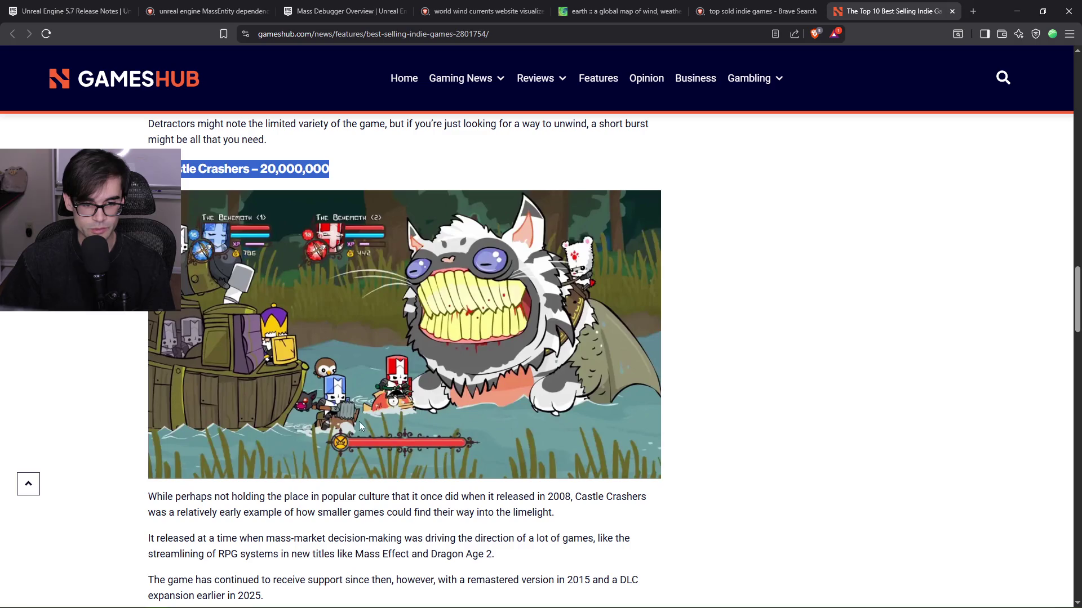
scroll(322, 324, up, 5)
drag(367, 285, 141, 279)
scroll(457, 398, up, 2)
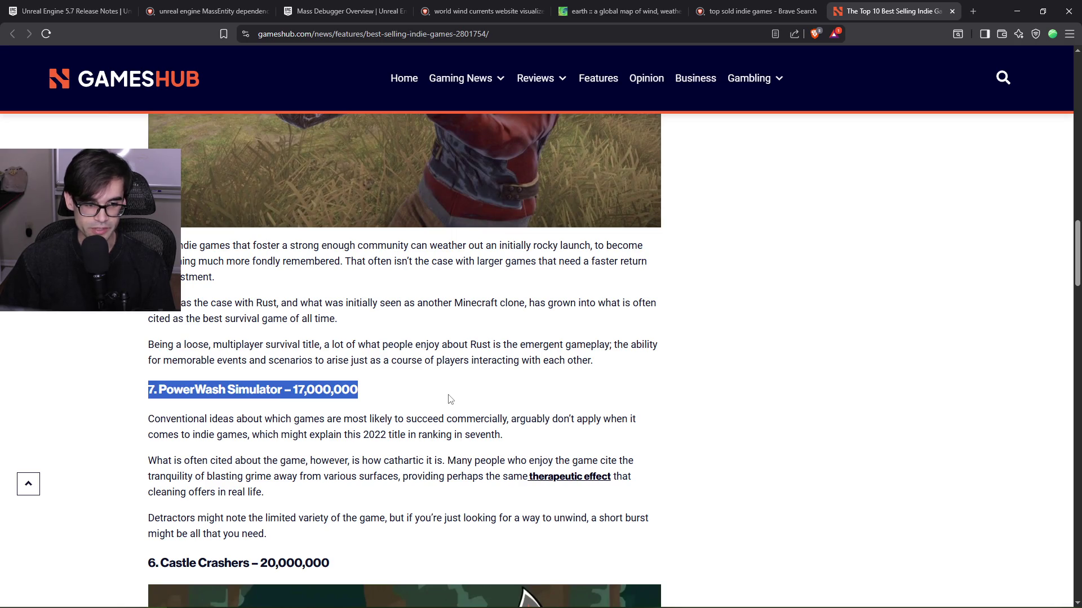
scroll(450, 398, up, 6)
scroll(450, 397, up, 6)
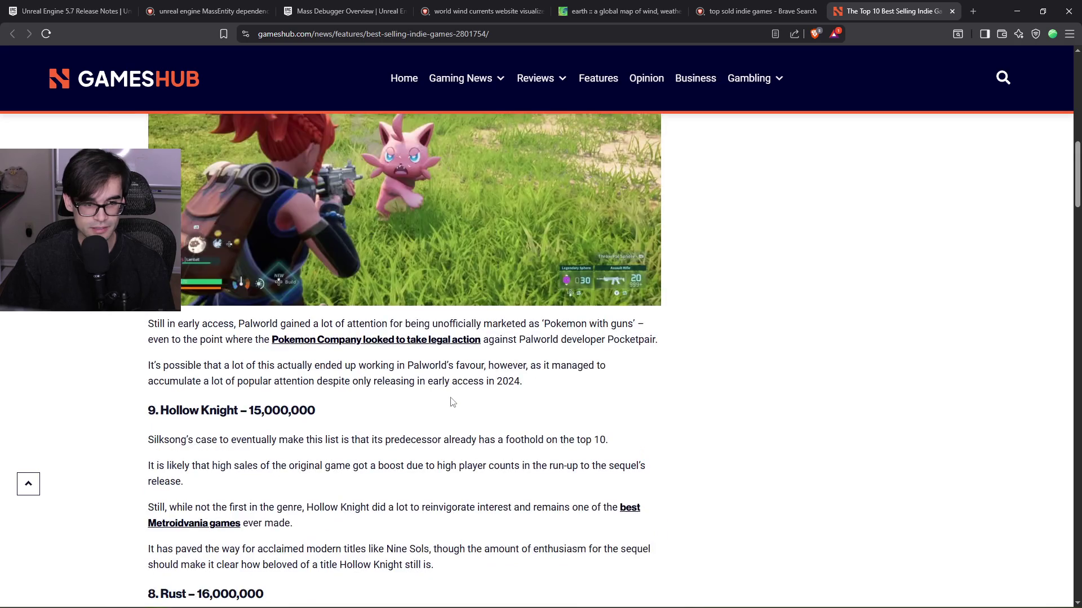
scroll(450, 402, down, 6)
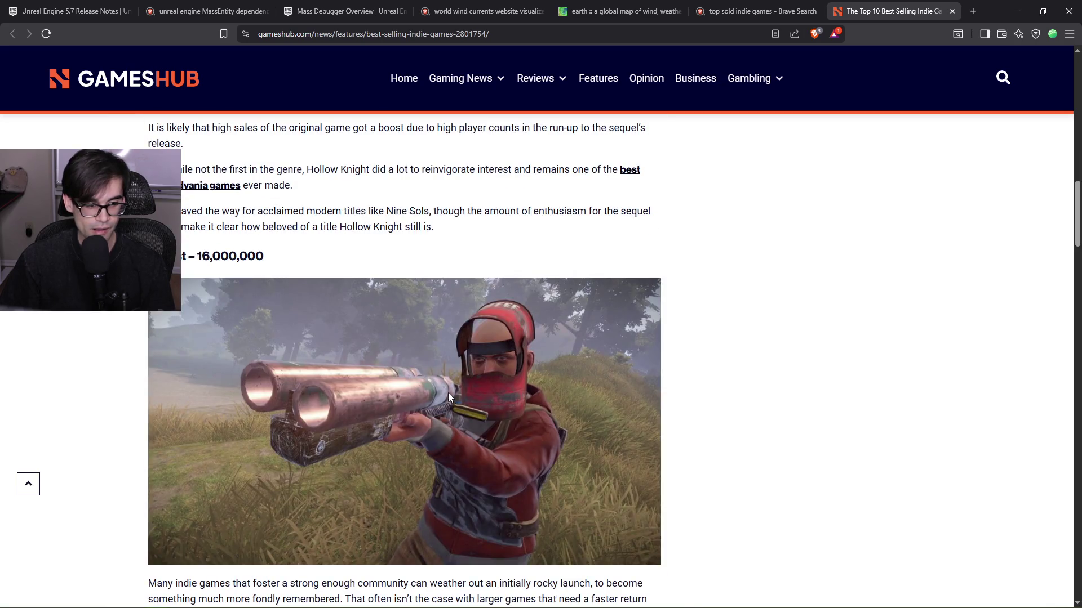
scroll(448, 393, down, 7)
scroll(446, 399, down, 6)
scroll(440, 383, down, 6)
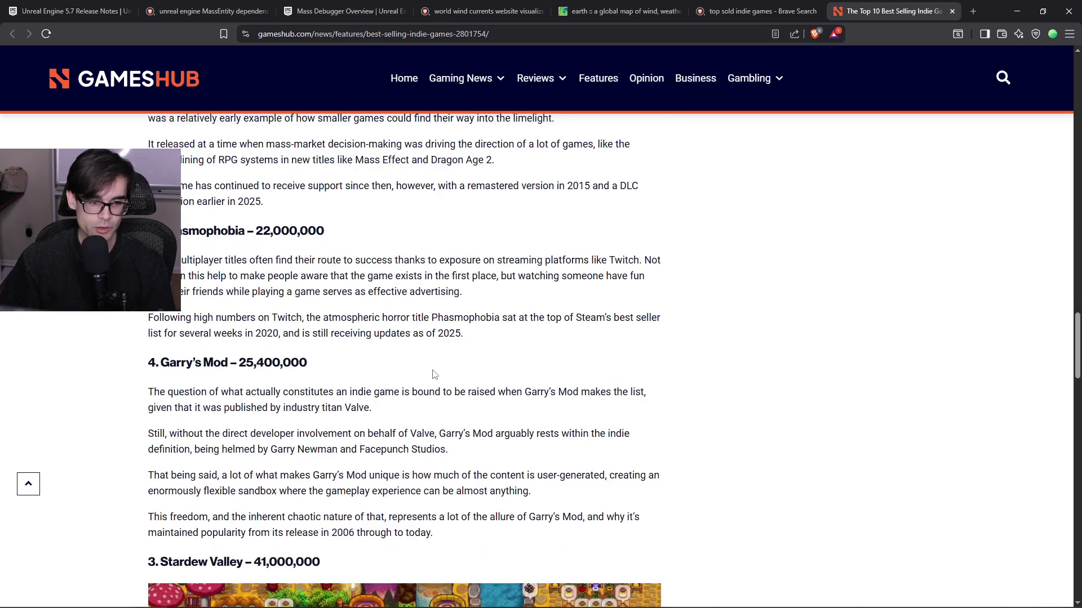
scroll(434, 374, down, 5)
Highlight the Garry's Mod paragraphs about Valve publishing it and its developer involvement.
mouse_move(164, 223)
mouse_down()
mouse_move(550, 239)
mouse_move(294, 239)
mouse_up()
mouse_move(202, 239)
mouse_down()
mouse_move(369, 252)
mouse_move(370, 241)
mouse_up()
mouse_move(222, 264)
mouse_down()
mouse_move(581, 264)
mouse_move(566, 281)
mouse_up()
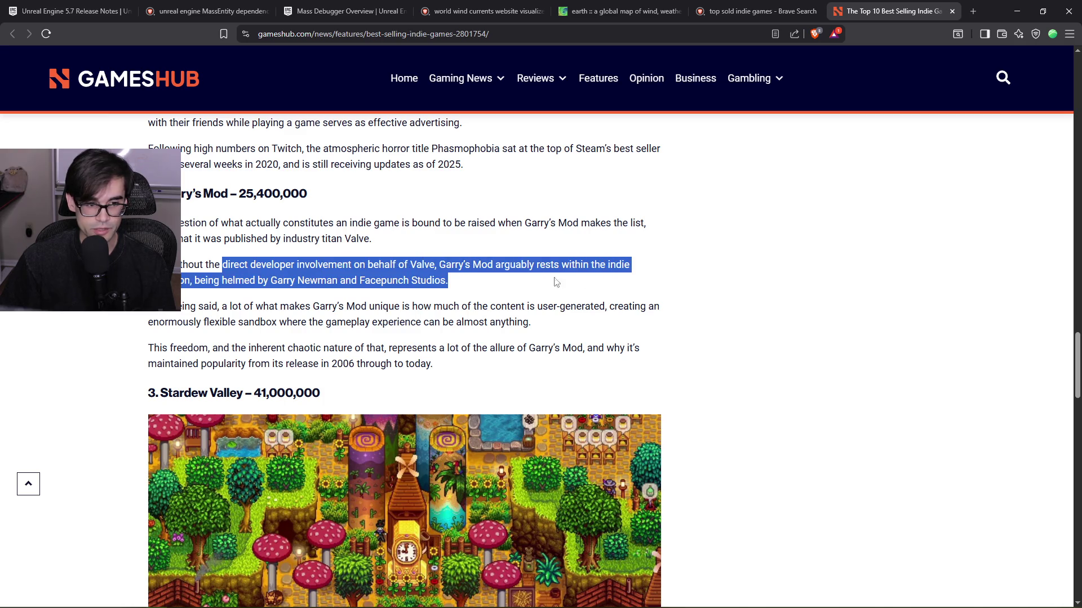
click(459, 287)
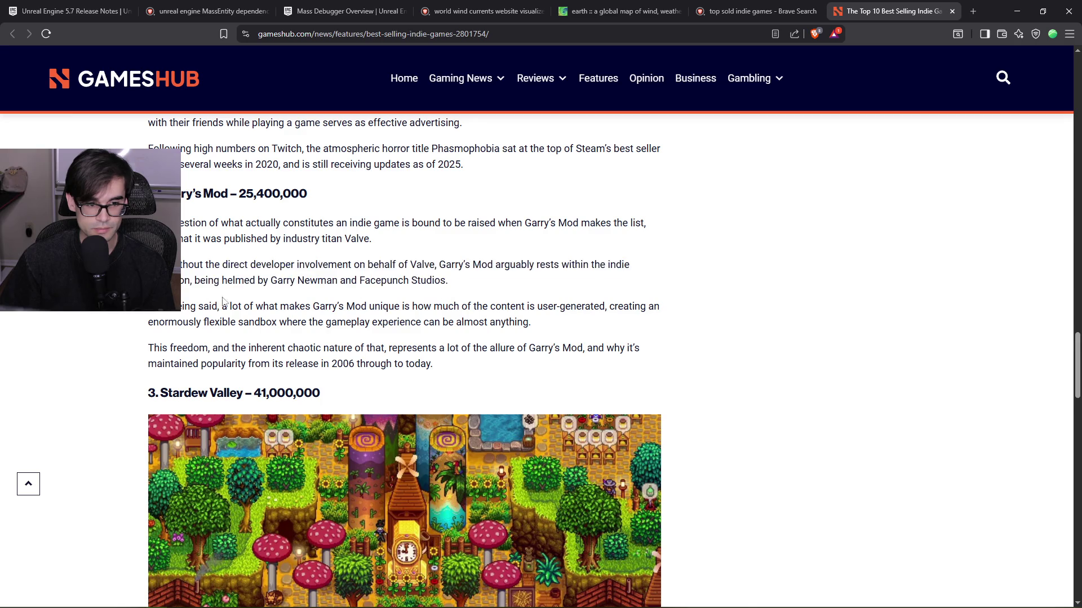
mouse_move(151, 308)
mouse_down()
mouse_move(512, 308)
mouse_move(597, 326)
mouse_move(517, 369)
mouse_up()
click(516, 369)
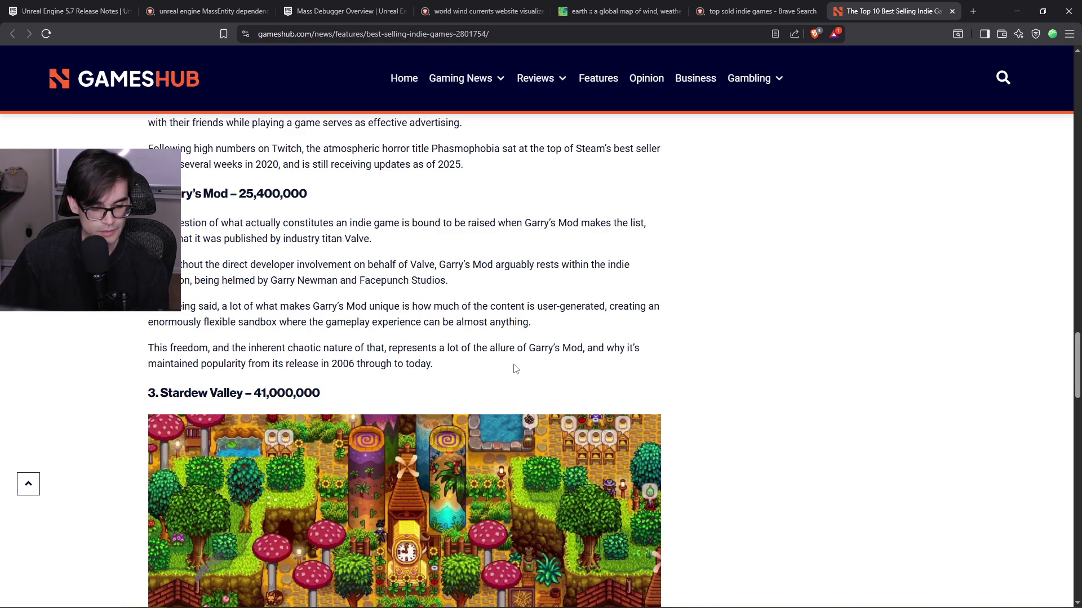
Skim the article once more, then close the GamesHub tab and minimize Brave.
scroll(513, 366, down, 18)
scroll(490, 345, down, 6)
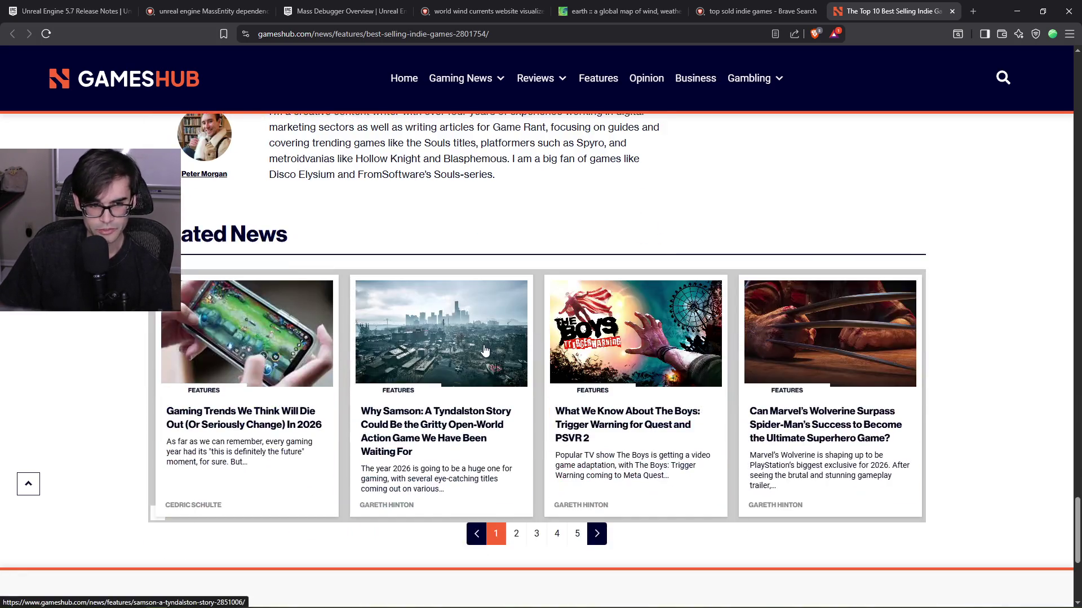
scroll(479, 349, up, 4)
scroll(454, 354, up, 10)
scroll(453, 355, up, 7)
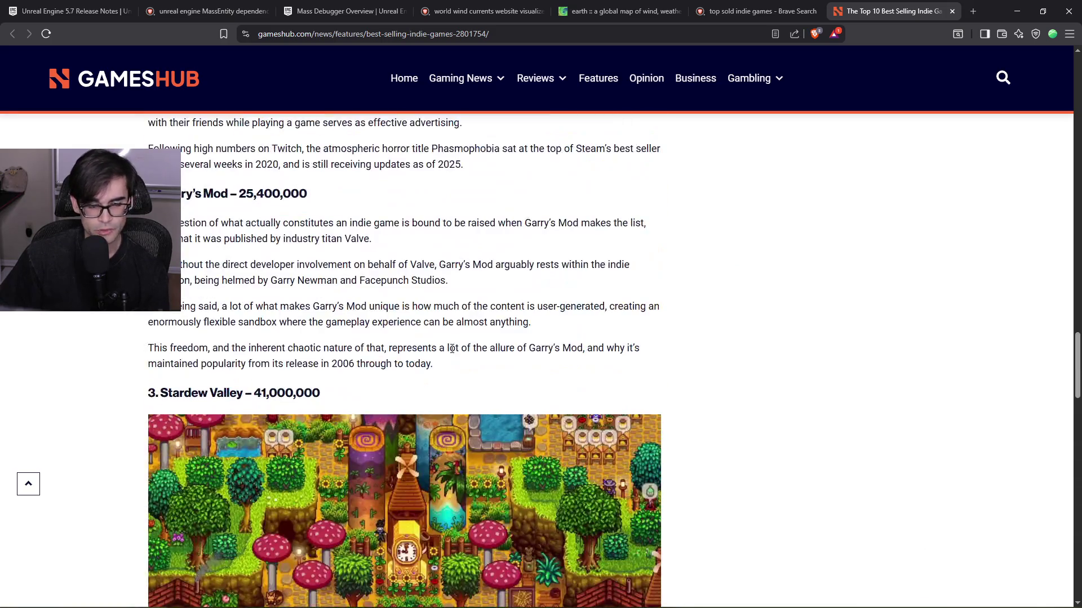
scroll(439, 345, up, 14)
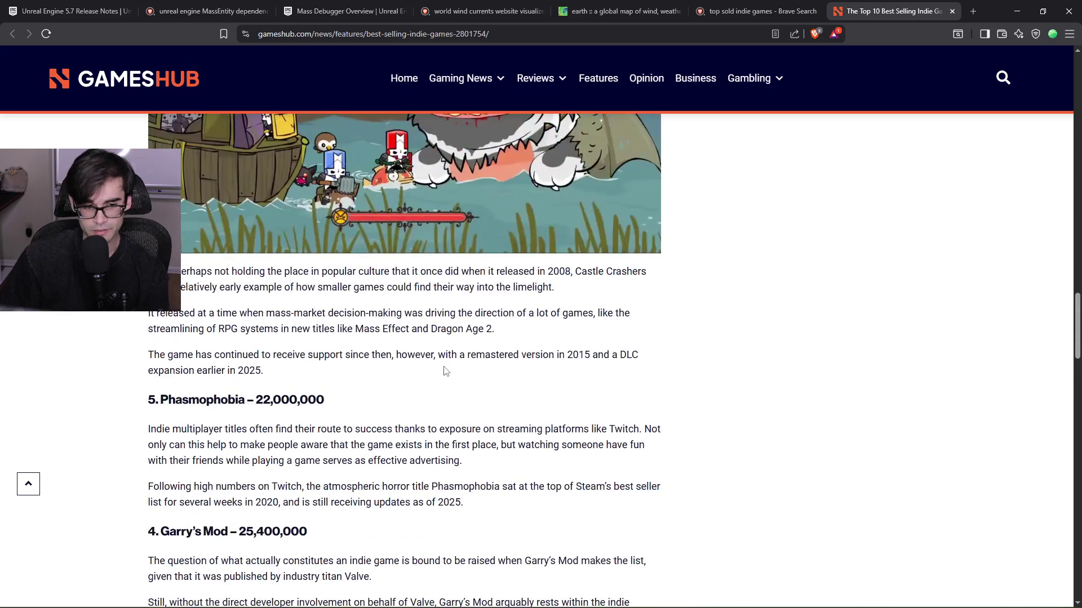
scroll(434, 337, up, 20)
scroll(394, 383, down, 4)
scroll(379, 397, down, 5)
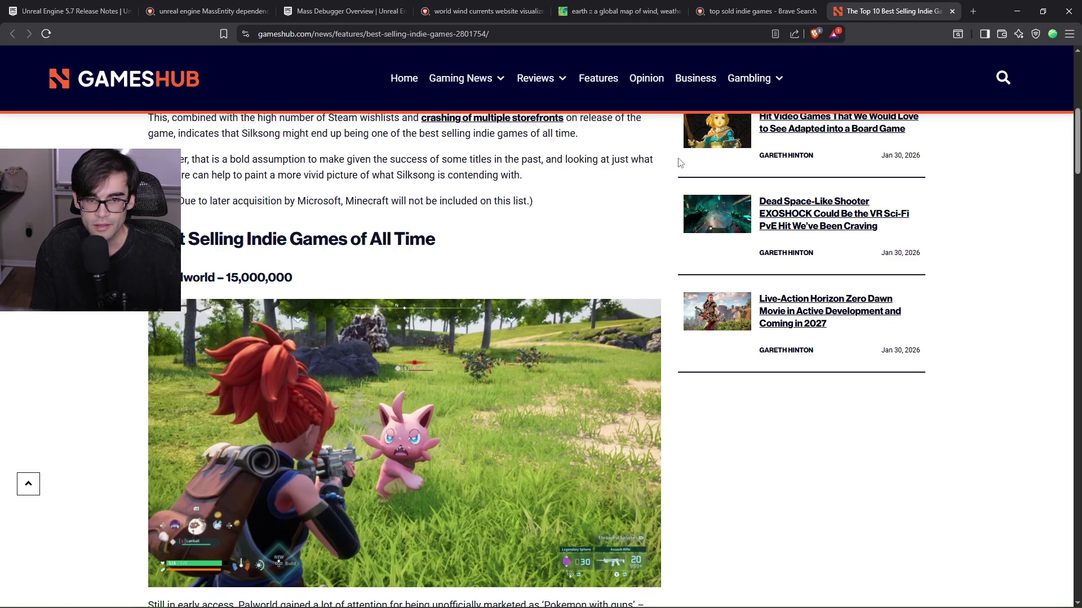
scroll(583, 228, up, 5)
scroll(631, 293, up, 3)
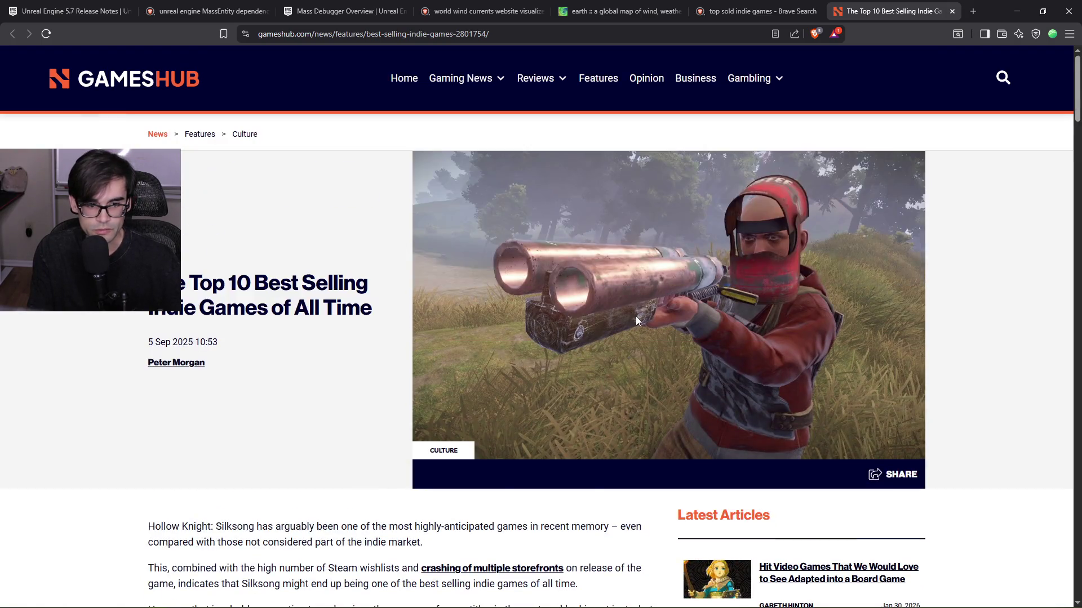
scroll(635, 316, down, 20)
scroll(593, 321, down, 10)
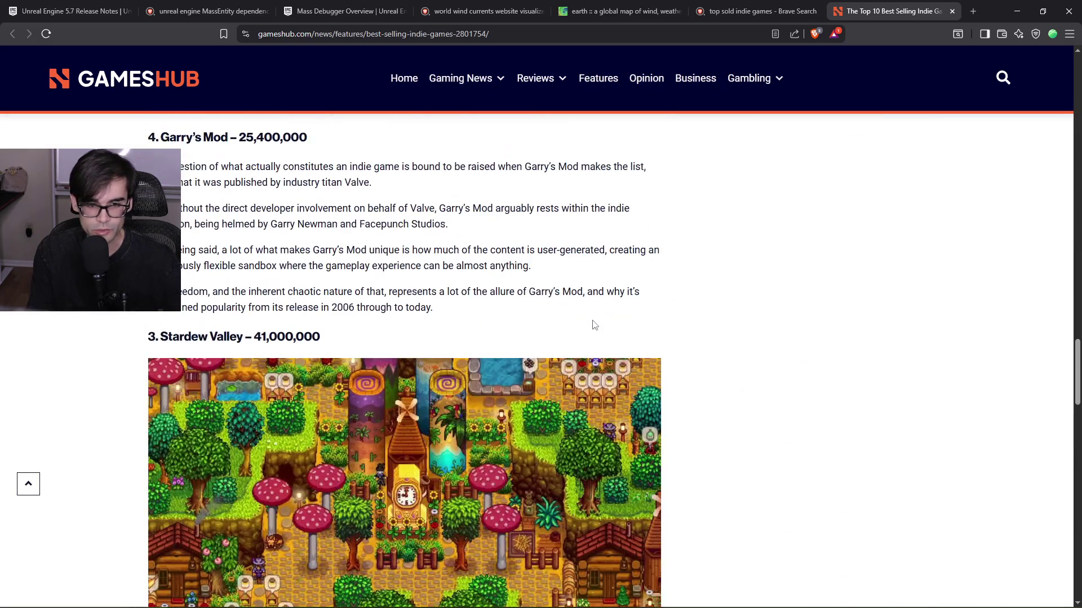
scroll(580, 332, down, 4)
scroll(576, 340, down, 9)
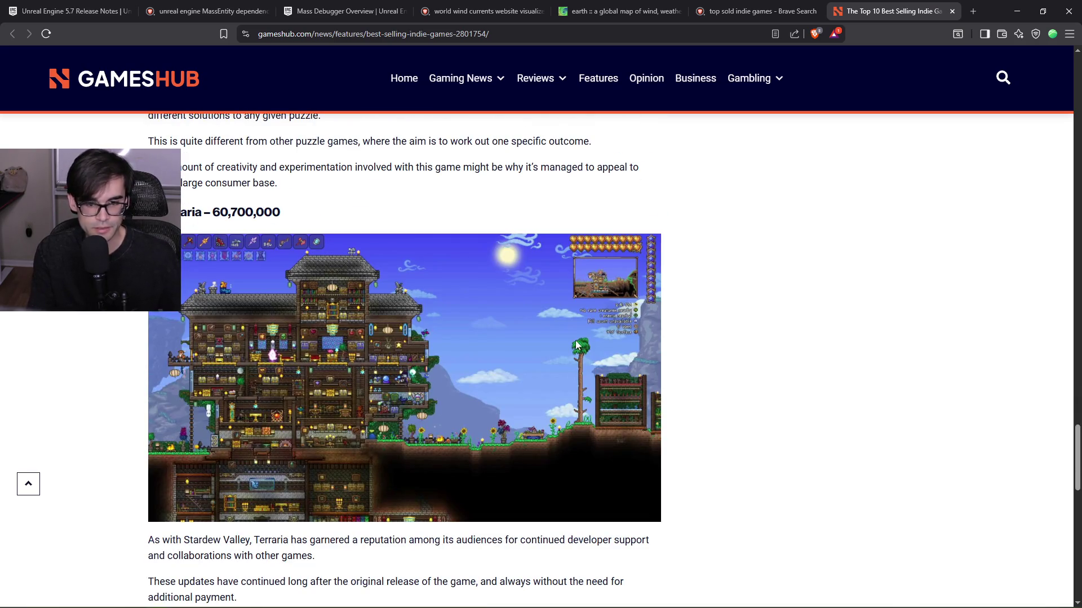
scroll(682, 272, down, 7)
scroll(682, 273, down, 1)
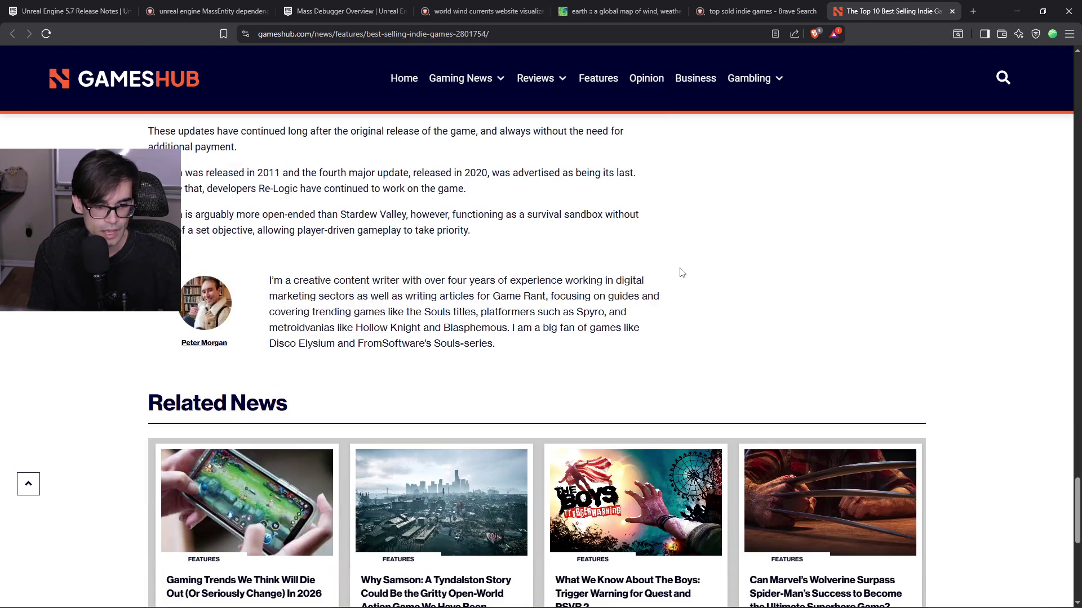
click(951, 11)
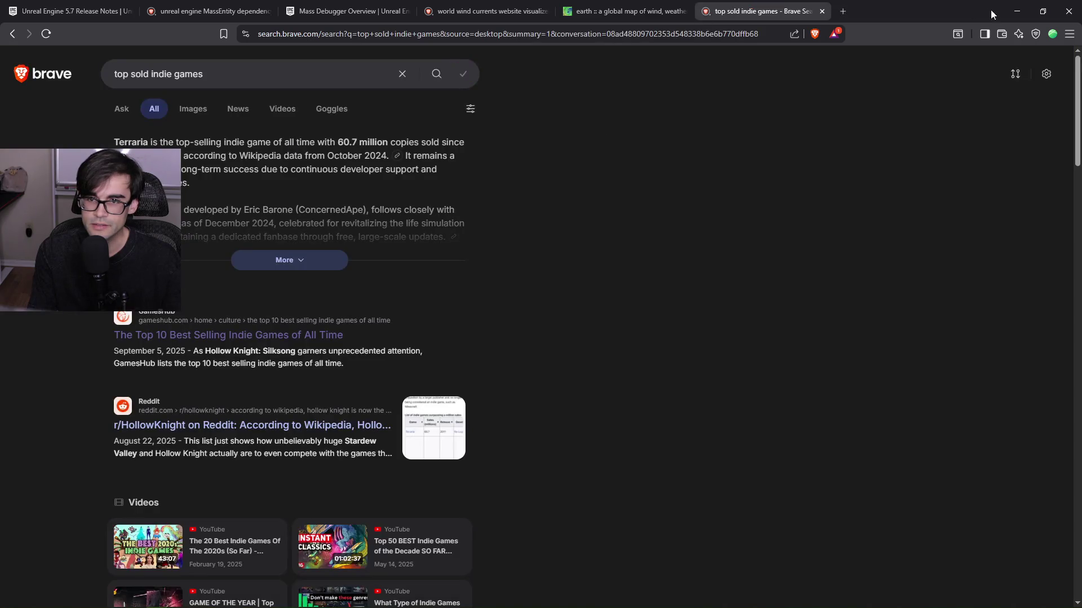
click(1014, 15)
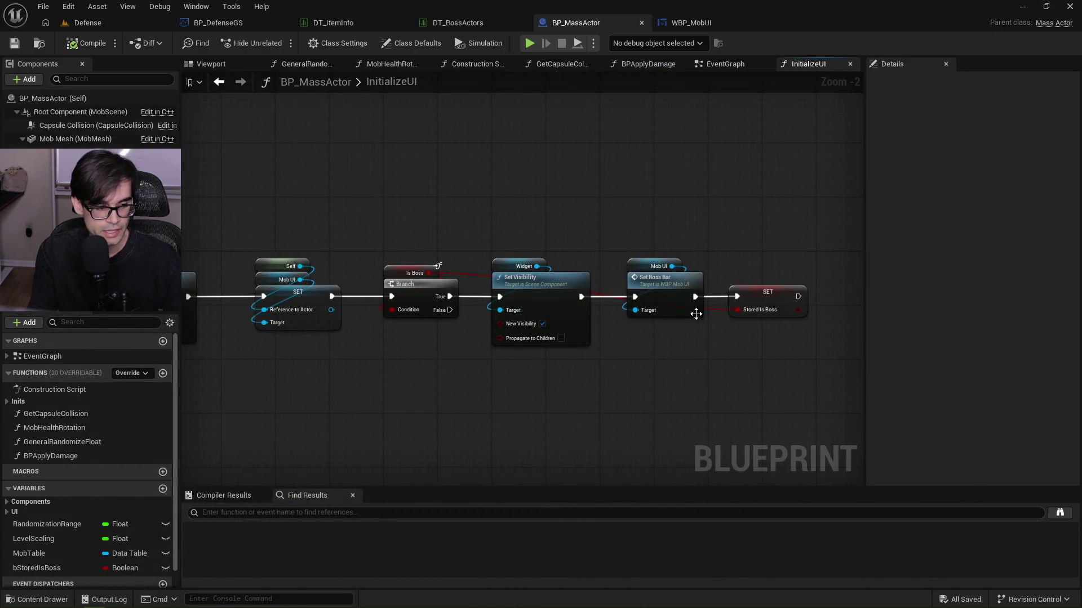
Bring up the WBP_MobUI widget blueprint tab, then alt-tab back to Brave.
click(667, 19)
click(576, 22)
click(706, 25)
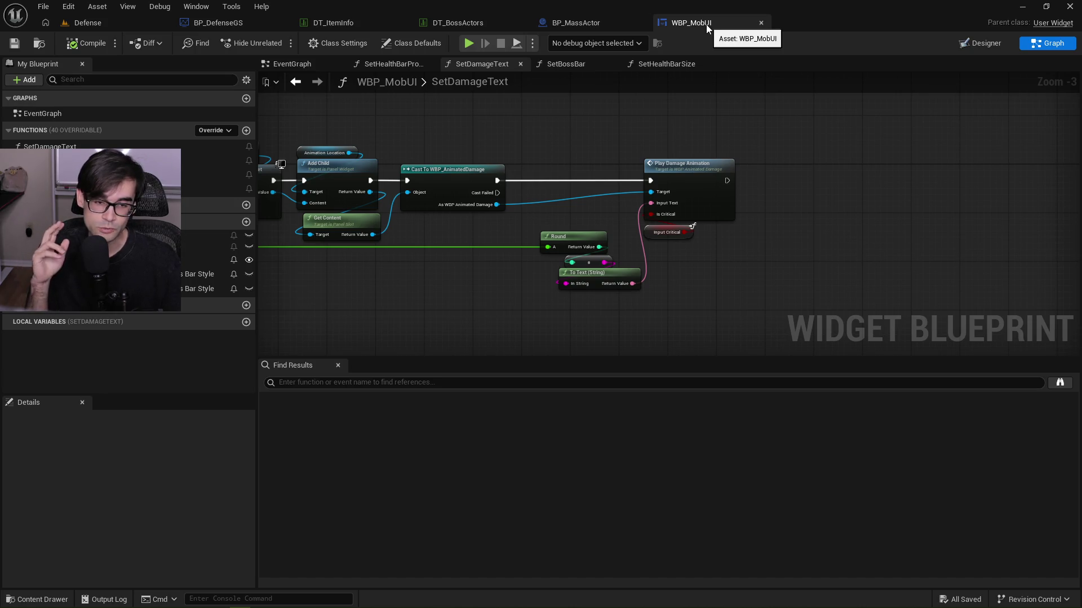
key(alt+Tab)
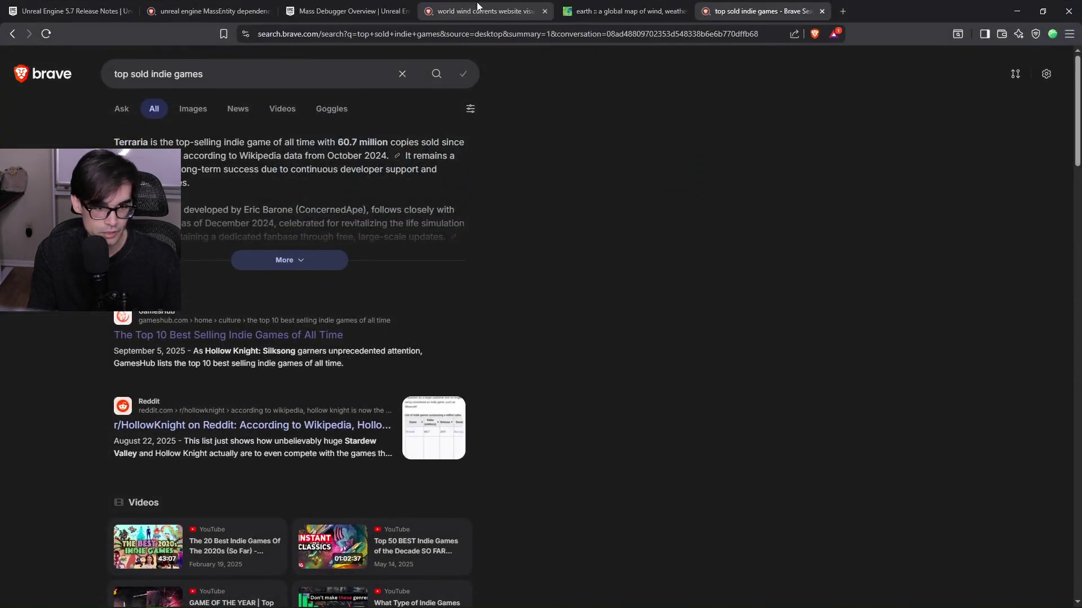
Search 'faster than light' and browse the FTL Steam page screenshots.
drag(282, 78, 72, 82)
text(faster )
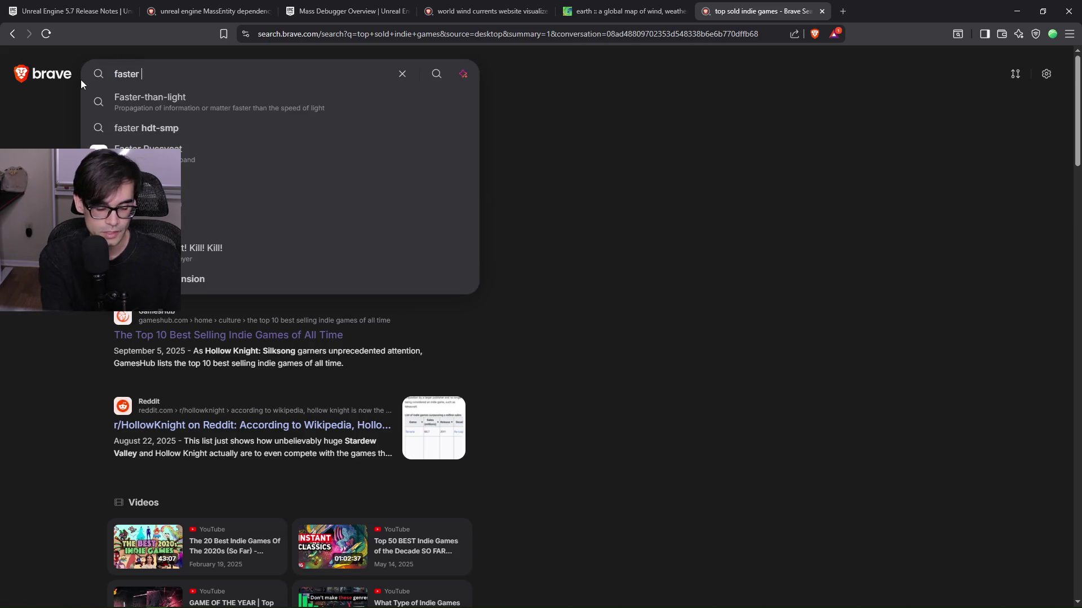
text(than light)
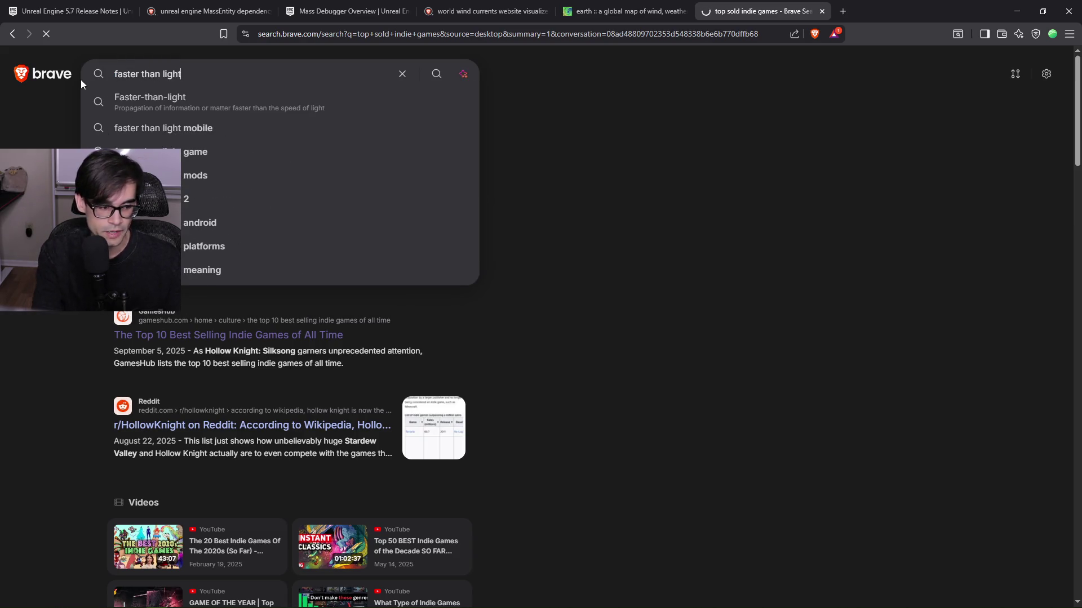
key(Return)
click(189, 158)
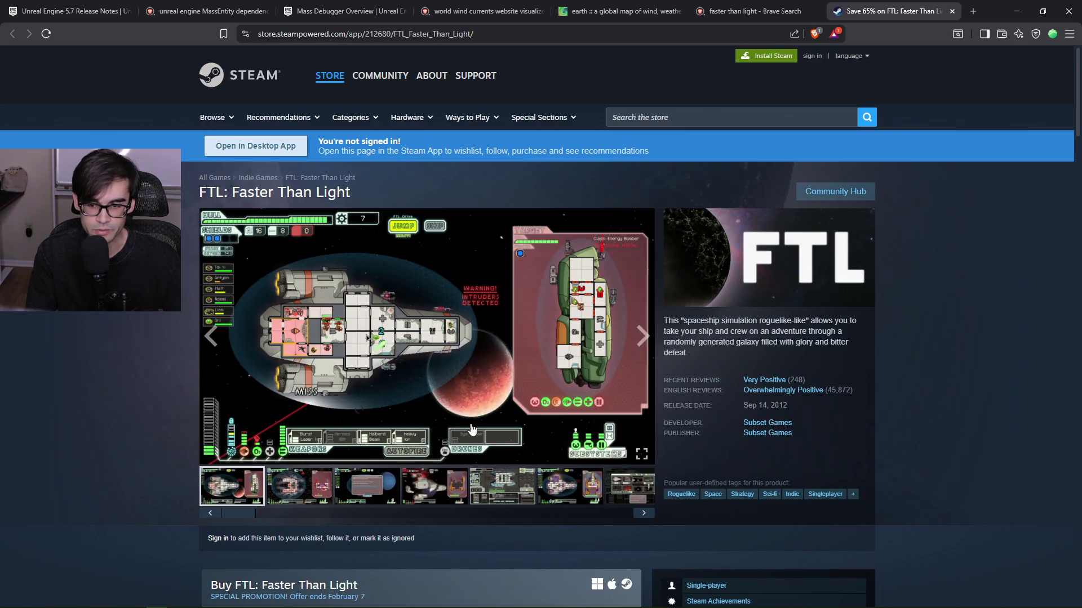
click(361, 491)
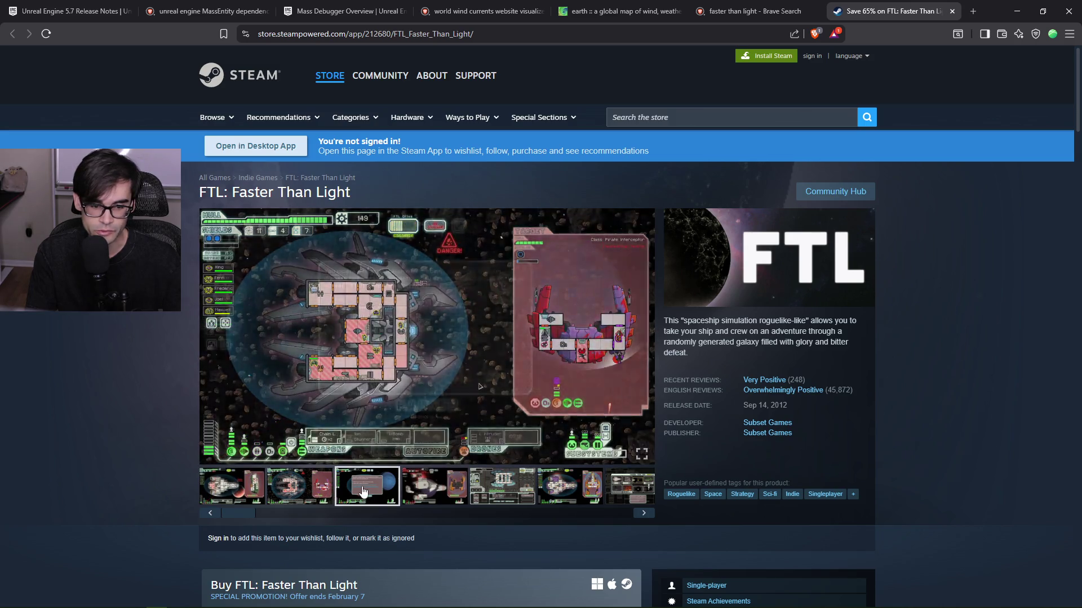
click(434, 490)
click(505, 491)
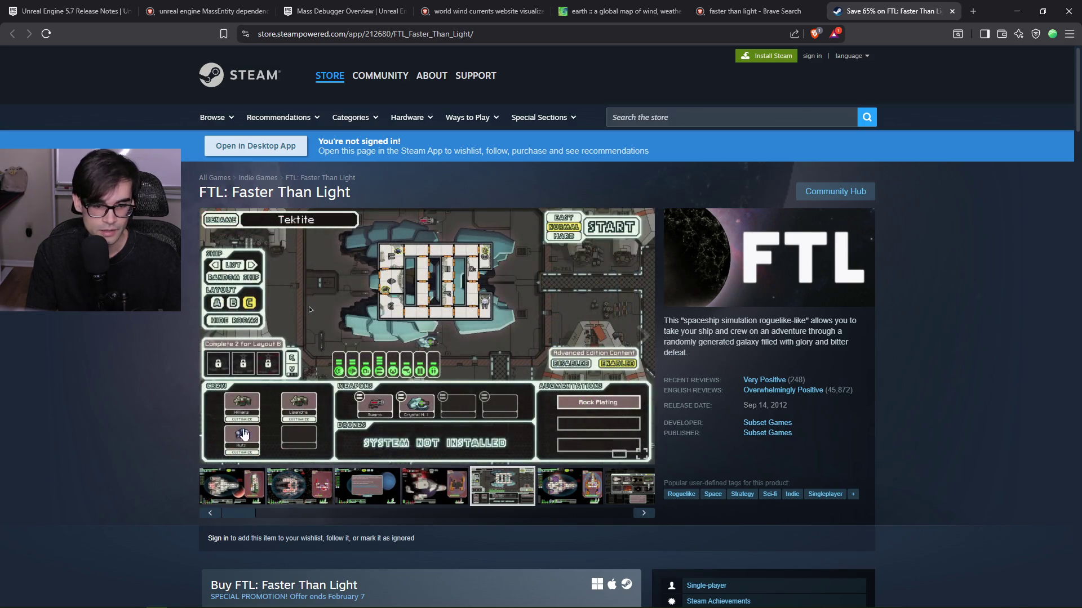
click(561, 499)
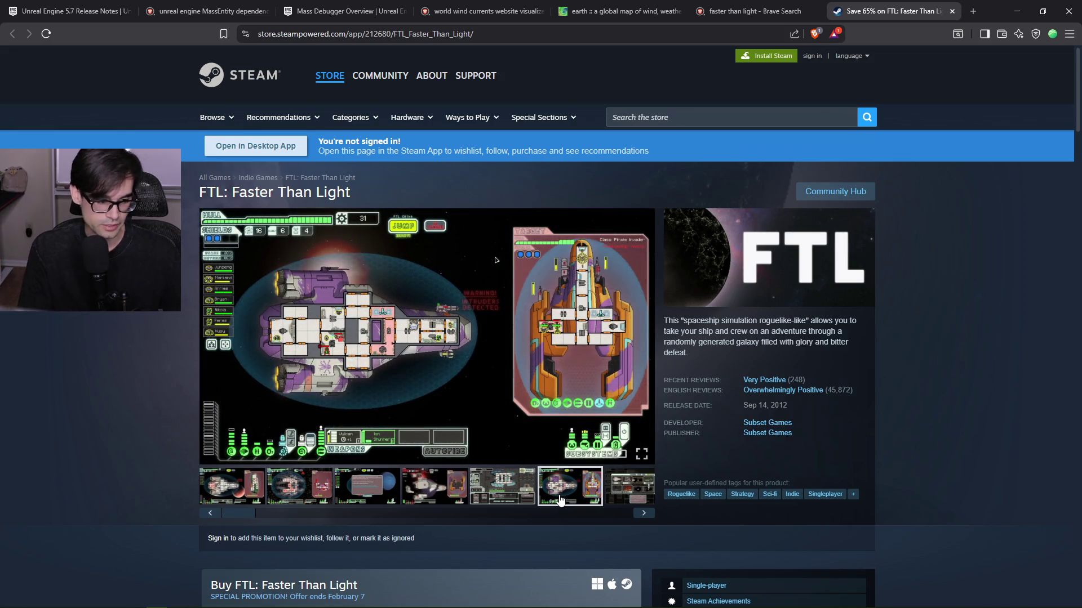
Search the Steam store for Brotato and flip through its screenshots.
click(709, 114)
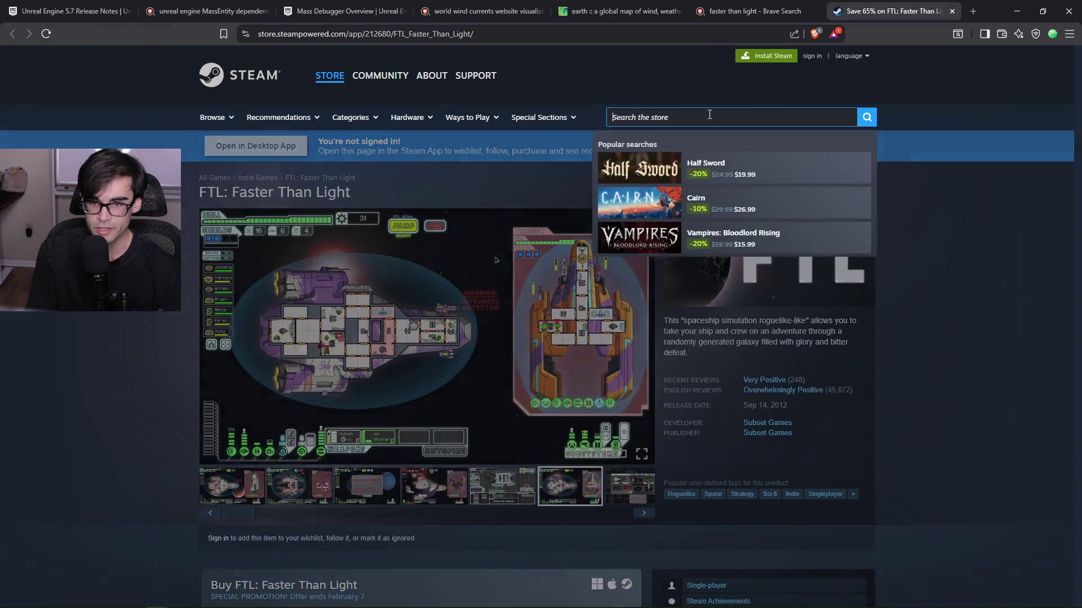
text(brotato)
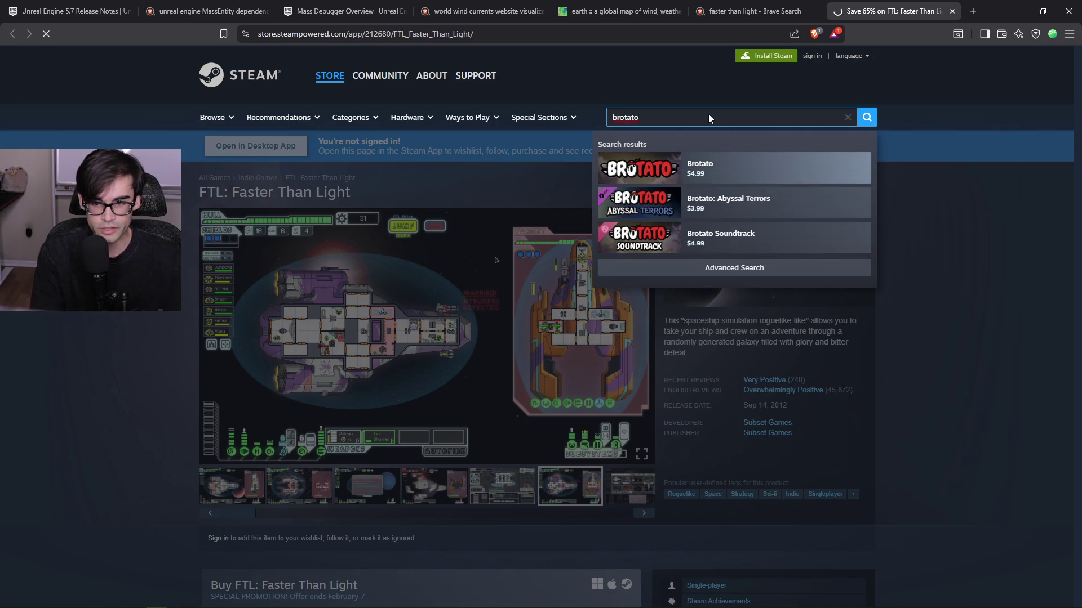
key(Return)
click(290, 487)
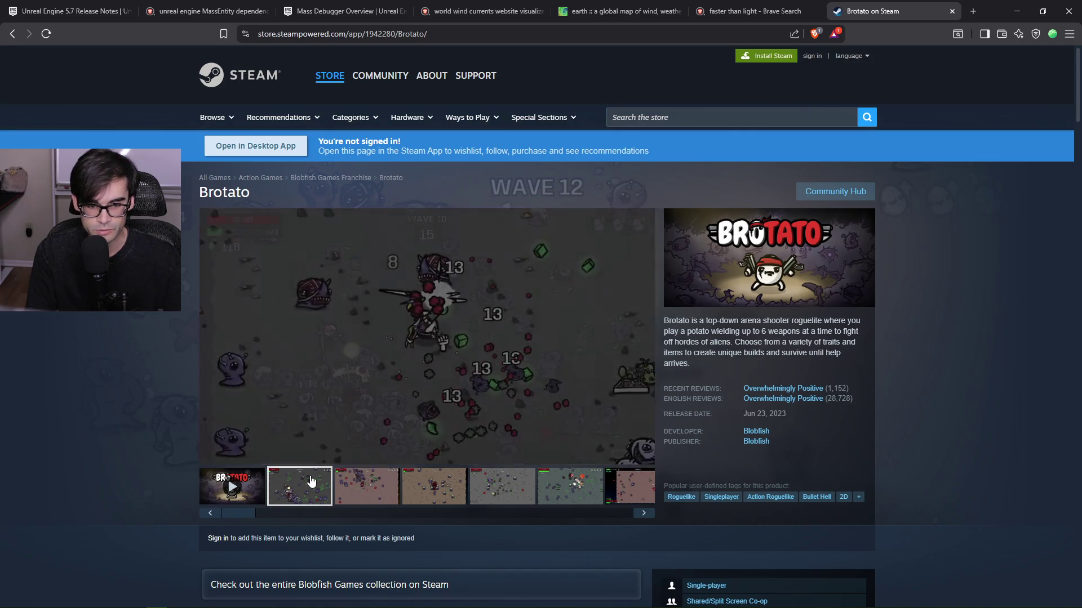
click(362, 491)
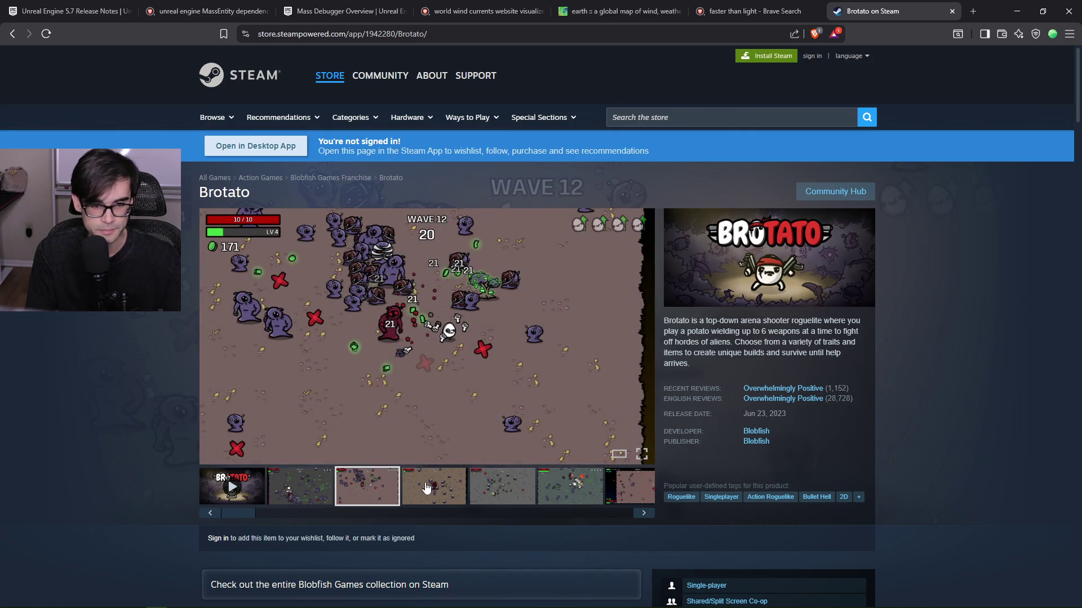
click(428, 490)
click(509, 489)
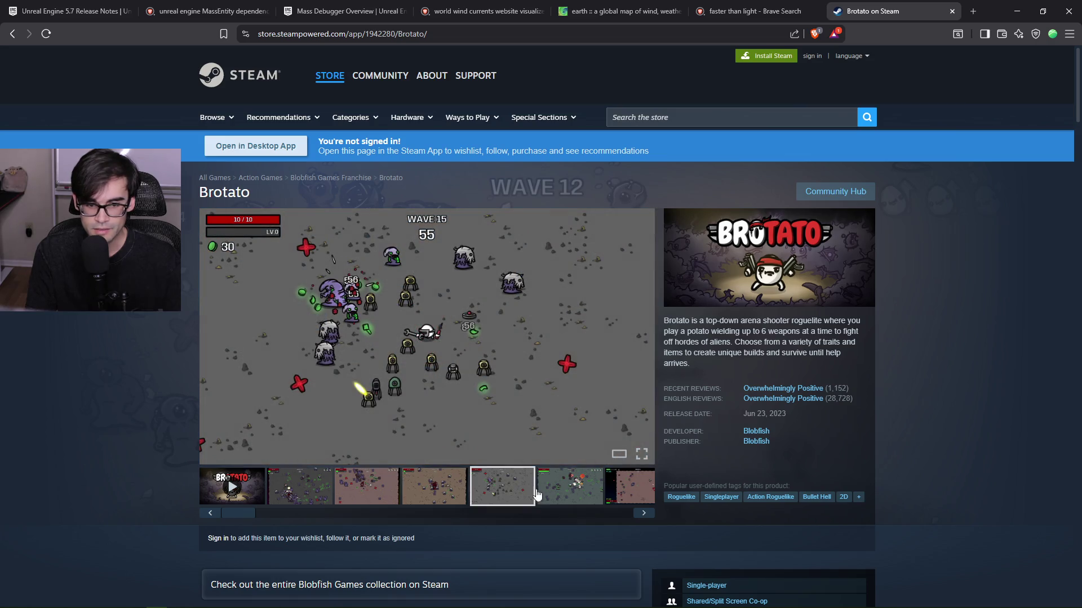
click(550, 495)
click(637, 499)
scroll(901, 459, down, 4)
scroll(869, 464, up, 4)
Open the Vampire Survivors store page and browse its screenshots.
click(652, 118)
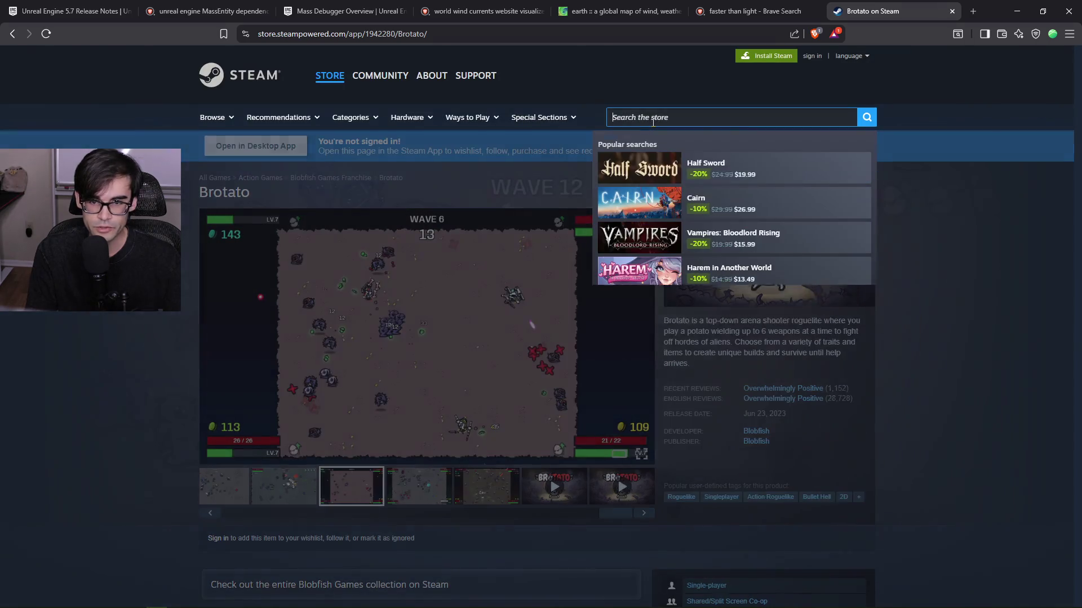
text(vampire sur)
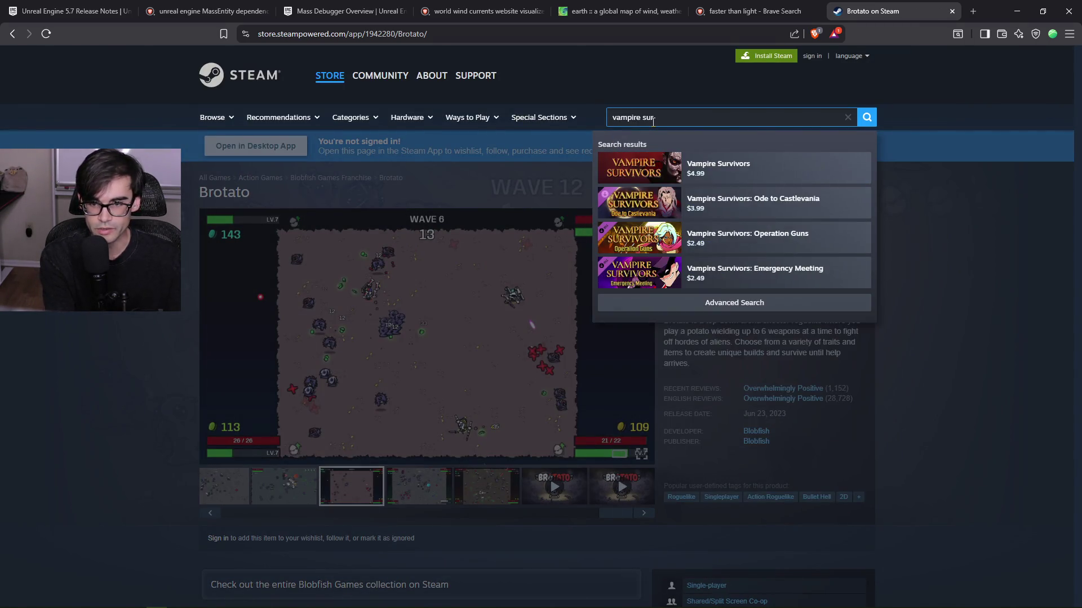
key(Down)
key(Return)
scroll(338, 465, down, 3)
click(366, 438)
click(440, 446)
click(501, 445)
click(586, 446)
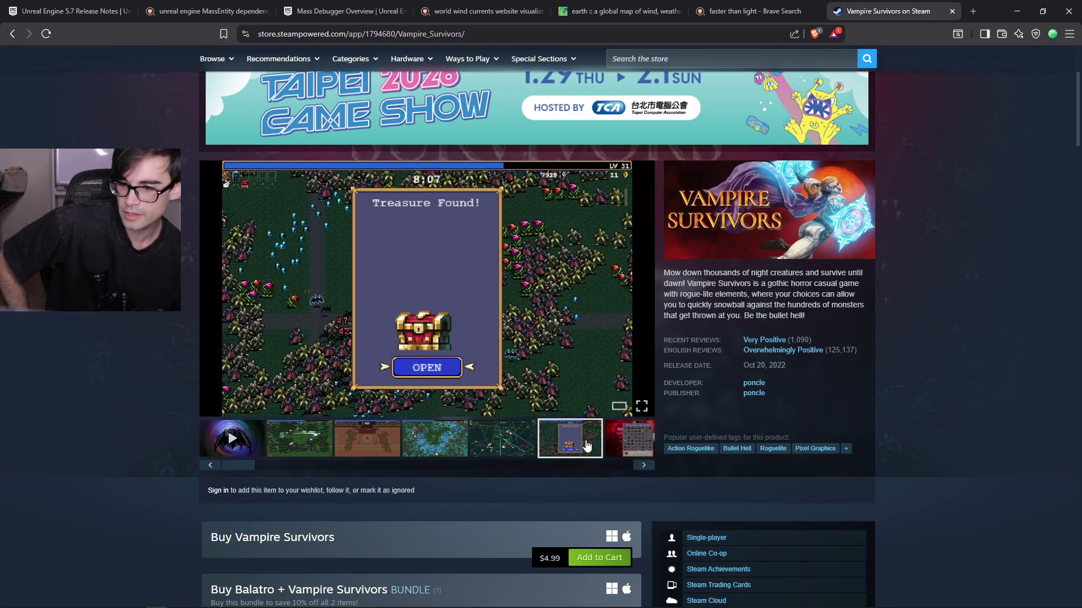
click(645, 444)
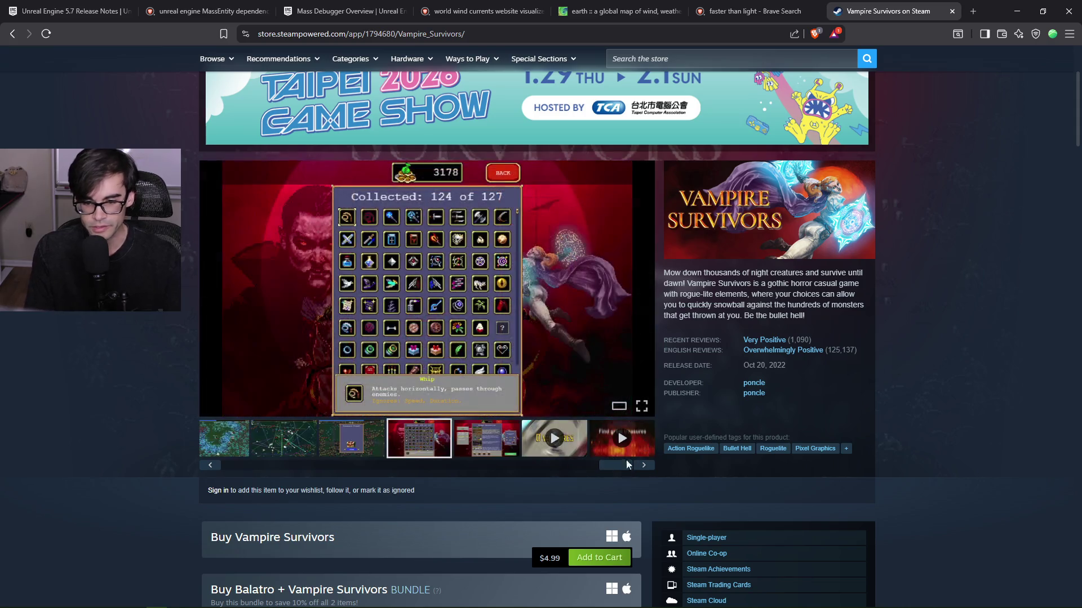
click(493, 448)
click(275, 435)
click(226, 438)
scroll(185, 422, up, 3)
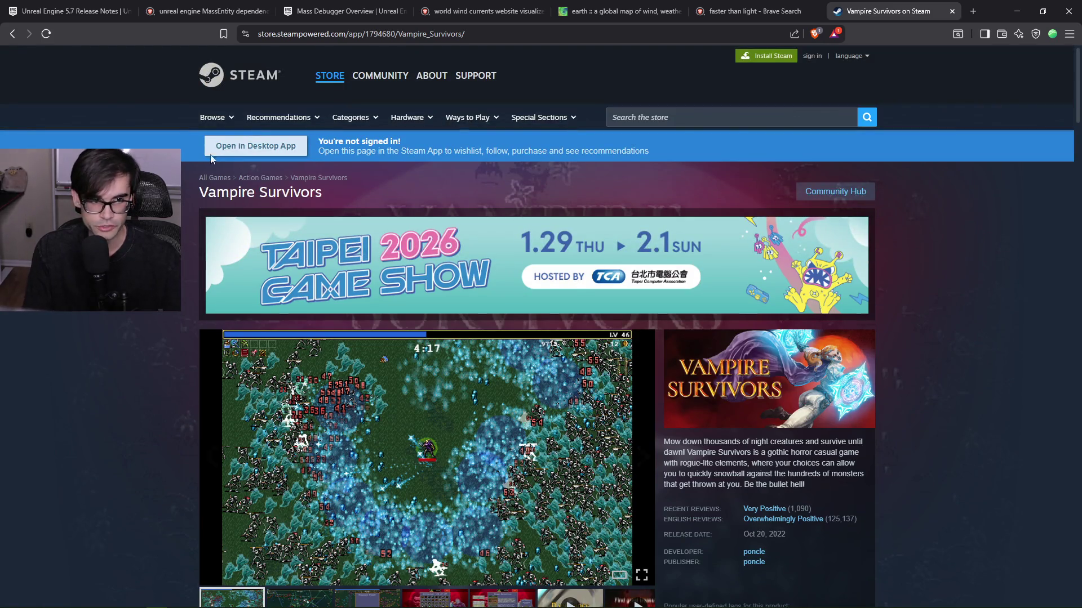
Go back to the Brotato page, then close the Steam store tab.
key(alt+Left)
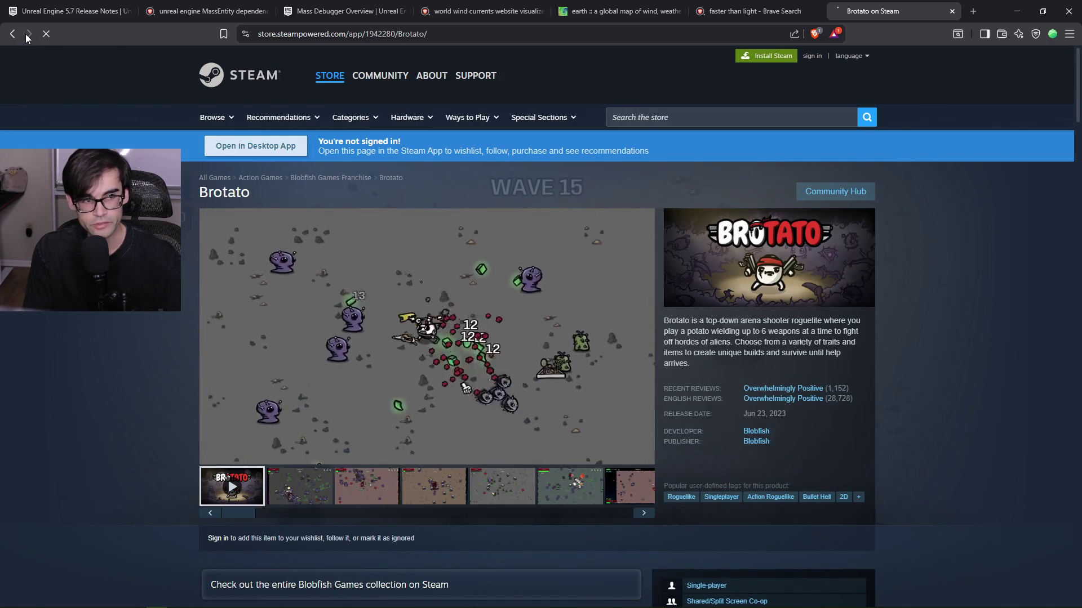
key(alt+Right)
key(alt+Left)
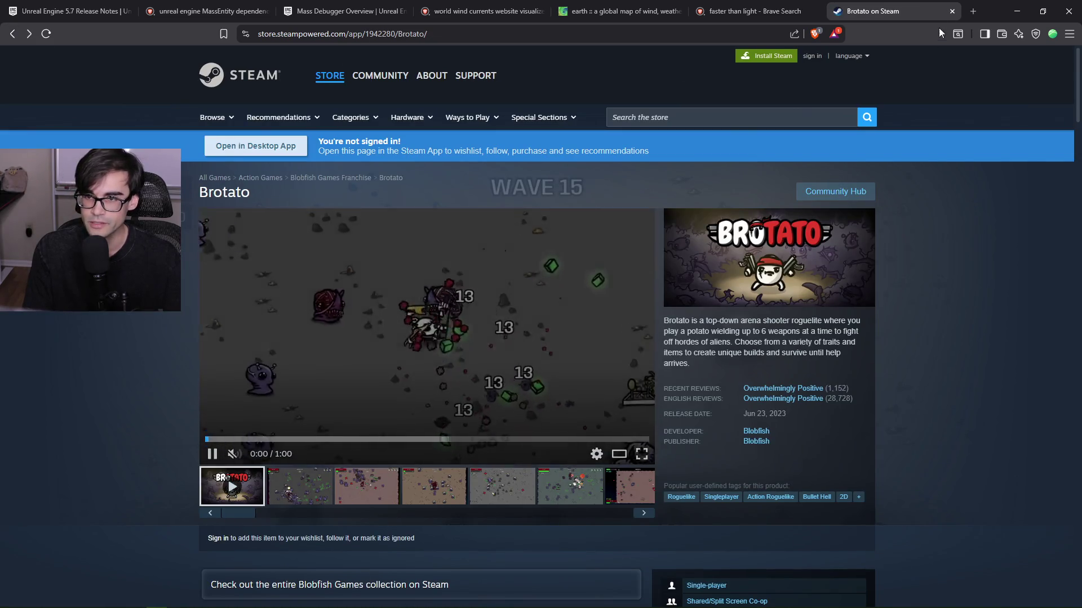
click(951, 11)
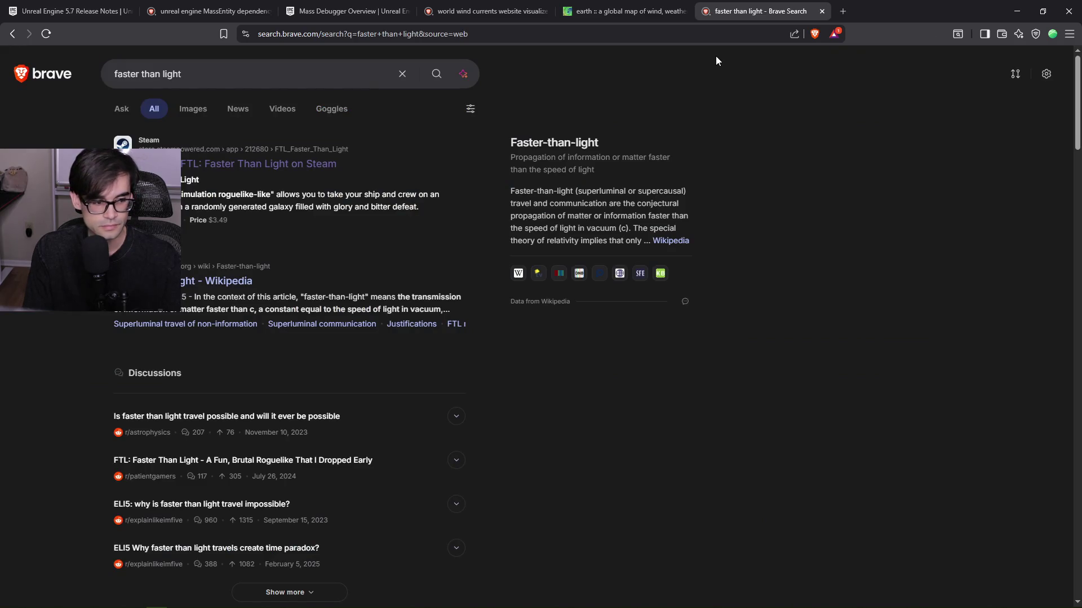
Close the 'faster than light' search tab and minimize Brave to return to WBP_MobUI.
click(823, 11)
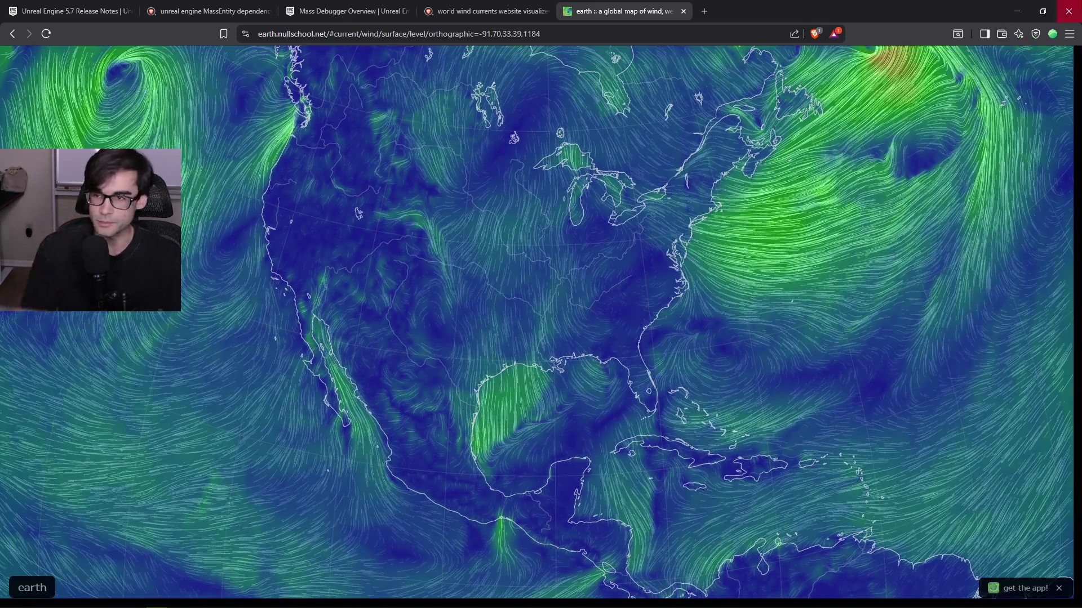
click(1017, 11)
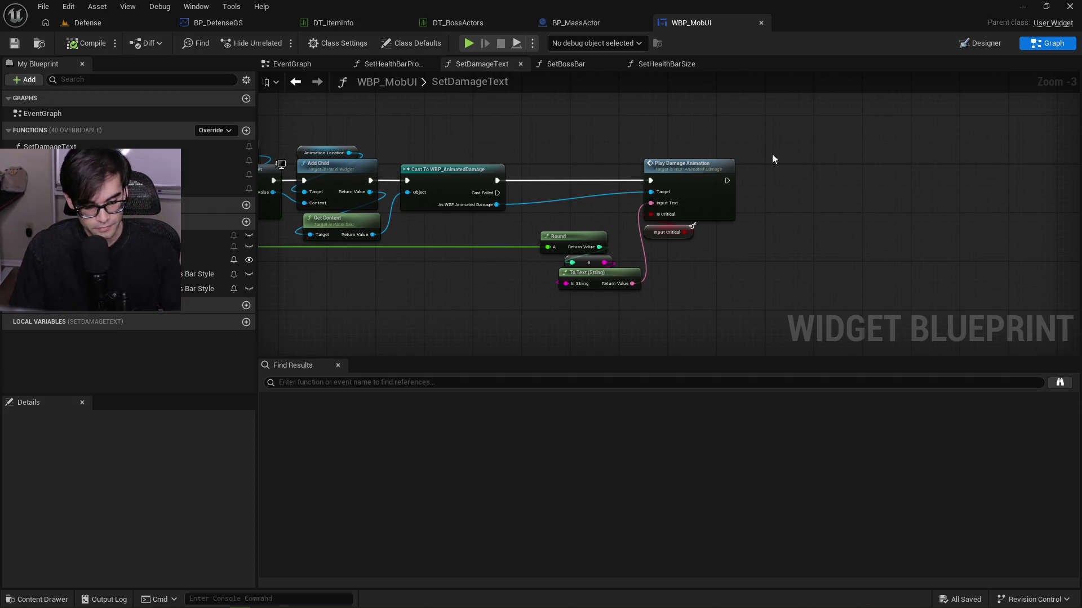
Inspect the Round and To Text nodes and pan across WBP_MobUI's SetDamageText graph.
drag(522, 222, 596, 328)
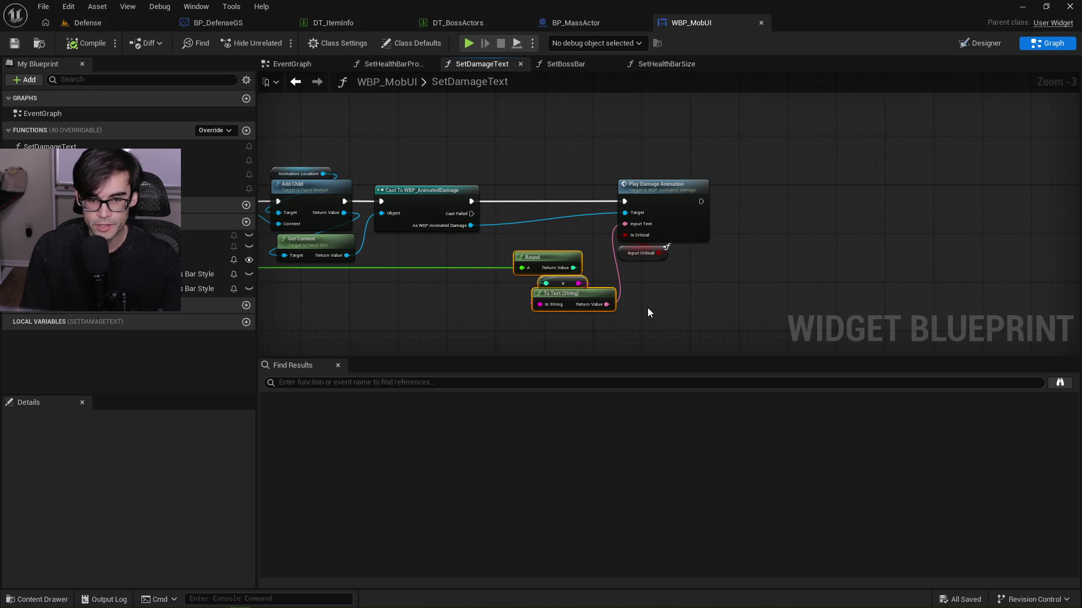
click(545, 163)
drag(544, 164, 744, 177)
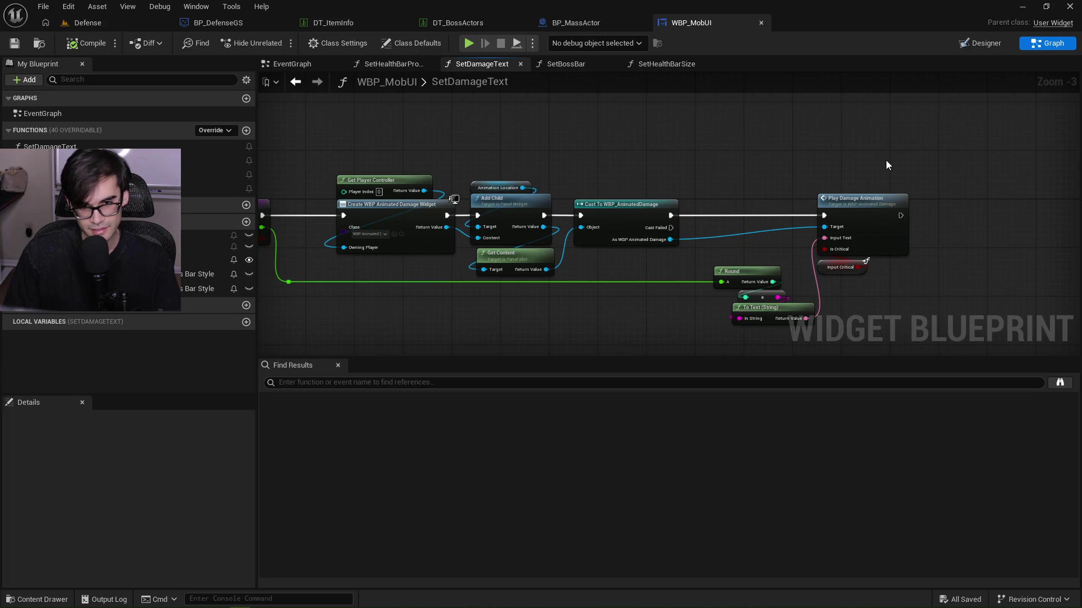
drag(672, 148, 880, 153)
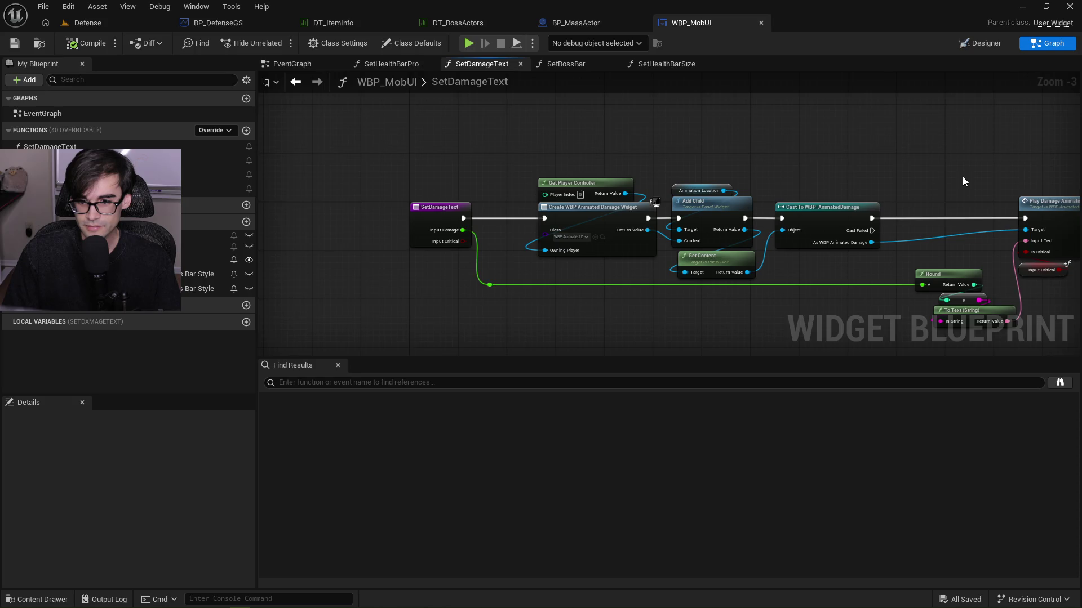
drag(962, 181, 763, 162)
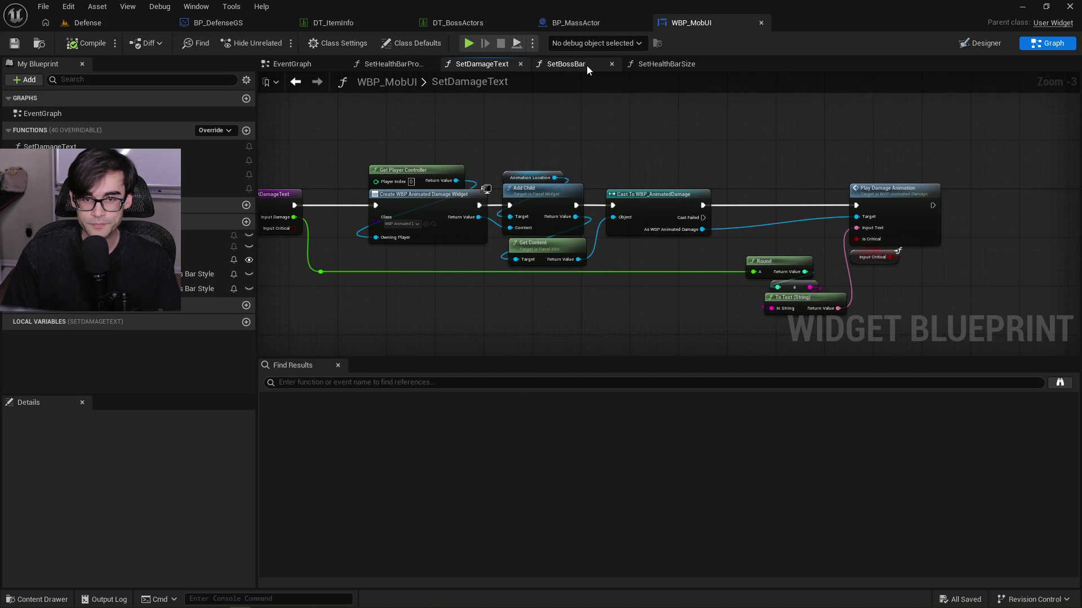
Look through the SetHealthBarSize, SetBossBar, SetHealthBarProgress and EventGraph graphs, then return to BP_MassActor.
click(665, 64)
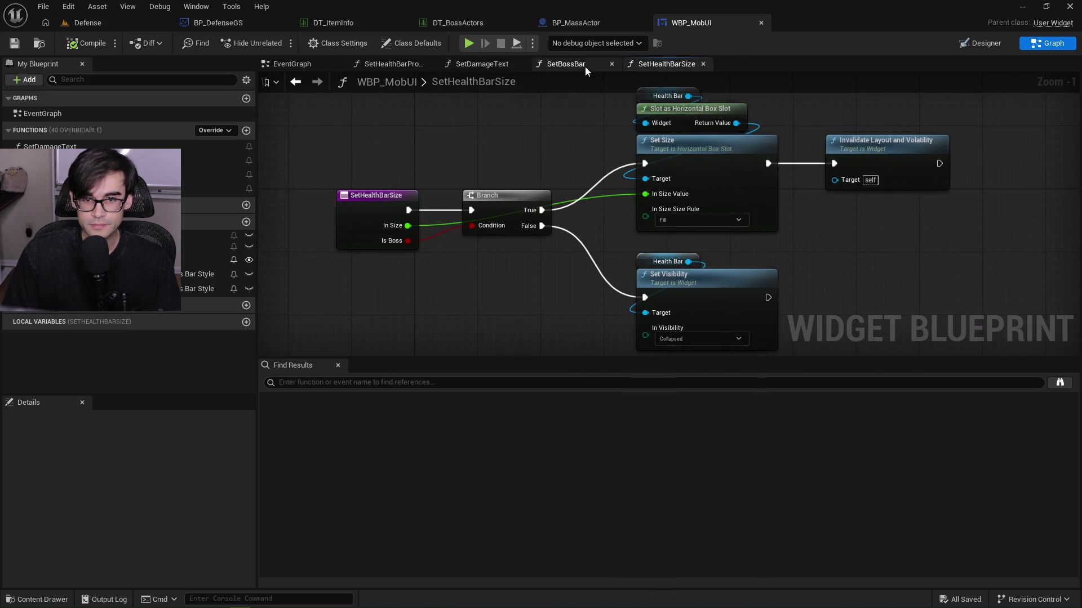
click(566, 63)
click(361, 63)
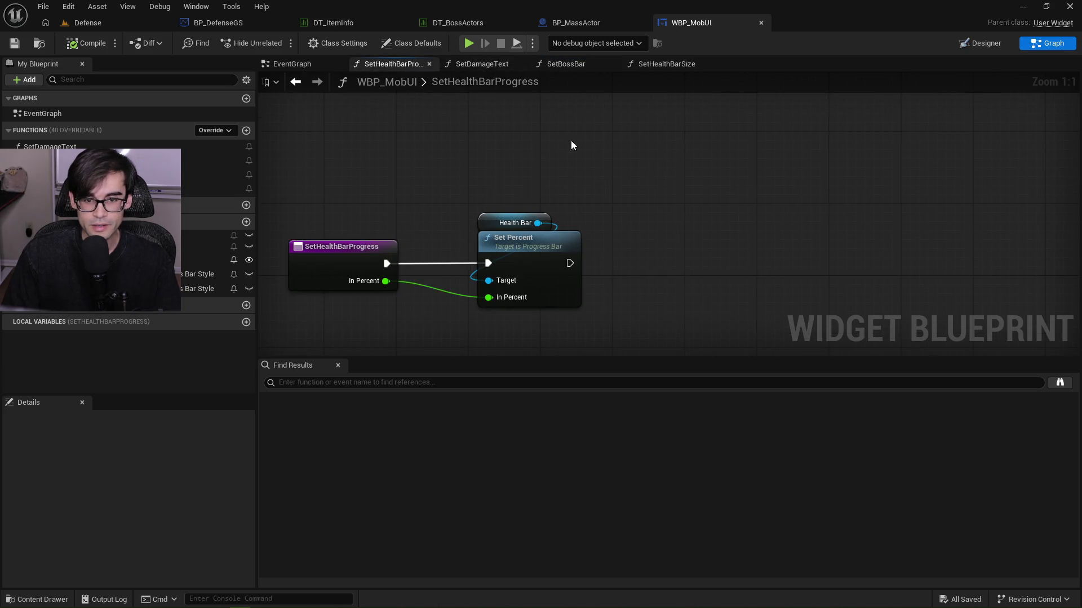
click(481, 64)
click(292, 64)
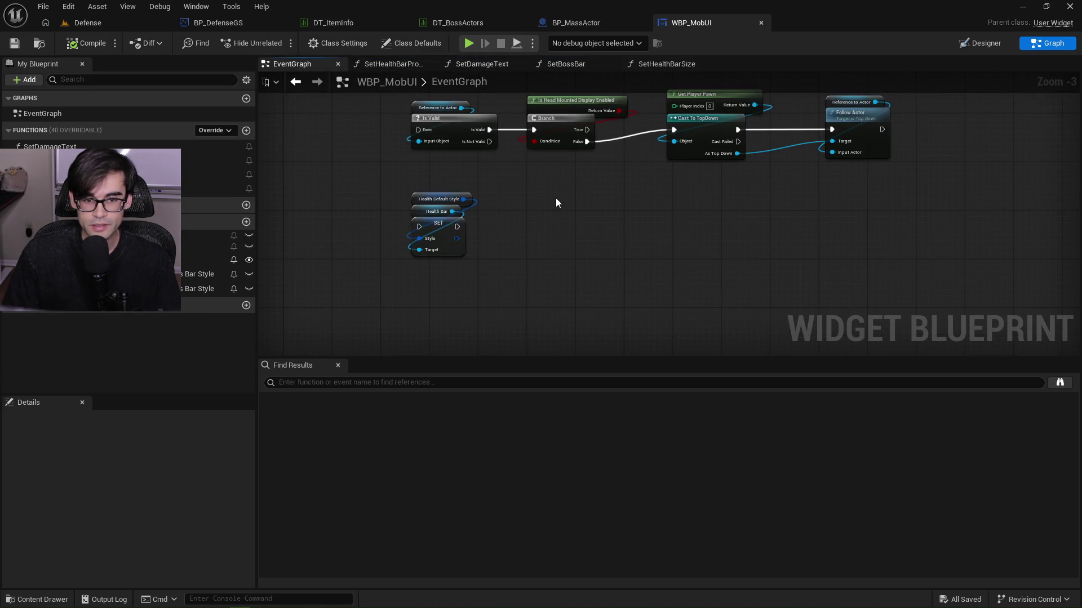
scroll(748, 195, up, 1)
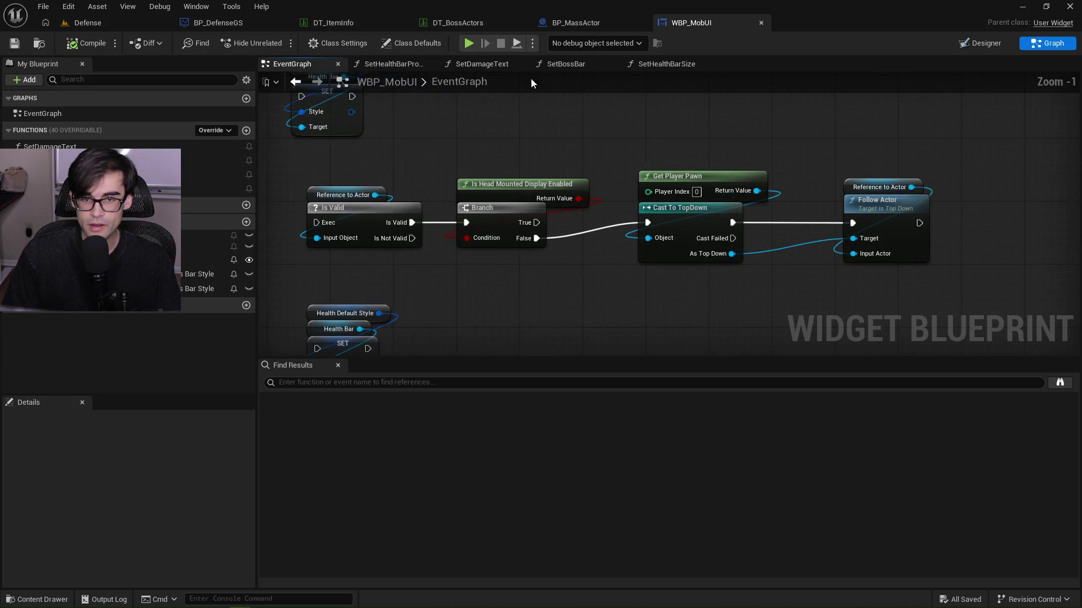
click(566, 64)
click(586, 22)
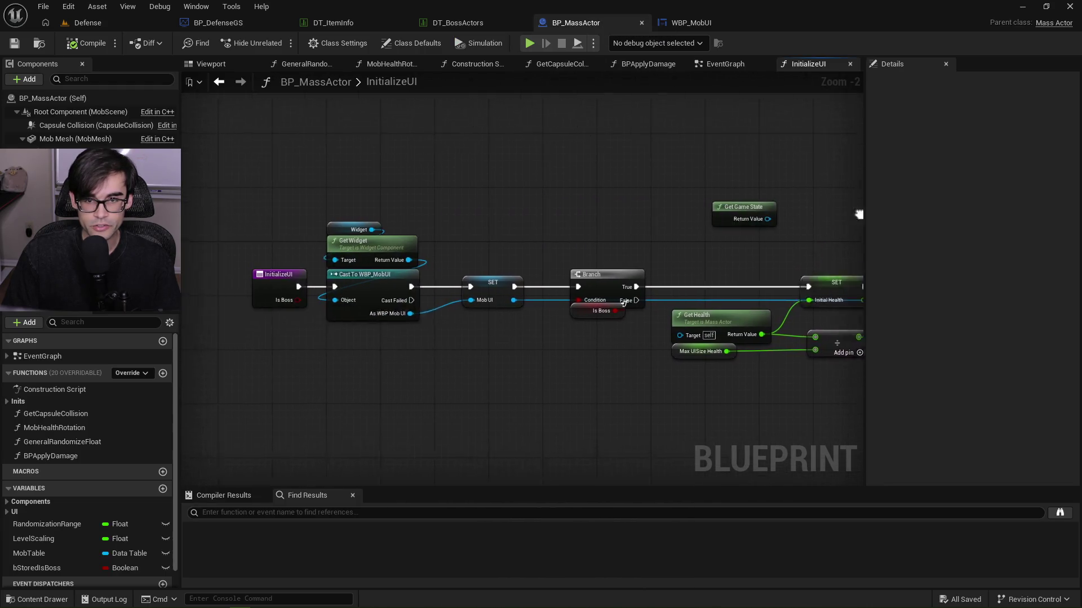
Compile and save BP_MassActor, then play the Defense level in the editor.
scroll(571, 293, up, 2)
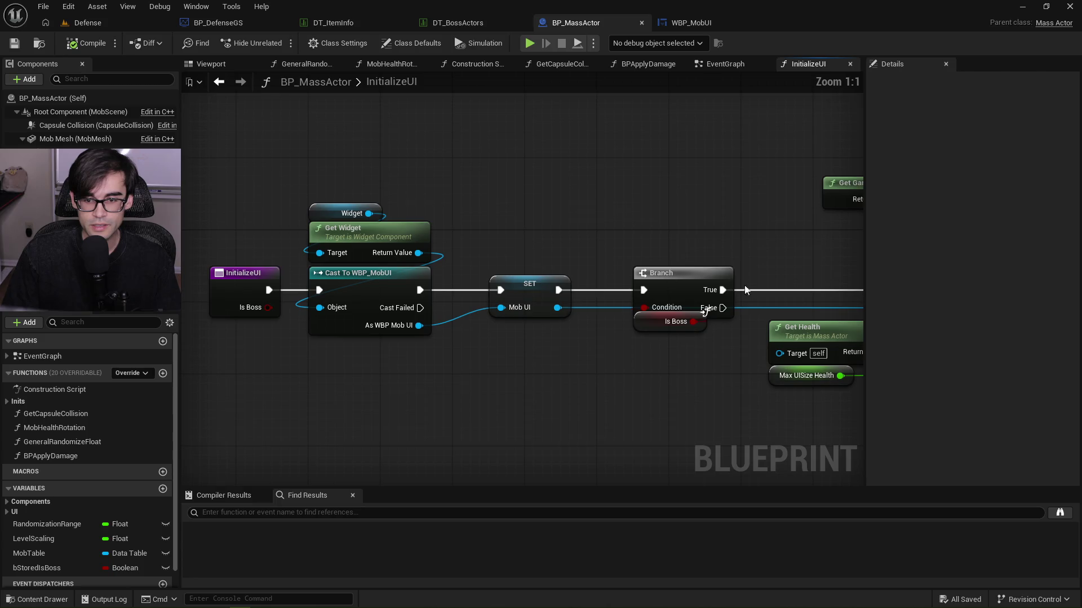
click(659, 332)
scroll(535, 241, down, 1)
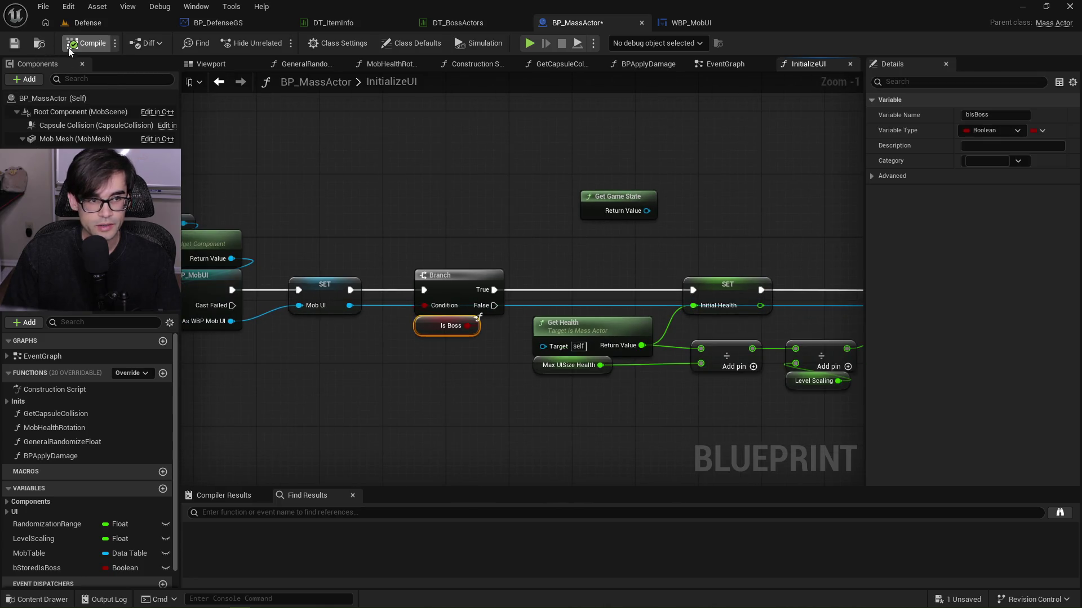
click(17, 43)
click(110, 25)
click(269, 45)
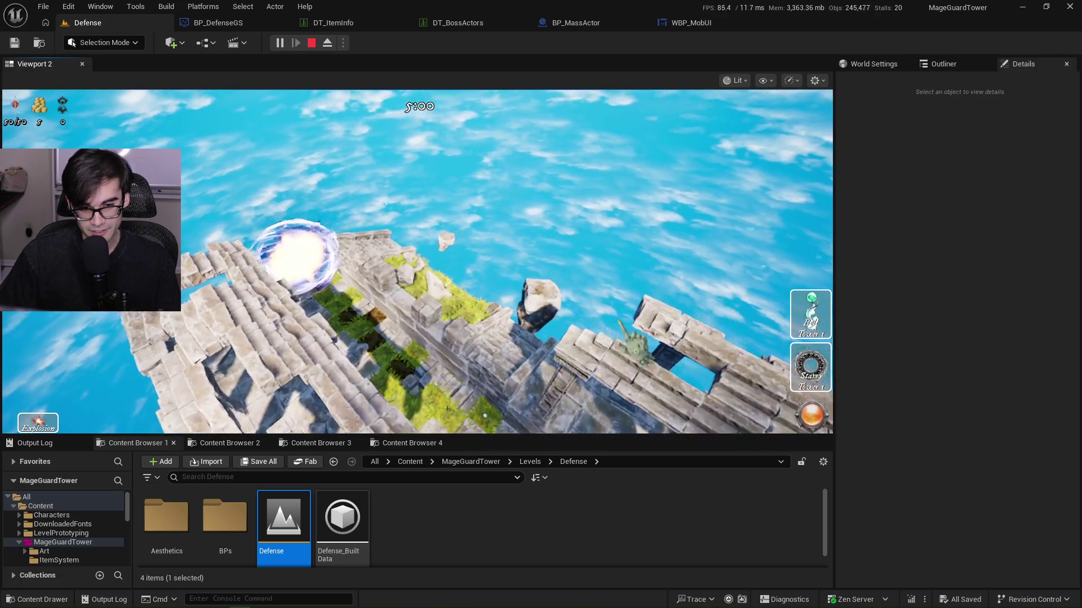
Place a Starry Tower on the tower, start the enemy wave, then stop the play session.
mouse_move(829, 403)
mouse_down()
mouse_move(316, 315)
mouse_move(389, 248)
mouse_move(496, 180)
mouse_move(496, 195)
mouse_up()
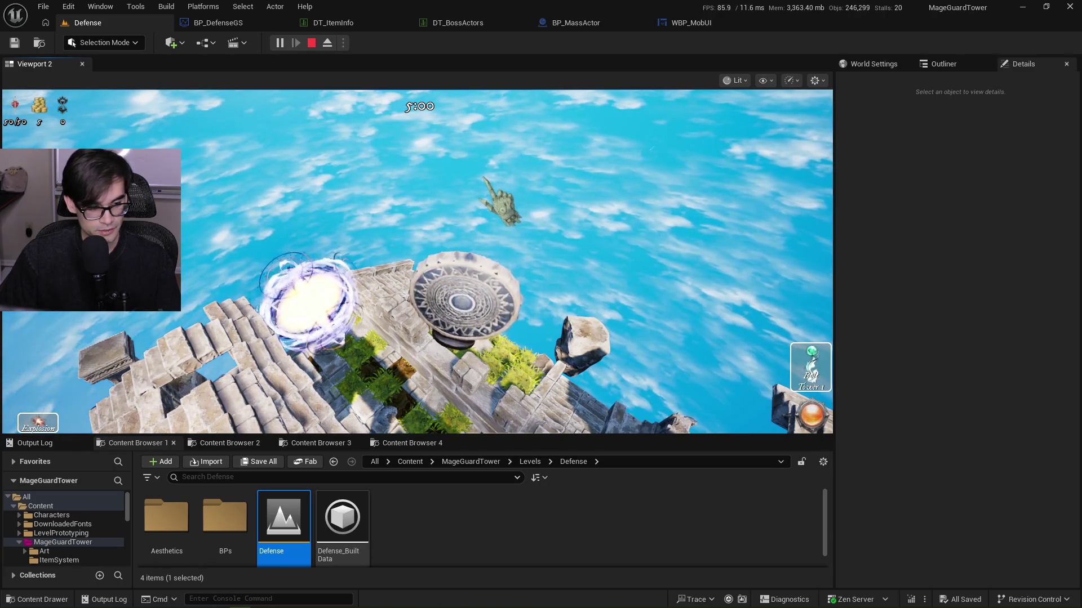
click(811, 415)
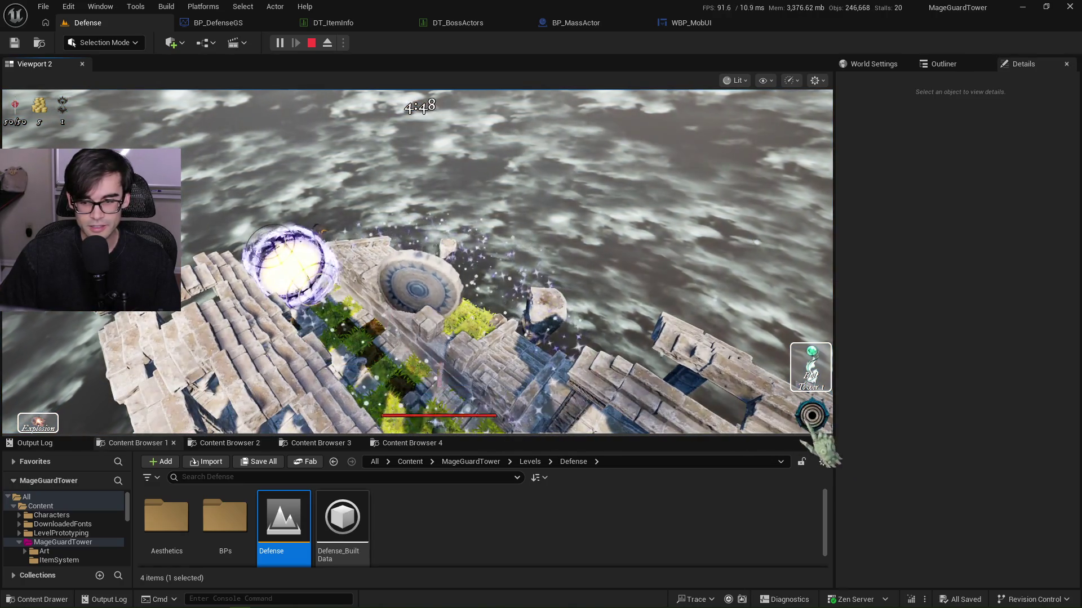
key(Escape)
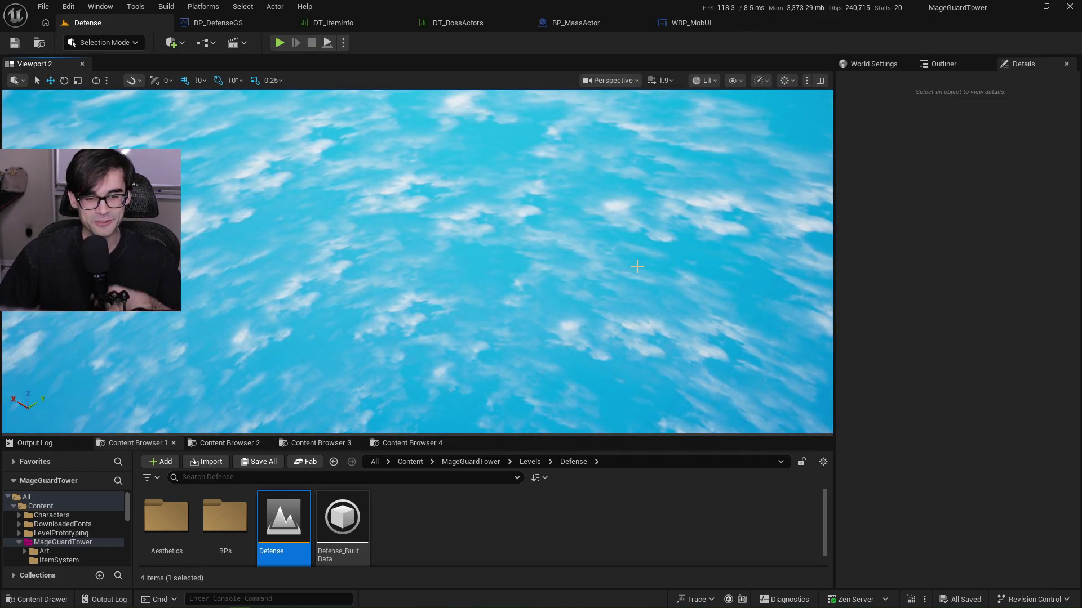
Review SetBossBar, InitializeUI's entry and cast nodes, and the Event BPInitializeUI nodes in EventGraph.
click(692, 22)
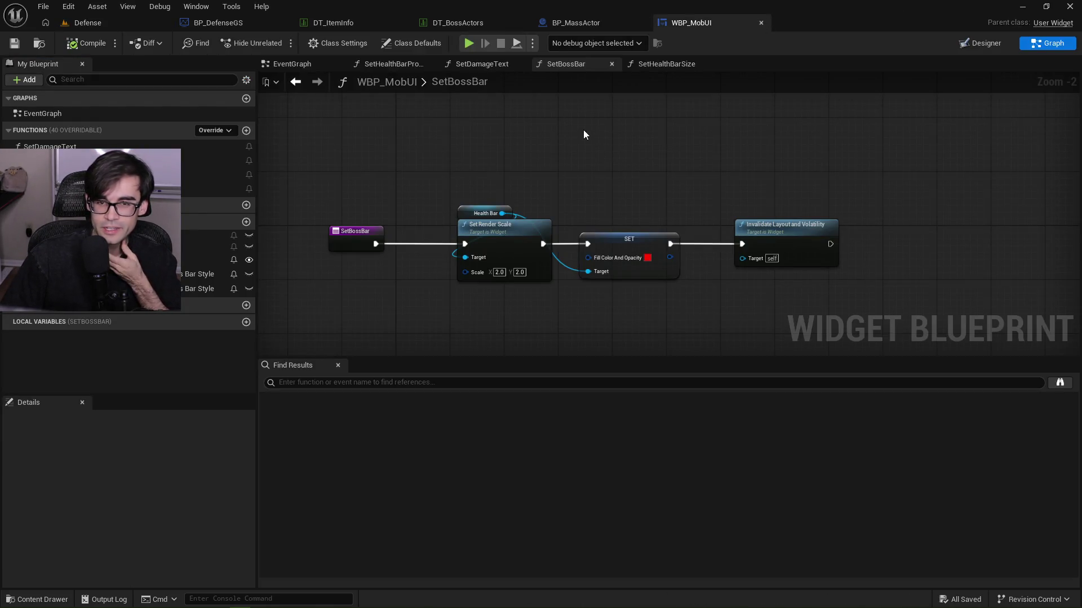
click(586, 25)
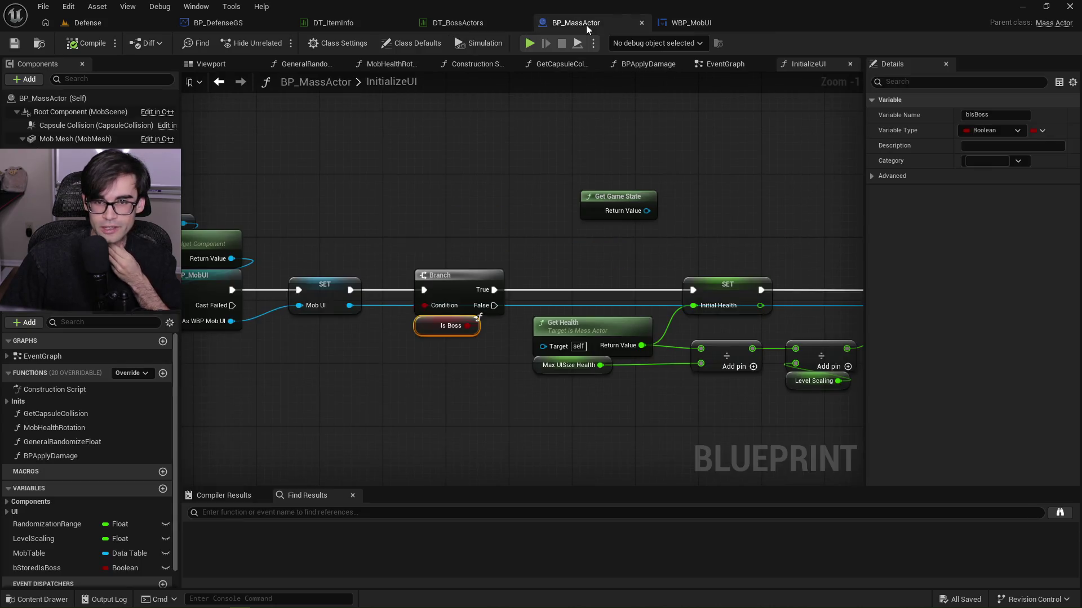
drag(732, 170, 655, 183)
drag(485, 175, 723, 178)
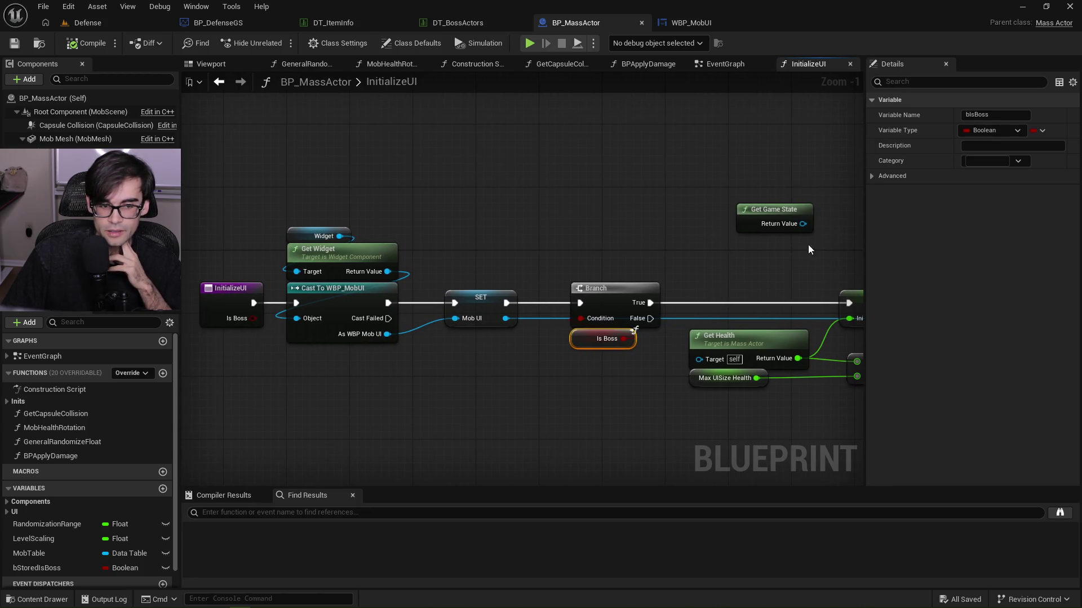
click(745, 66)
drag(679, 267, 559, 261)
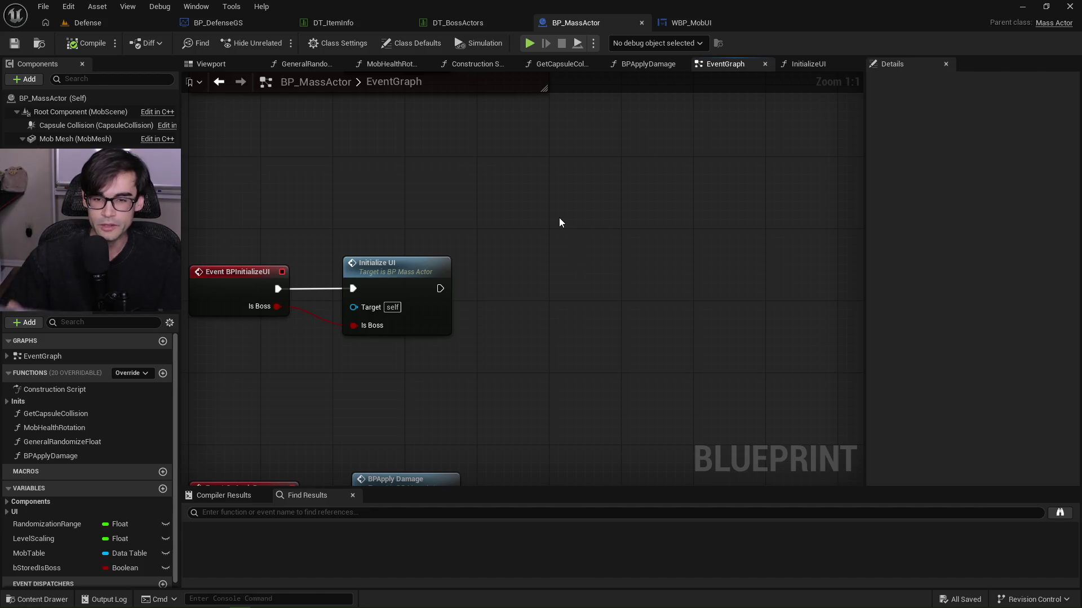
mouse_move(499, 234)
mouse_down()
mouse_move(639, 246)
mouse_move(284, 398)
mouse_move(318, 399)
mouse_move(617, 297)
mouse_move(621, 242)
mouse_up()
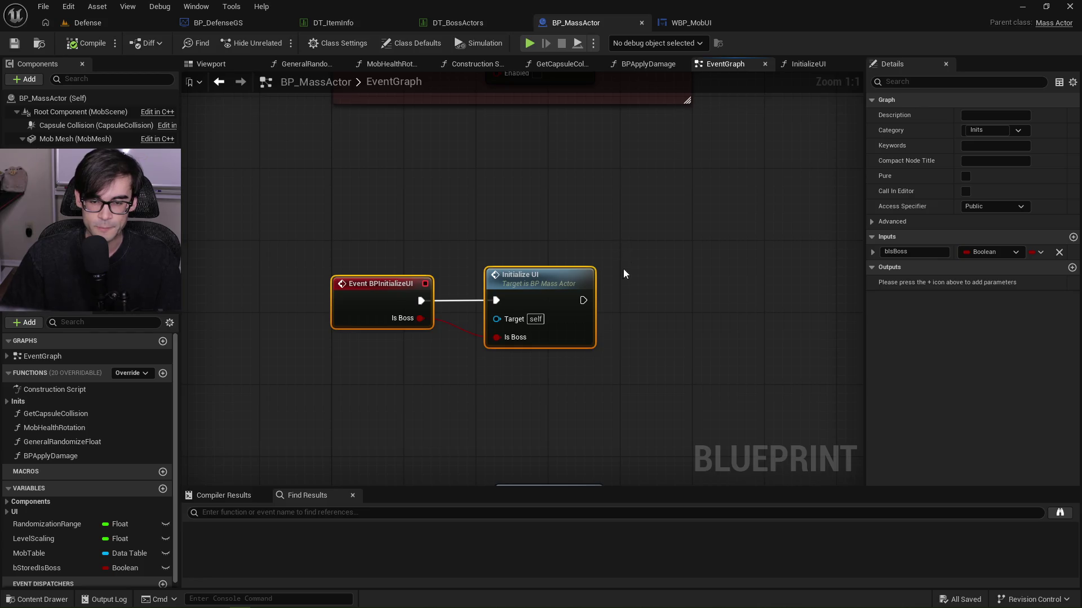
scroll(568, 299, down, 3)
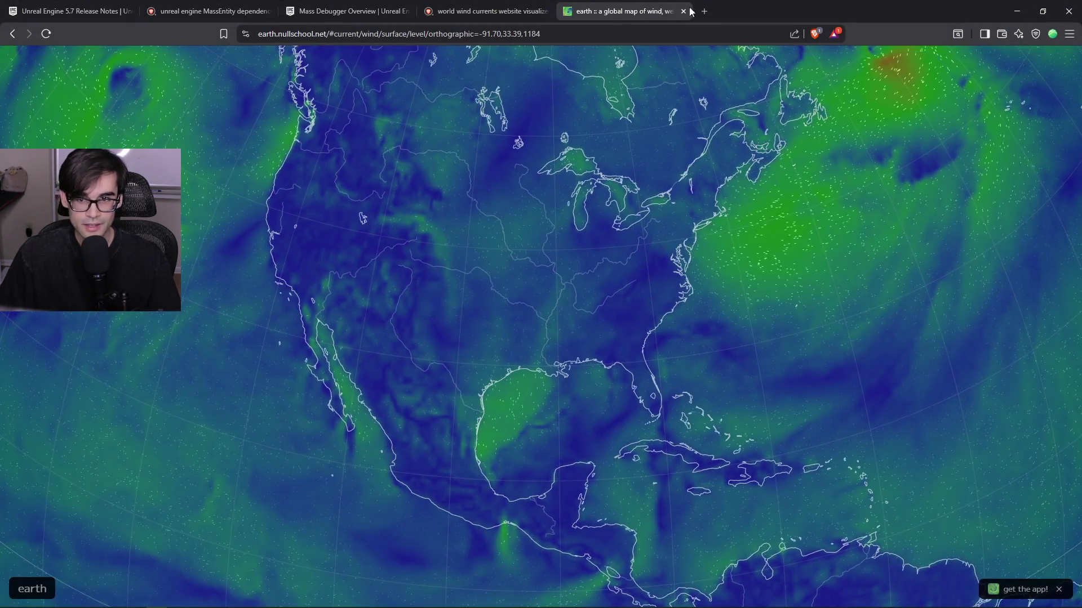
Search 'deadlock' in a new Brave tab and open Deadlock's Steam store page.
click(708, 11)
text(deadlock)
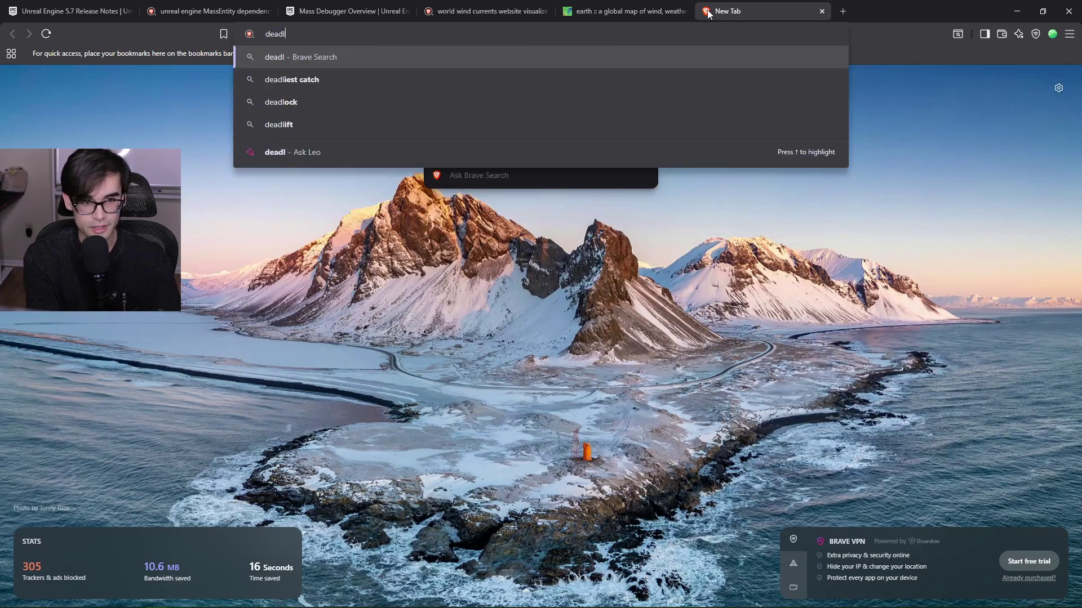
key(Return)
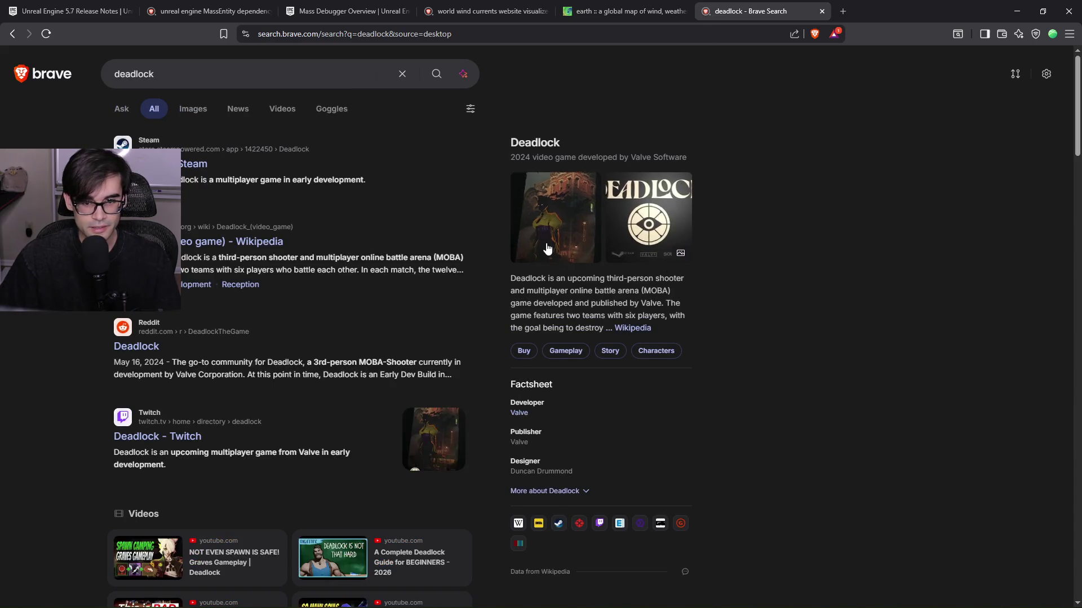
click(186, 165)
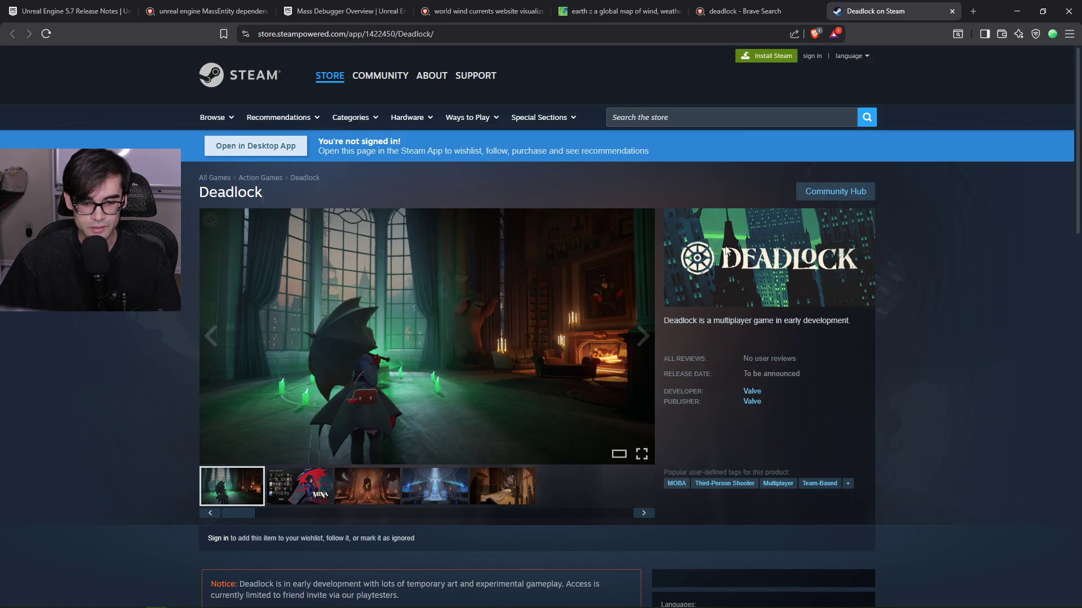
Browse Deadlock's screenshots, including the roster, cathedral, blue statue and alley shots.
click(315, 495)
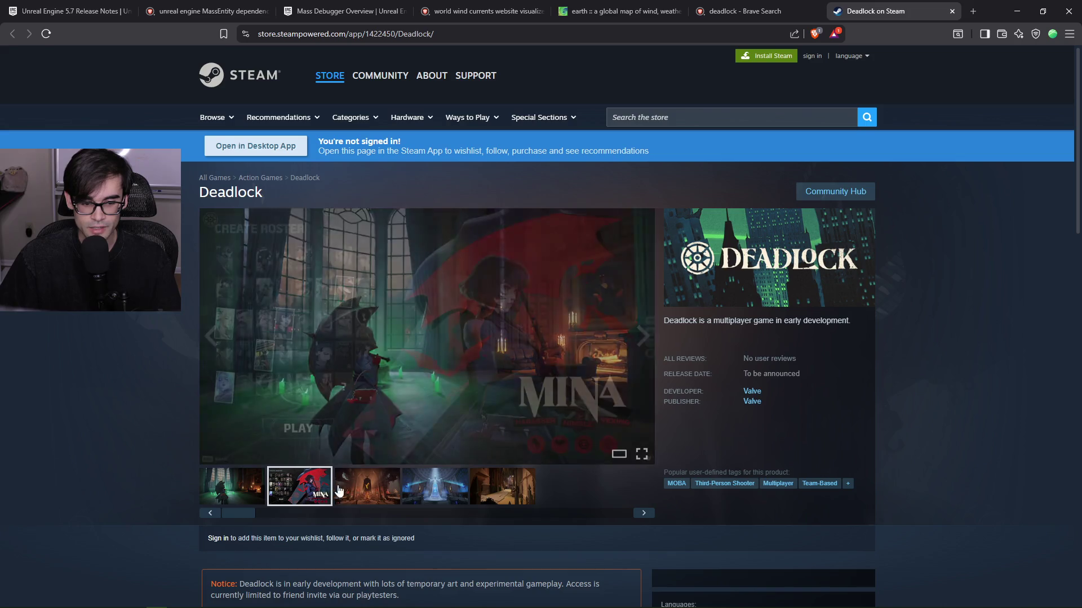
click(367, 496)
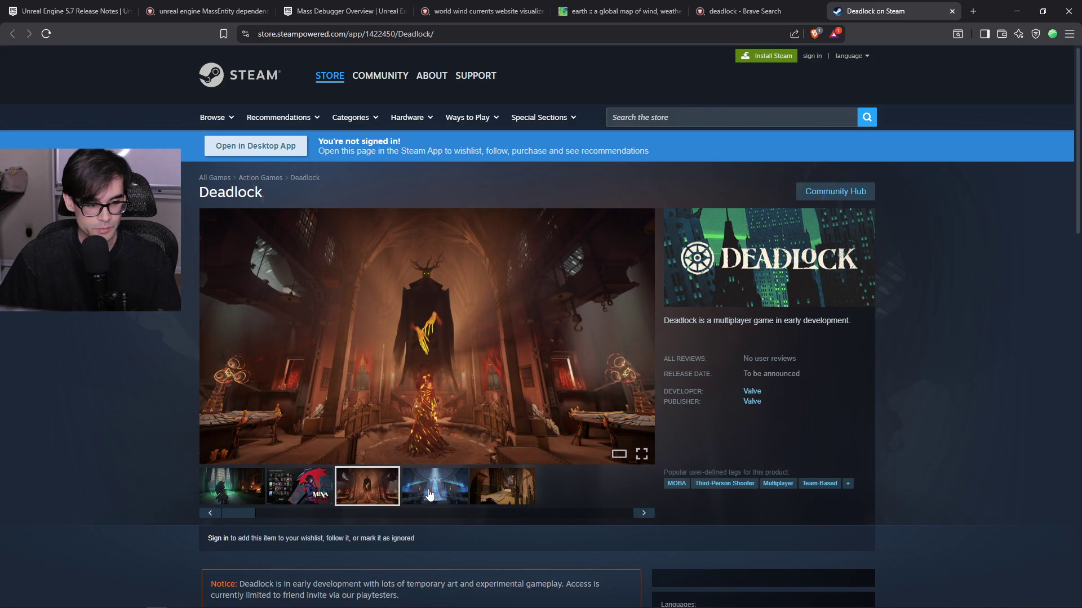
click(429, 494)
click(510, 493)
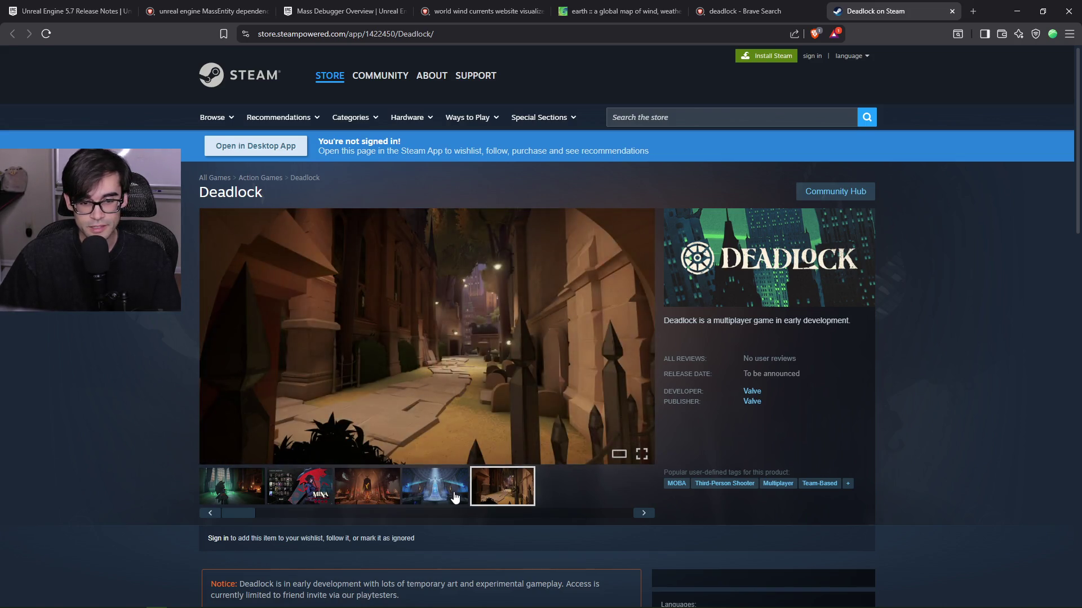
click(456, 496)
click(369, 497)
click(235, 495)
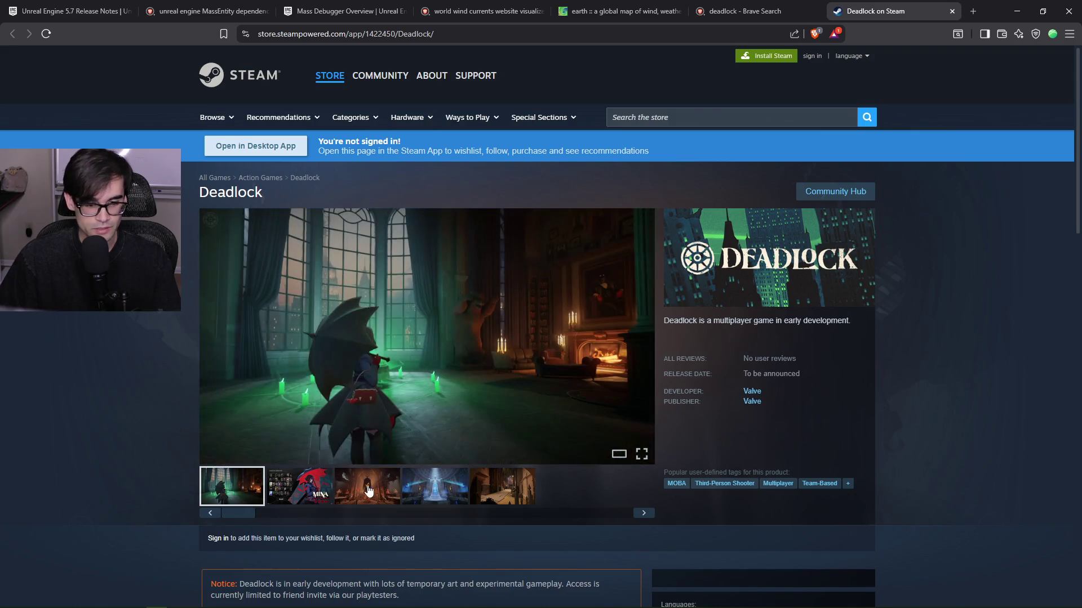
click(367, 491)
click(448, 492)
click(500, 500)
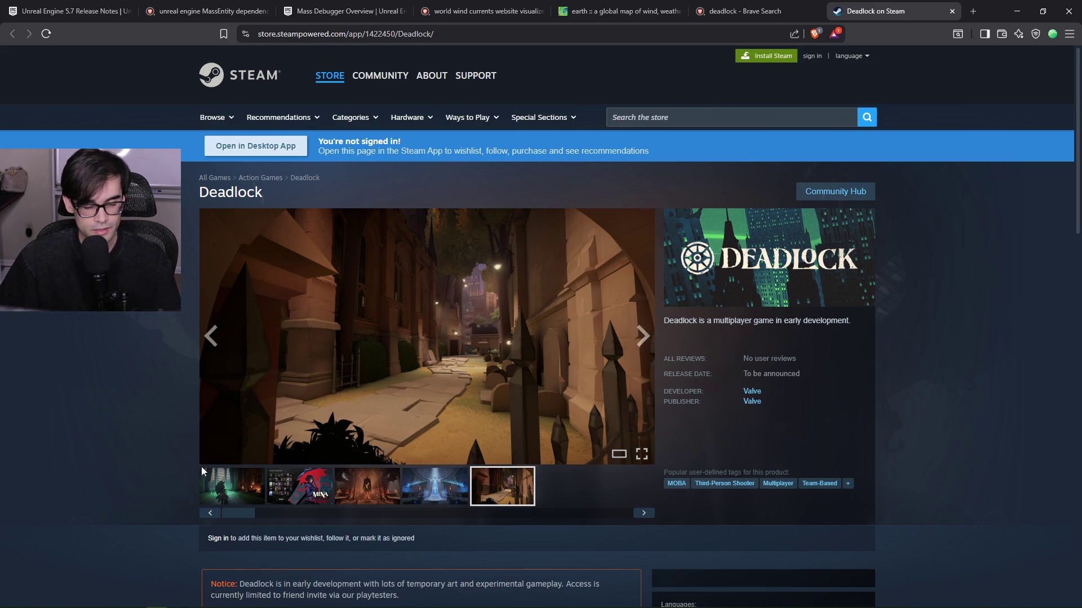
click(222, 487)
click(372, 491)
click(434, 491)
click(497, 494)
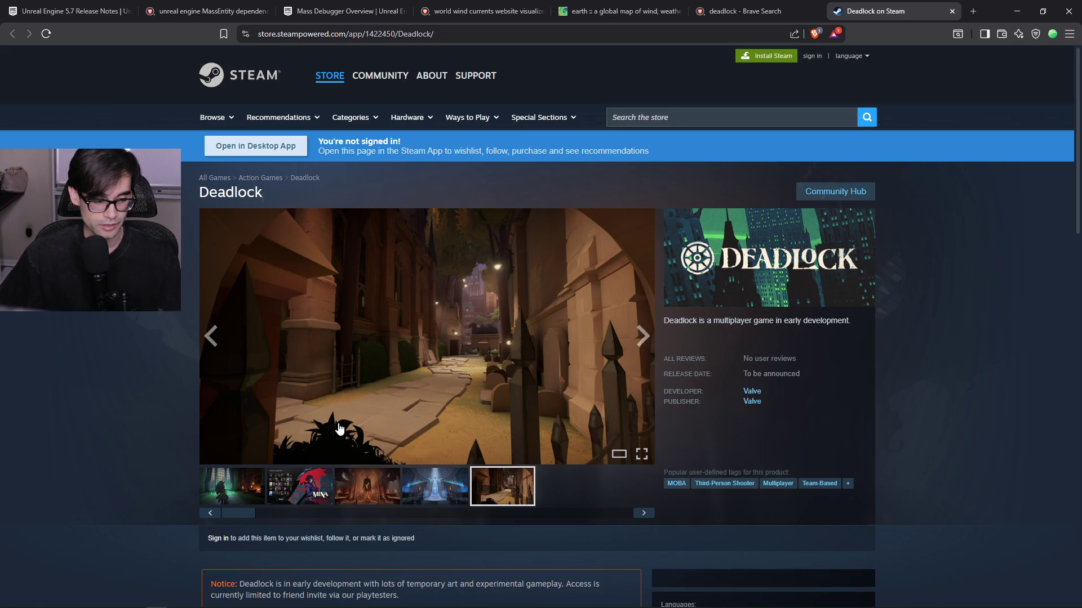
Scroll through the rest of the Deadlock store page, then close it.
scroll(588, 333, down, 4)
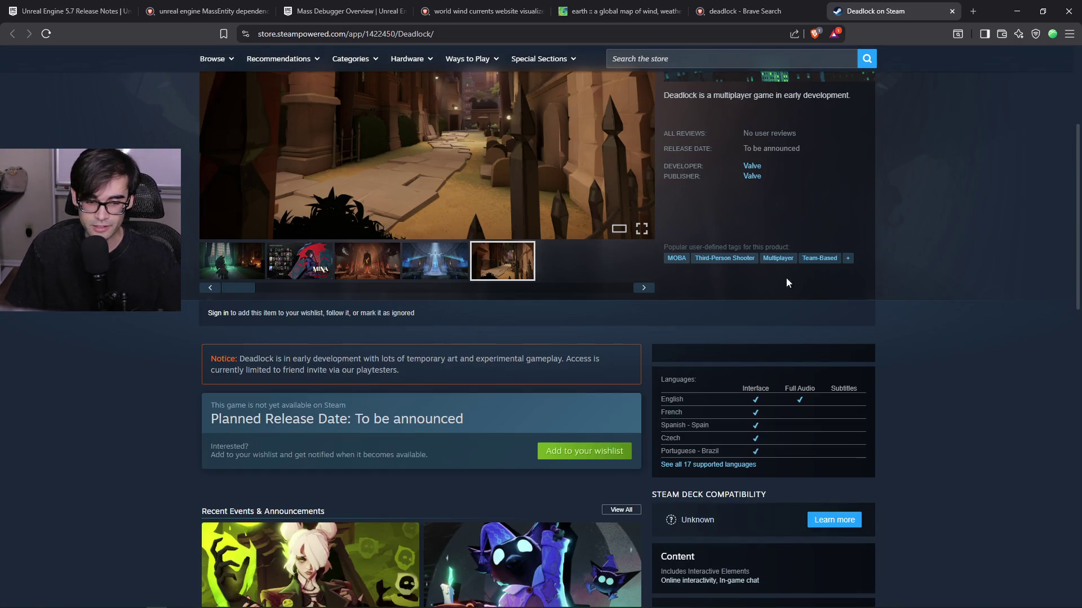
scroll(788, 265, down, 5)
scroll(926, 345, up, 9)
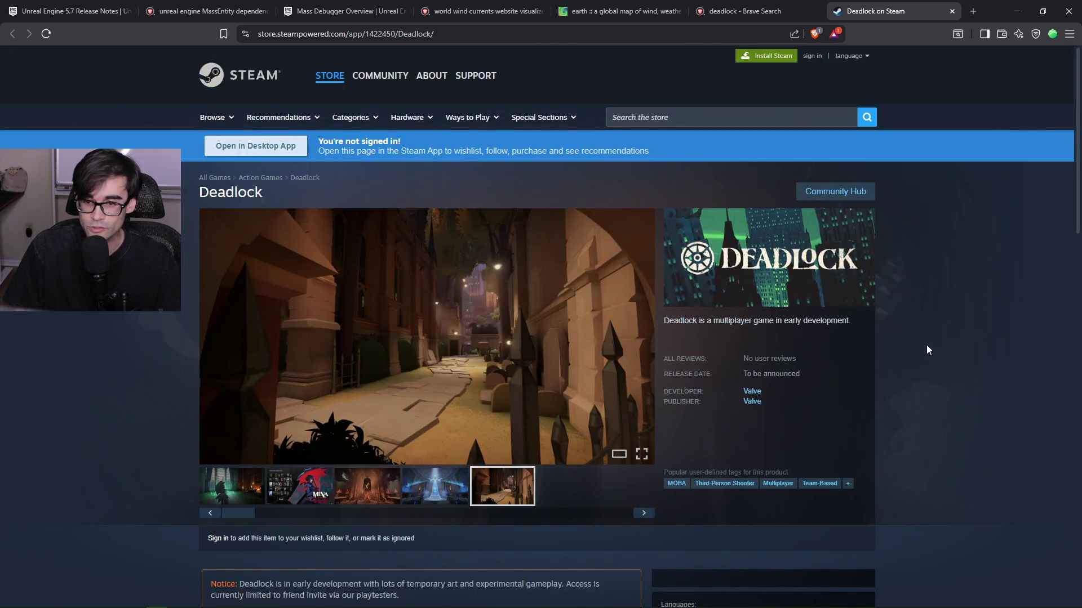
click(952, 10)
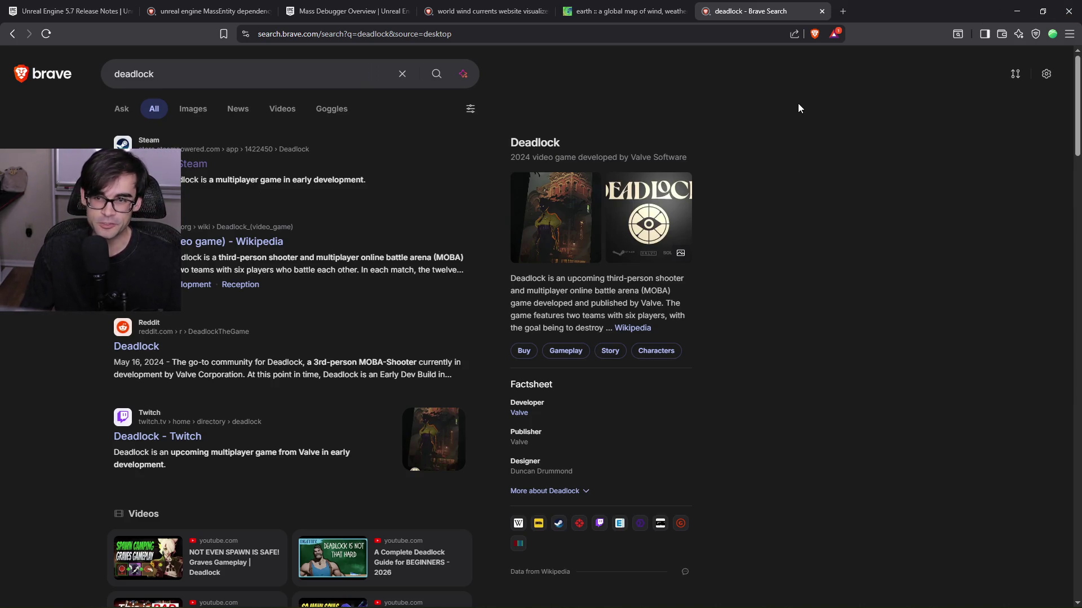
Close the deadlock search tab and minimize Brave to get back to Unreal Editor.
click(821, 12)
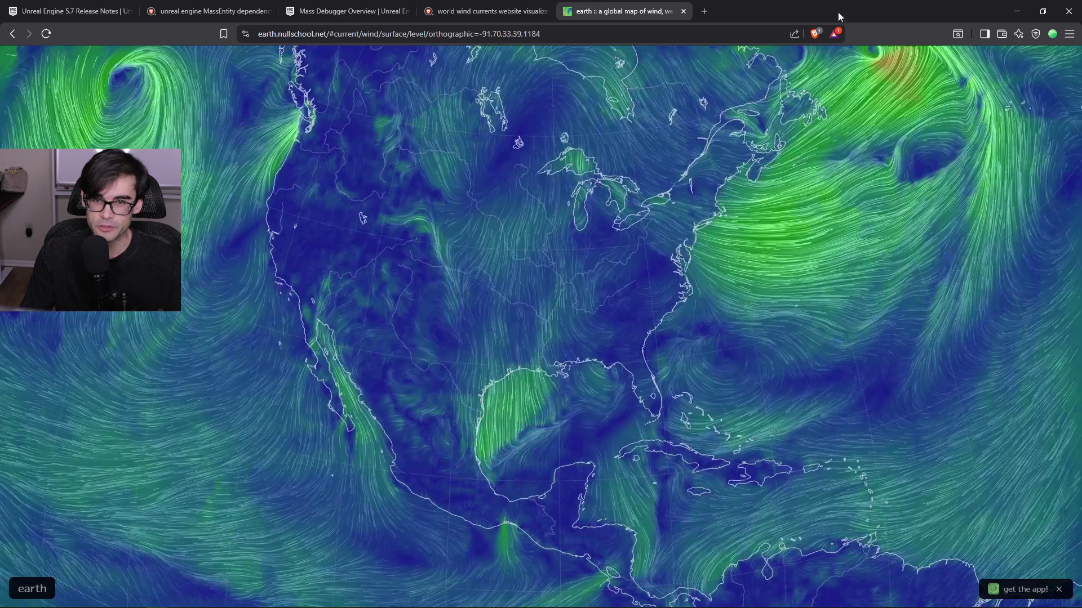
click(1017, 11)
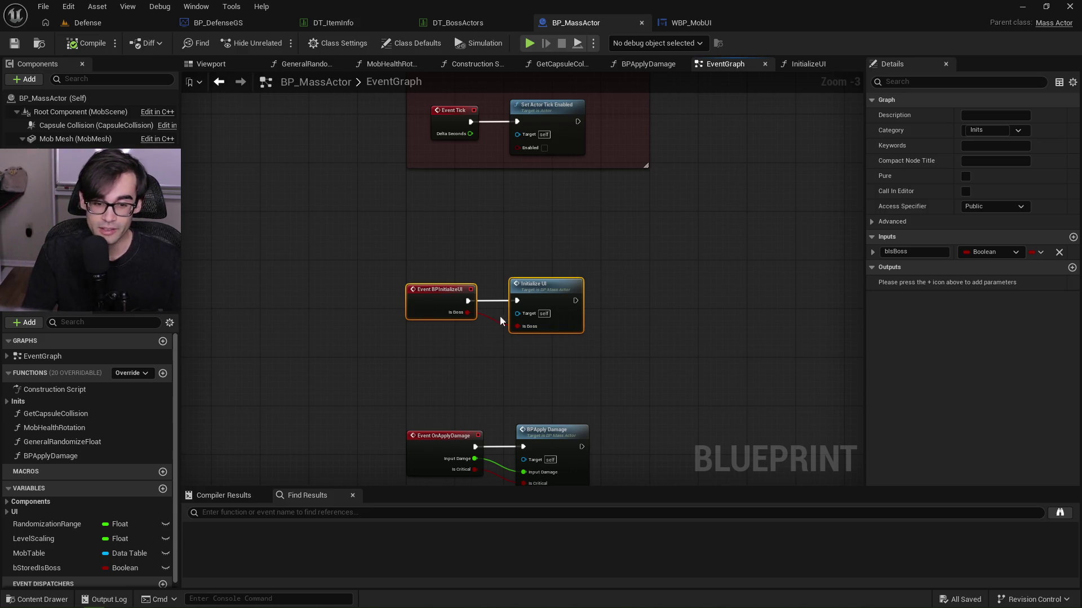
Open BPApplyDamage and select its Branch, Is Visible and Set Visibility nodes.
double_click(589, 349)
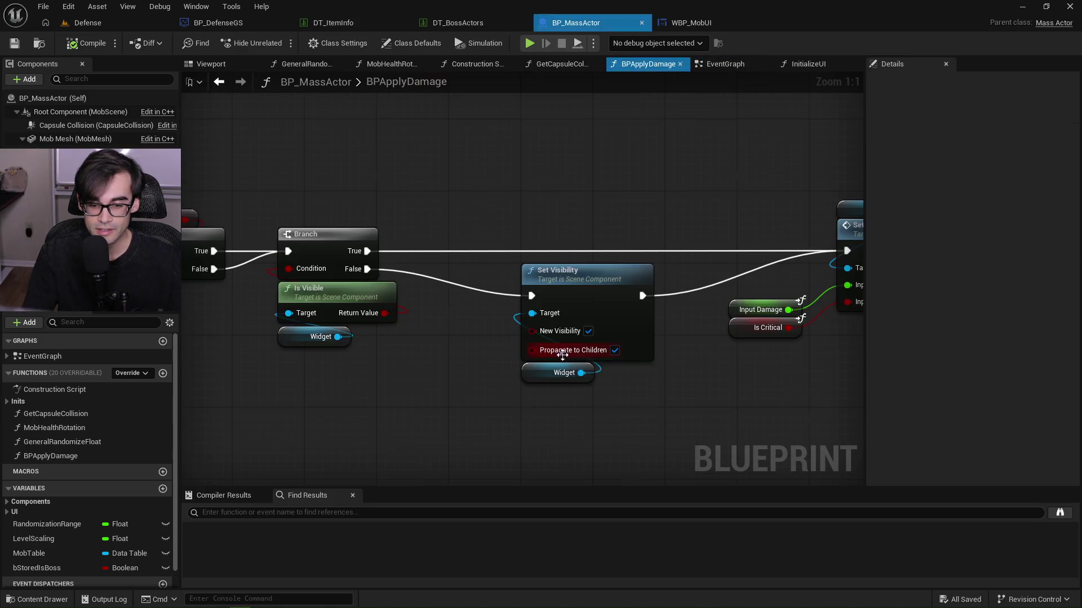
scroll(540, 290, down, 1)
mouse_move(539, 290)
mouse_down()
mouse_move(538, 270)
mouse_move(723, 267)
mouse_move(350, 248)
mouse_up()
scroll(724, 272, down, 1)
mouse_move(622, 251)
mouse_down()
mouse_move(367, 248)
mouse_move(694, 248)
mouse_up()
drag(465, 237, 557, 238)
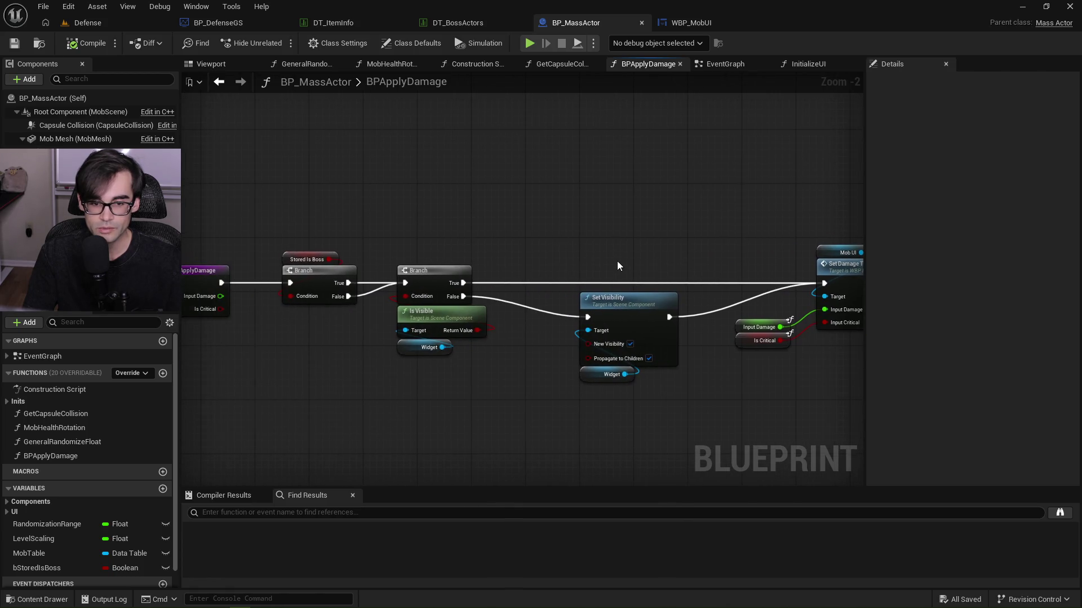
scroll(425, 359, up, 2)
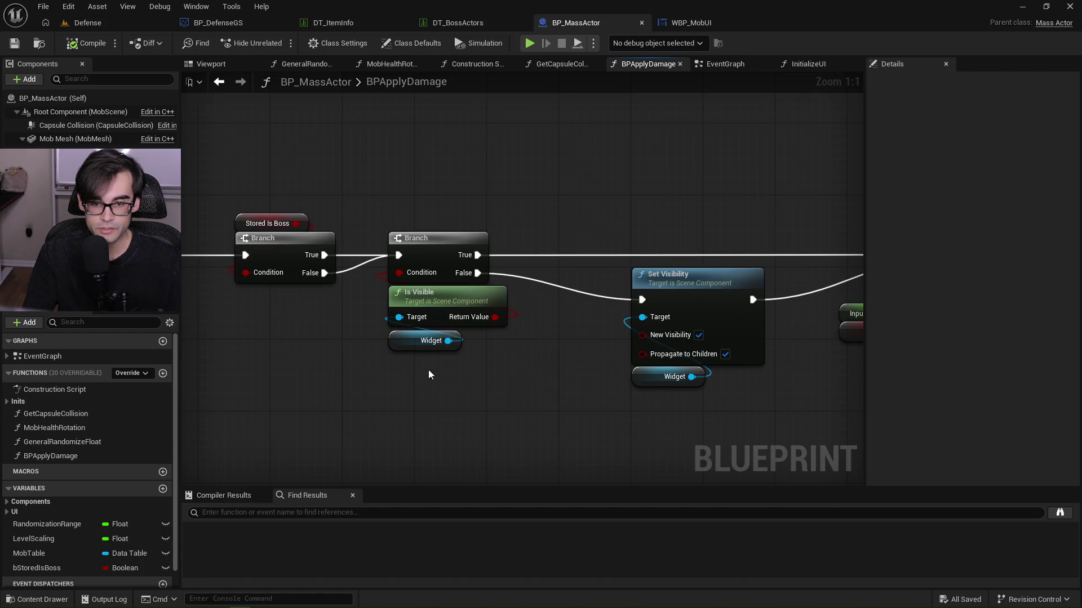
mouse_move(433, 403)
mouse_down()
mouse_move(678, 224)
mouse_move(688, 205)
mouse_up()
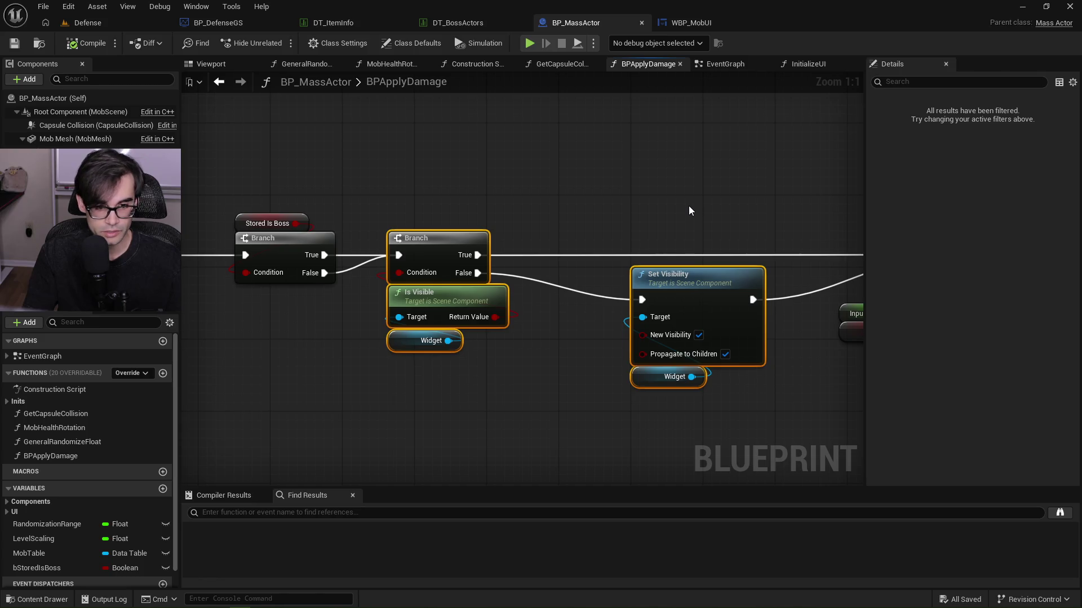
Cut the visibility-check nodes, delete the extra branch, and wire the entry into Set Damage Text.
key(Delete)
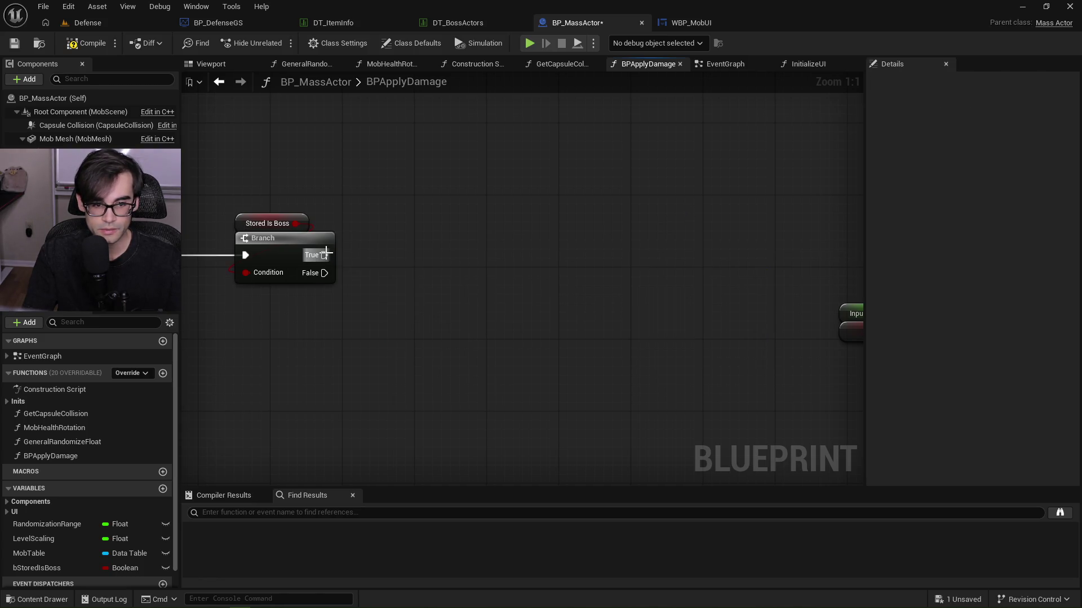
scroll(327, 257, down, 2)
drag(271, 199, 332, 295)
key(Delete)
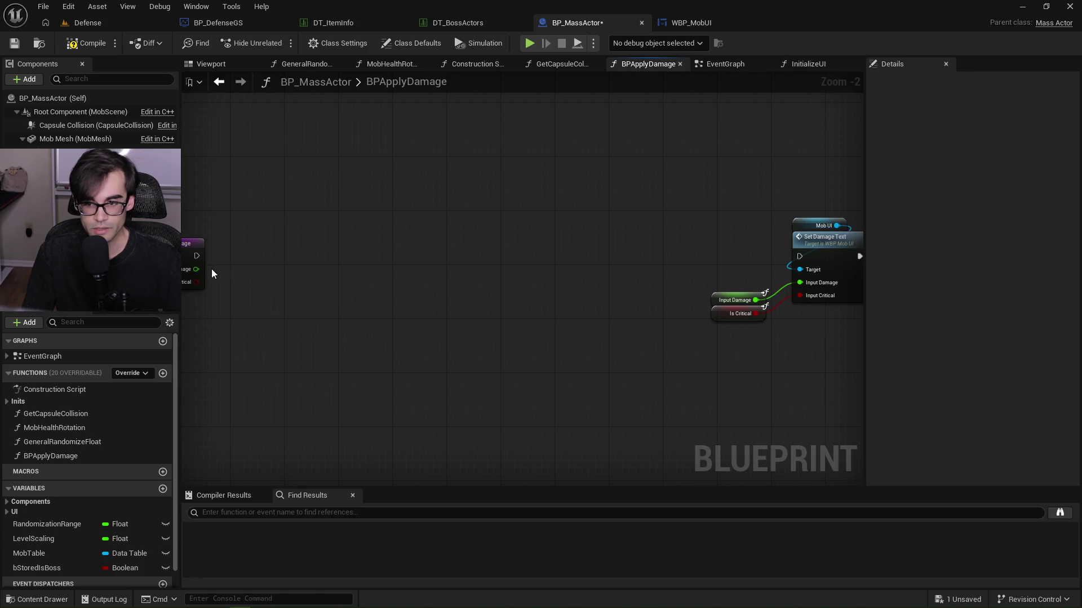
mouse_move(197, 256)
mouse_down()
mouse_move(783, 268)
mouse_move(809, 257)
mouse_up()
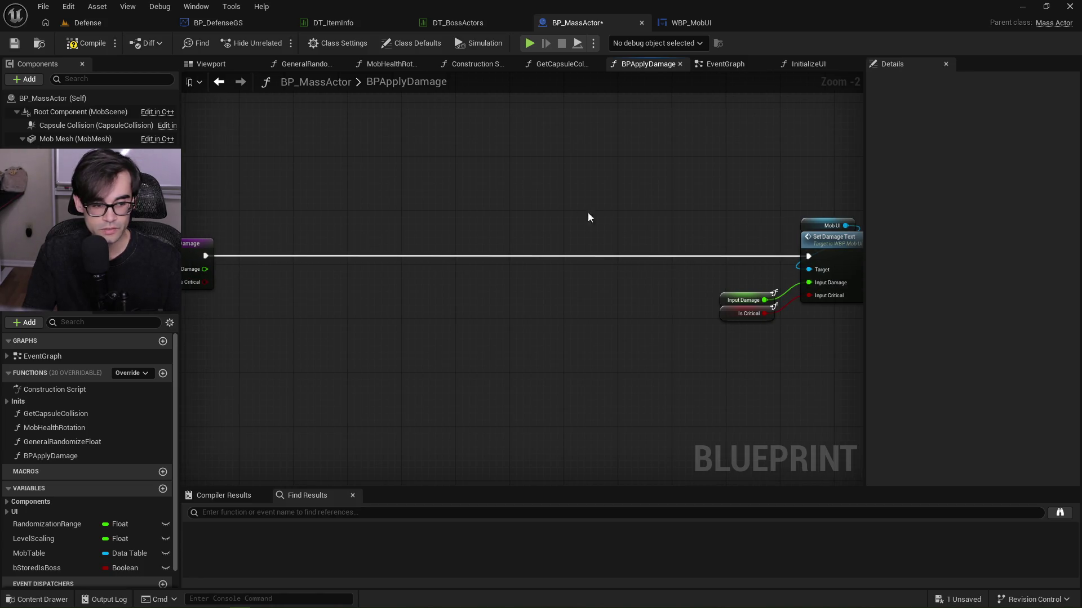
Shift the damage text nodes and the Stored Is Boss branch to the left.
scroll(548, 218, down, 1)
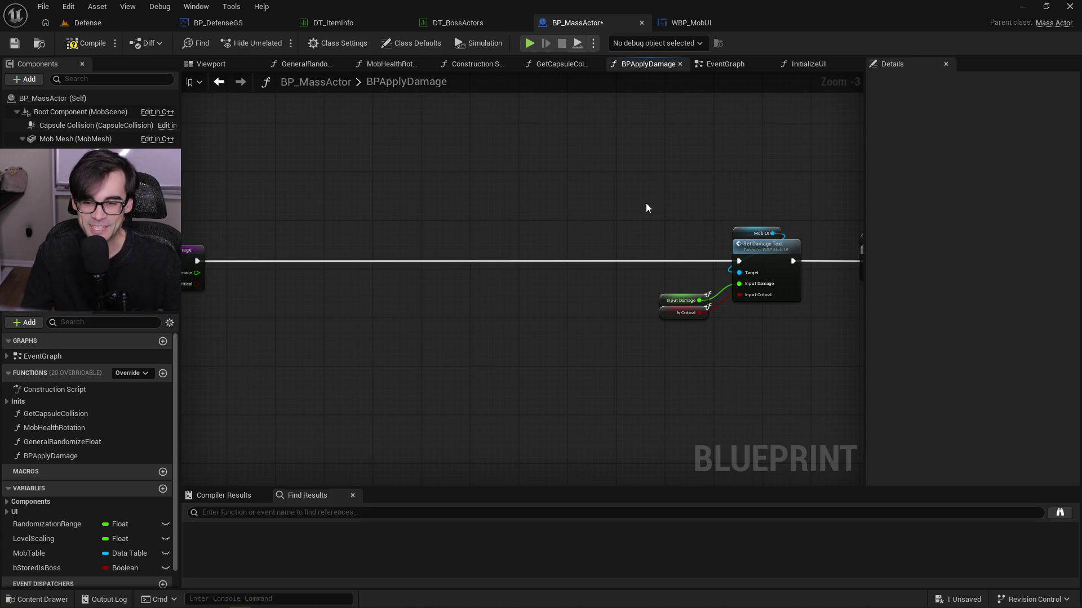
drag(641, 203, 811, 327)
drag(766, 249, 326, 251)
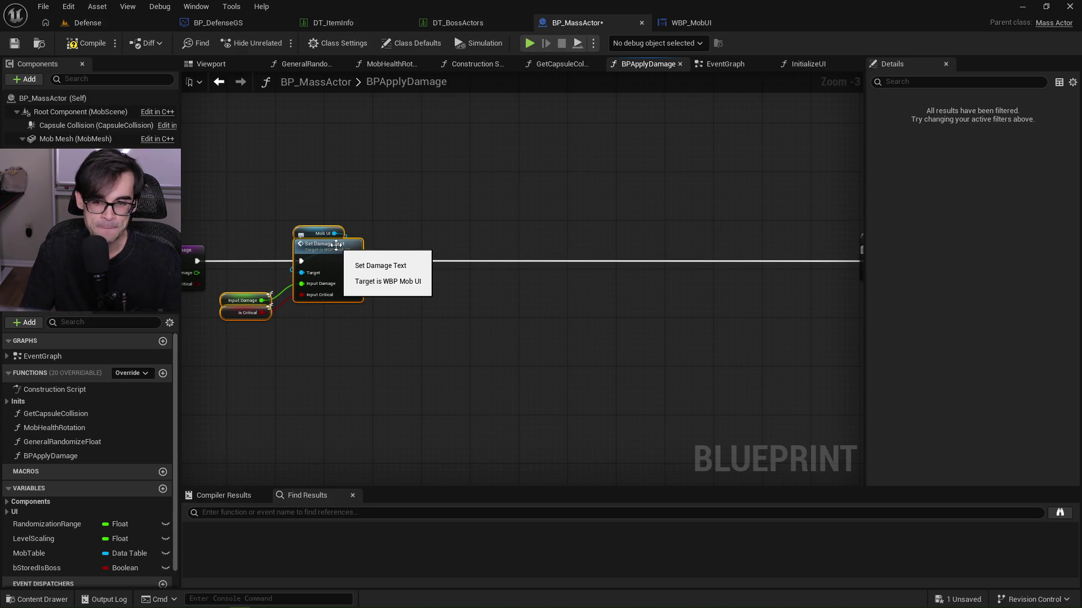
drag(563, 199, 455, 210)
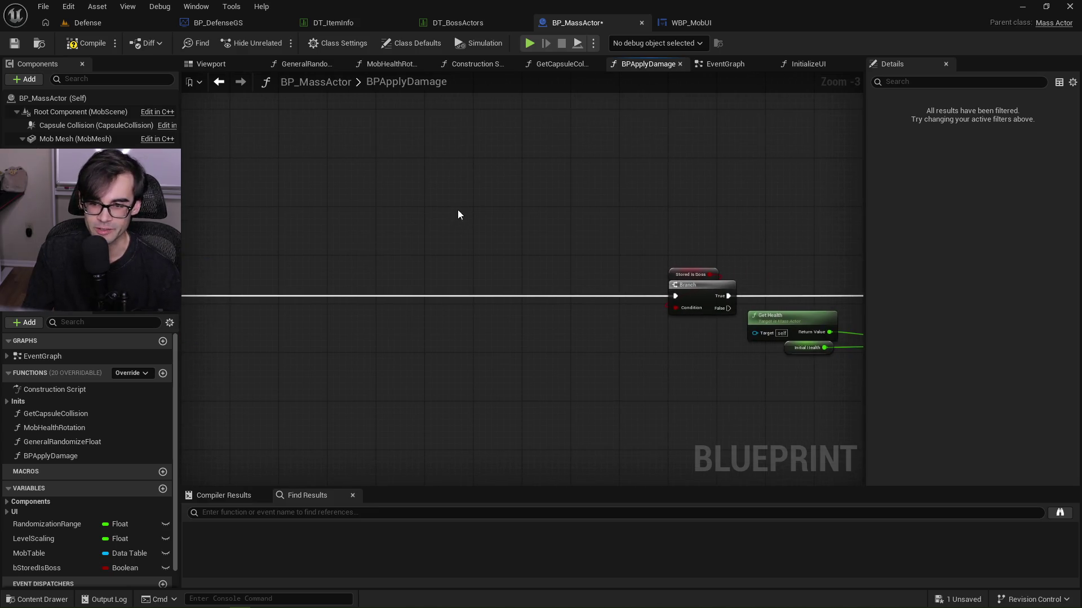
mouse_move(559, 232)
mouse_down()
mouse_move(716, 315)
mouse_move(478, 284)
mouse_move(305, 282)
mouse_move(448, 254)
mouse_move(448, 272)
mouse_up()
Paste the visibility nodes after the Stored Is Boss True output, chain them into Set Health Bar Progress, and save.
click(551, 251)
key(ctrl+v)
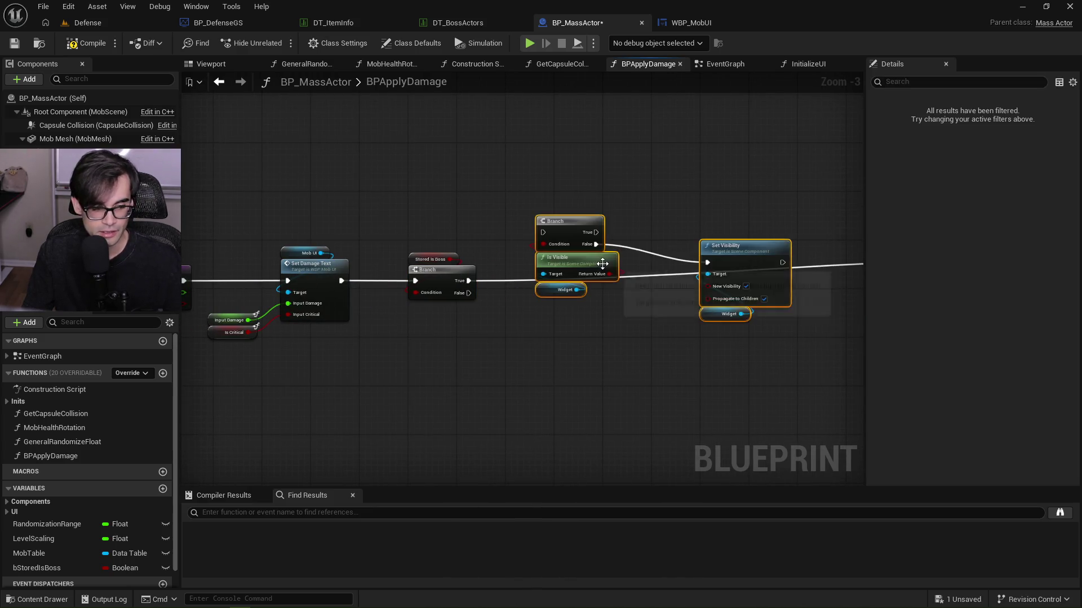
mouse_move(468, 280)
mouse_down()
mouse_move(543, 233)
mouse_move(567, 278)
mouse_up()
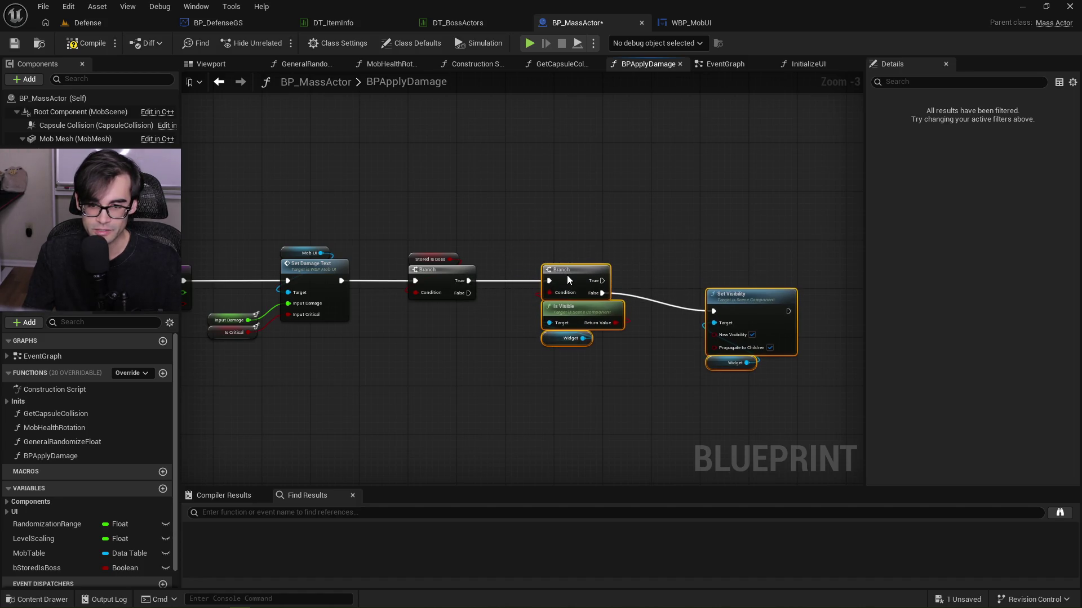
click(687, 226)
mouse_move(687, 228)
mouse_down()
mouse_move(398, 297)
mouse_move(830, 290)
mouse_up()
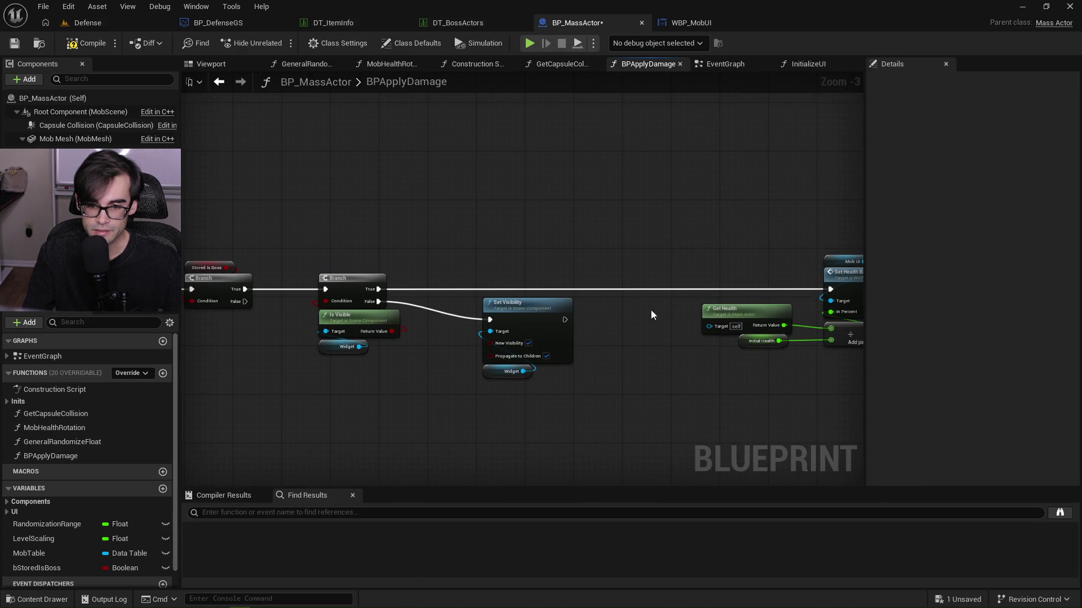
drag(564, 320, 831, 289)
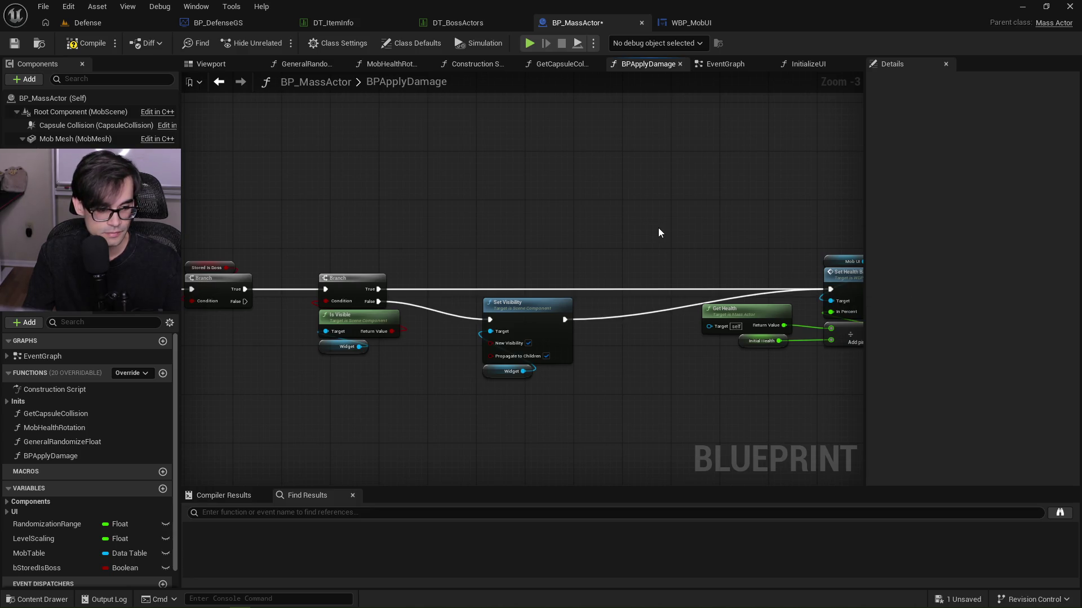
key(ctrl+s)
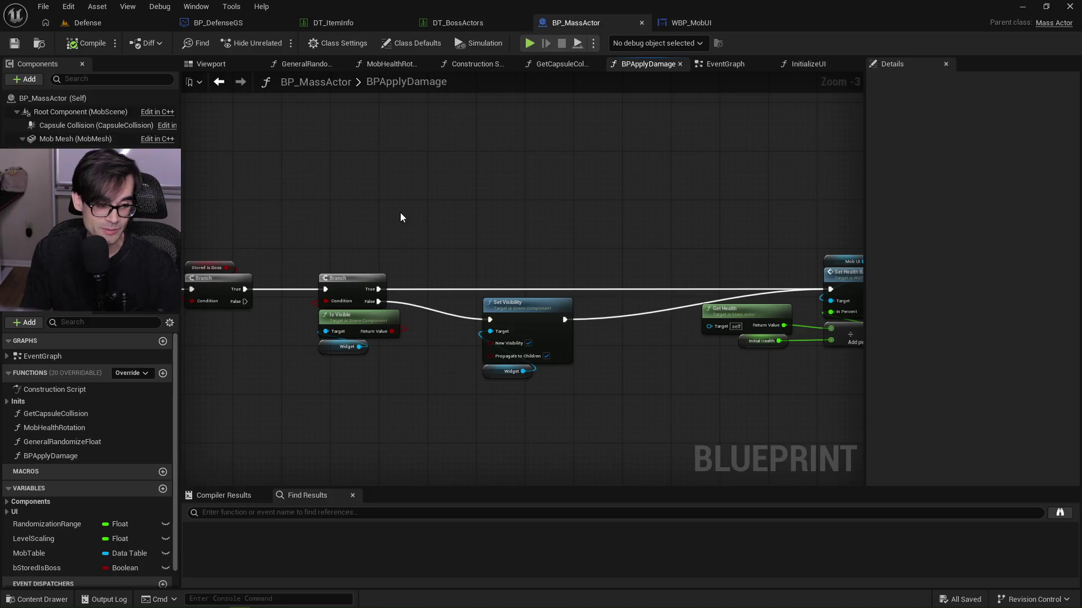
Tidy the positions of Set Visibility, its Widget node and the health calculation nodes.
drag(475, 238, 592, 431)
mouse_move(527, 306)
mouse_down()
mouse_move(559, 307)
mouse_move(544, 303)
mouse_up()
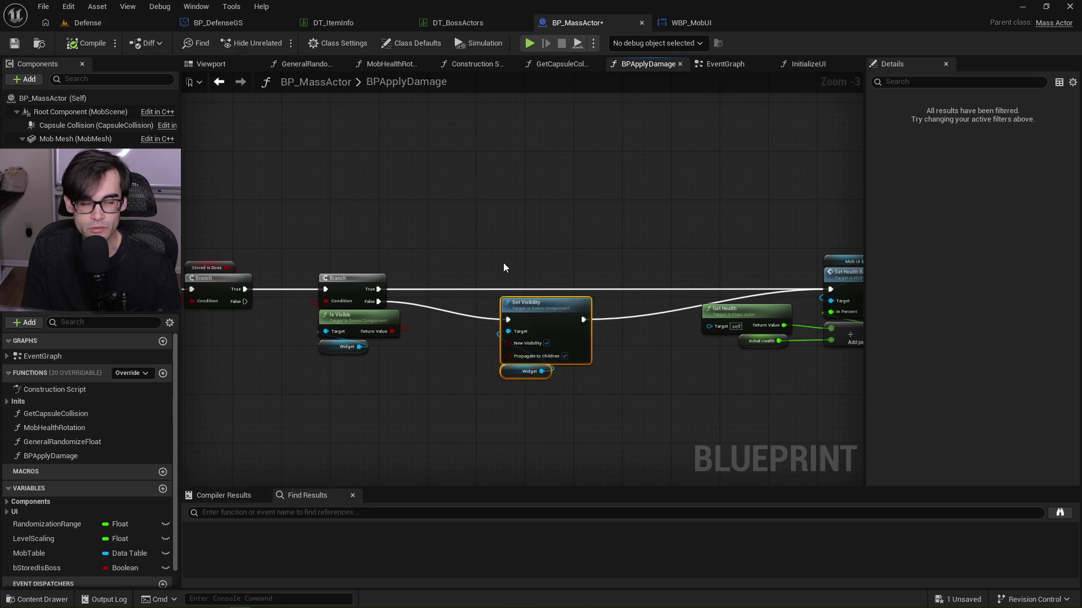
drag(509, 279, 576, 427)
mouse_move(542, 301)
mouse_down()
mouse_move(568, 301)
mouse_move(516, 302)
mouse_up()
mouse_move(717, 287)
mouse_down()
mouse_move(459, 263)
mouse_move(563, 346)
mouse_up()
shift+click(591, 316)
drag(511, 288, 511, 288)
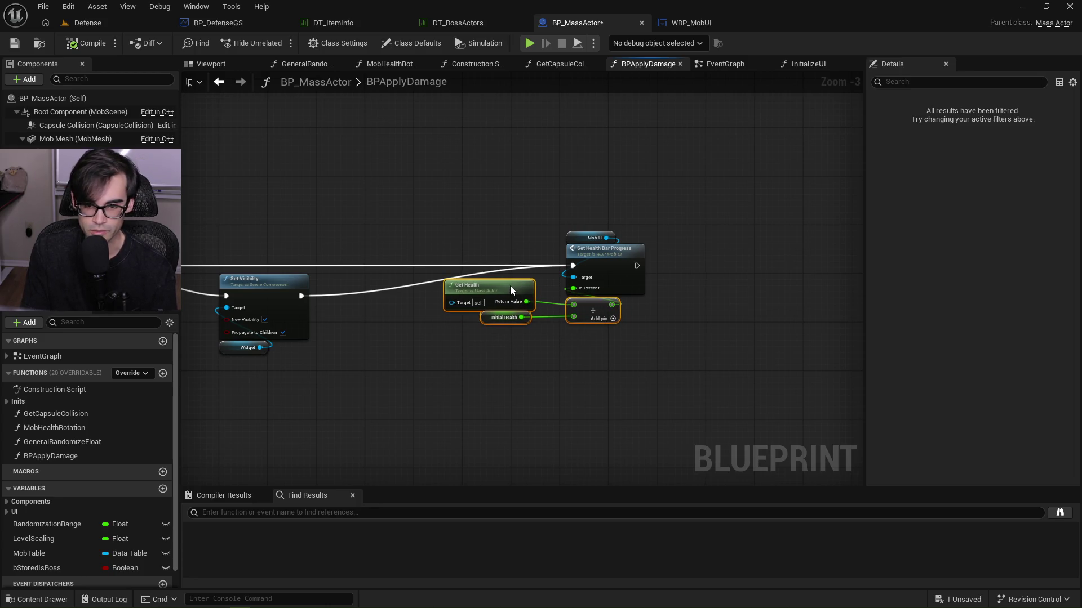
click(482, 210)
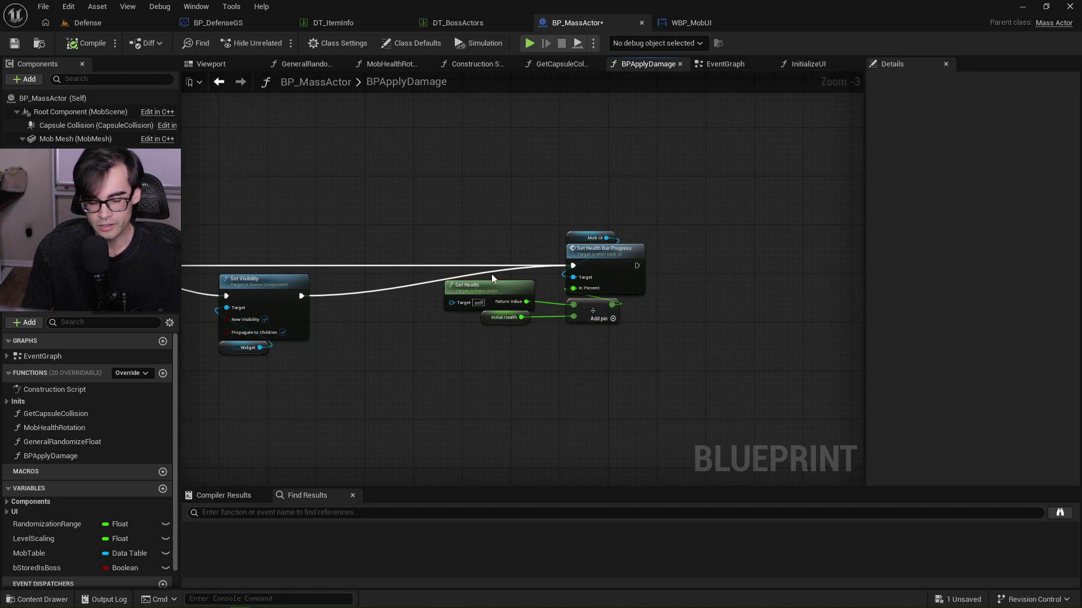
mouse_move(503, 335)
mouse_down()
mouse_move(619, 309)
mouse_move(598, 307)
mouse_up()
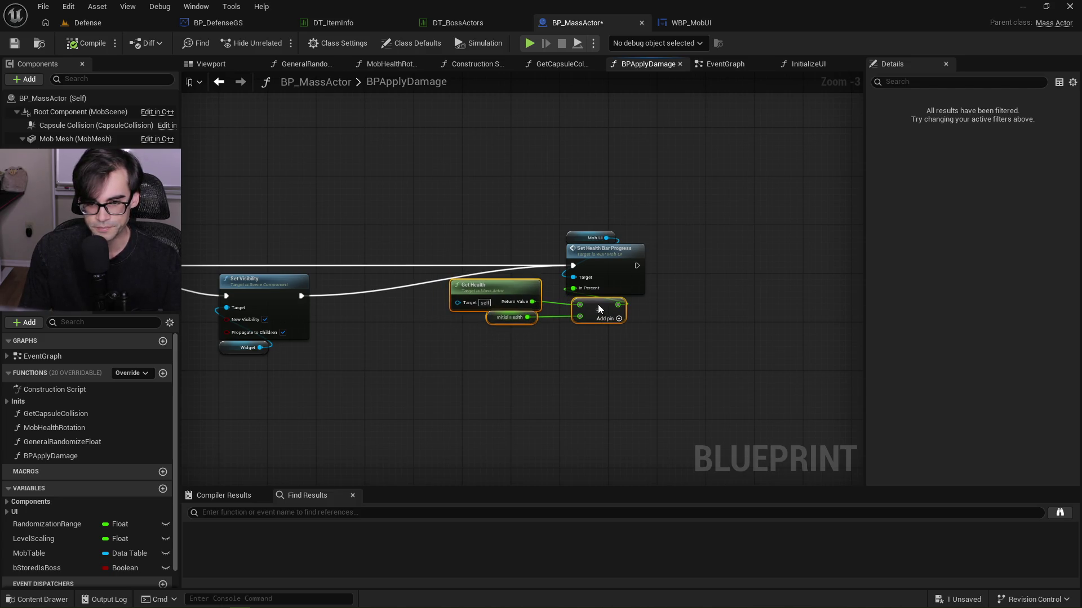
click(472, 350)
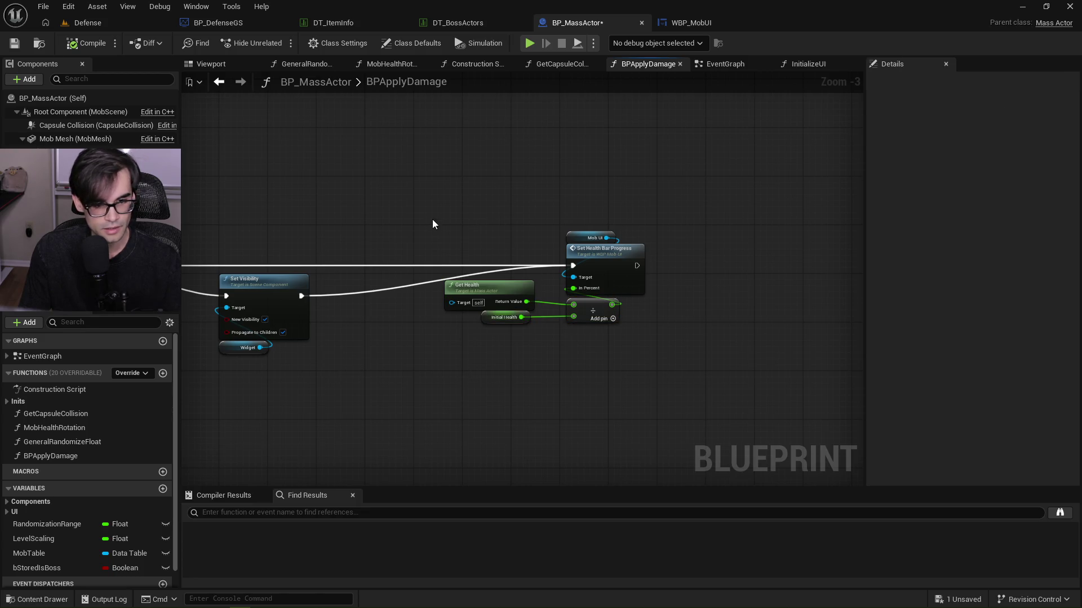
Save BP_MassActor and start a new play session of the Defense level.
click(17, 45)
click(130, 26)
click(280, 42)
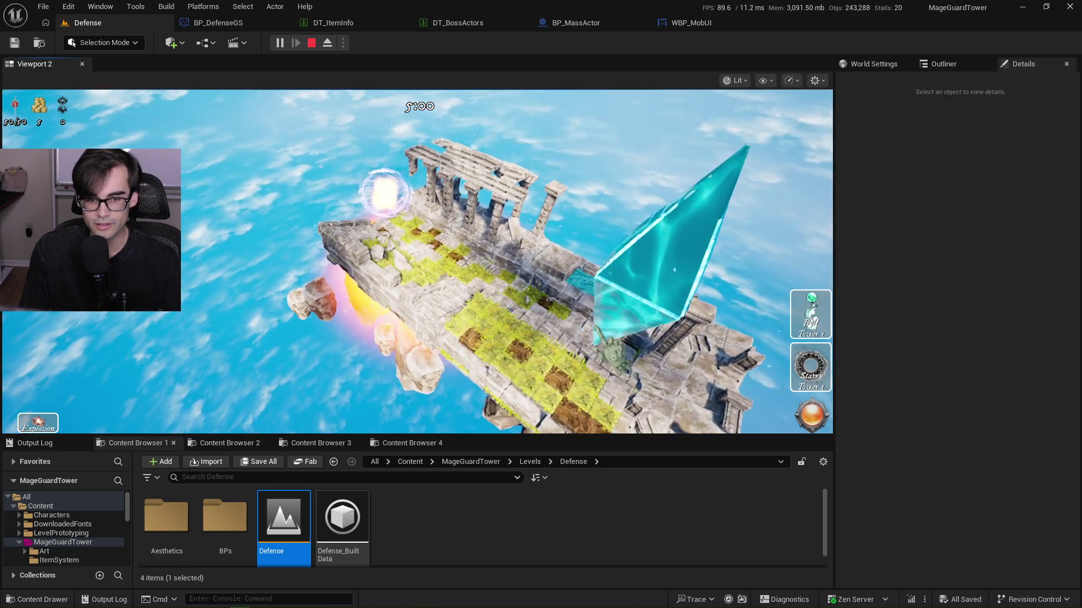
Place a Bolt Tower and pick a Starry Tower, watch the boss health bar, then stop playing.
click(810, 314)
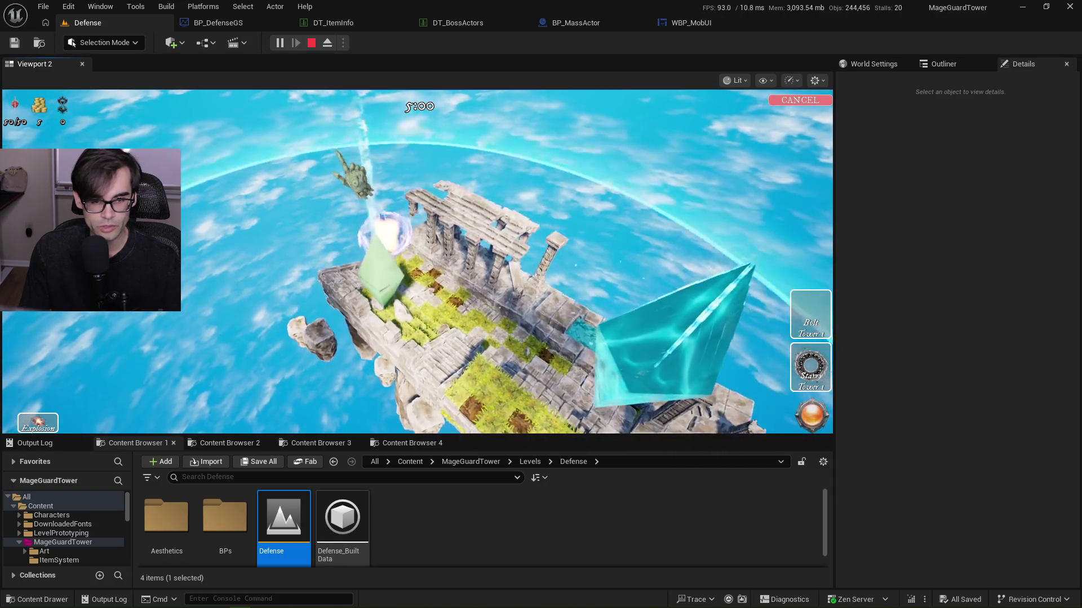
click(383, 287)
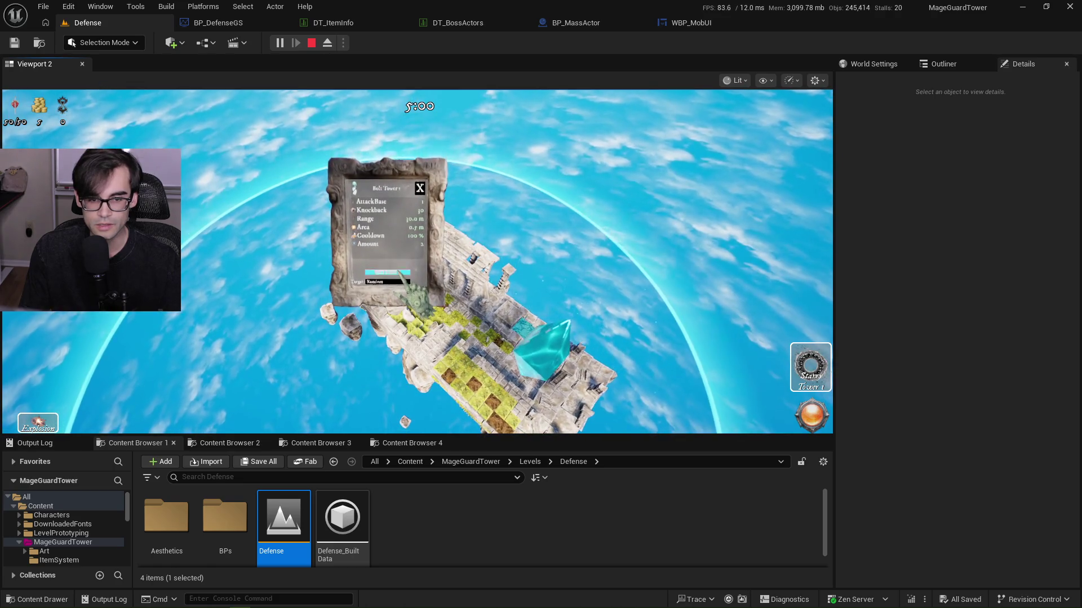
click(810, 314)
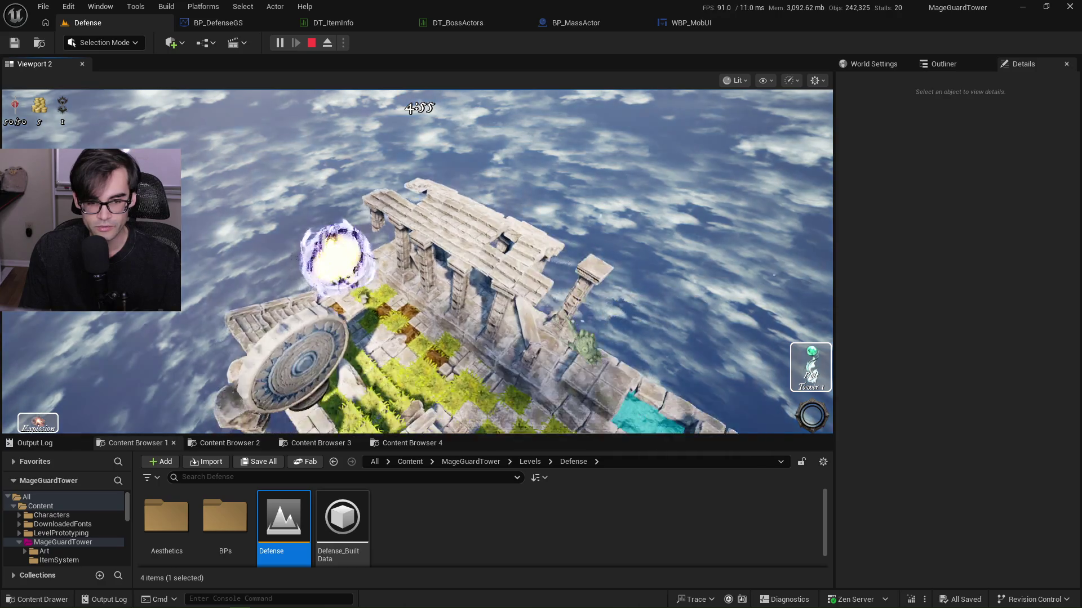
scroll(417, 262, up, 3)
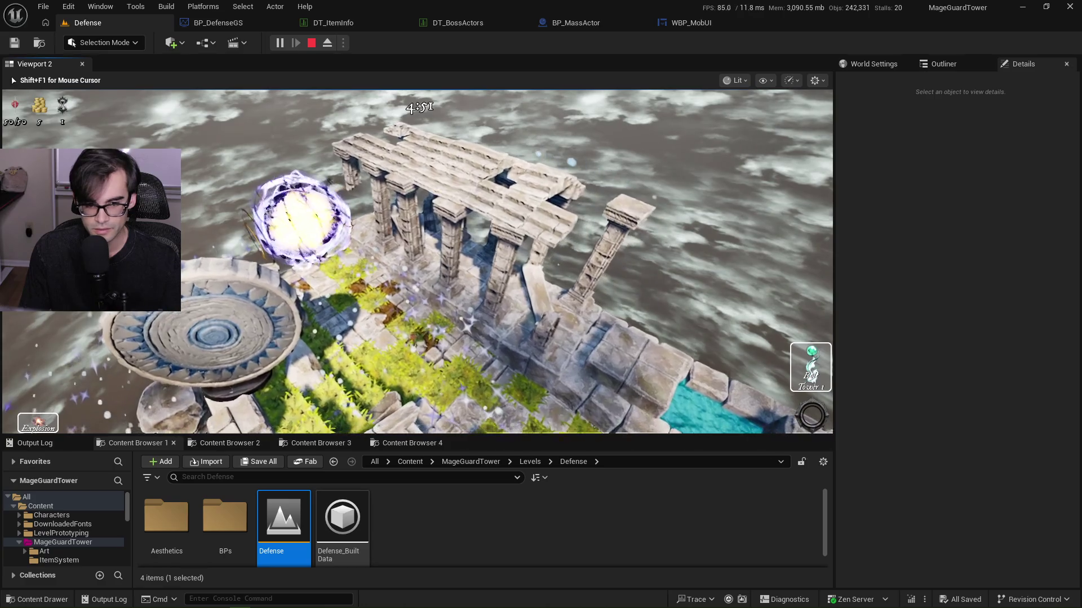
scroll(417, 262, up, 3)
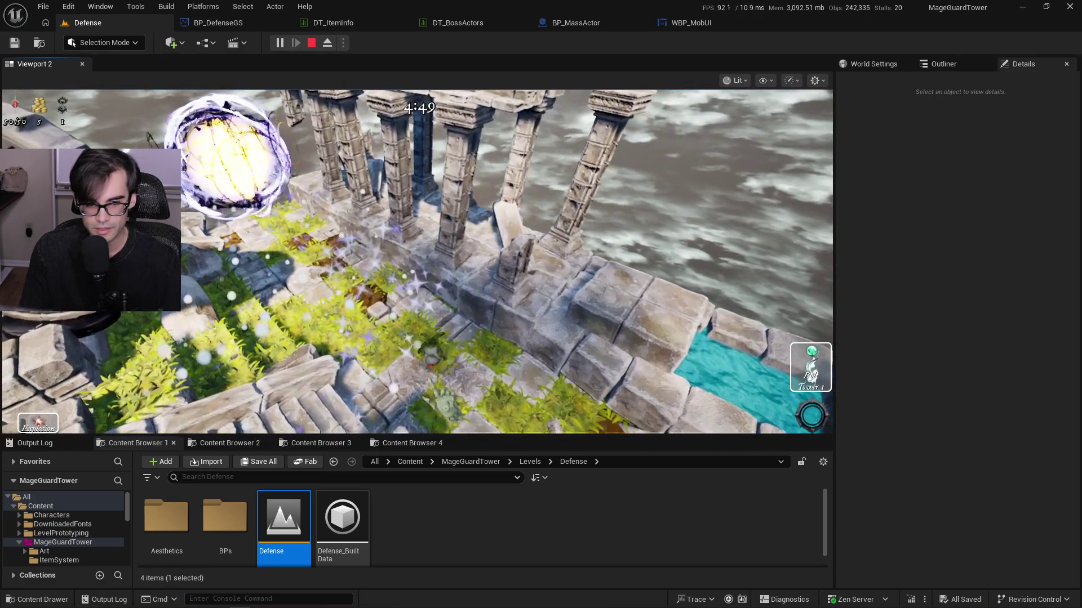
scroll(443, 292, up, 3)
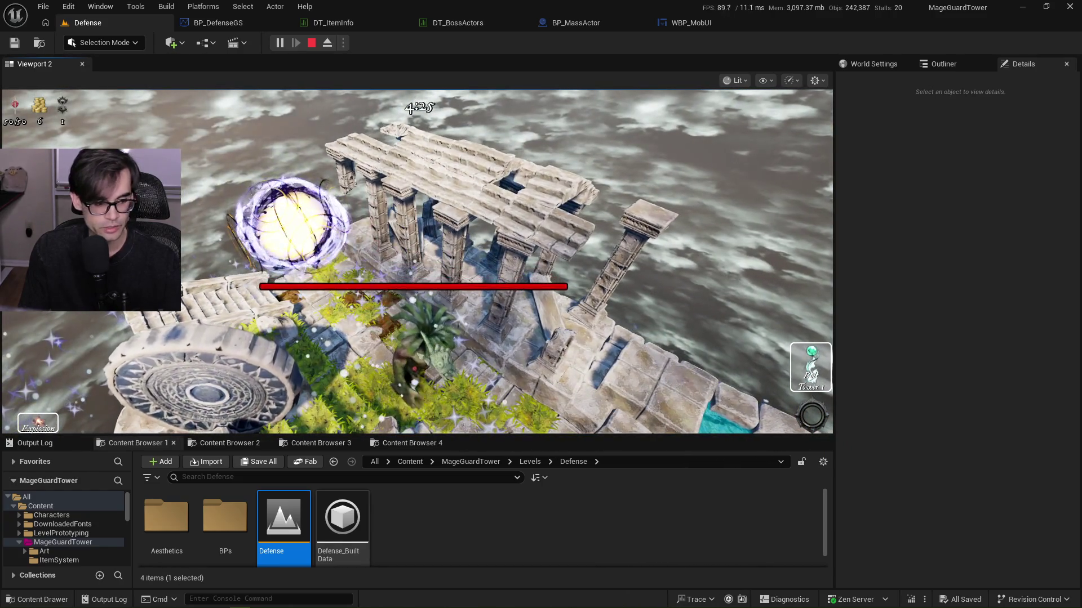
key(Escape)
Return to BP_MassActor's BPApplyDamage graph after a quick look at WBP_MobUI.
click(576, 24)
click(687, 25)
click(583, 26)
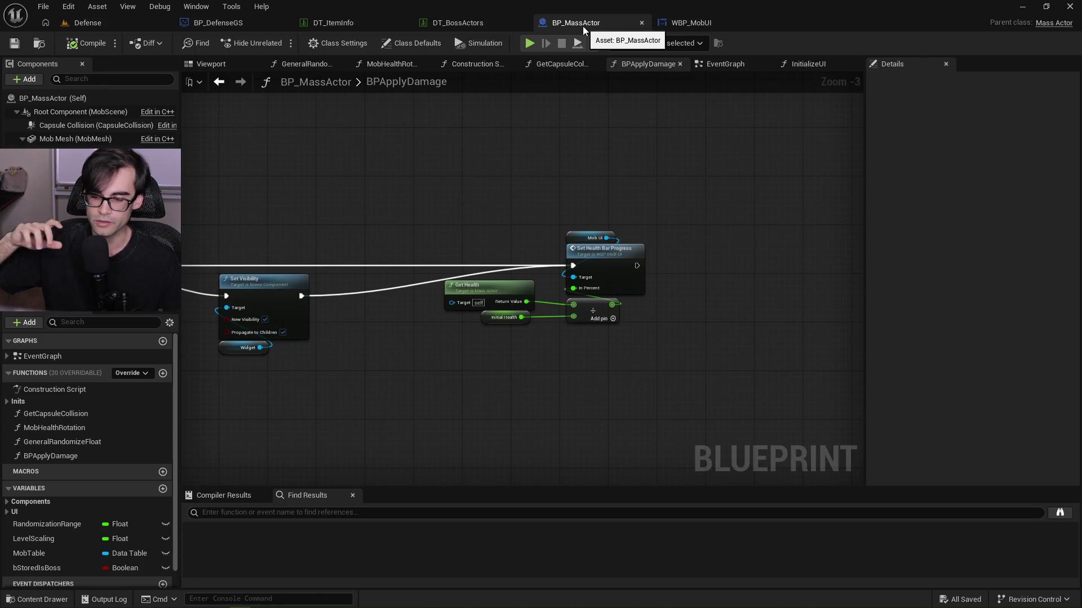
Move the health bar update nodes slightly left, next to the visibility branch.
drag(437, 179, 793, 404)
mouse_move(612, 275)
mouse_down()
mouse_move(661, 214)
mouse_move(833, 366)
mouse_up()
drag(827, 273, 772, 272)
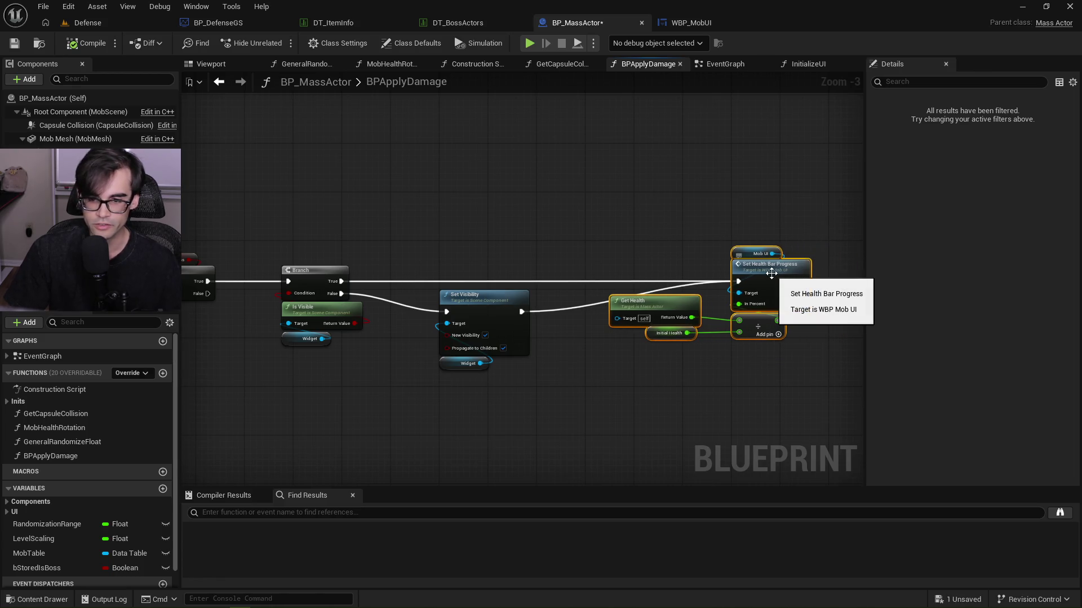
click(643, 212)
drag(643, 215, 815, 391)
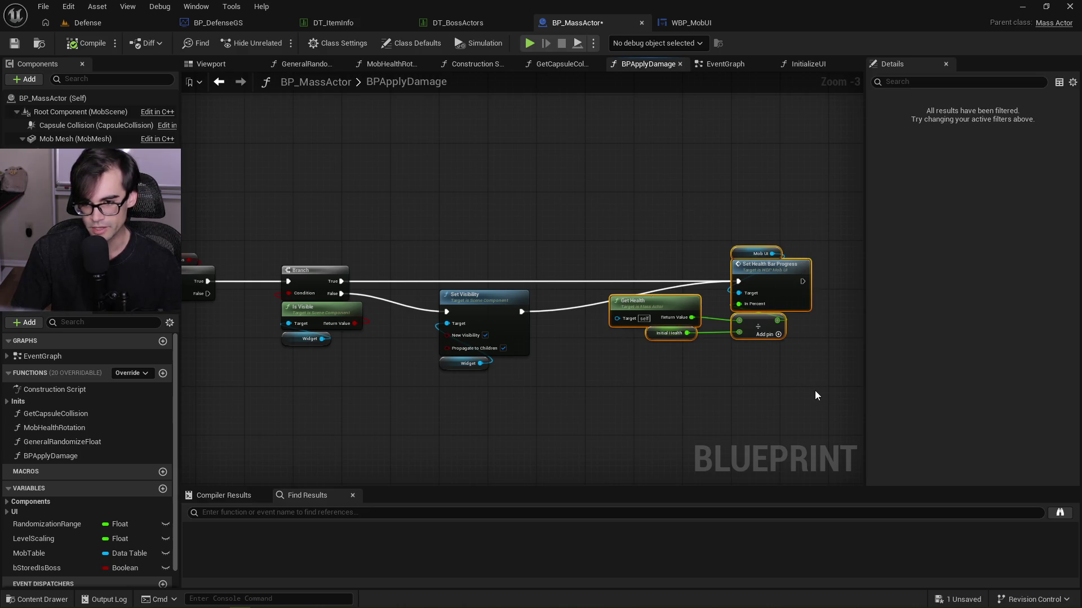
click(612, 224)
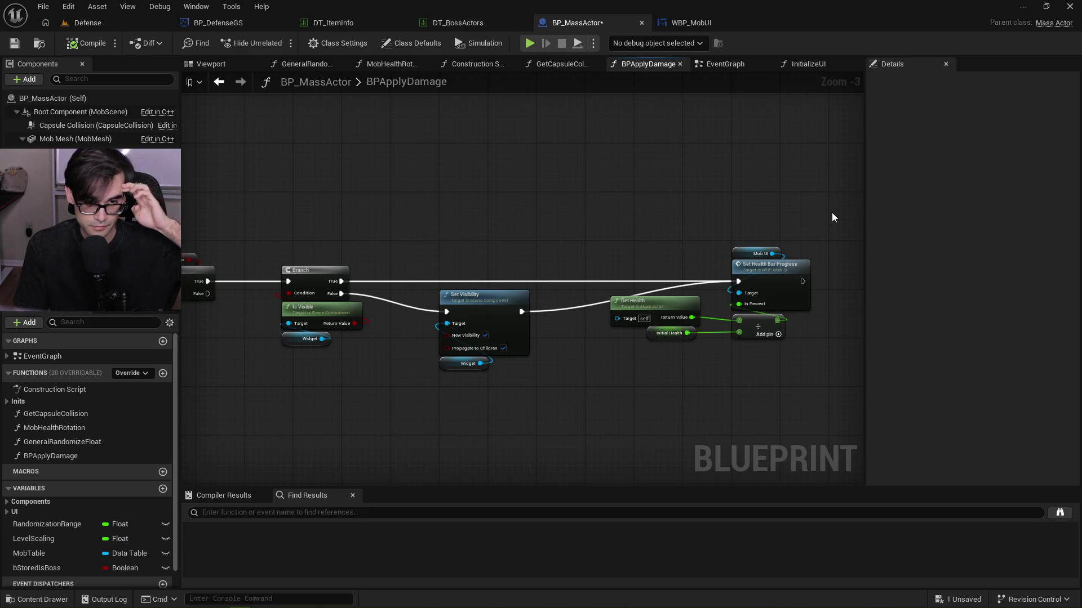
drag(835, 221, 600, 370)
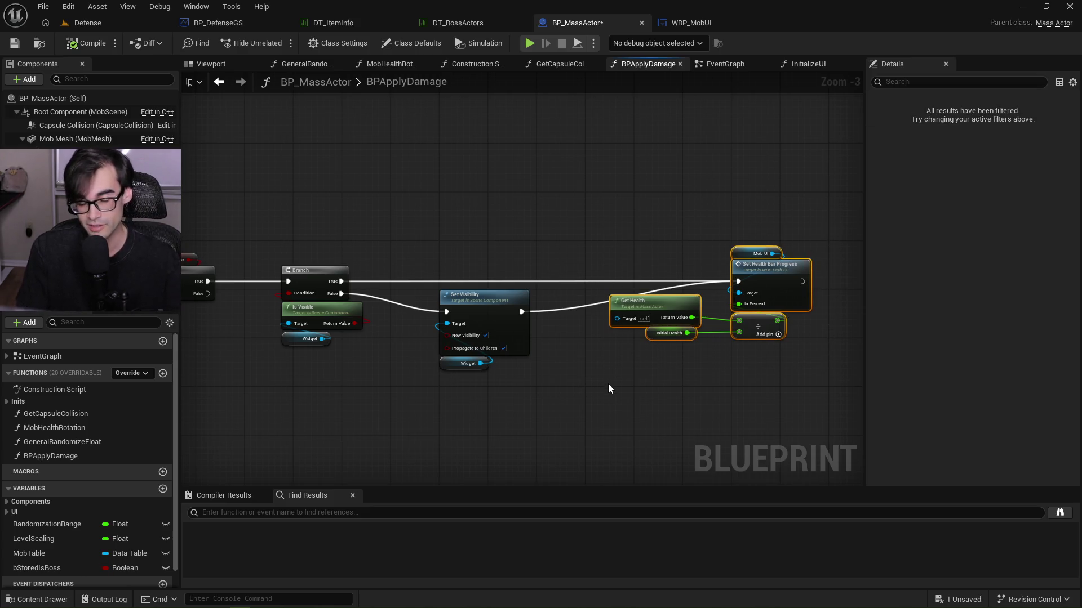
mouse_move(819, 207)
mouse_down()
mouse_move(832, 219)
mouse_move(578, 387)
mouse_up()
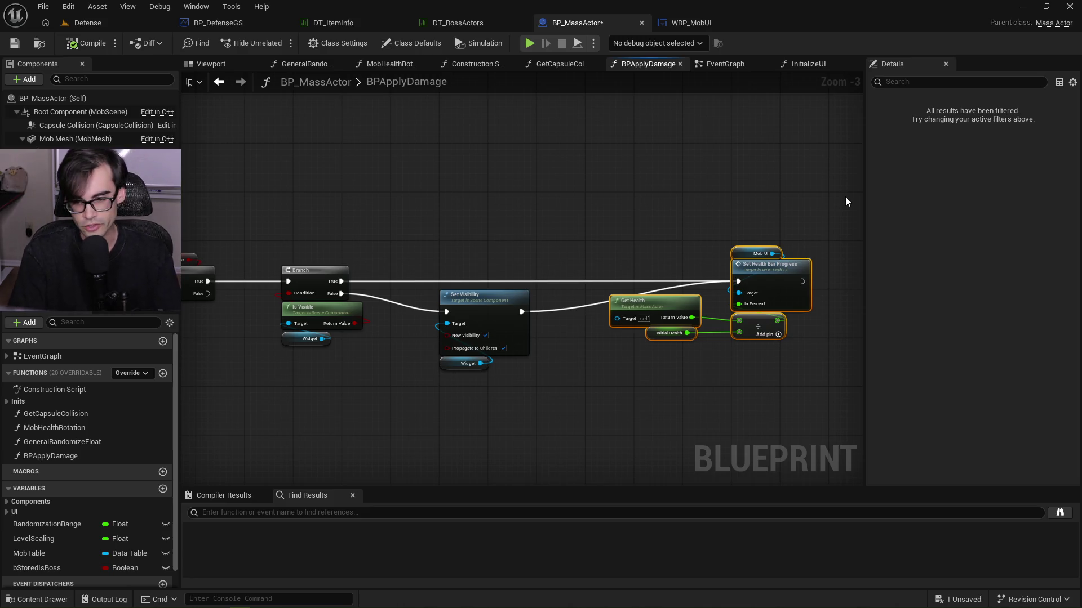
mouse_move(854, 203)
mouse_down()
mouse_move(739, 302)
mouse_move(549, 283)
mouse_move(722, 156)
mouse_up()
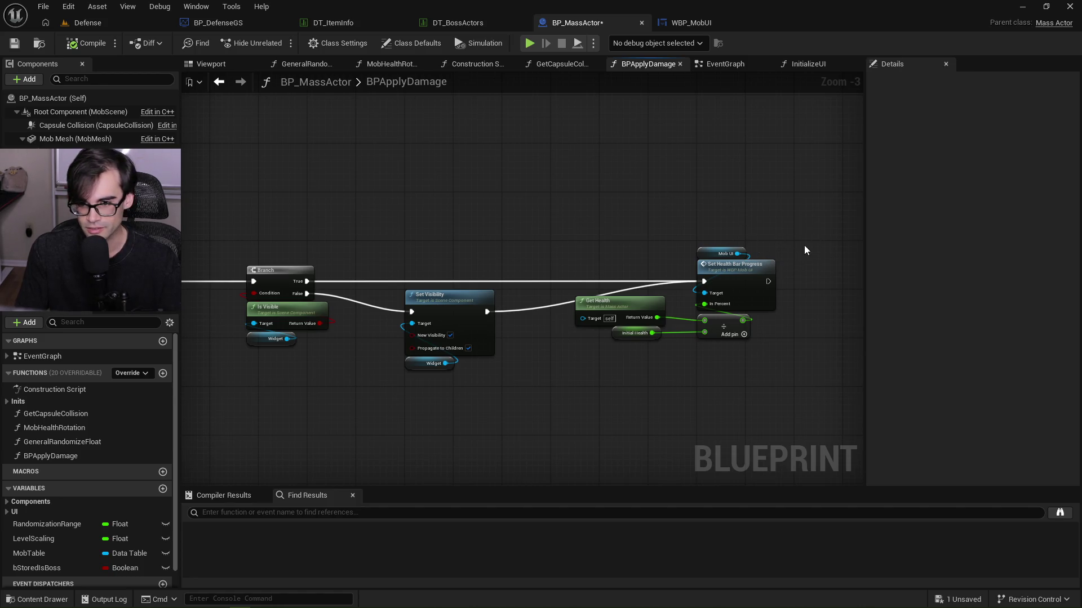
Compile and save BP_MassActor with Set Health Bar Progress in view.
drag(500, 251, 631, 250)
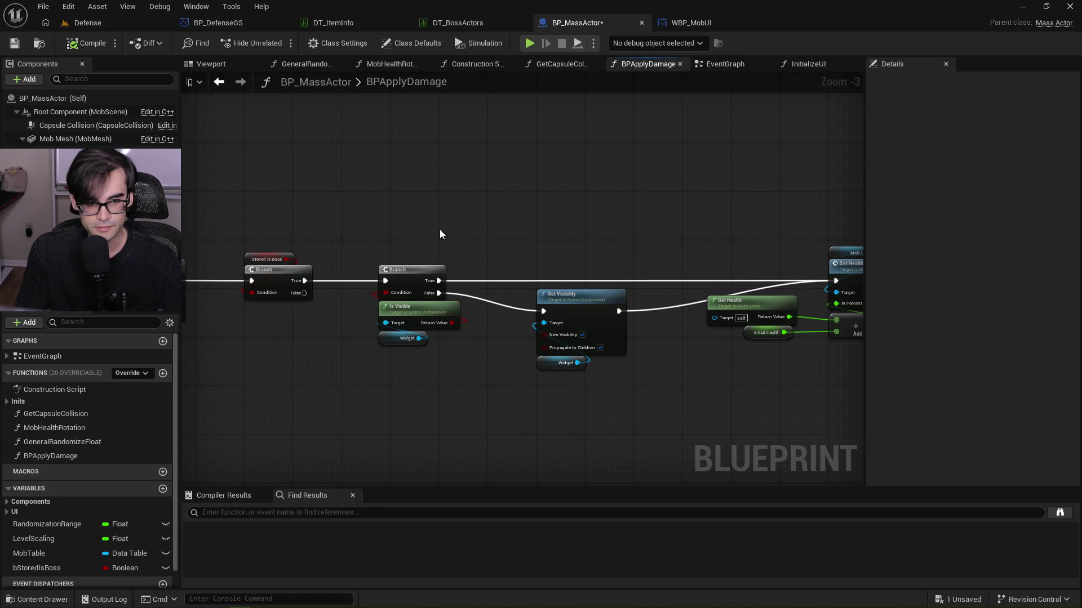
drag(440, 234, 239, 233)
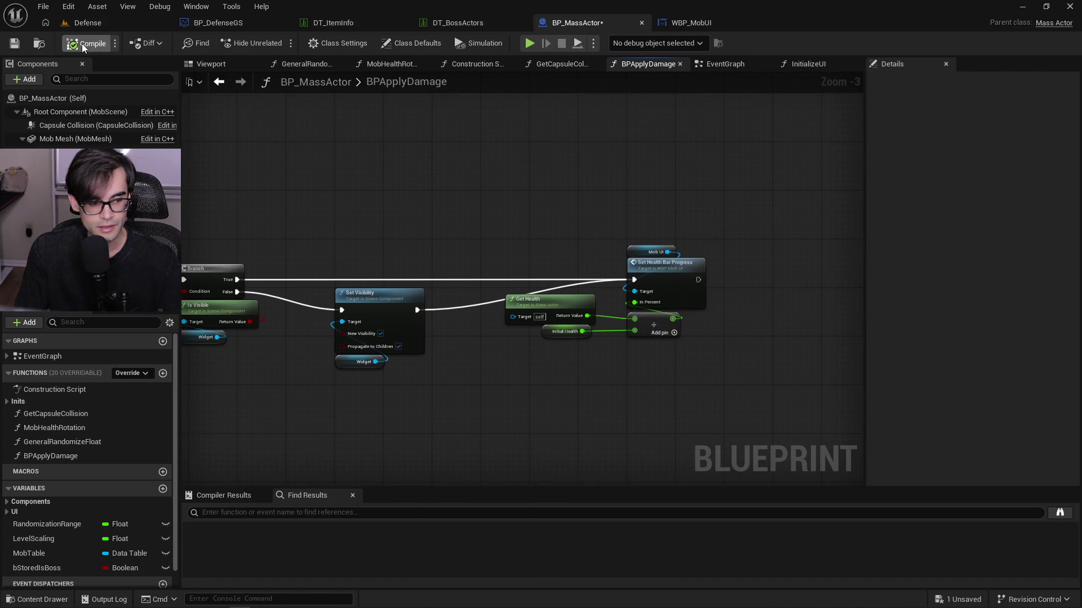
click(14, 43)
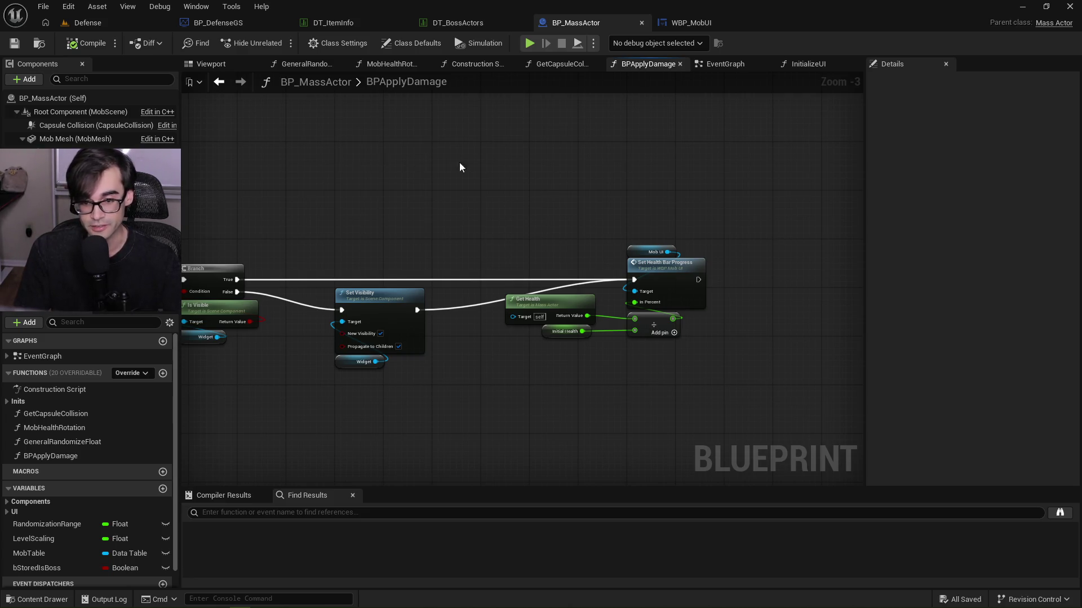
drag(661, 361, 504, 290)
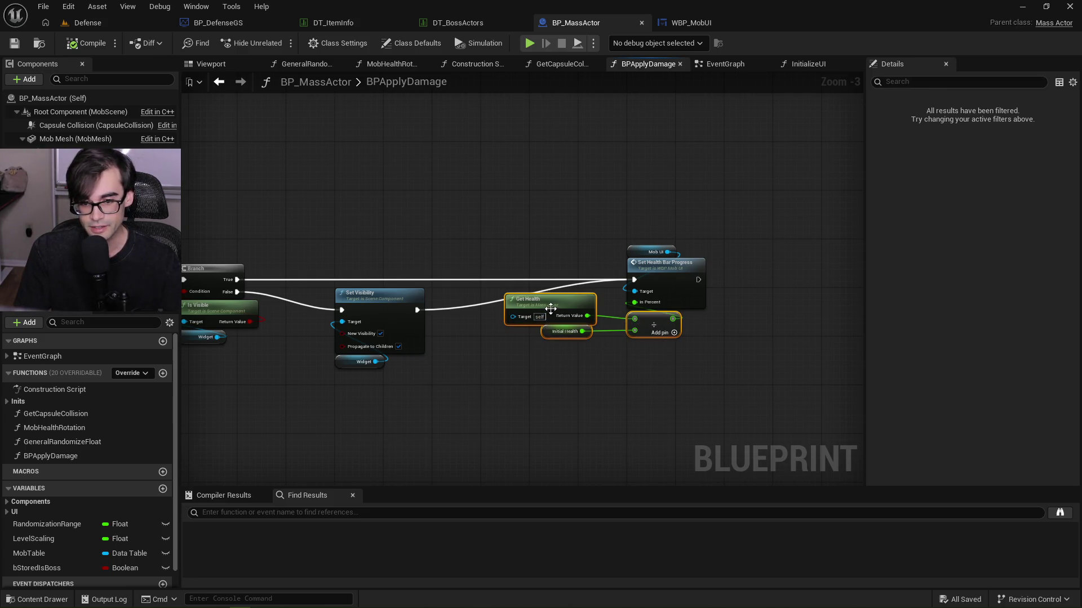
click(566, 243)
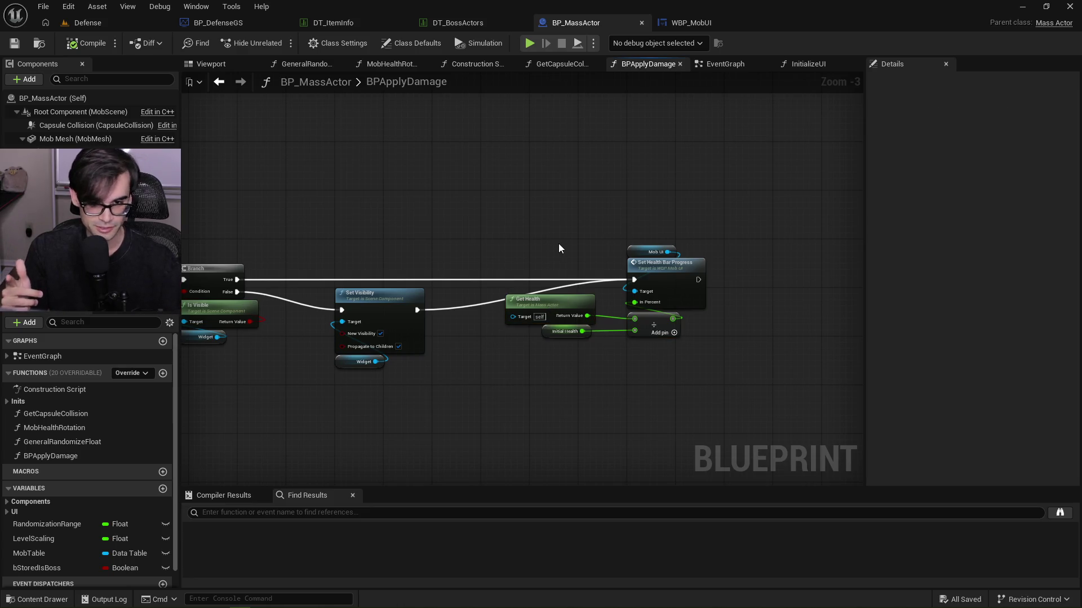
mouse_move(558, 374)
mouse_down()
mouse_move(662, 332)
mouse_move(665, 315)
mouse_move(582, 367)
mouse_move(653, 327)
mouse_up()
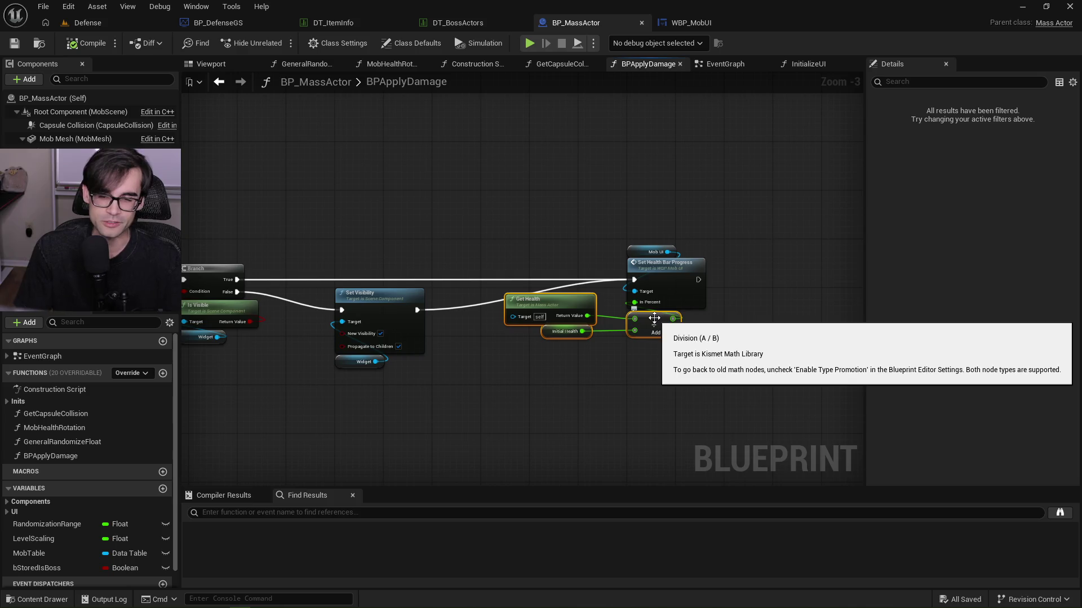
click(542, 218)
drag(602, 368, 665, 316)
drag(325, 223, 590, 232)
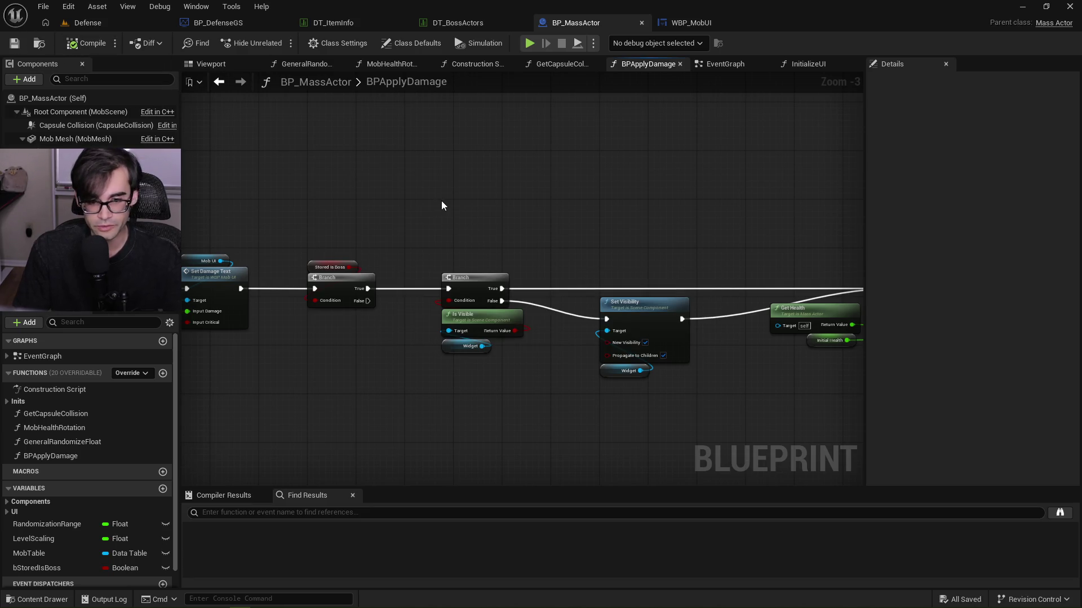
drag(650, 293, 637, 410)
click(594, 201)
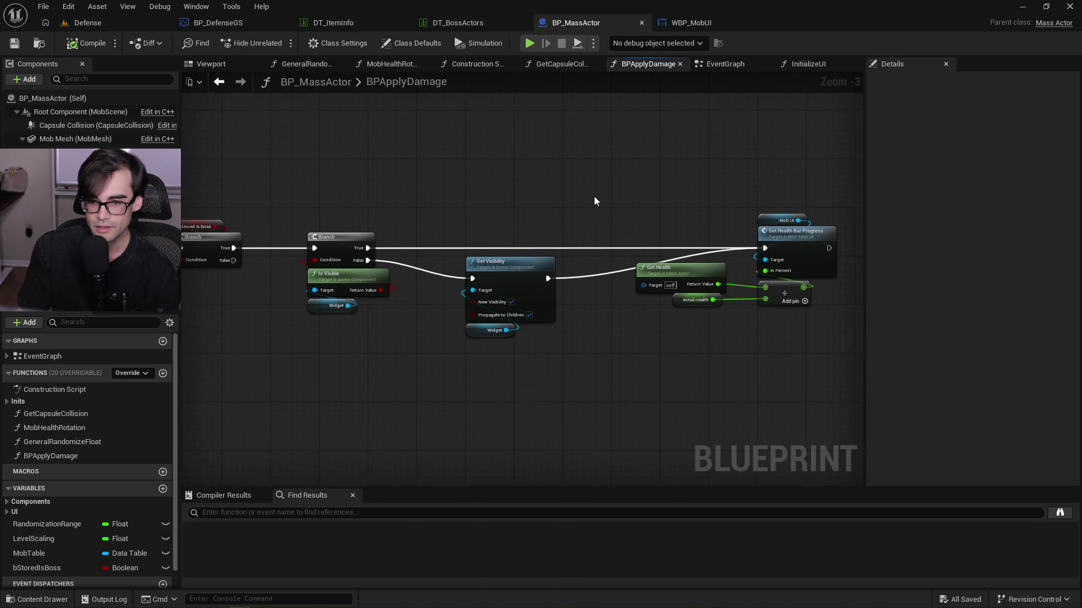
drag(680, 334, 781, 288)
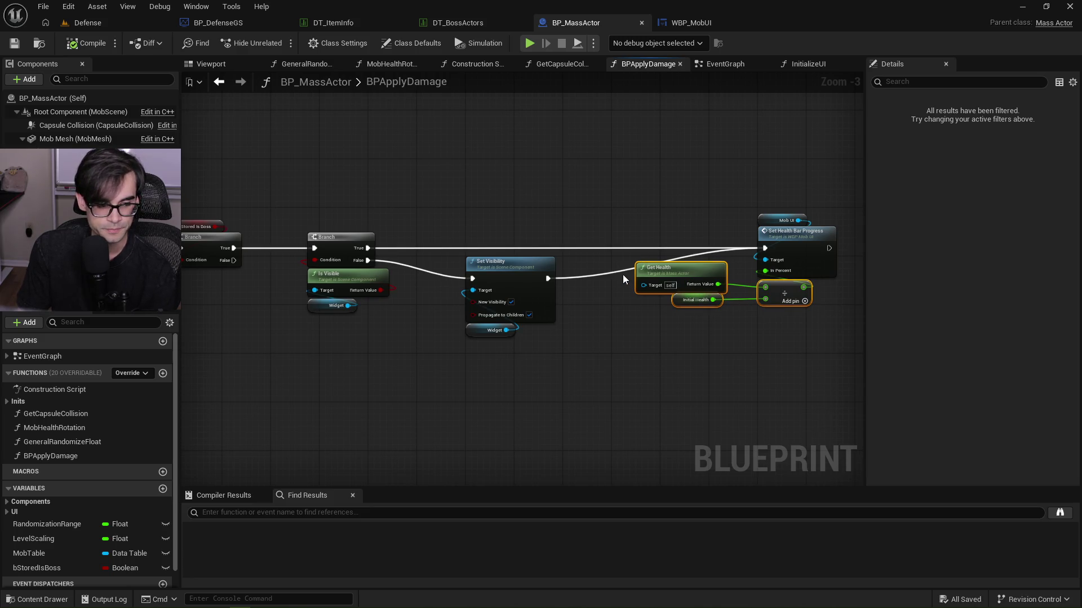
right_click(500, 221)
mouse_move(459, 386)
mouse_down()
mouse_move(769, 327)
mouse_move(813, 285)
mouse_up()
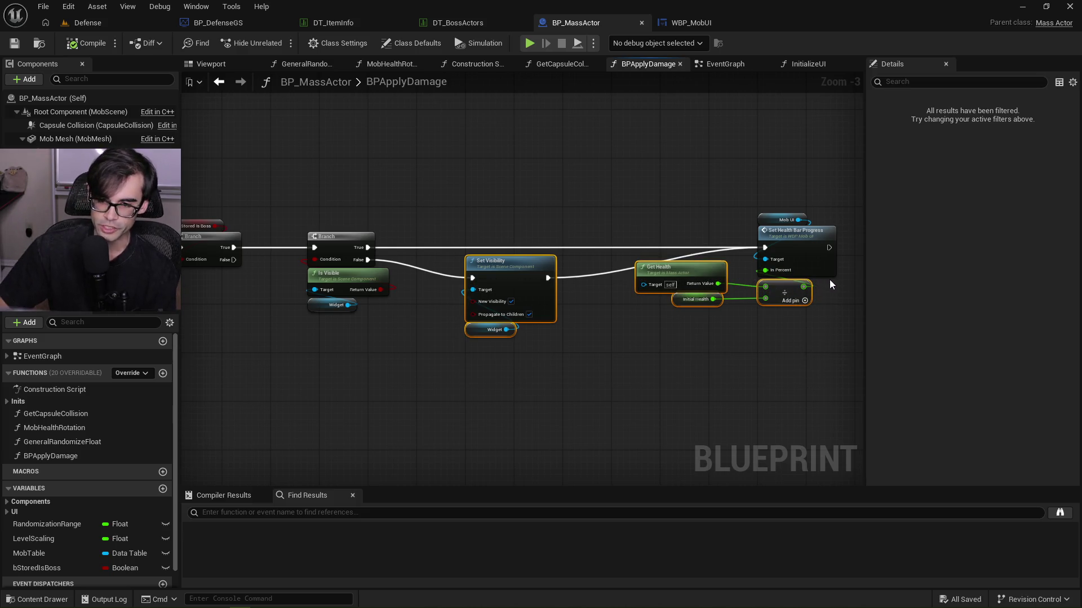
mouse_move(823, 341)
mouse_down()
mouse_move(570, 289)
mouse_move(494, 288)
mouse_up()
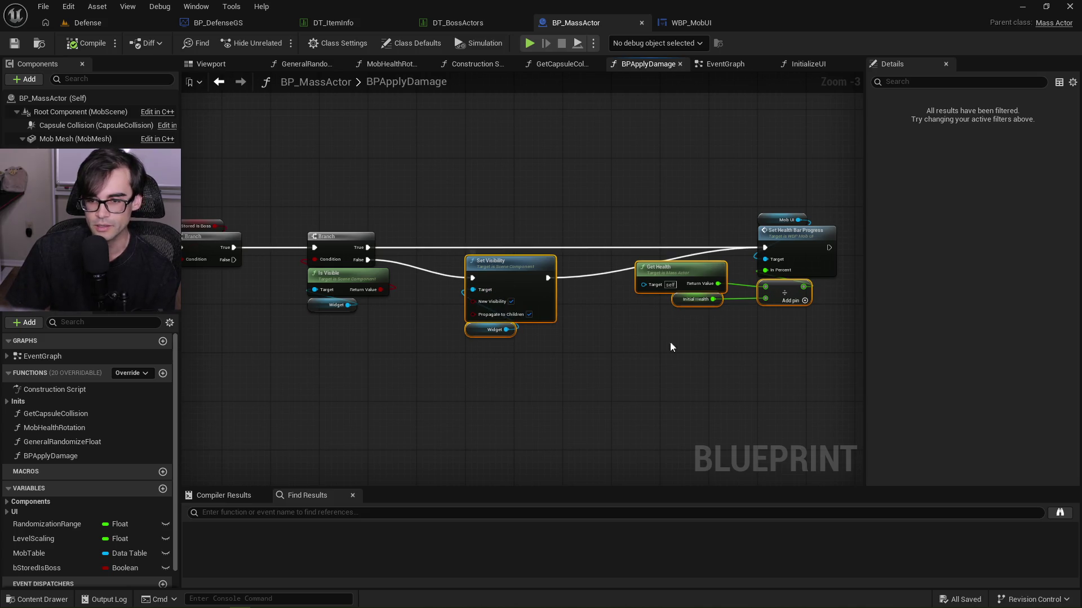
mouse_move(818, 351)
mouse_down()
mouse_move(557, 283)
mouse_move(468, 282)
mouse_up()
click(464, 354)
drag(465, 353, 836, 278)
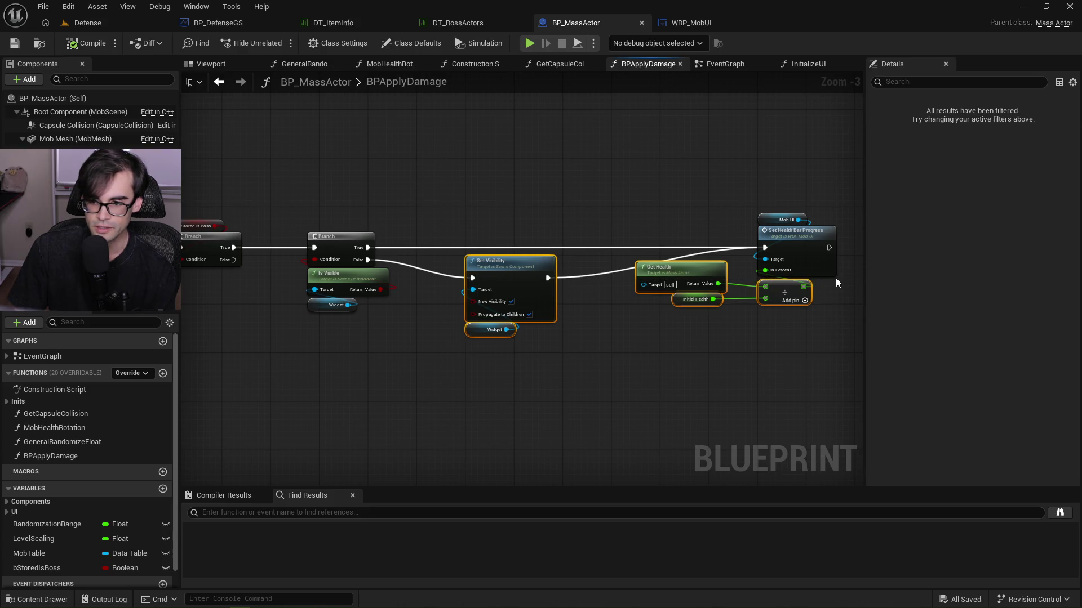
click(827, 328)
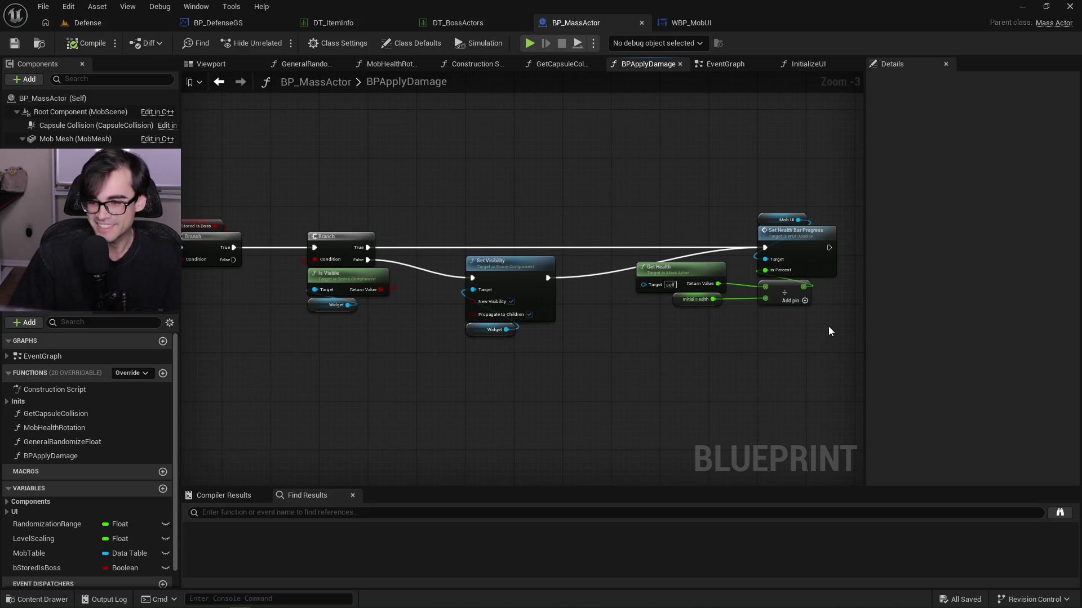
mouse_move(854, 354)
mouse_down()
mouse_move(607, 222)
mouse_move(394, 207)
mouse_up()
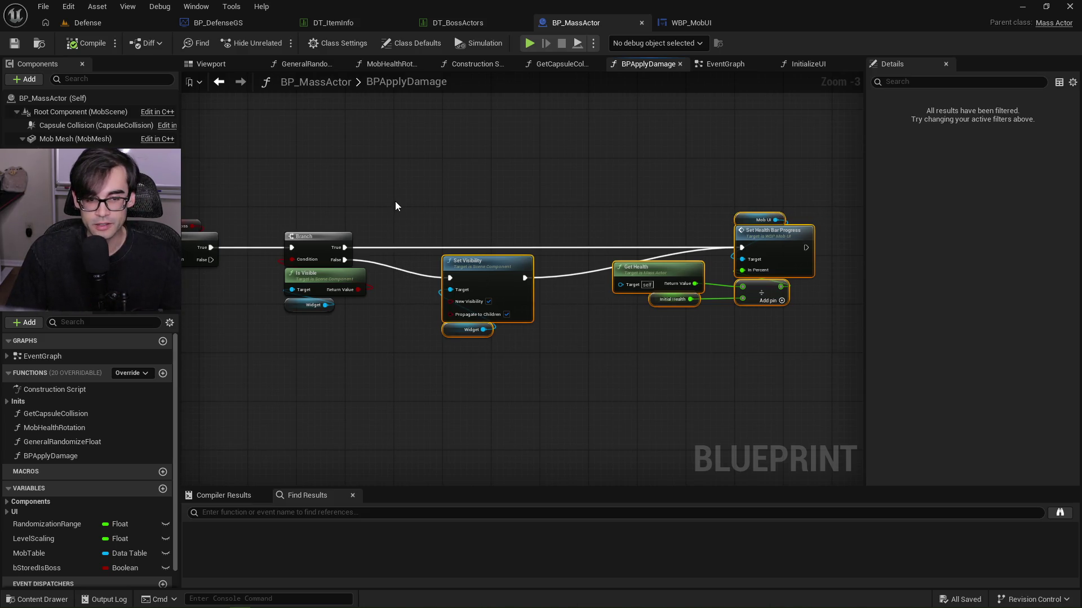
mouse_move(830, 160)
mouse_down()
mouse_move(647, 192)
mouse_move(464, 337)
mouse_move(431, 350)
mouse_move(441, 352)
mouse_move(394, 353)
mouse_up()
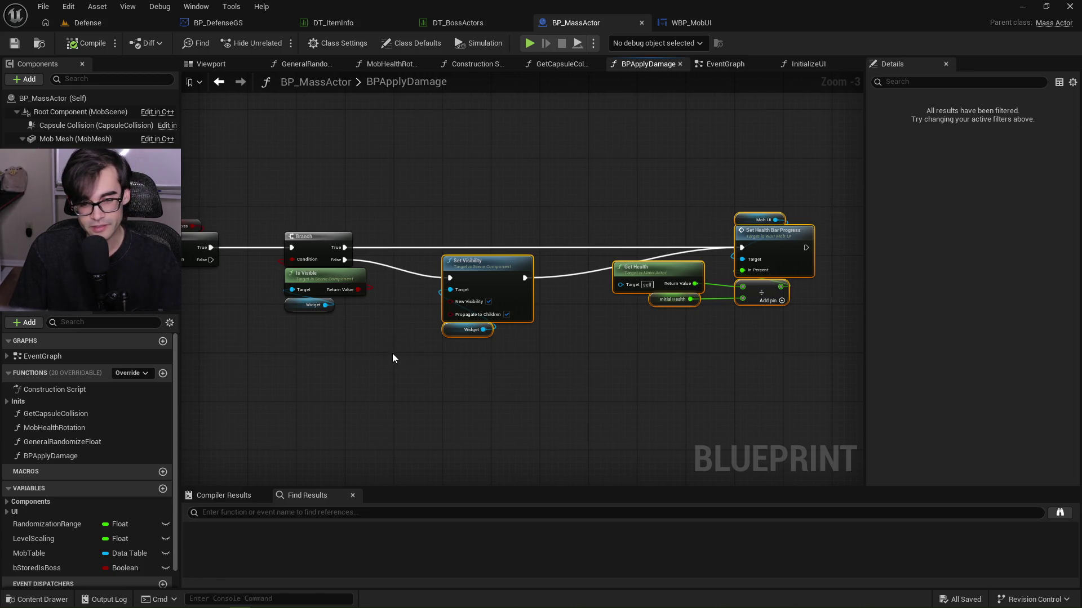
Add a reroute on the Branch True wire and route Set Visibility's output into it, deleting the stray reroute.
click(448, 217)
double_click(632, 247)
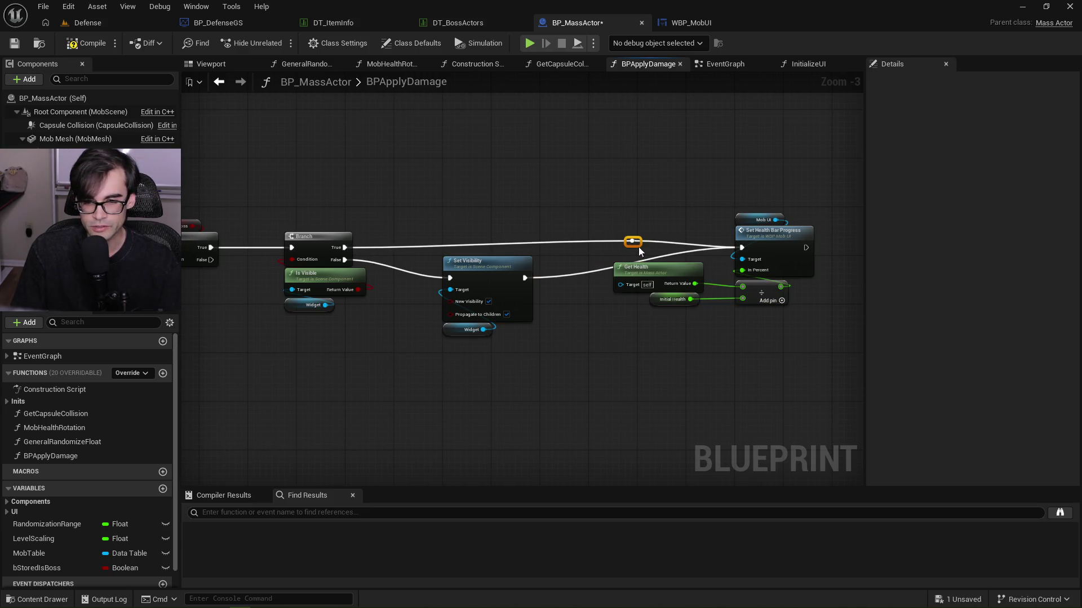
drag(640, 252, 642, 254)
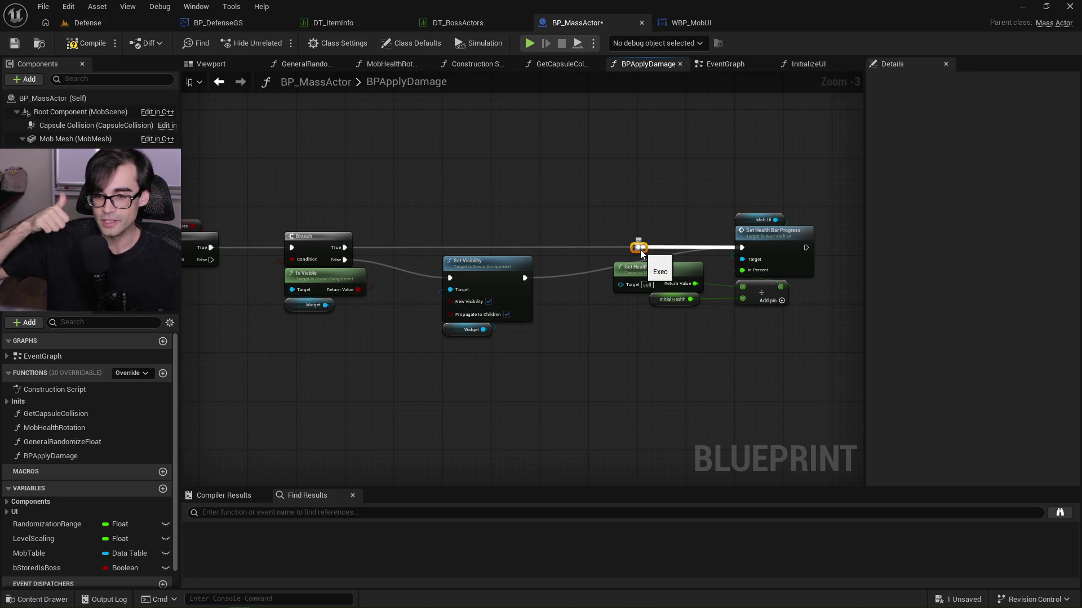
click(599, 277)
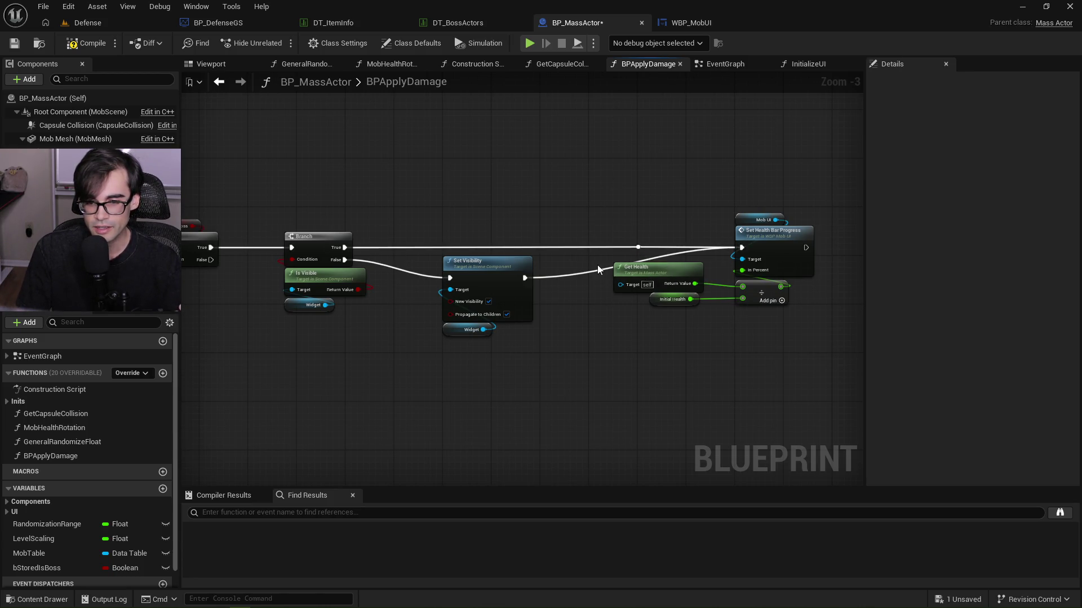
double_click(594, 268)
drag(525, 278, 636, 254)
key(Left)
key(Left)
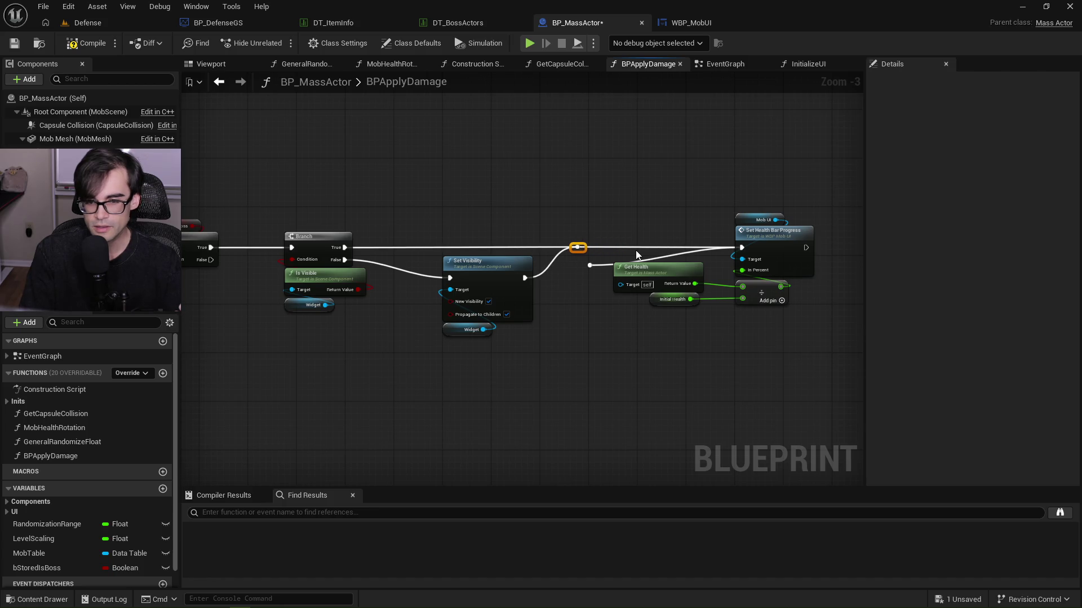
click(589, 265)
key(Delete)
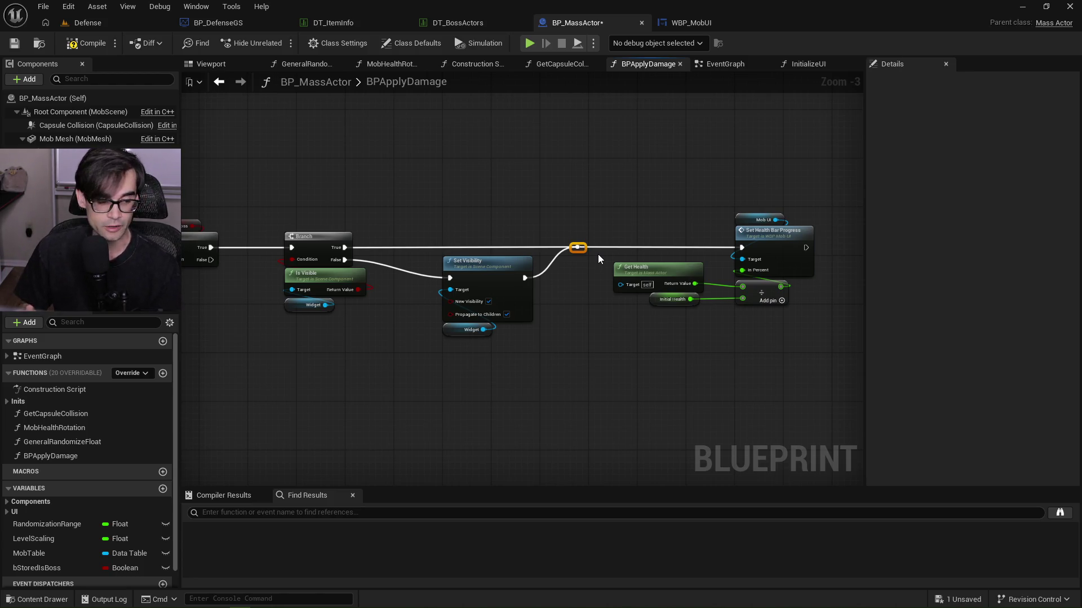
Nudge the reroute, Is Visible and Widget nodes left, and add a reroute on the False wire.
key(Left)
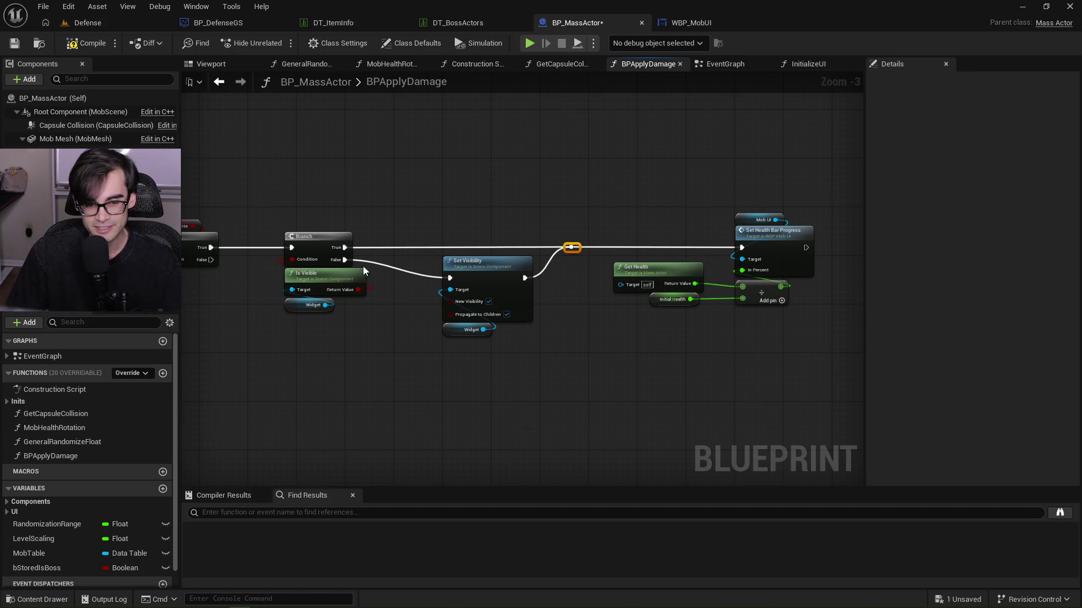
drag(314, 328, 324, 272)
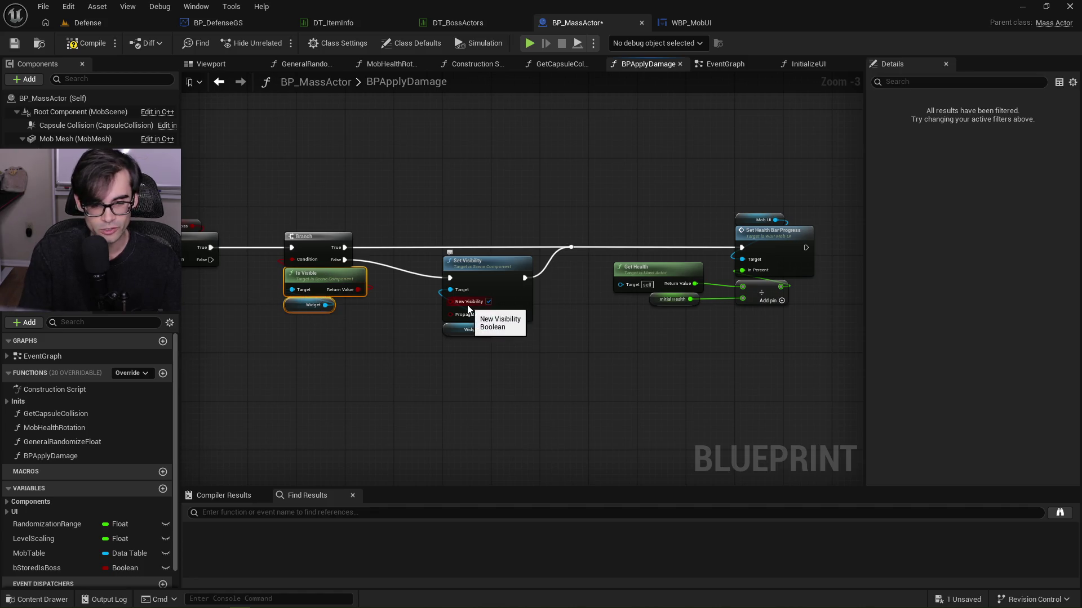
key(Left)
key(Left)
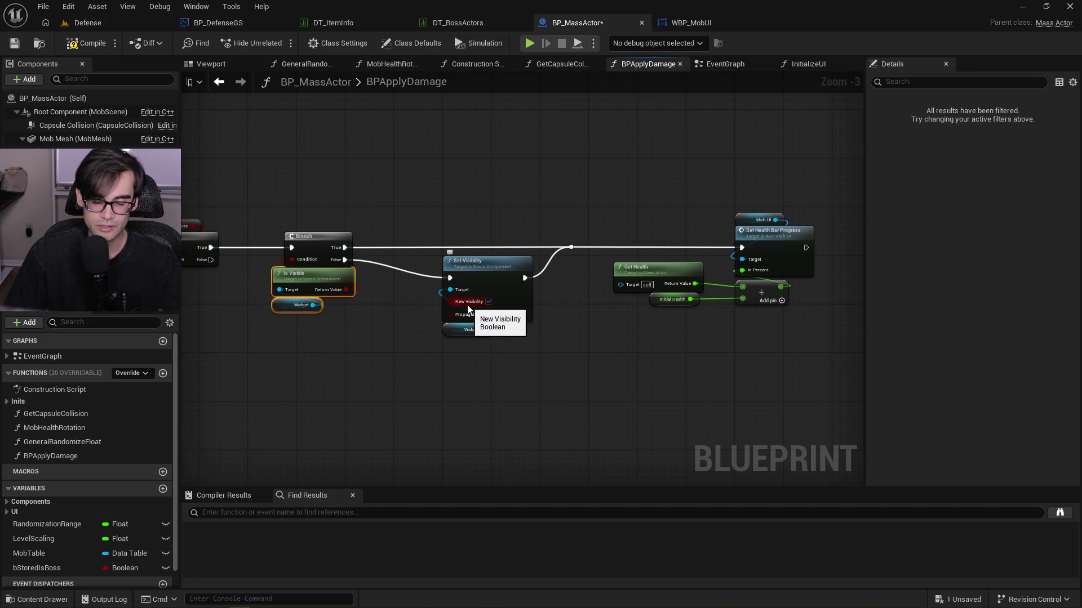
click(379, 305)
double_click(379, 262)
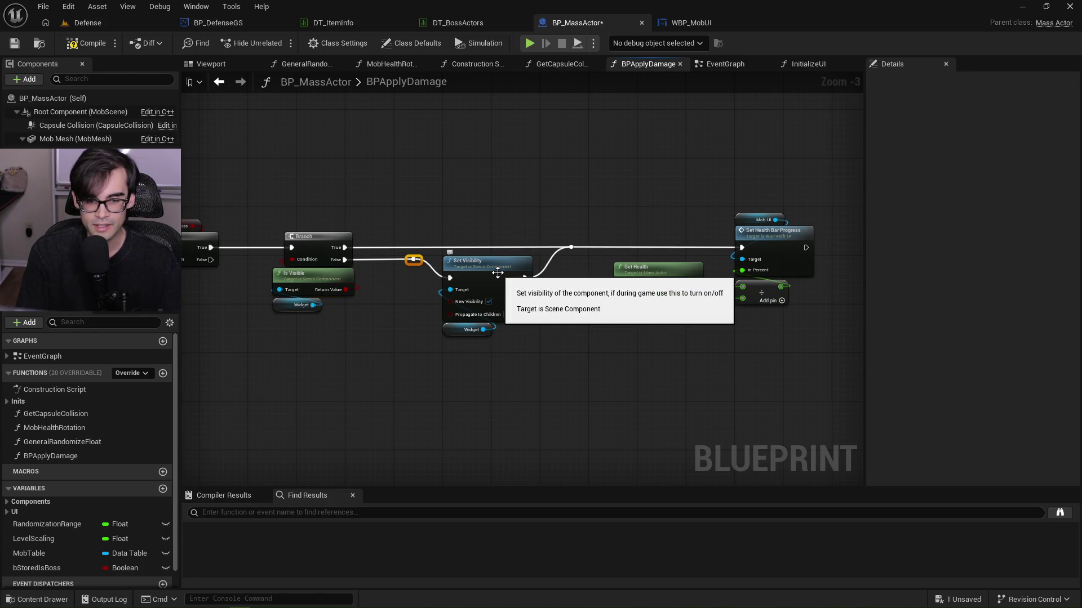
click(465, 167)
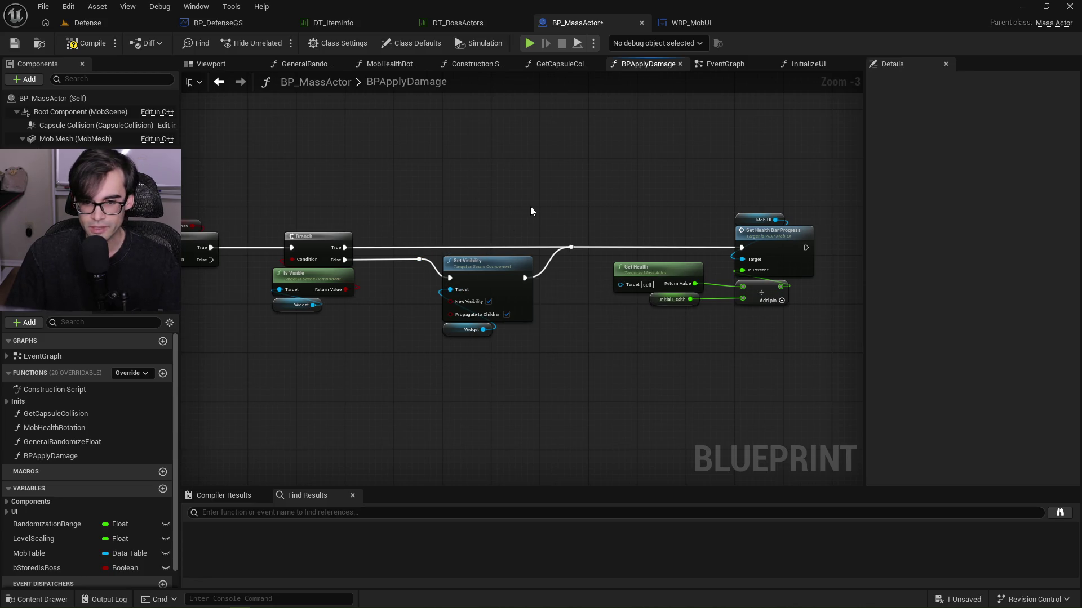
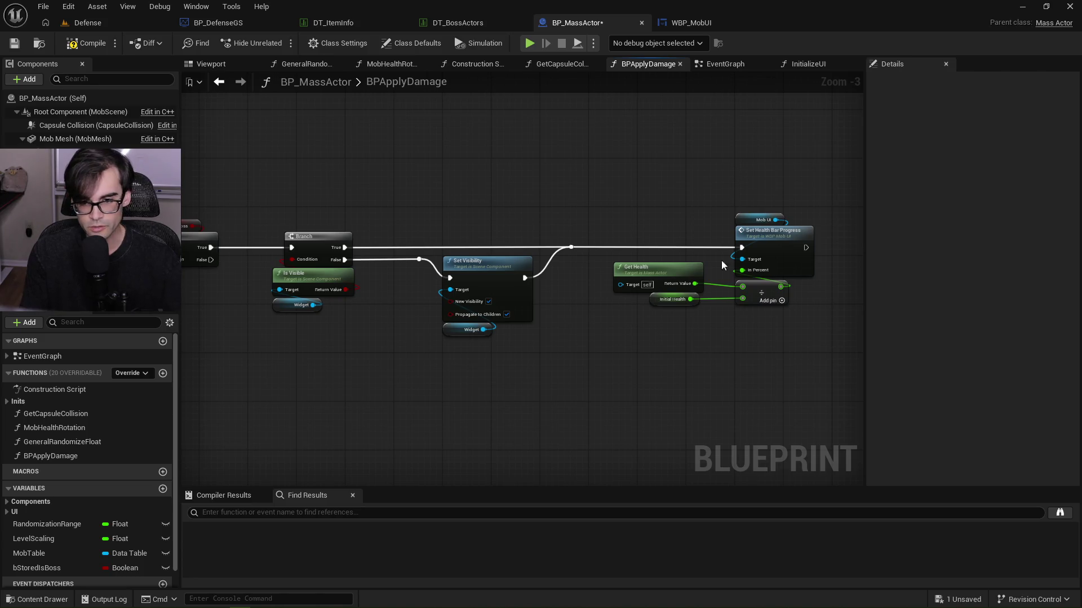
Box-select the Get Health, Initial Health, divide and Set Health Bar Progress nodes and nudge them left.
drag(756, 334, 663, 286)
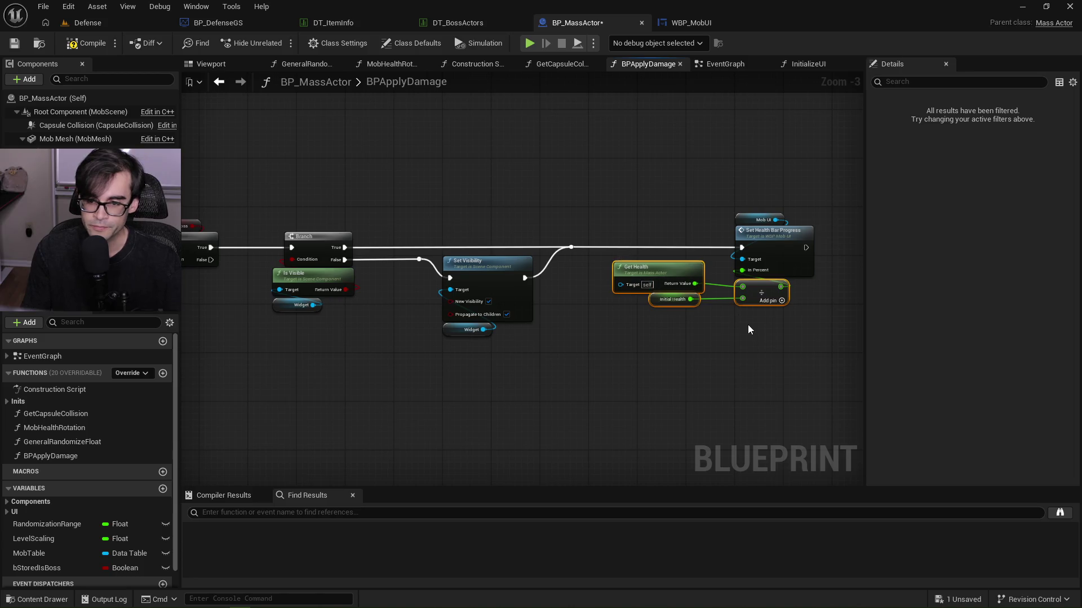
click(758, 336)
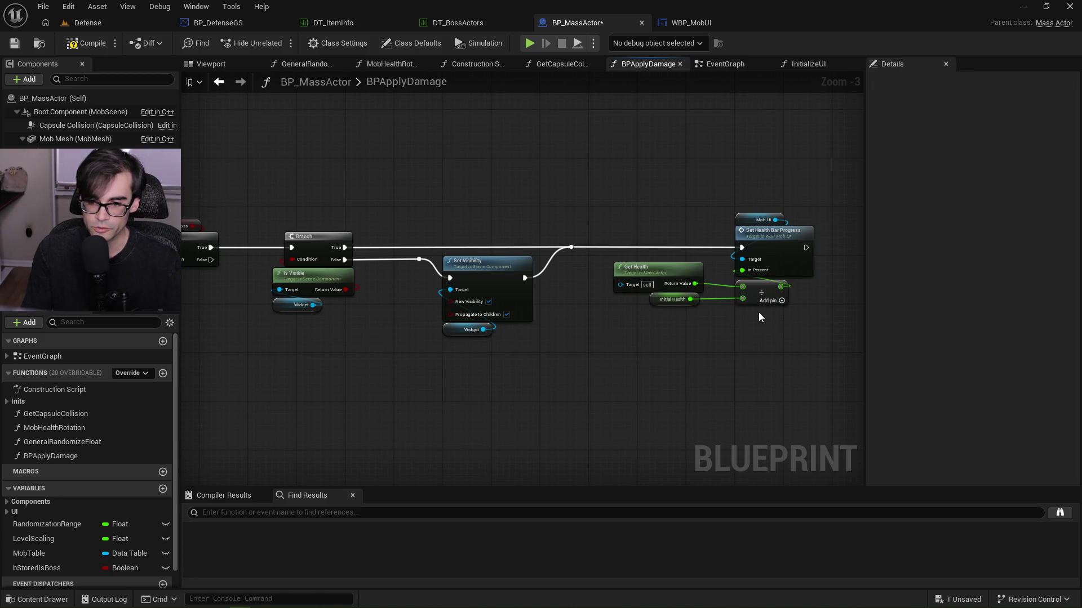
drag(755, 311, 668, 288)
click(694, 337)
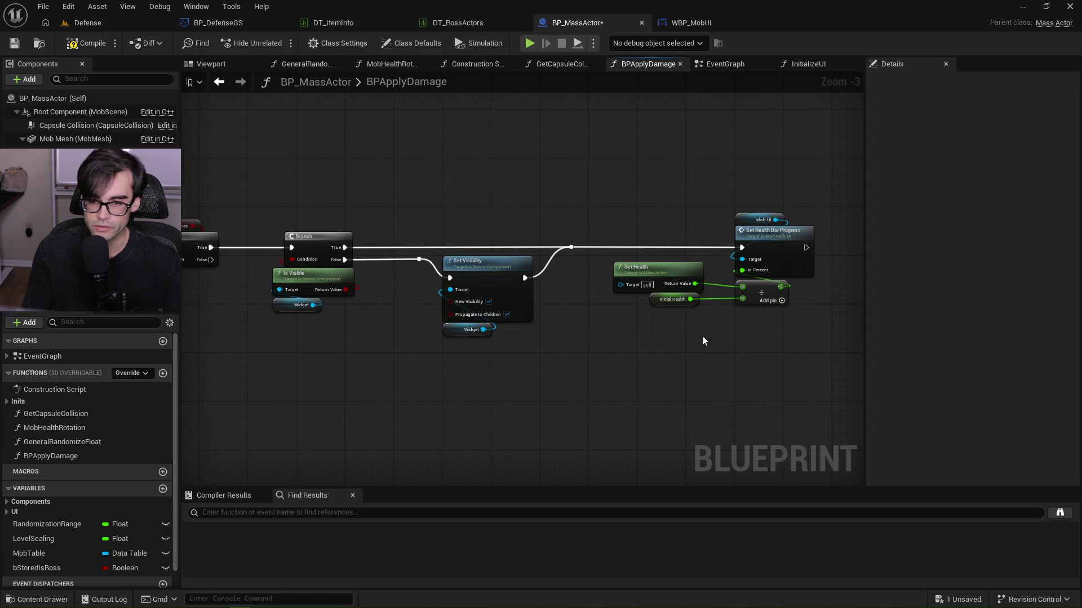
drag(756, 311, 667, 309)
click(687, 350)
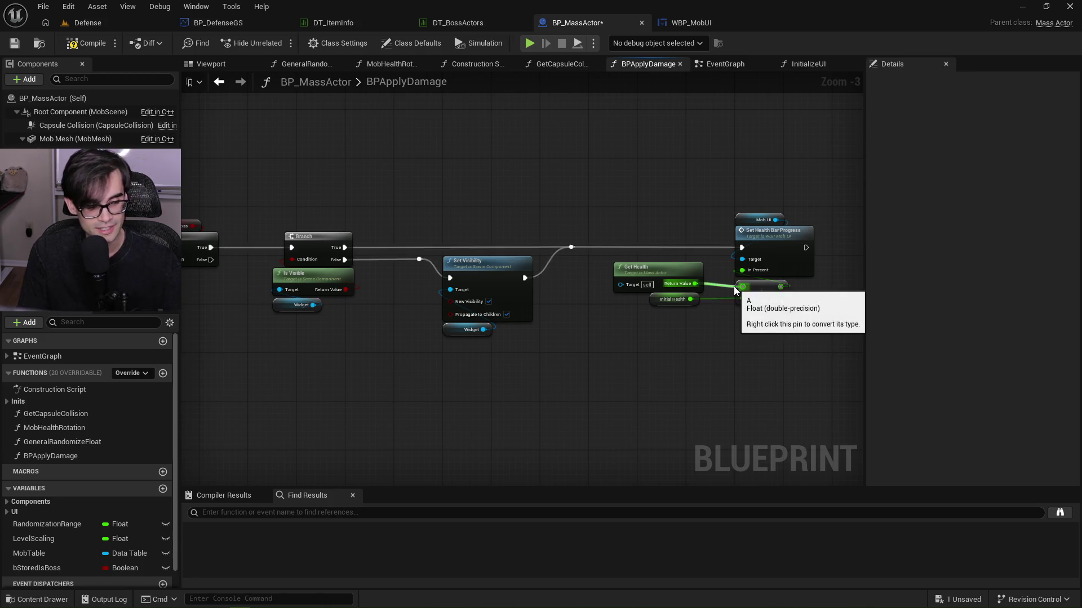
drag(666, 186, 785, 344)
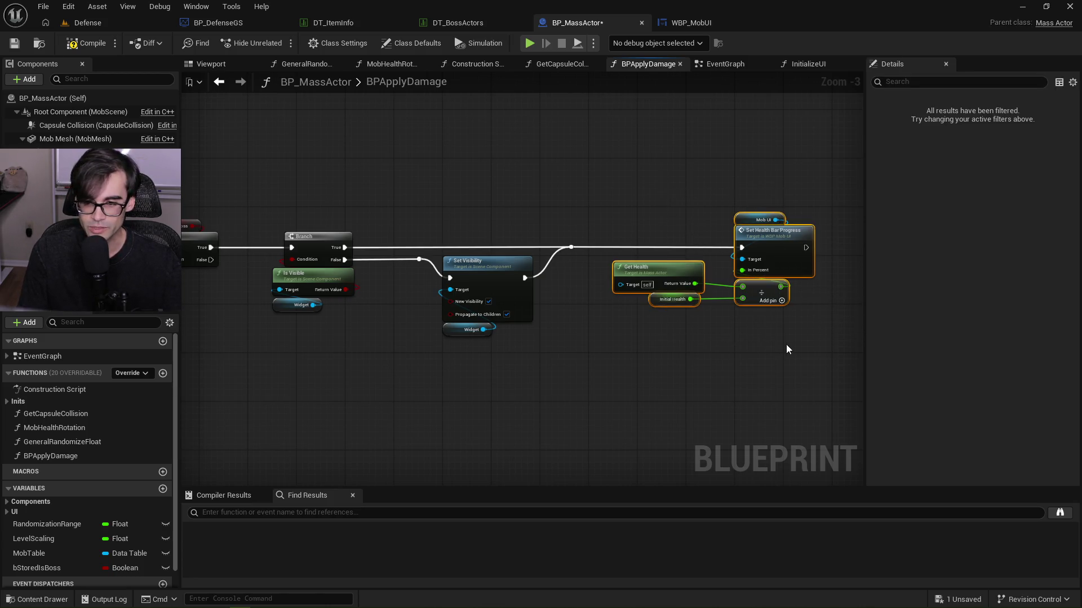
key(ctrl+z)
key(ctrl+z)
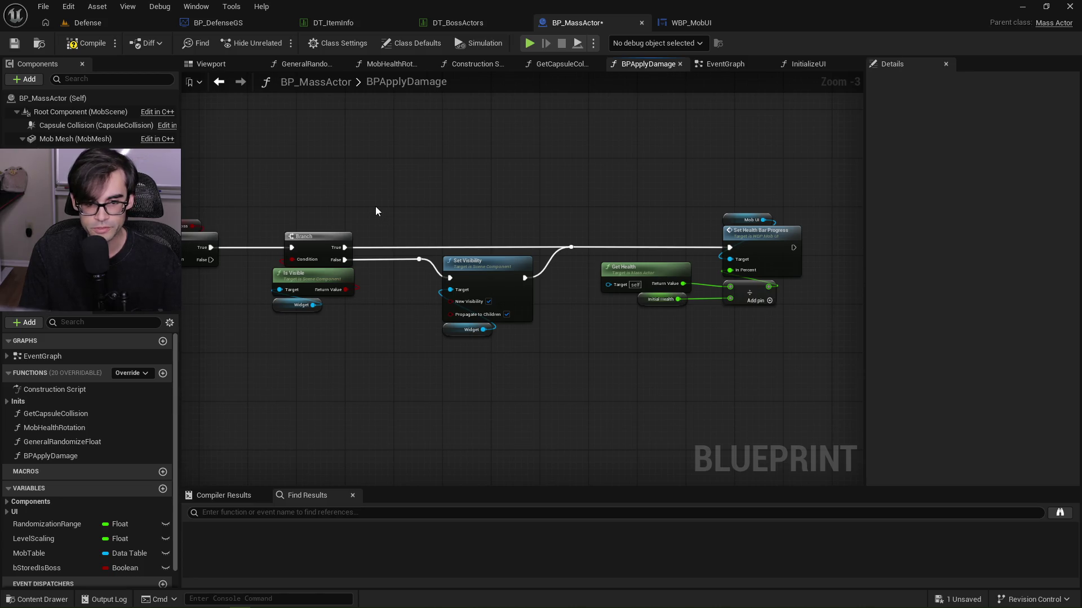
Save BP_MassActor and open the Set Health Bar Progress node's function definition in WBP_MobUI.
drag(376, 207, 435, 246)
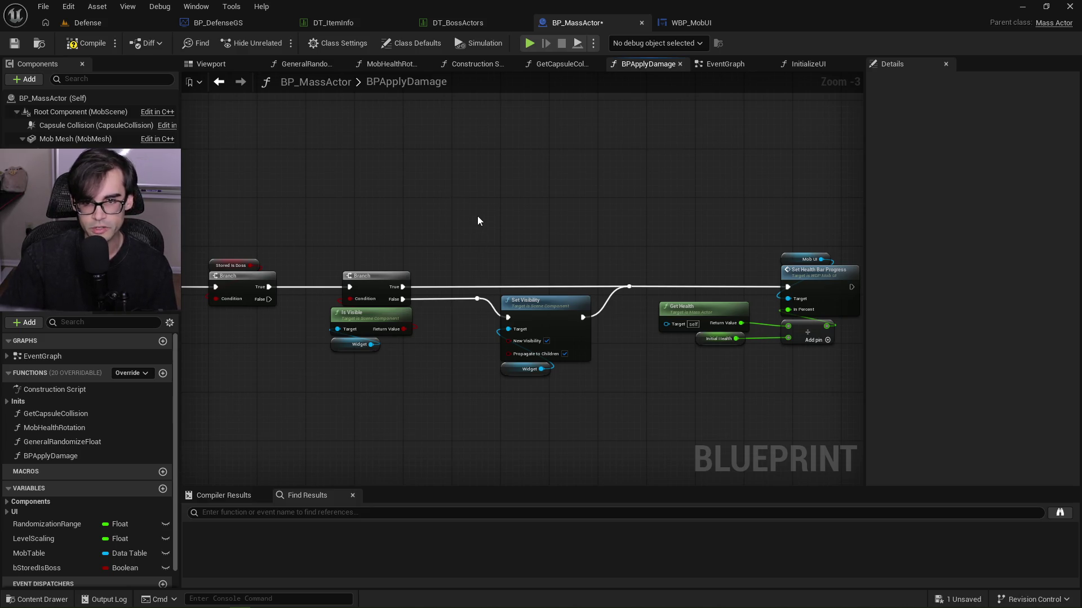
click(15, 43)
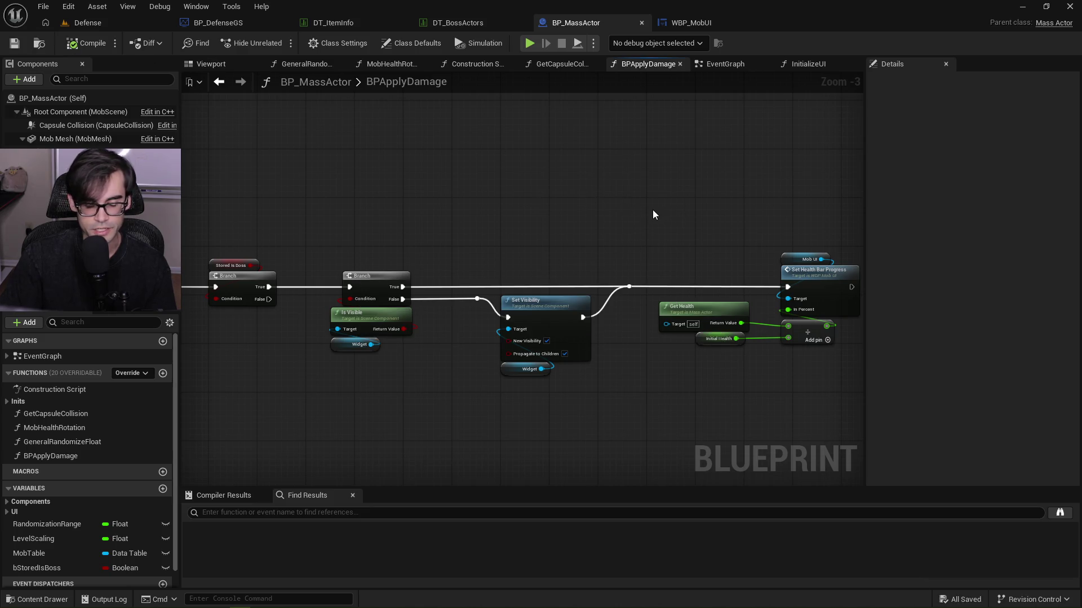
drag(648, 212, 561, 220)
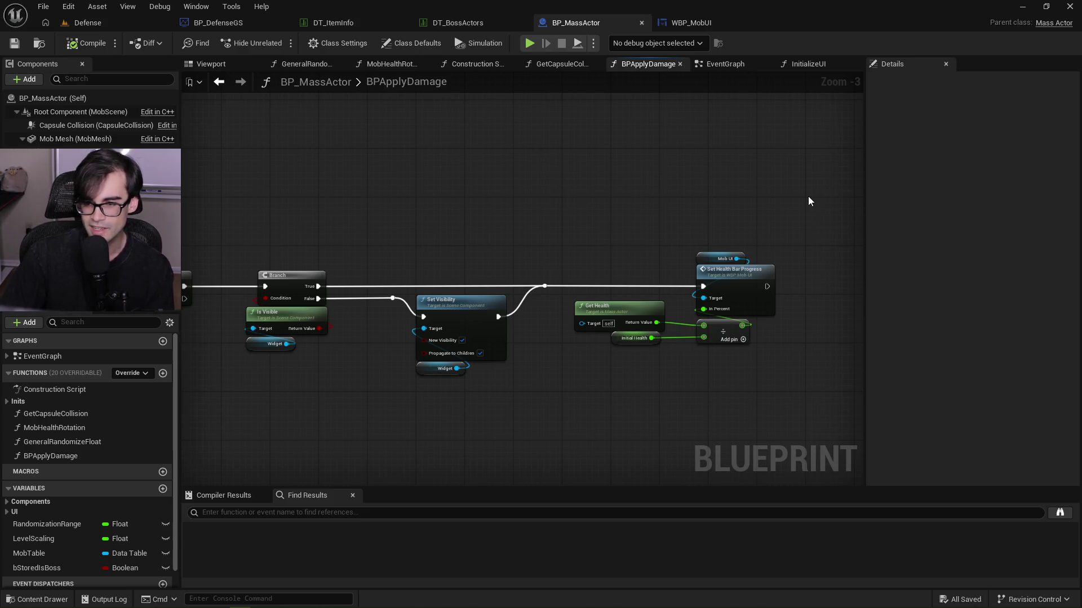
drag(661, 240, 592, 243)
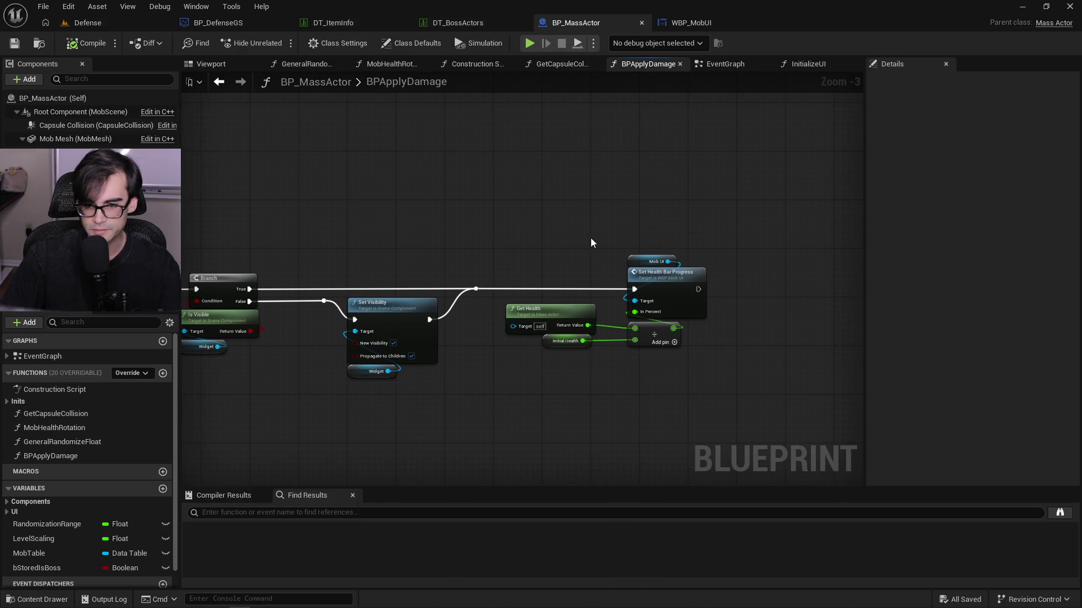
double_click(671, 276)
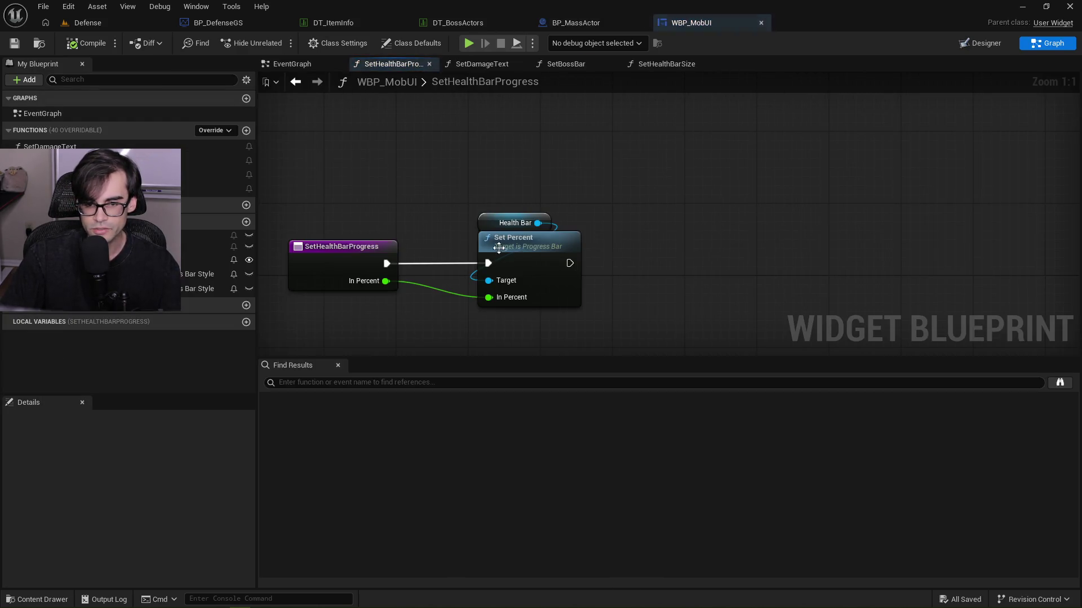
Look over the SetHealthBarSize, SetBossBar and SetDamageText graphs, and shrink search results to enlarge the graph area.
click(649, 66)
click(566, 64)
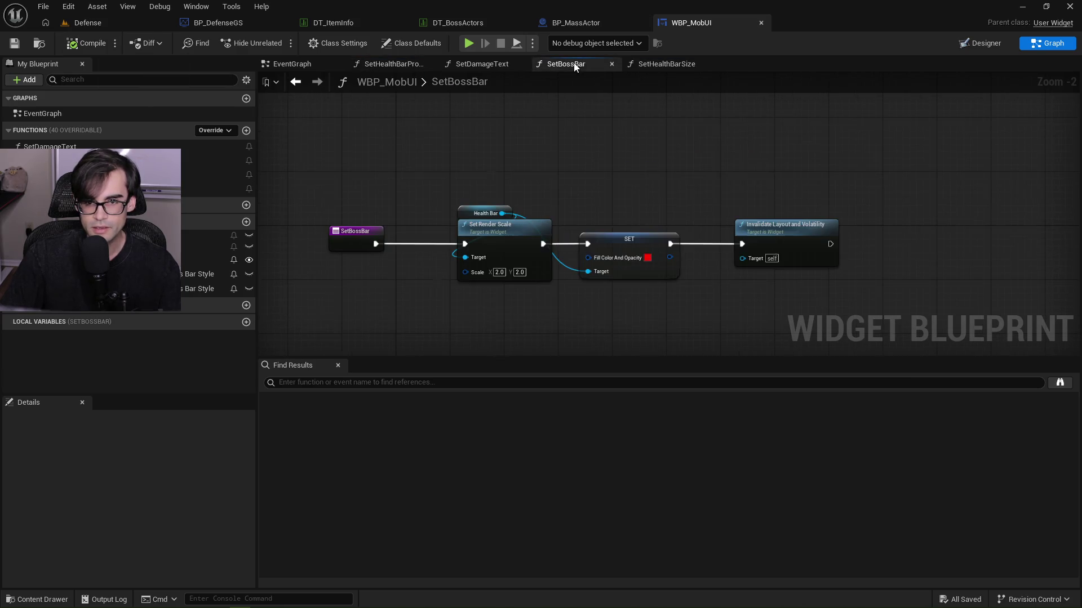
click(482, 64)
click(969, 46)
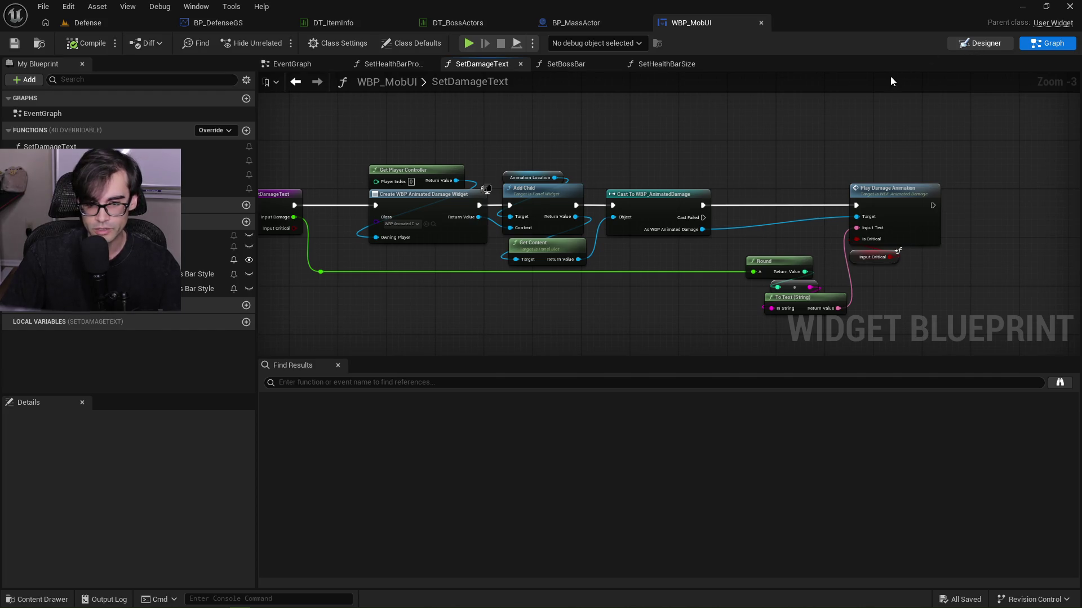
click(1046, 49)
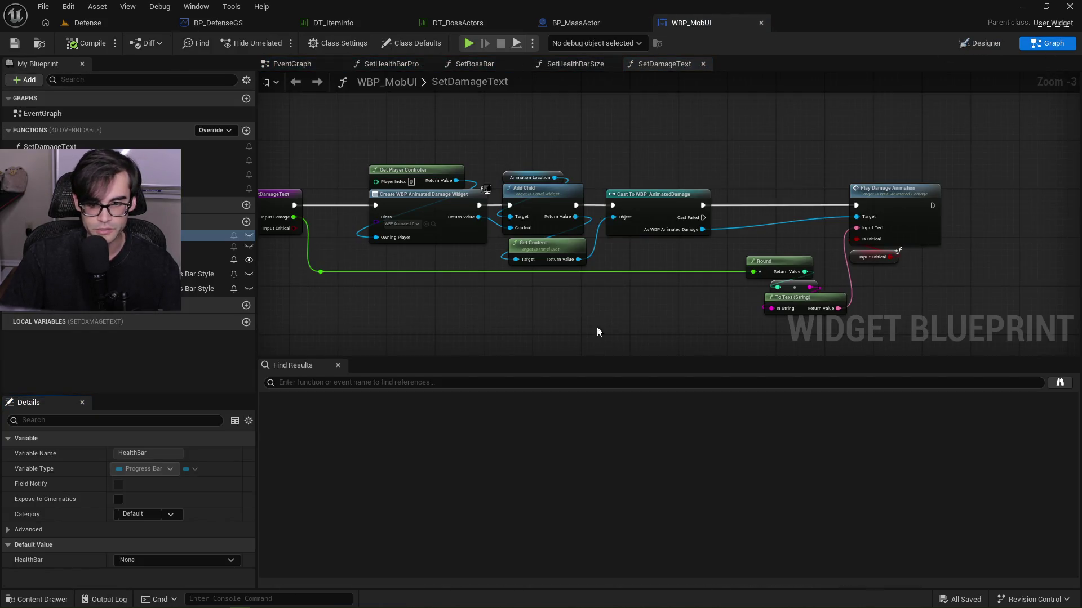
mouse_move(616, 361)
mouse_down()
mouse_move(621, 375)
mouse_move(535, 456)
mouse_up()
drag(258, 290, 192, 290)
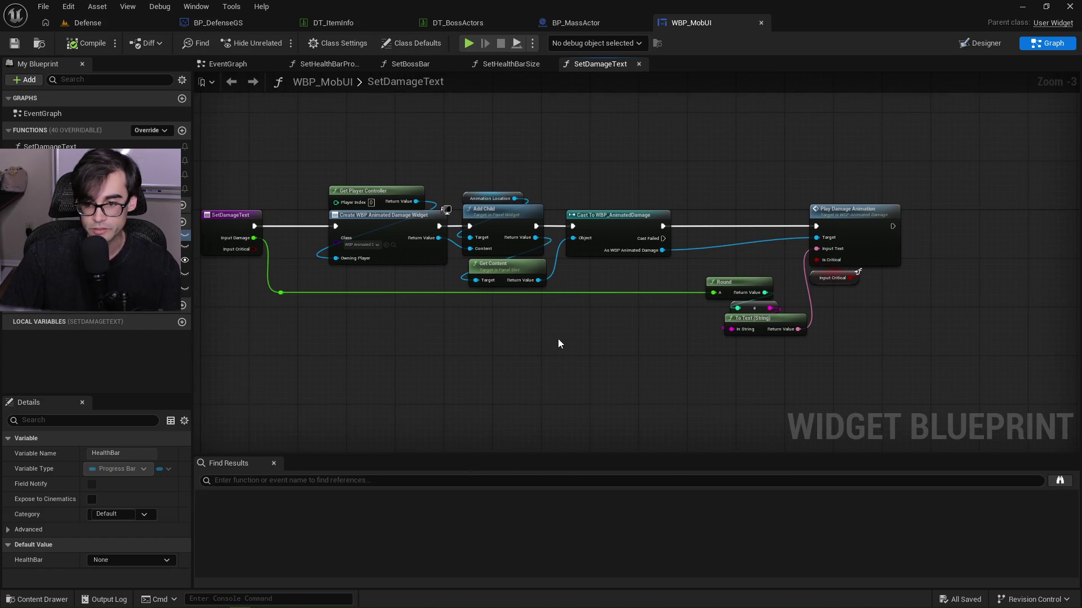
Step through WBP_MobUI's SetHealthBarSize, SetBossBar, SetHealthBarProgress and EventGraph tabs.
click(511, 64)
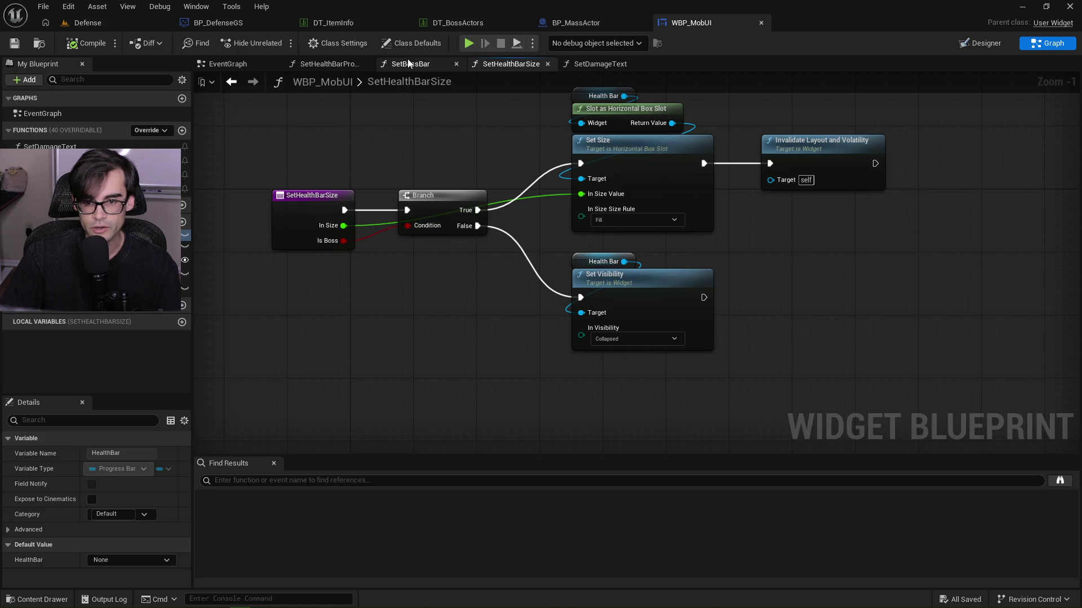
click(408, 63)
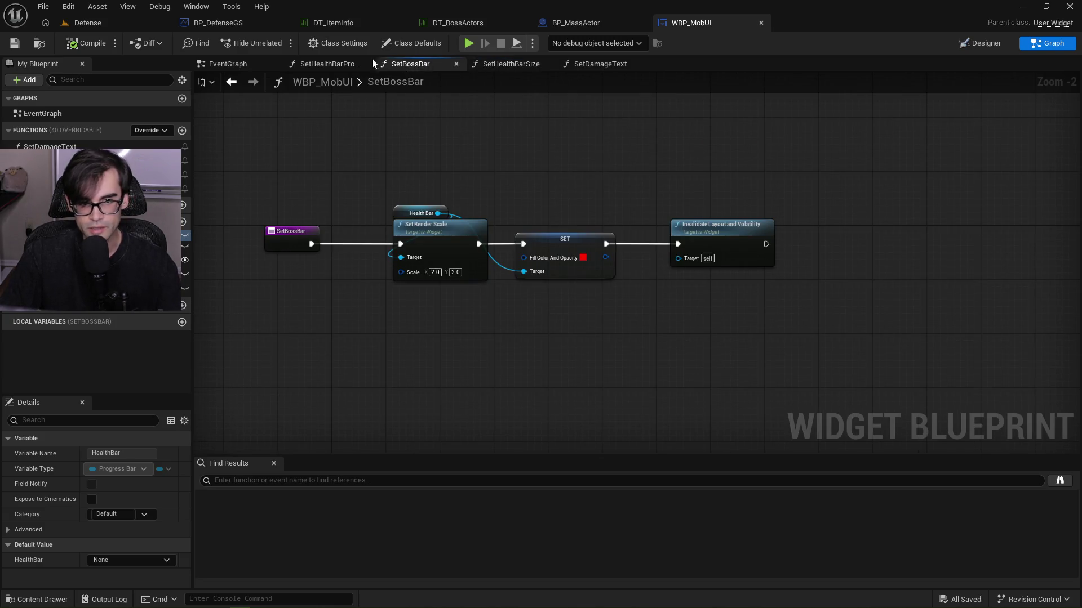
click(333, 65)
click(235, 70)
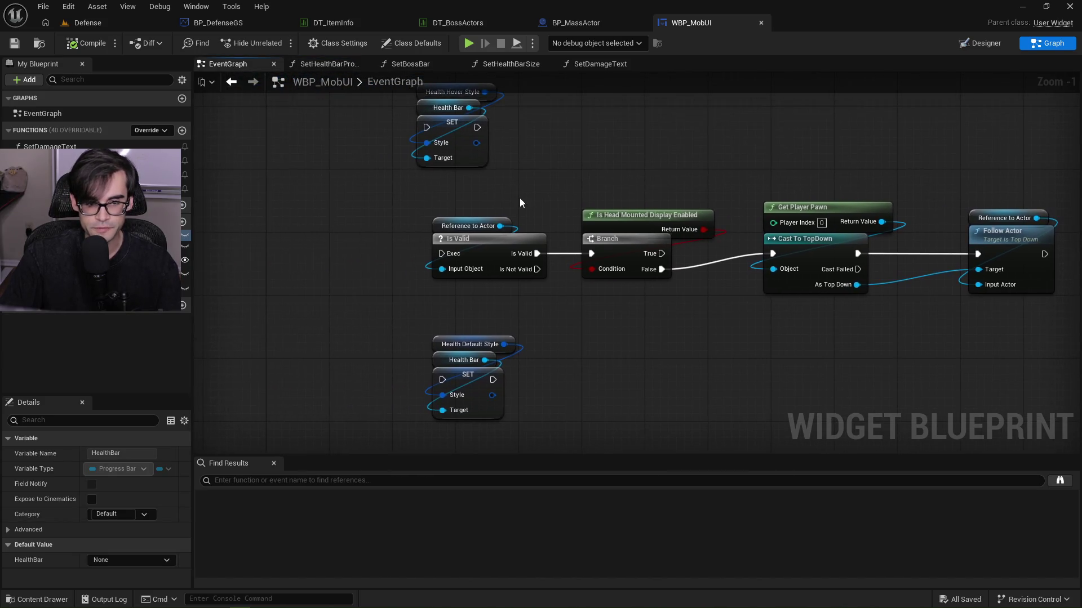
click(340, 69)
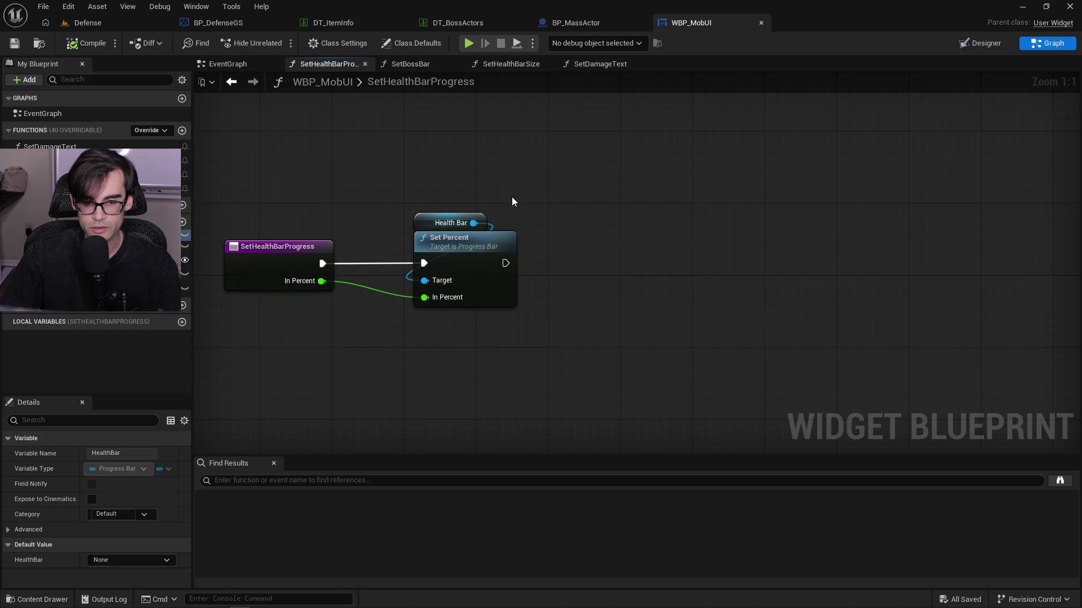
click(430, 63)
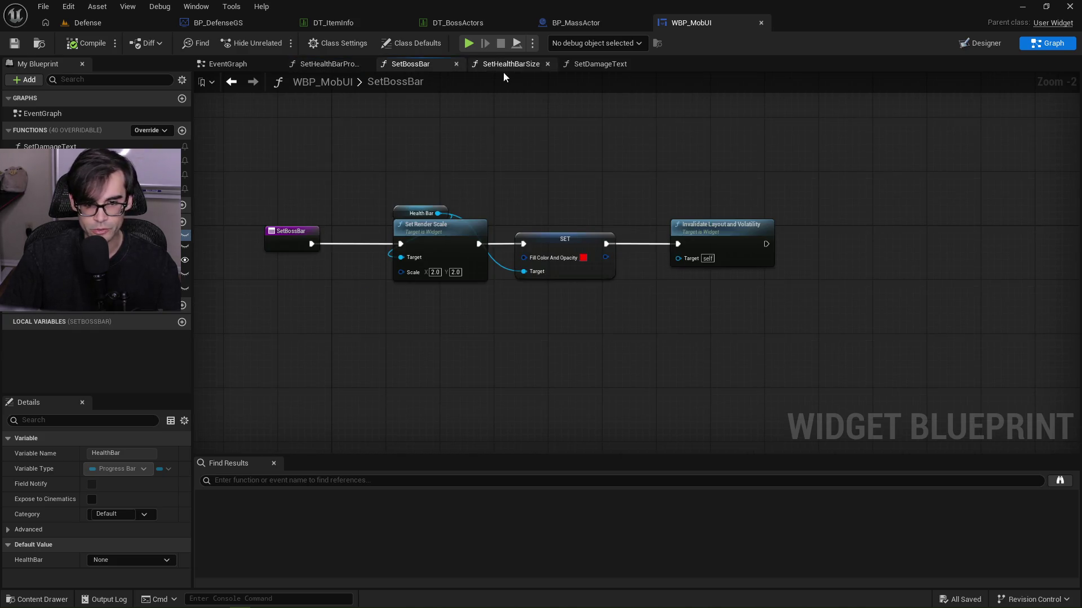
click(510, 63)
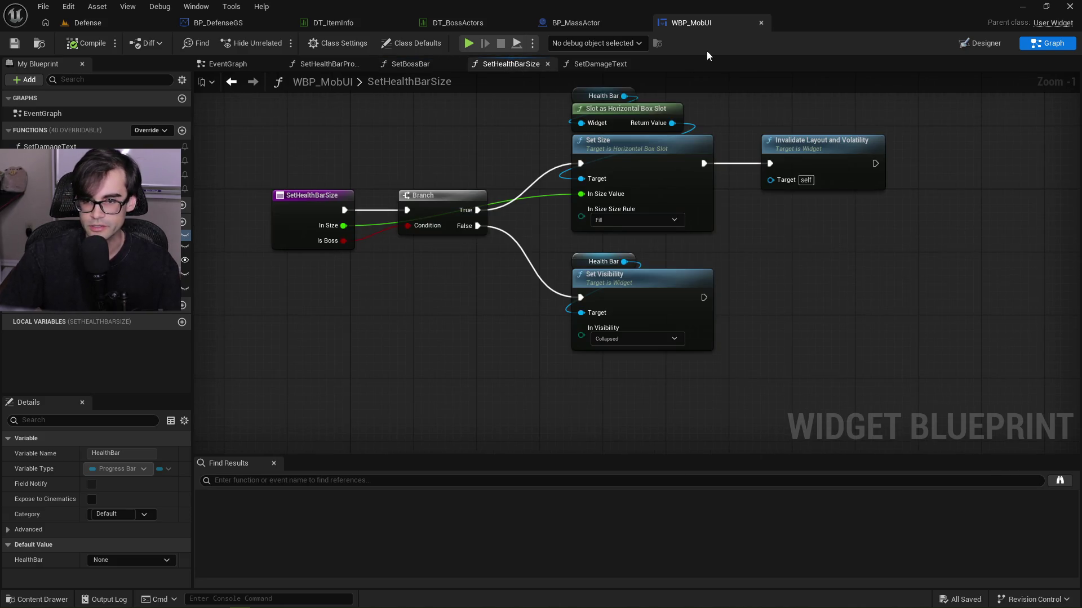
click(592, 65)
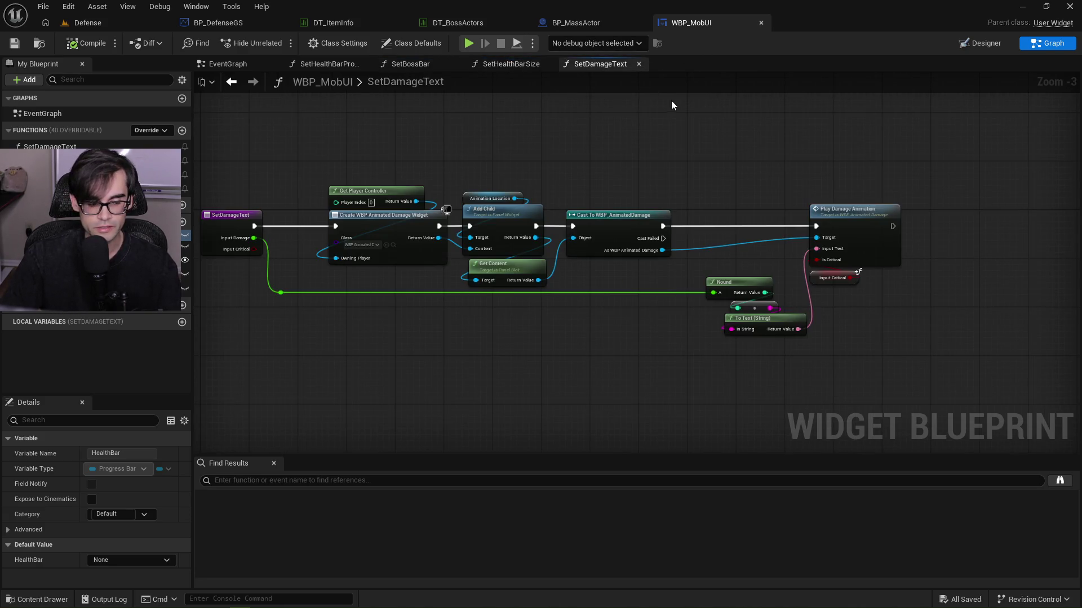
Inspect SetDamageText's Round, To Text and Play Damage Animation nodes, comparing against the boss bar functions.
drag(711, 176, 957, 377)
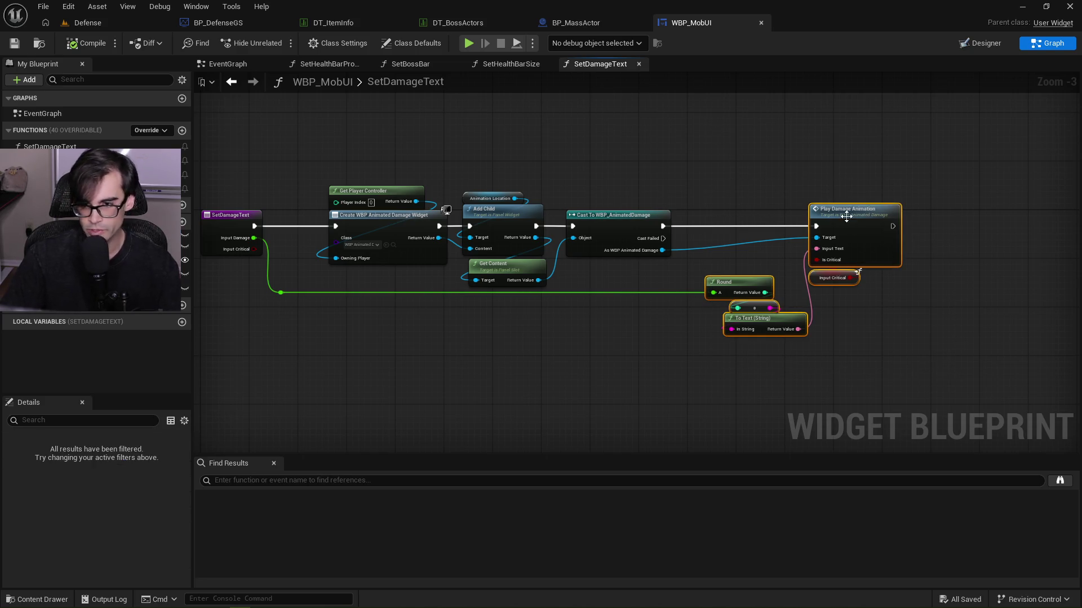
click(787, 180)
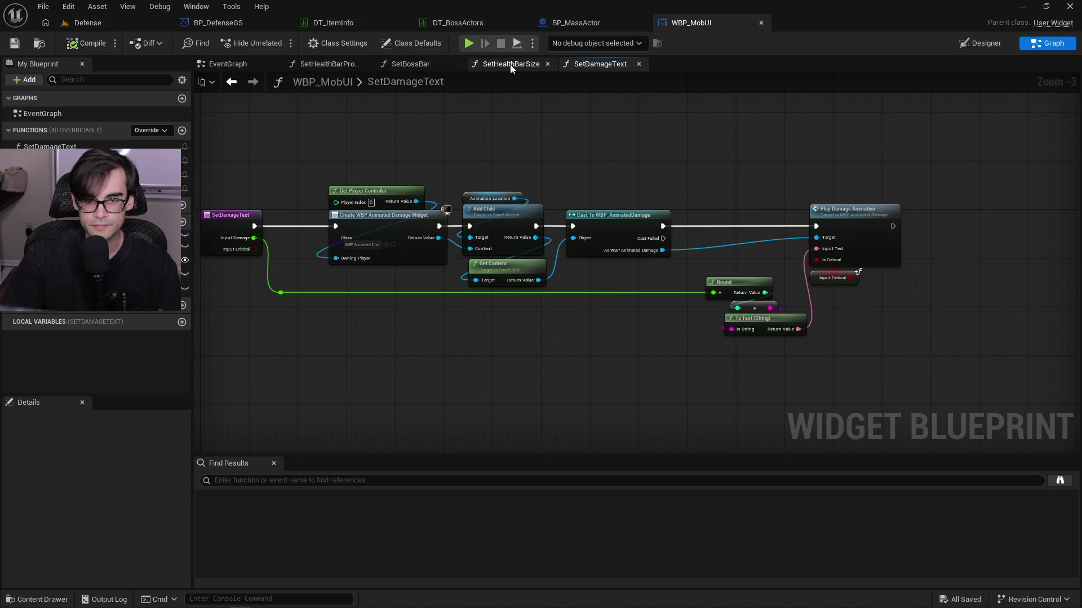
click(510, 65)
click(419, 65)
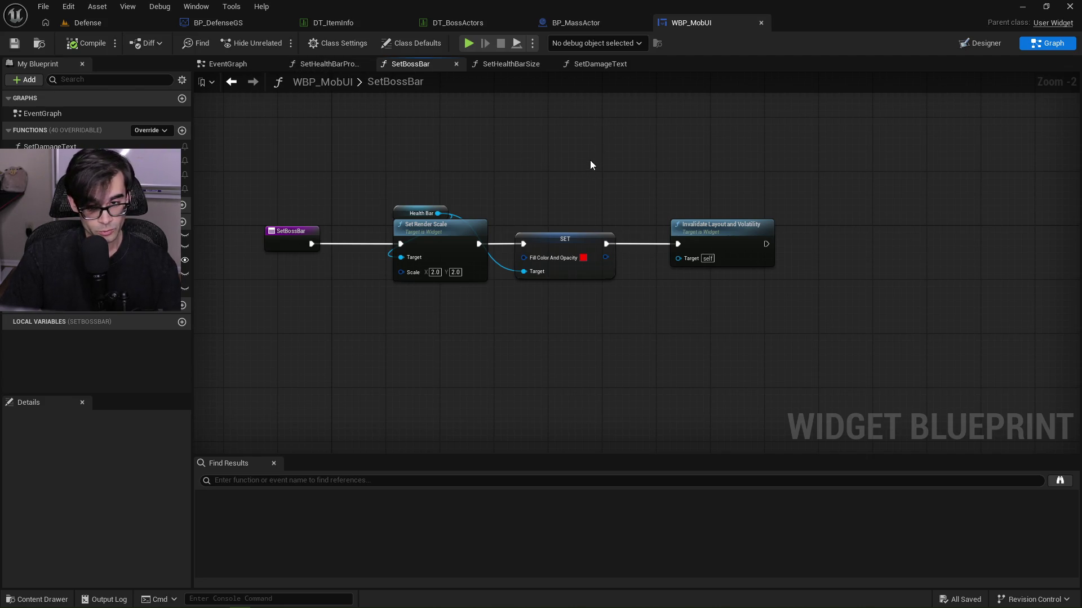
click(596, 64)
click(502, 66)
click(612, 66)
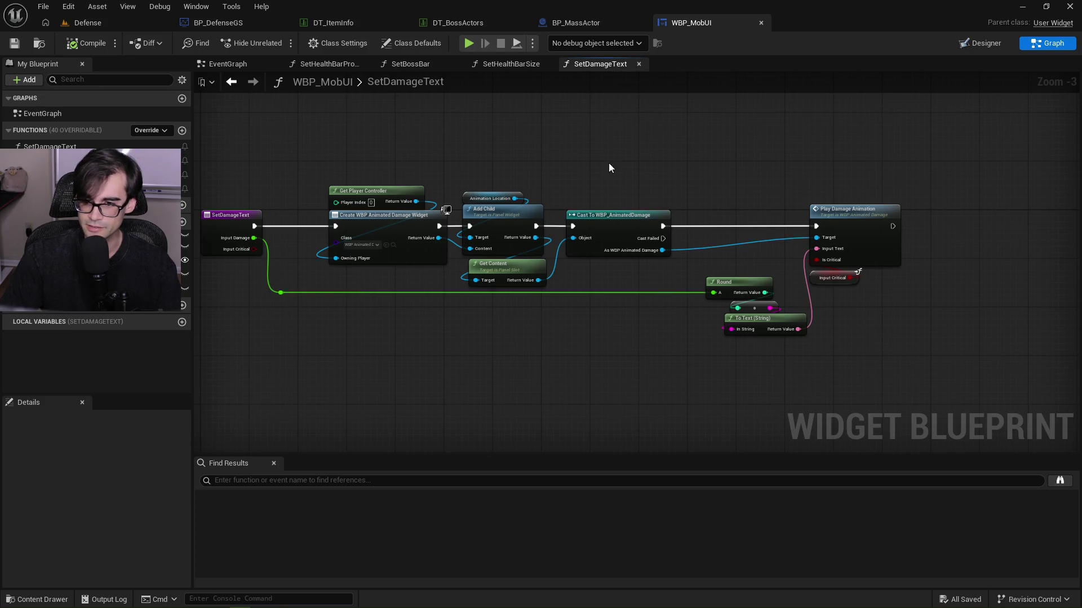
drag(951, 181, 723, 367)
click(723, 367)
drag(539, 198, 671, 198)
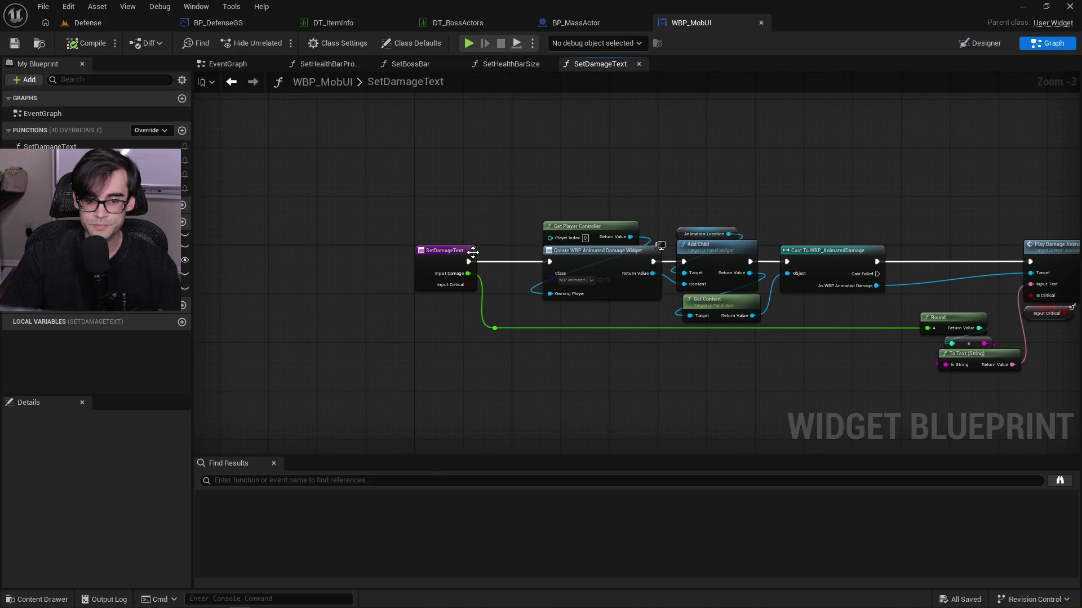
View SetHealthBarProgress zoomed out, then reopen SetDamageText from the function list.
click(332, 66)
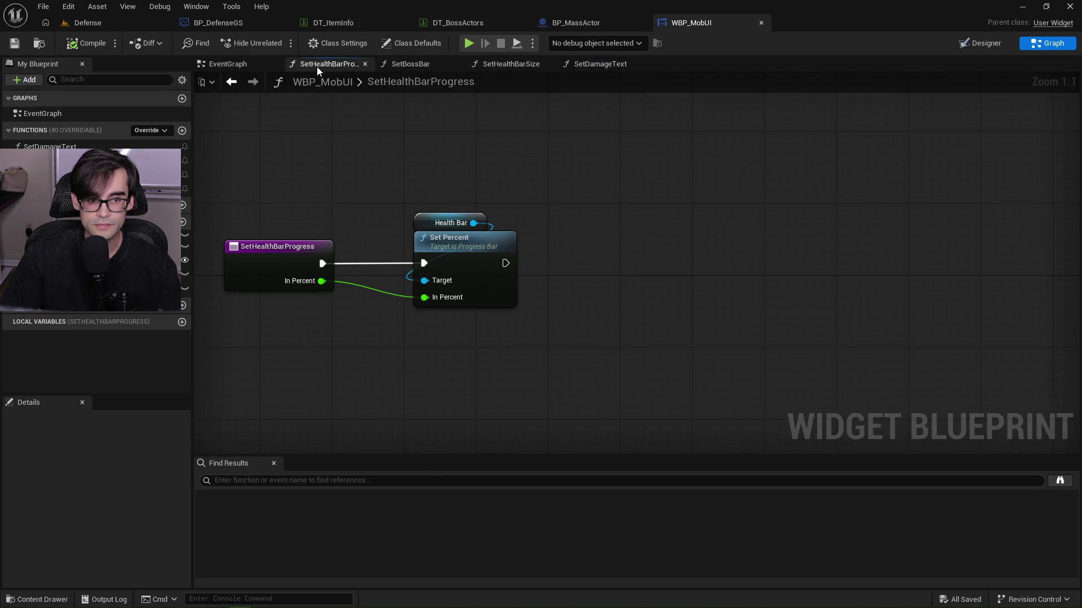
drag(636, 279, 679, 113)
scroll(604, 96, down, 4)
drag(604, 97, 603, 192)
double_click(49, 146)
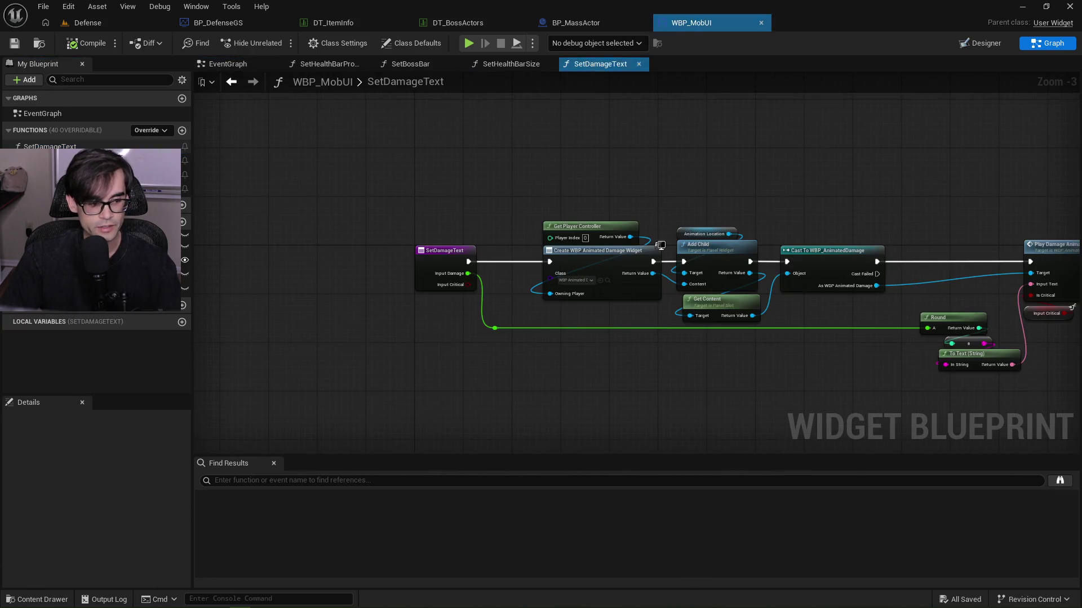
scroll(460, 316, up, 2)
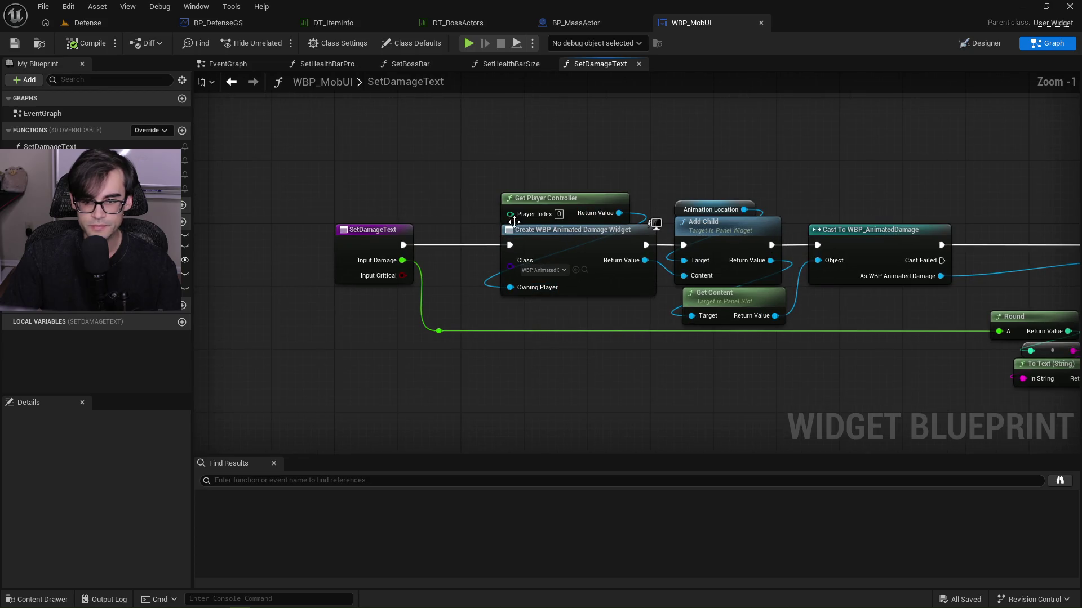
drag(797, 193, 605, 190)
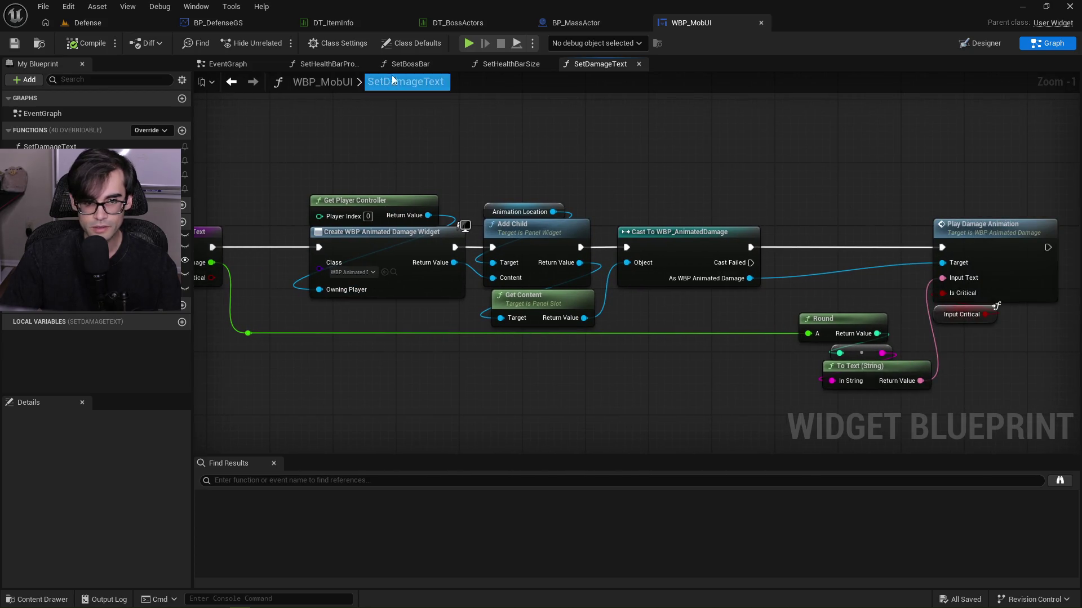
Glance through SetHealthBarSize, SetBossBar and SetHealthBarProgress, then return to BP_MassActor.
click(502, 66)
click(413, 65)
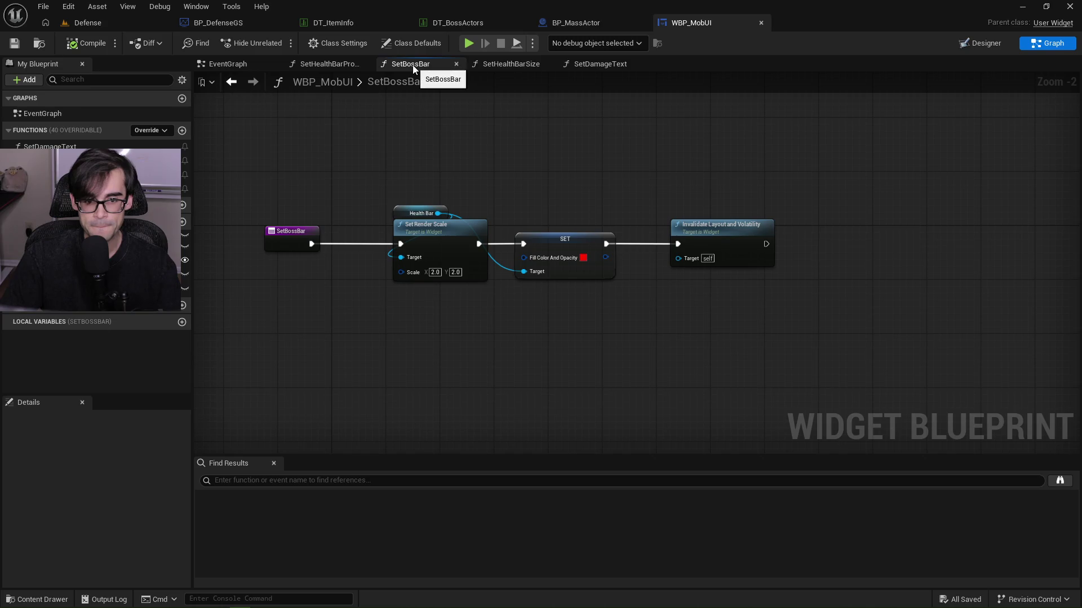
click(356, 63)
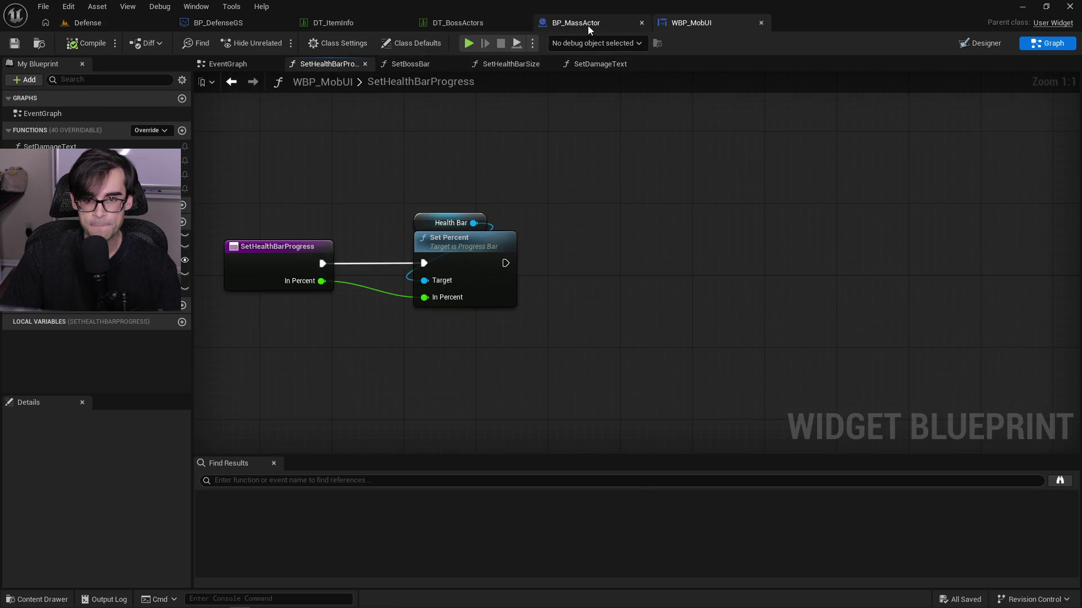
click(586, 25)
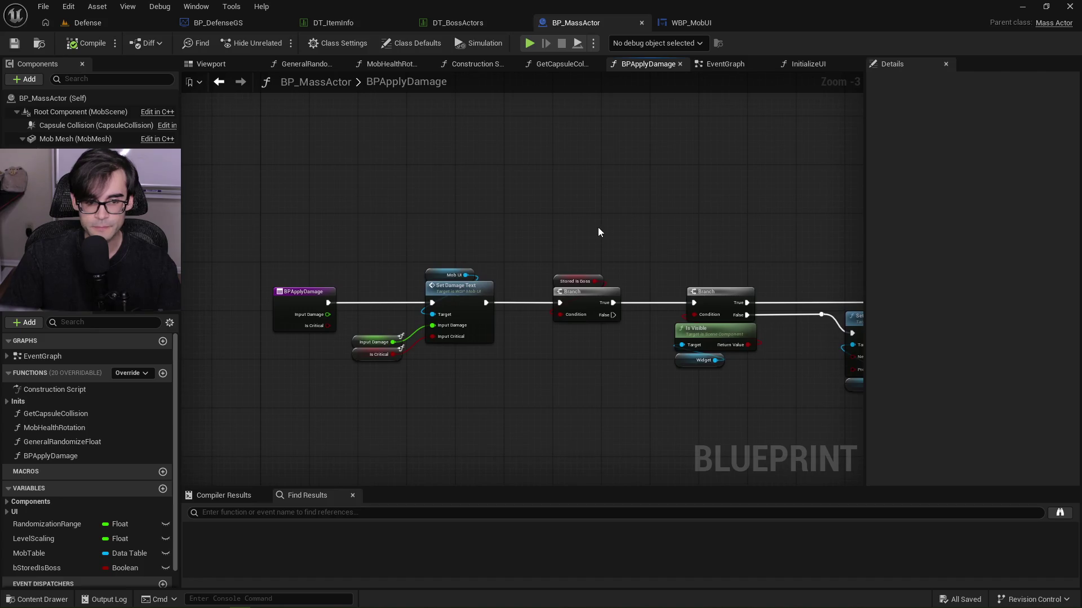
Open the Set Damage Text definition and check the widget's EventGraph and SetHealthBarProgress graphs.
scroll(329, 331, up, 2)
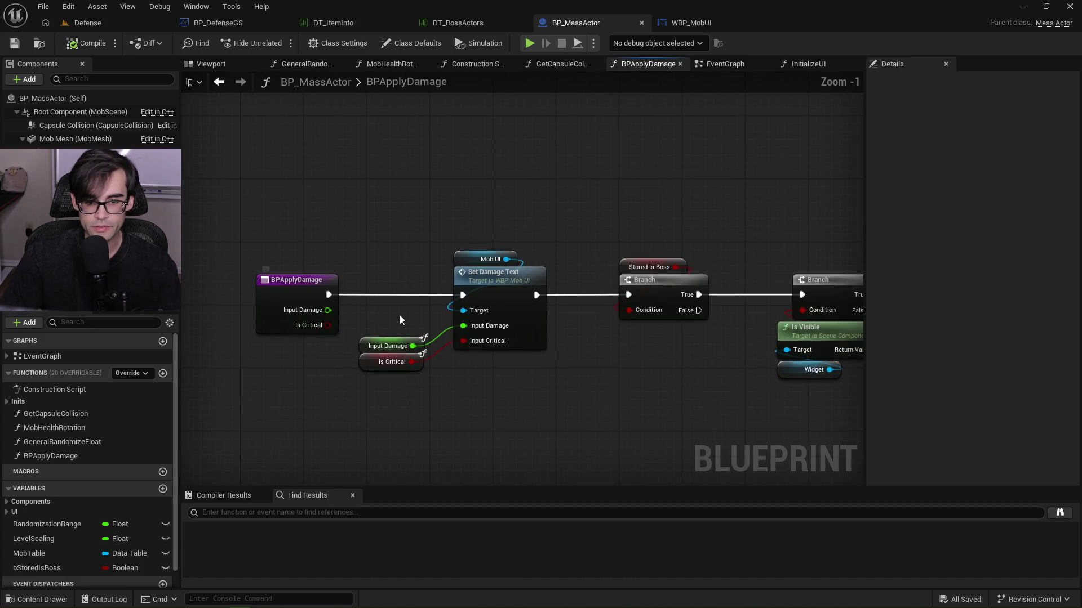
double_click(529, 275)
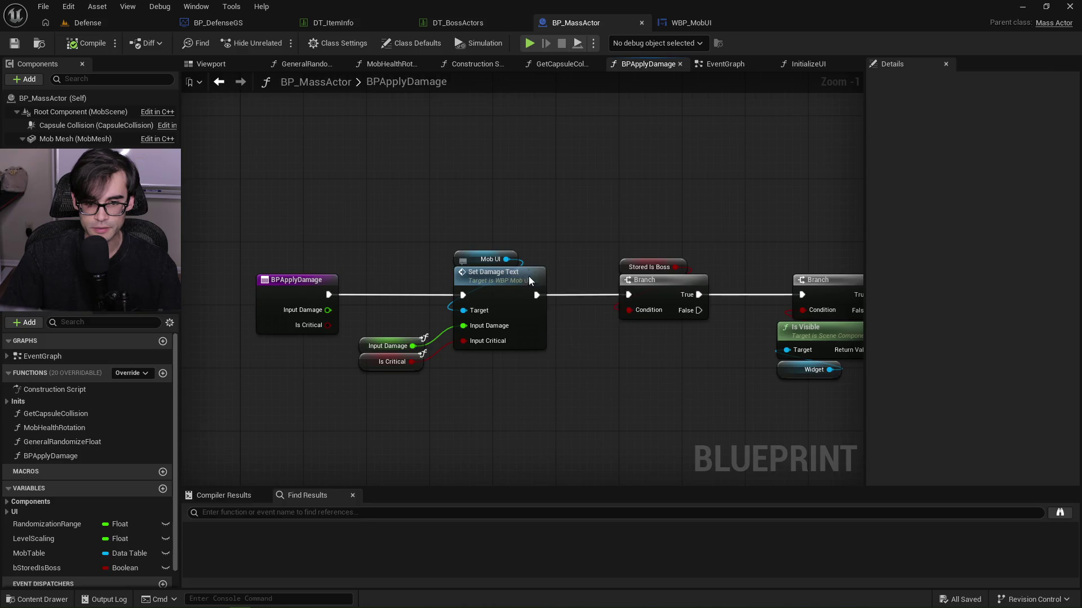
drag(944, 191, 609, 190)
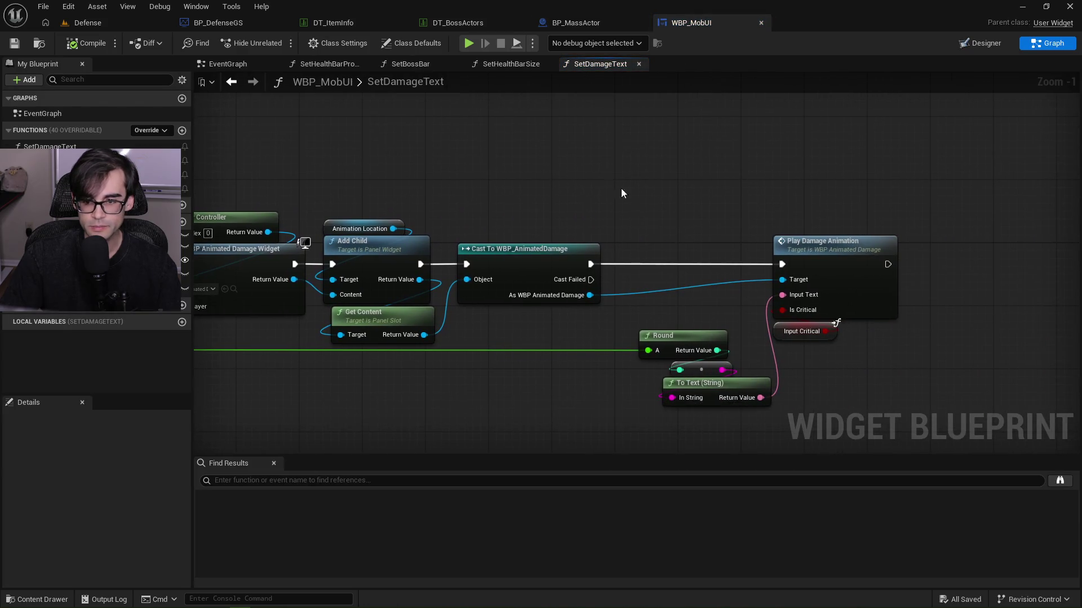
click(236, 65)
click(323, 65)
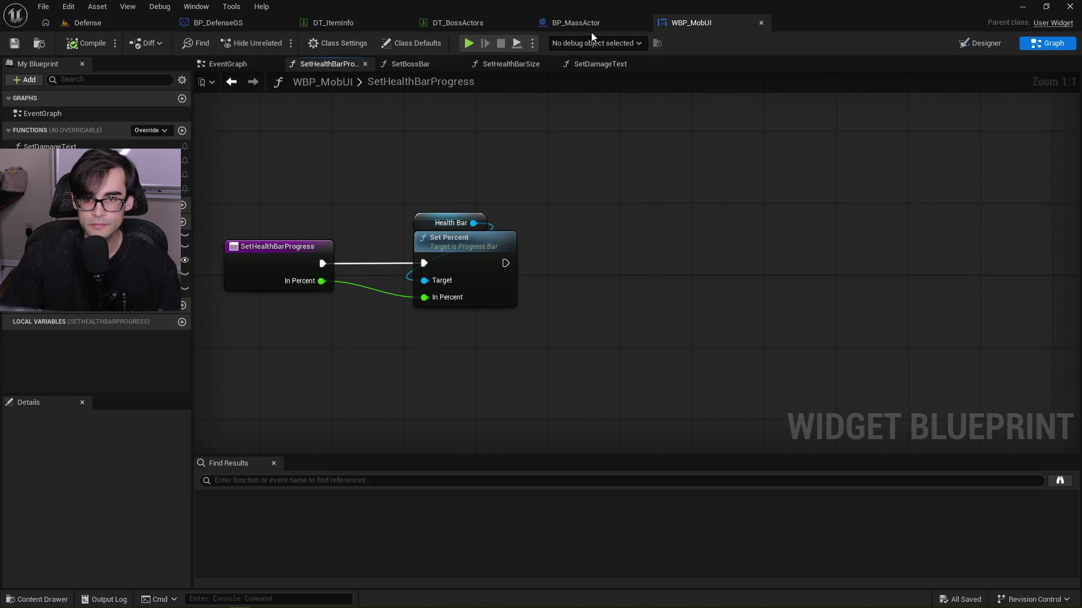
In BPApplyDamage, follow the Branch wires to Set Visibility and select the Widget component.
click(590, 28)
drag(650, 232, 518, 240)
drag(616, 308, 423, 294)
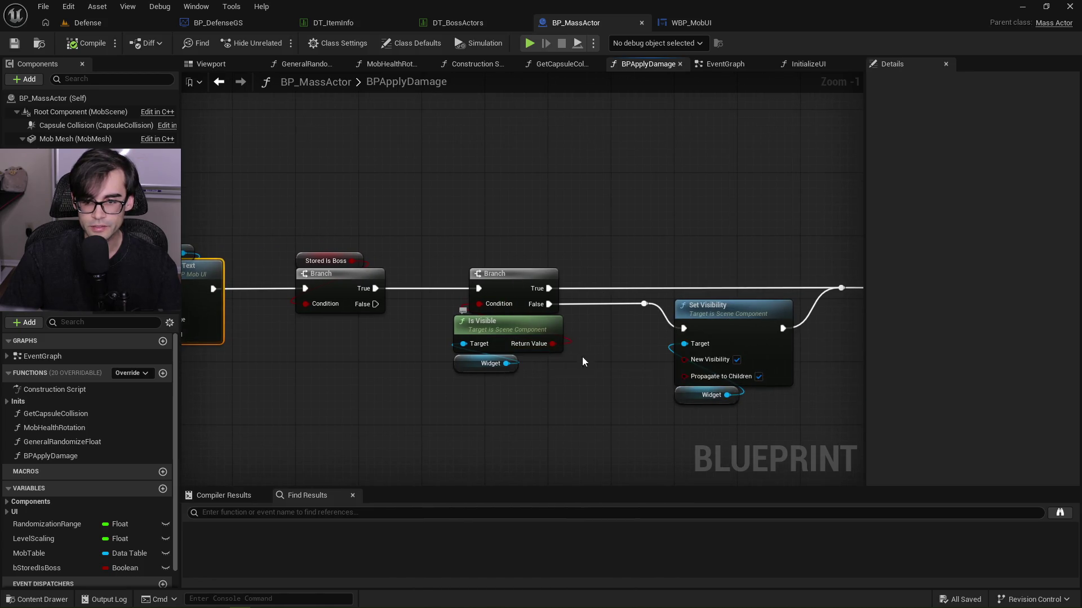
drag(779, 399, 595, 406)
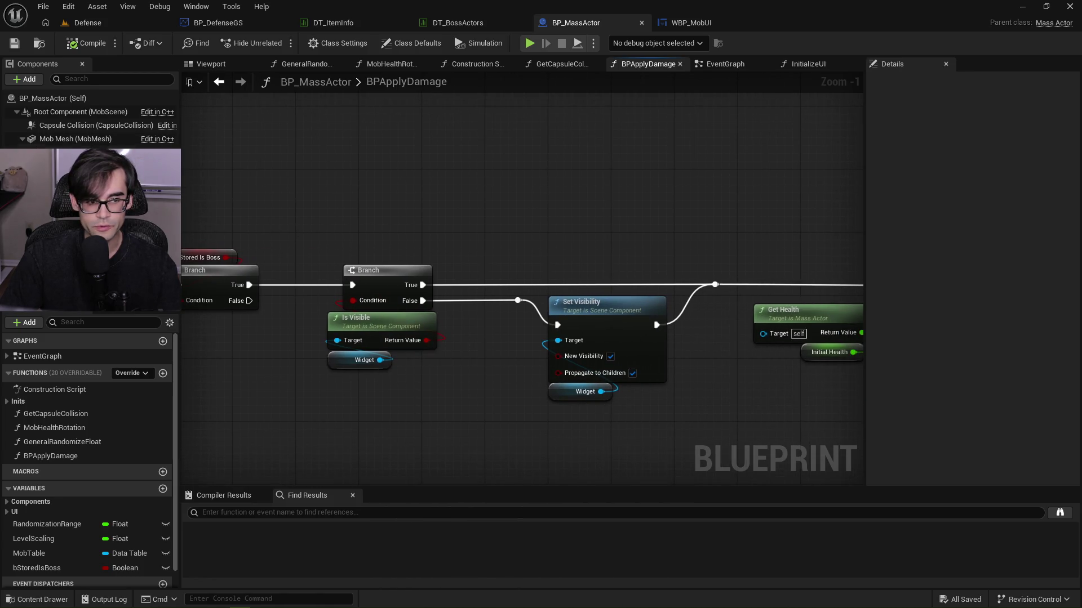
click(584, 391)
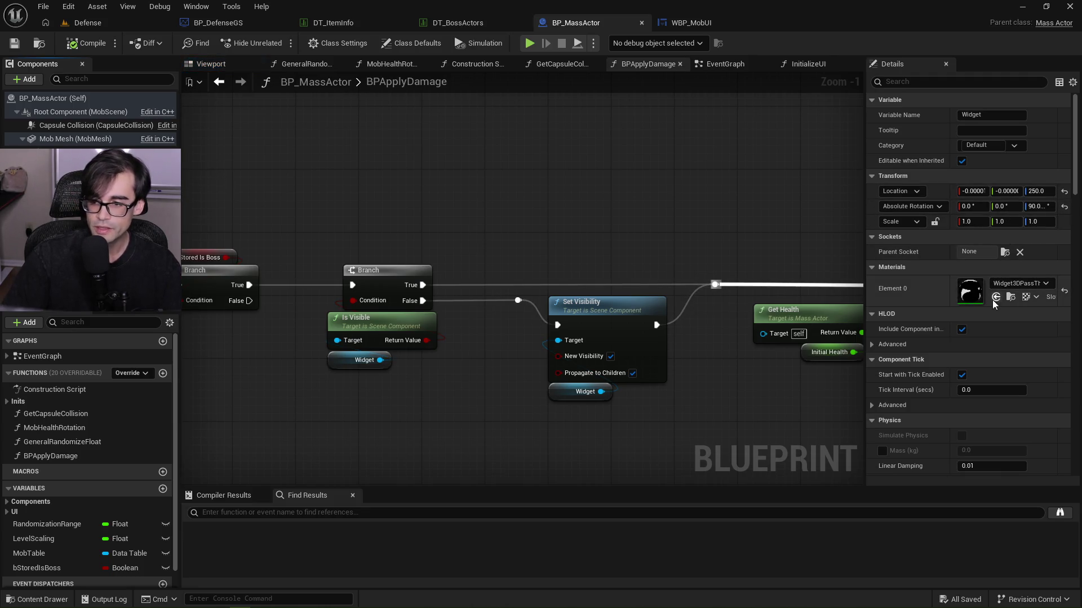
Tick the Widget component's Rendering > Visible option and save BP_MassActor.
mouse_move(428, 177)
mouse_down()
mouse_move(466, 174)
mouse_move(544, 214)
mouse_move(495, 212)
mouse_move(521, 243)
mouse_move(497, 222)
mouse_up()
scroll(543, 214, down, 1)
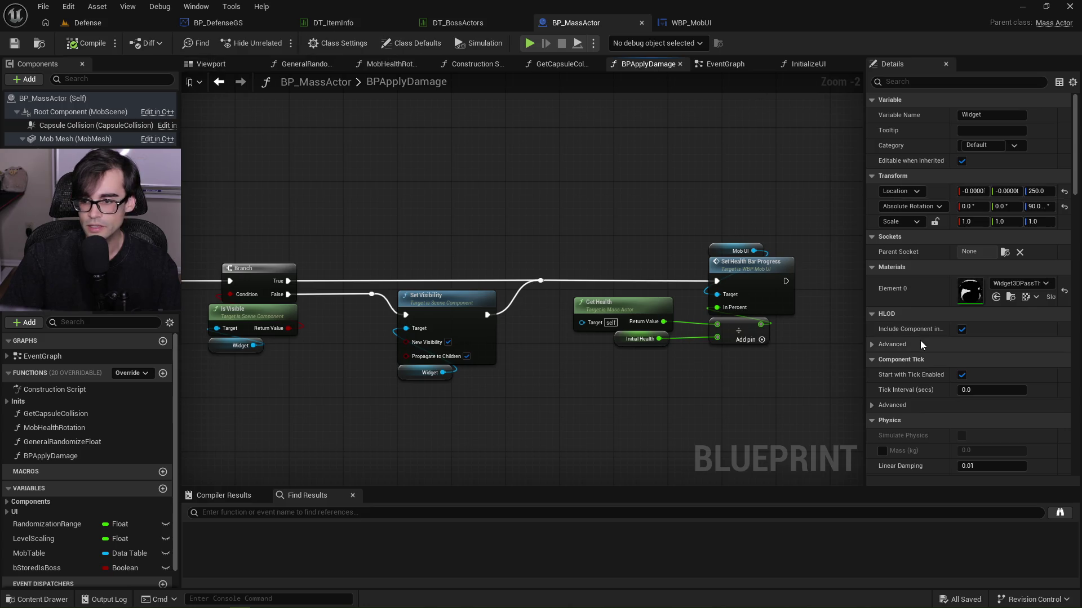
scroll(920, 341, down, 4)
scroll(921, 338, down, 8)
scroll(923, 331, up, 3)
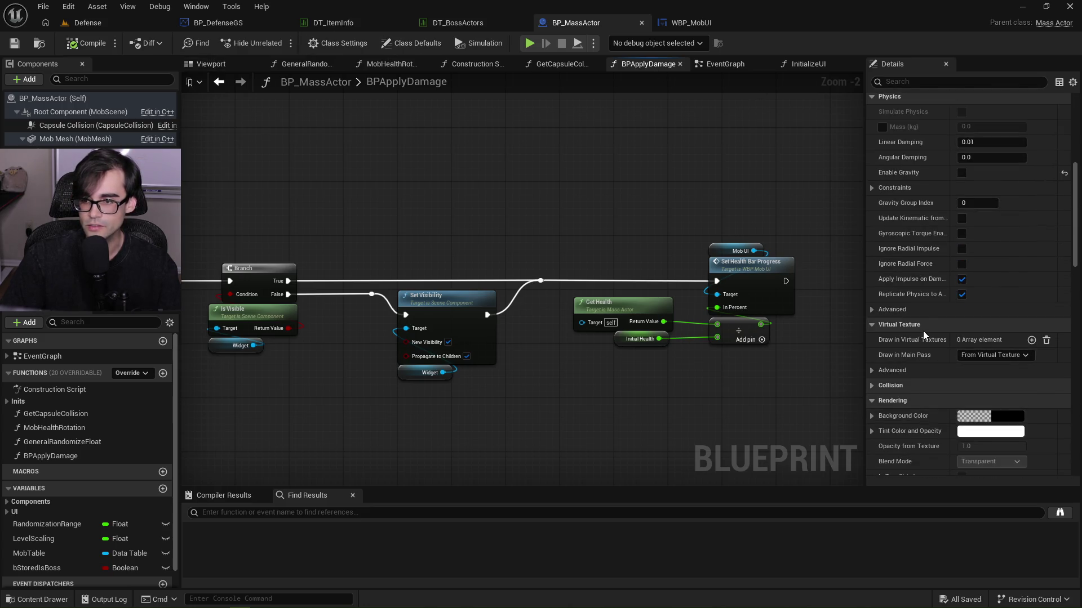
scroll(924, 330, down, 8)
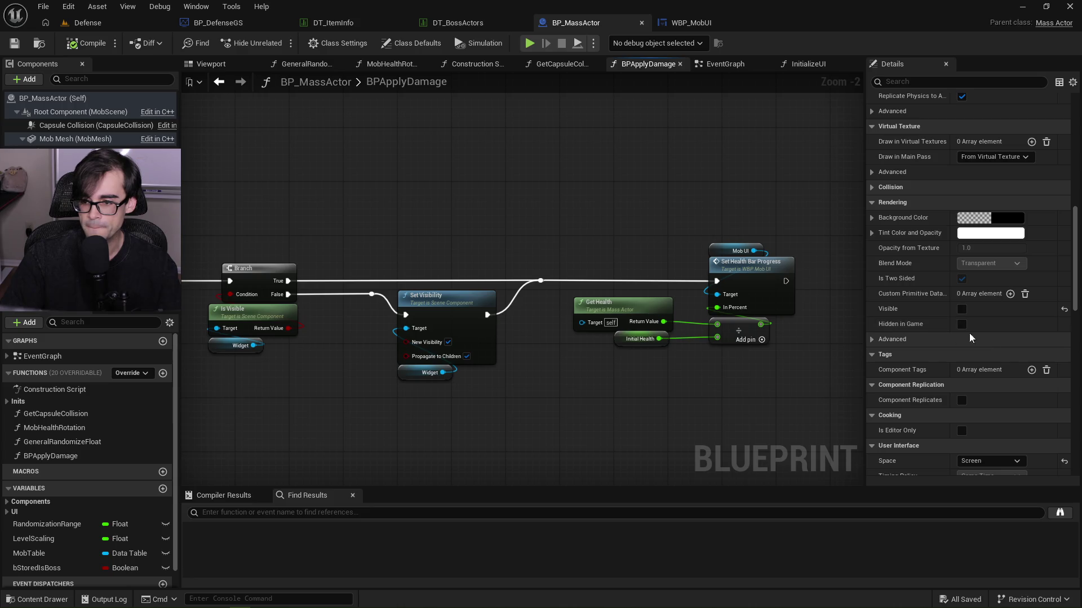
click(961, 309)
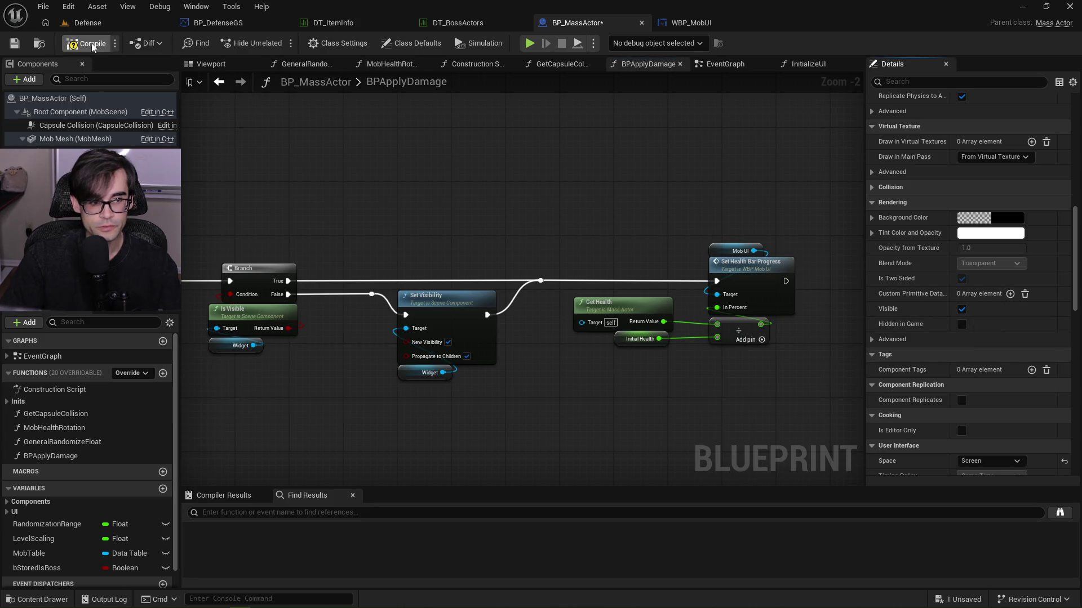
click(15, 43)
Collapse the Physics and Virtual Texture sections, briefly checking the color and advanced rendering values.
scroll(1062, 337, up, 10)
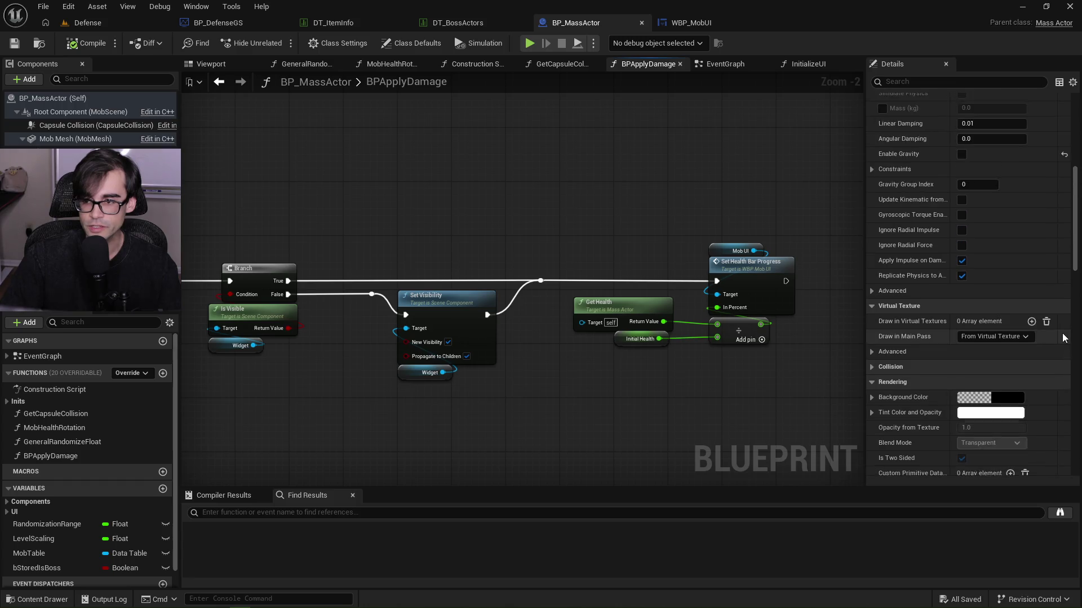
scroll(1062, 336, up, 4)
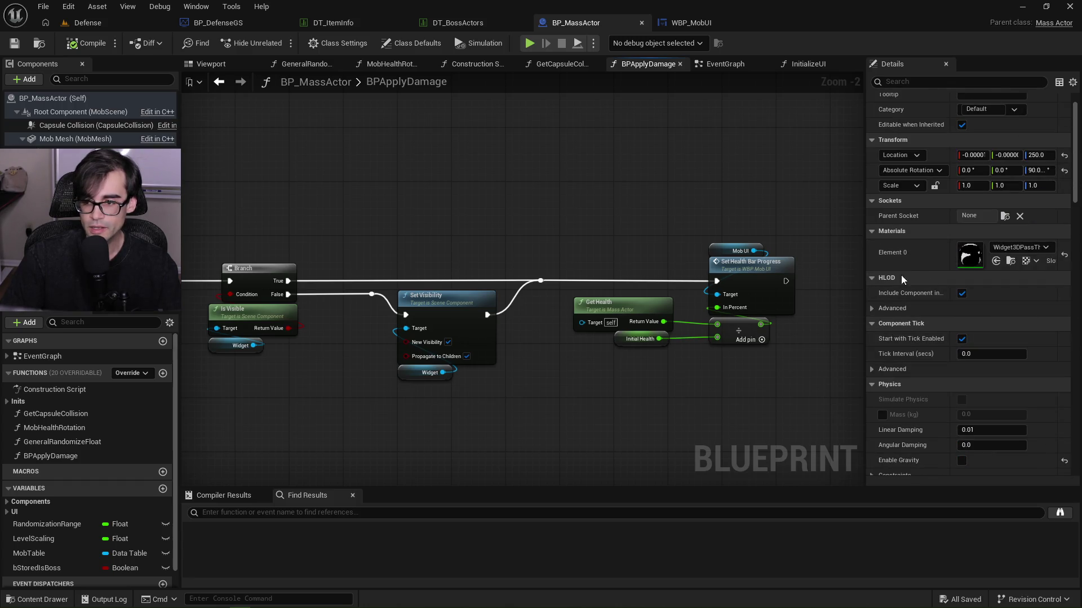
scroll(876, 360, down, 8)
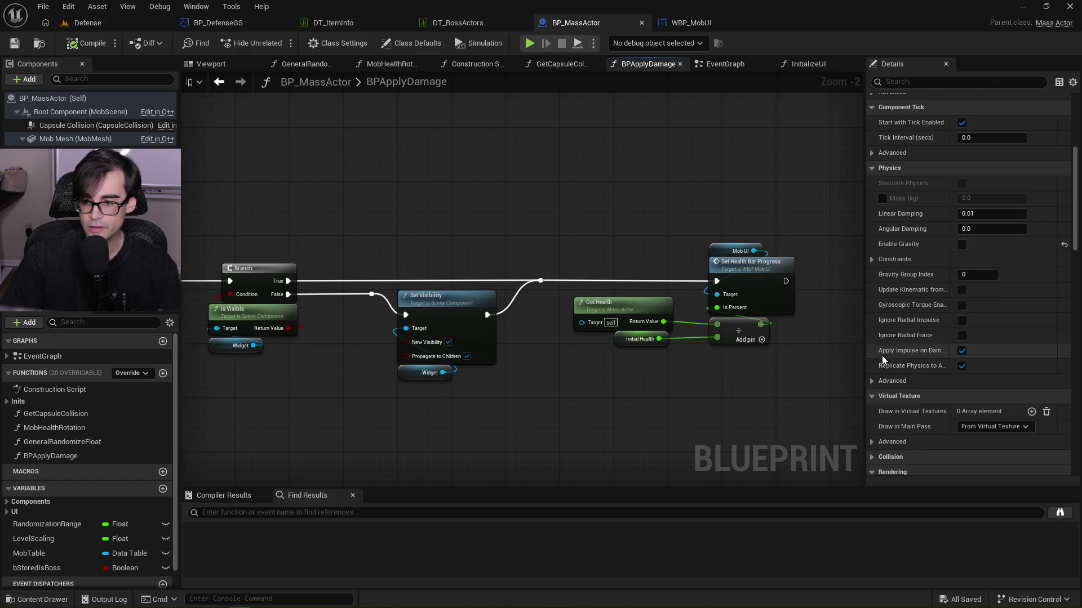
scroll(875, 232, up, 2)
click(874, 224)
click(873, 237)
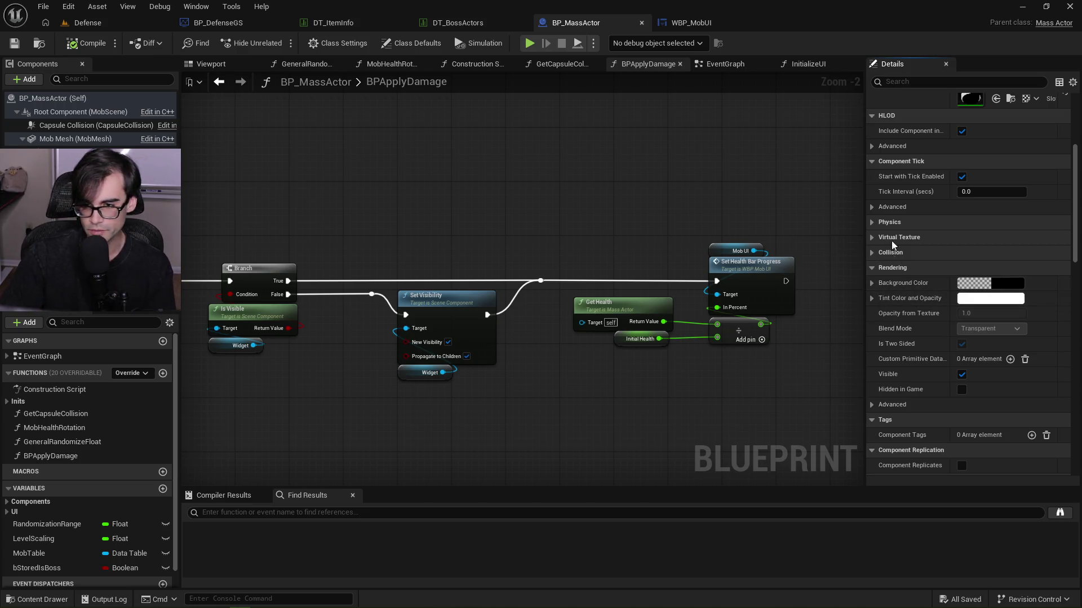
click(871, 297)
click(872, 297)
click(873, 283)
click(873, 283)
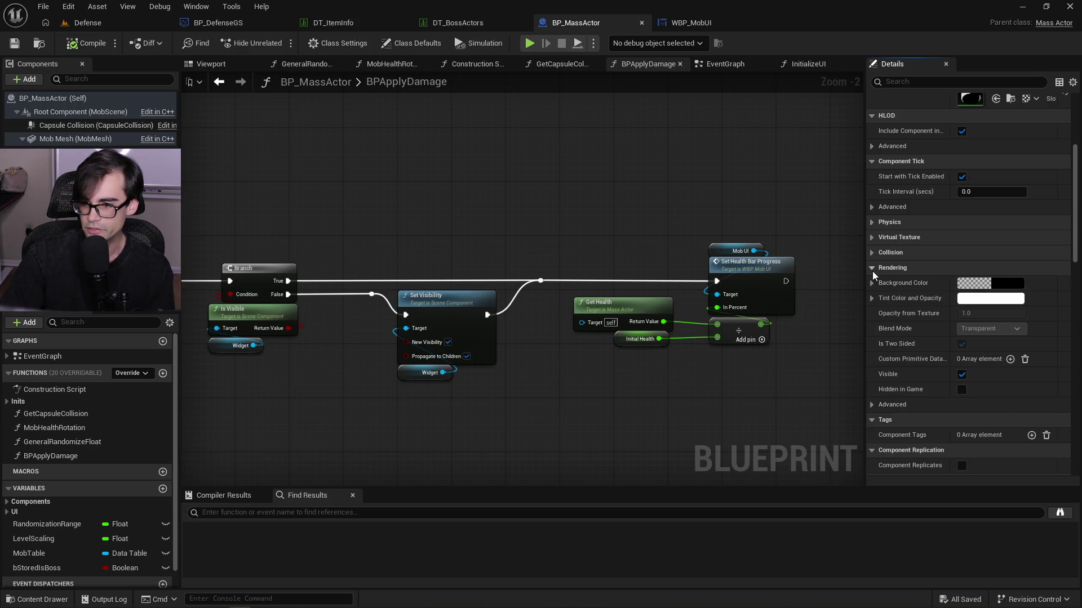
click(871, 404)
click(871, 401)
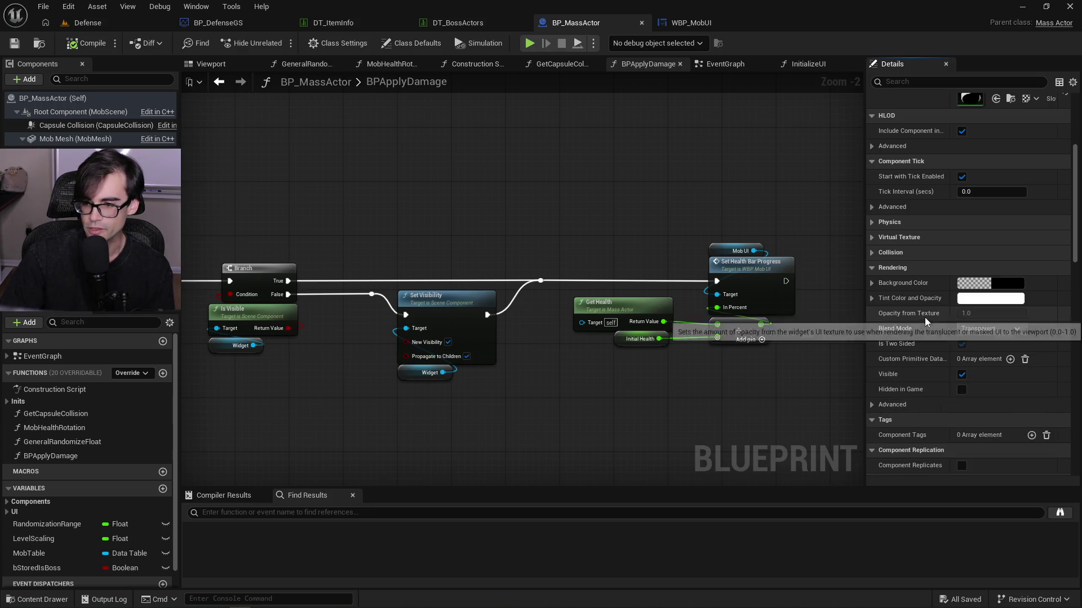
Collapse Component Tick, HLOD, Tags, Component Replication and Cooking, then return to WBP_MobUI.
scroll(923, 316, up, 2)
click(870, 261)
click(871, 261)
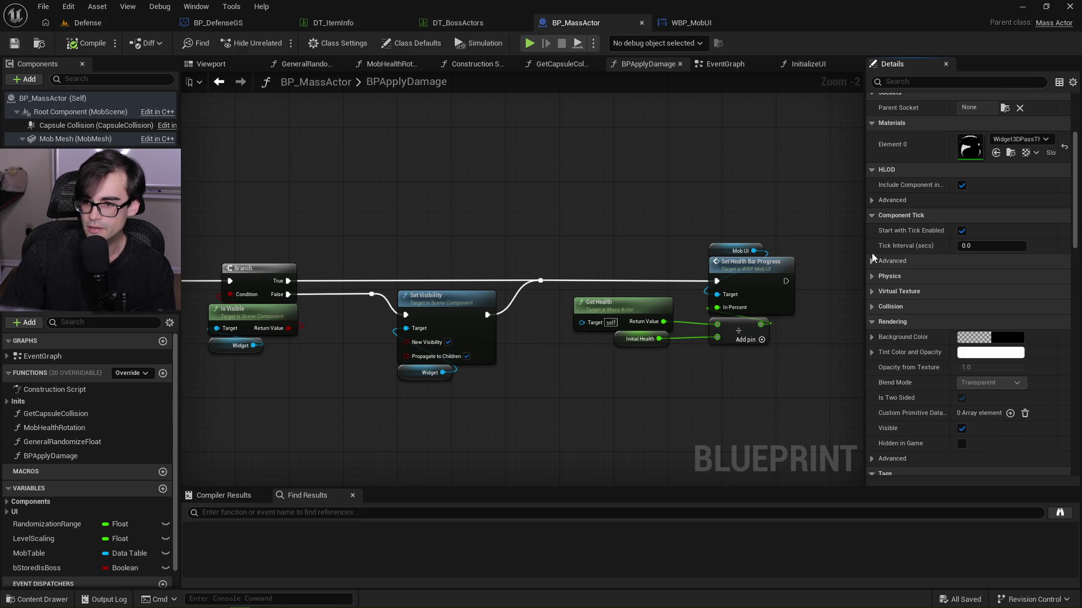
click(872, 215)
click(872, 170)
scroll(851, 214, down, 1)
scroll(917, 245, up, 2)
scroll(823, 256, down, 1)
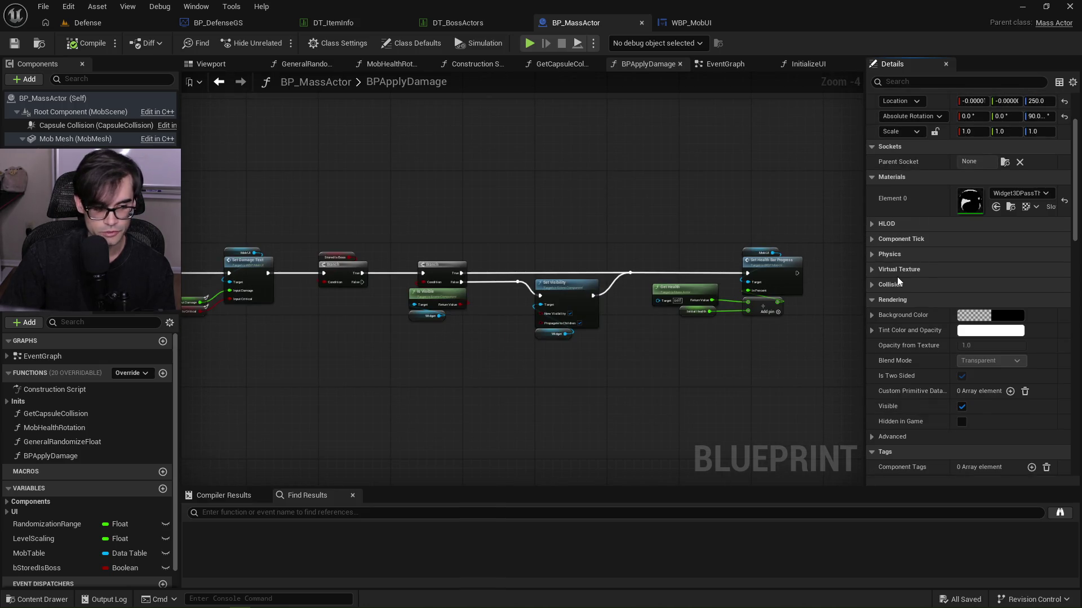
scroll(904, 262, up, 3)
scroll(928, 295, down, 8)
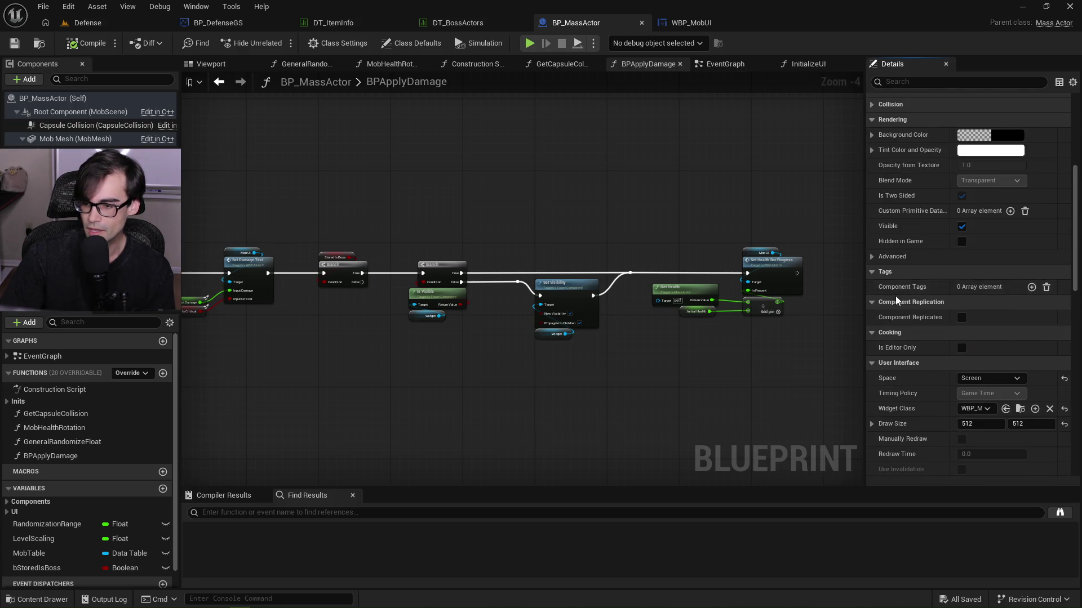
click(873, 271)
click(872, 287)
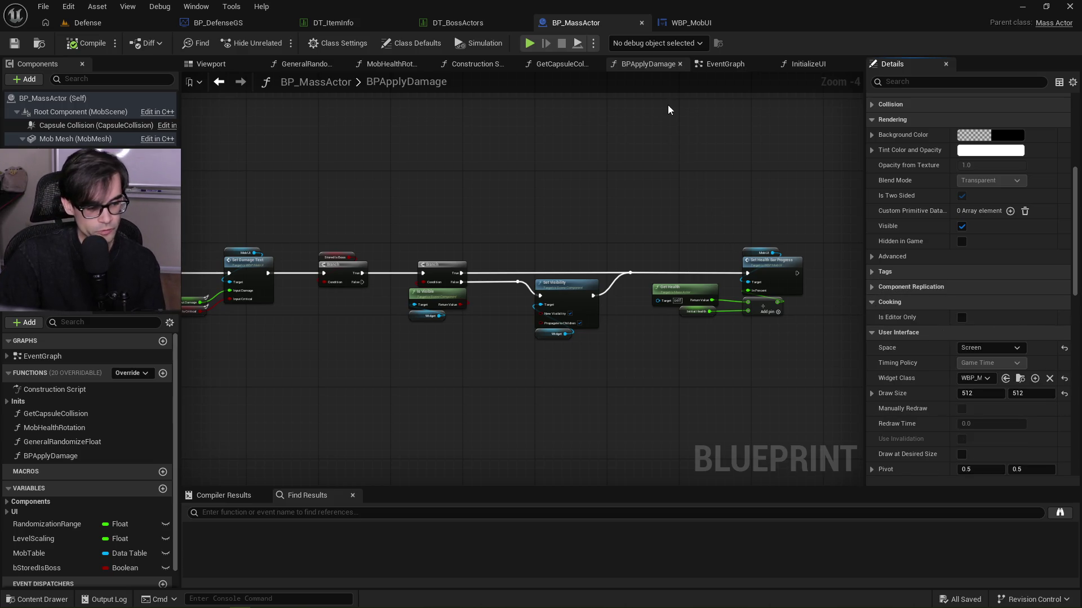
click(874, 301)
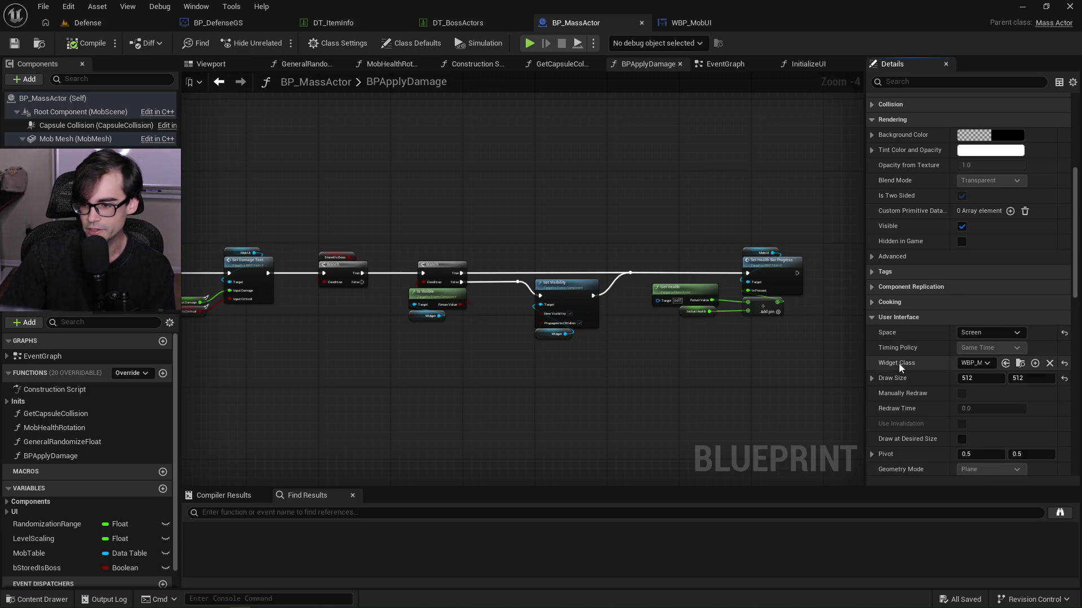
click(690, 23)
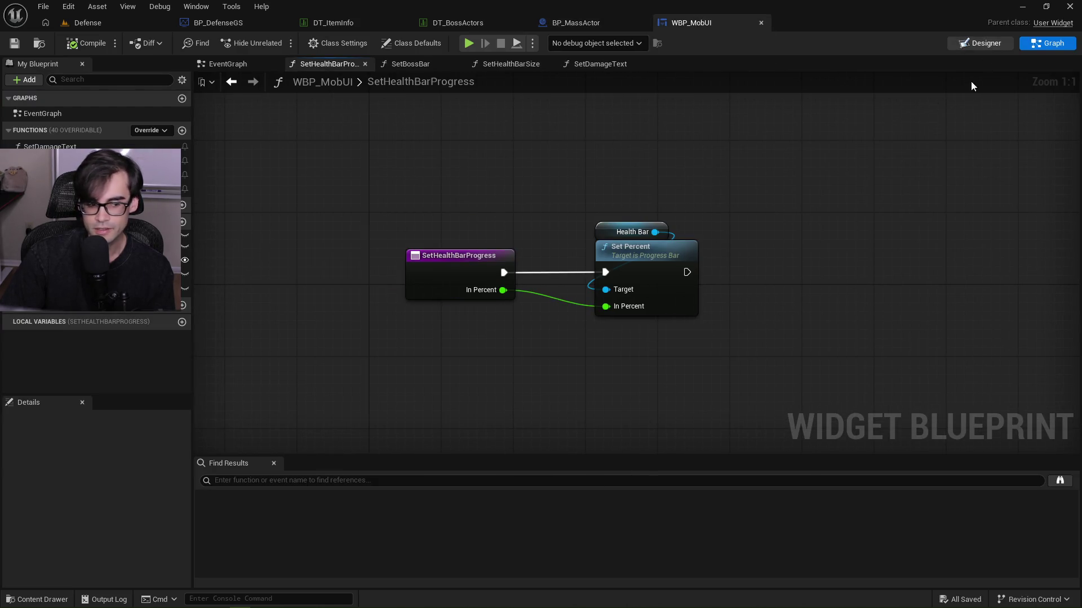
Open WBP_MobUI's Designer and scroll the HealthBar's Details panel to Render Transform and back.
click(980, 42)
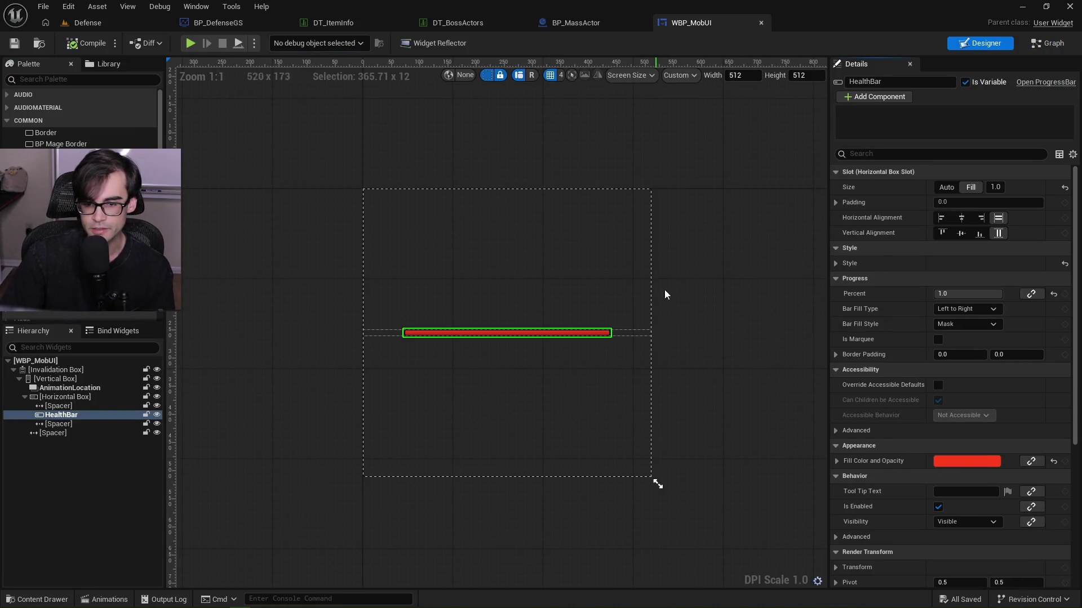
drag(1075, 200, 1072, 358)
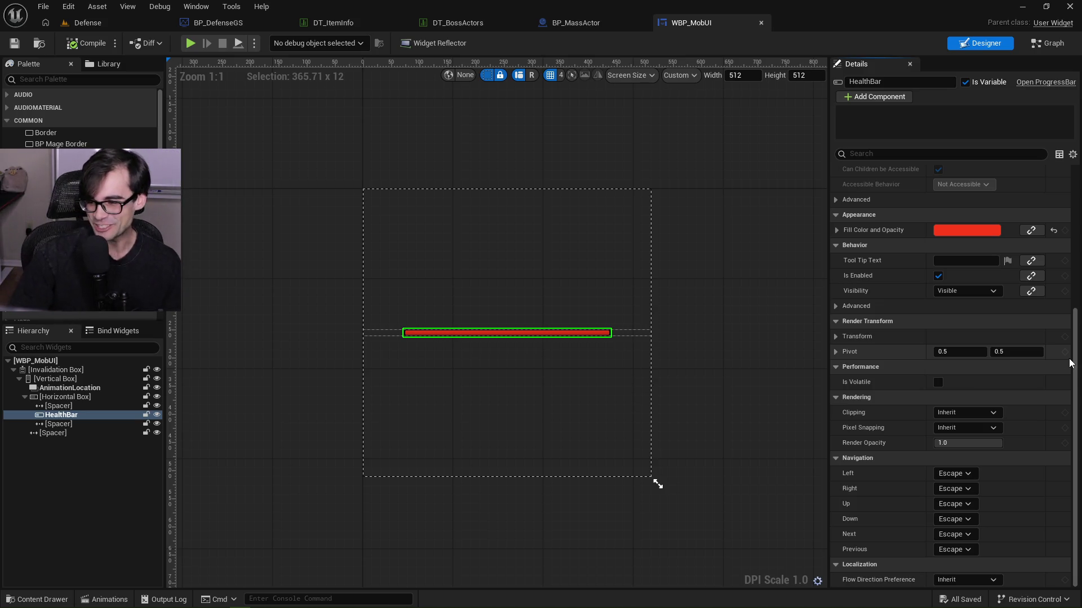
scroll(1069, 338, up, 5)
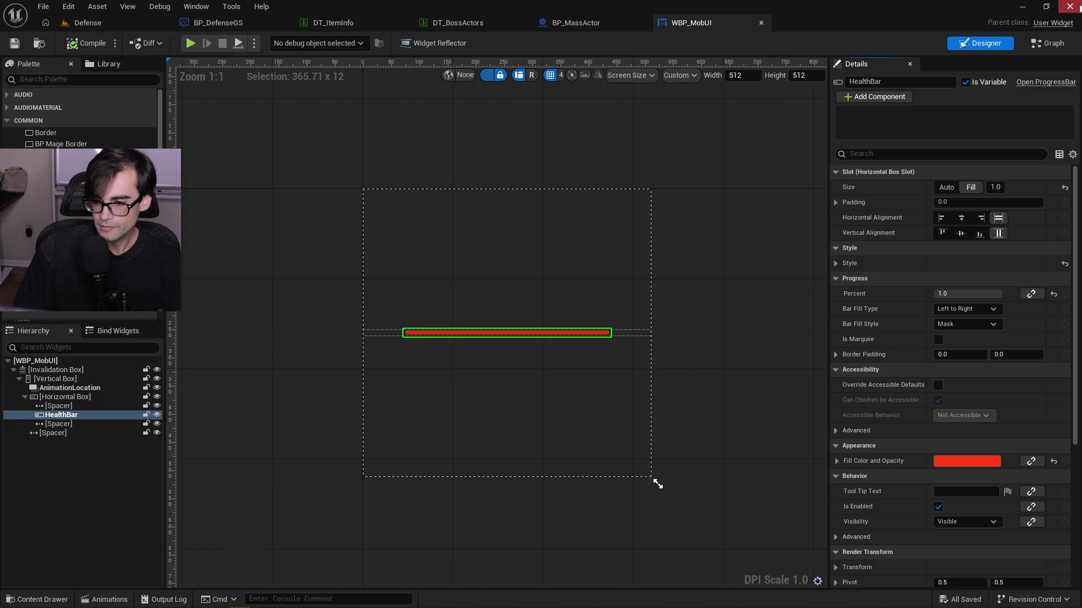
mouse_move(1074, 212)
mouse_down()
mouse_move(1073, 319)
mouse_move(1073, 222)
mouse_up()
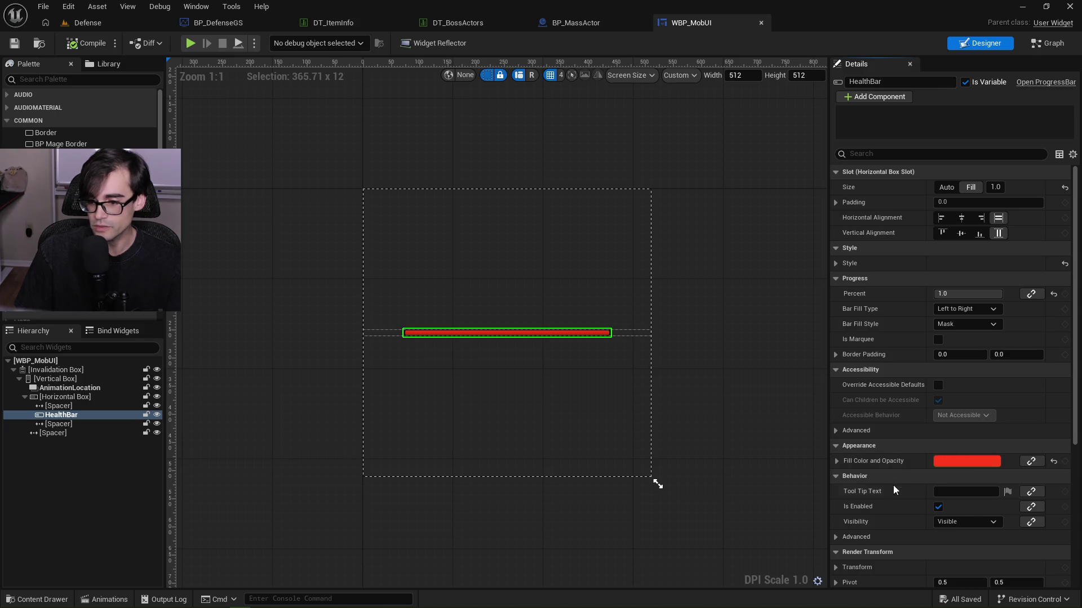
Set the HealthBar's Visibility to Collapsed and save WBP_MobUI.
click(962, 524)
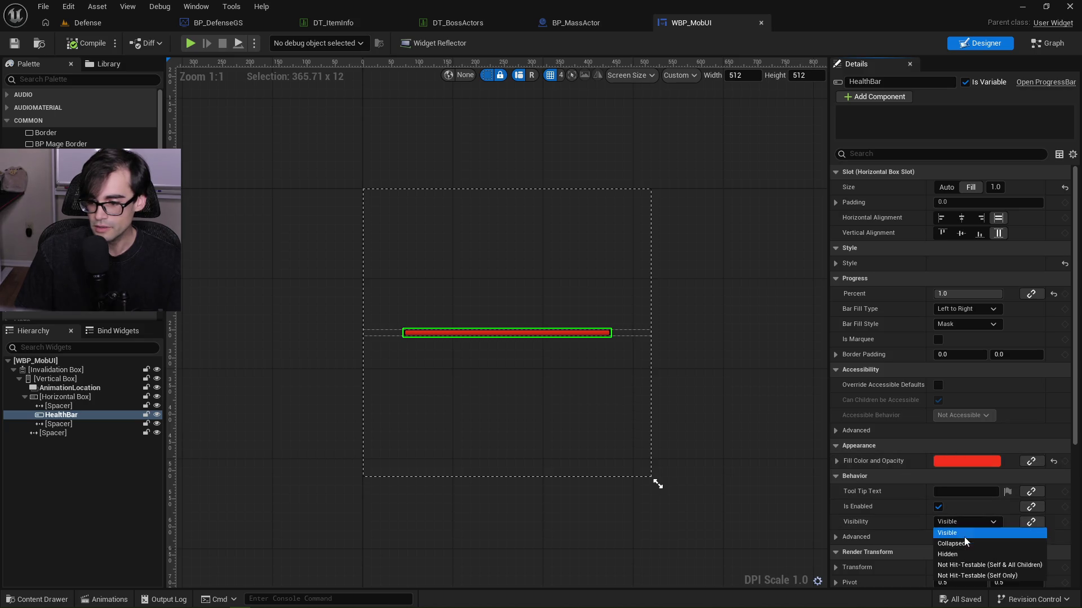
click(966, 521)
click(965, 523)
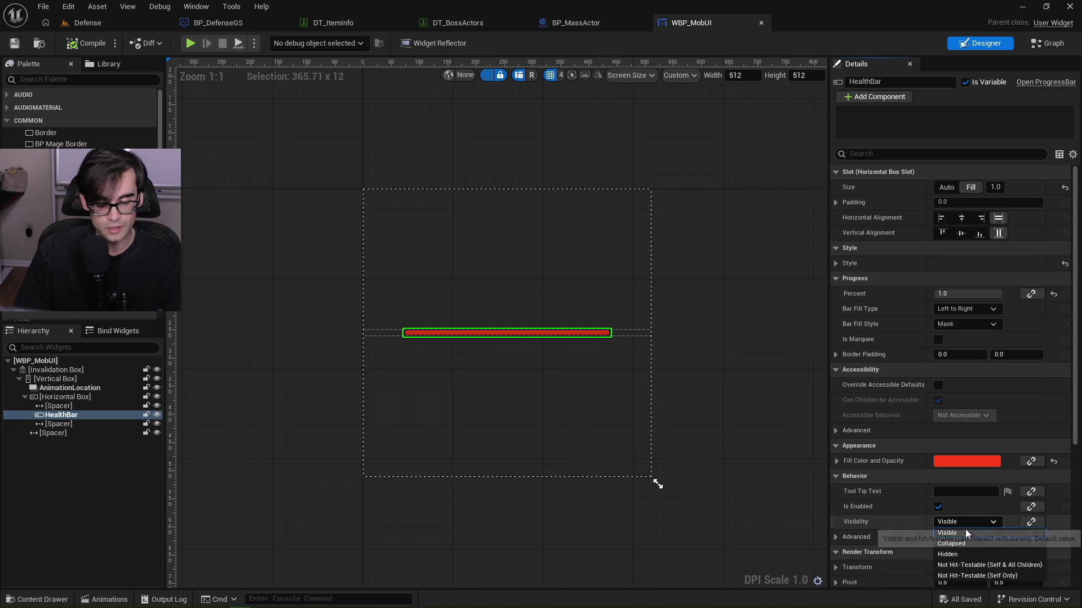
click(960, 545)
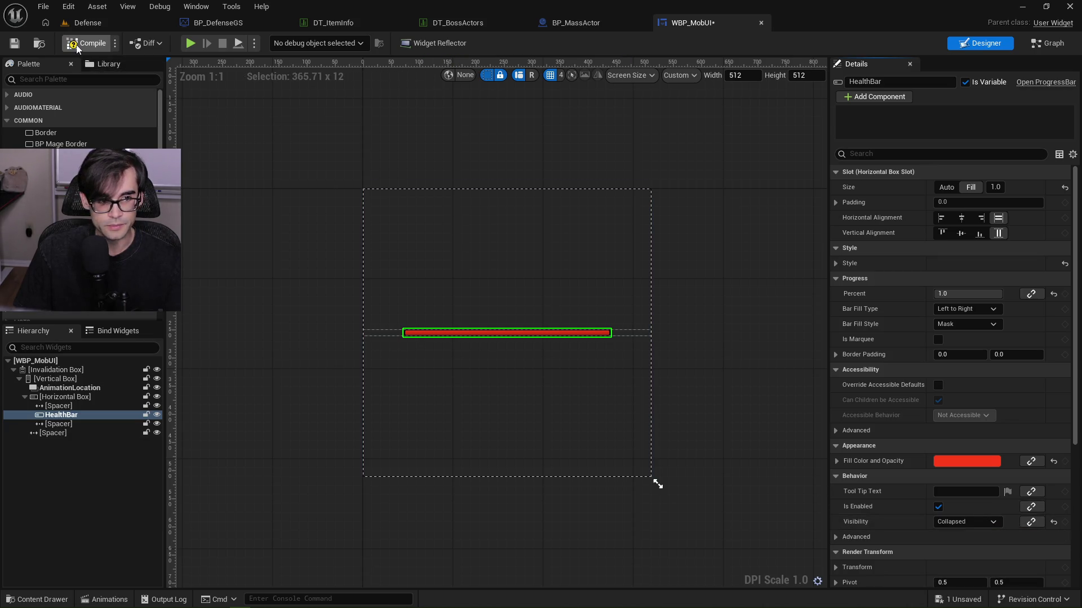
click(14, 43)
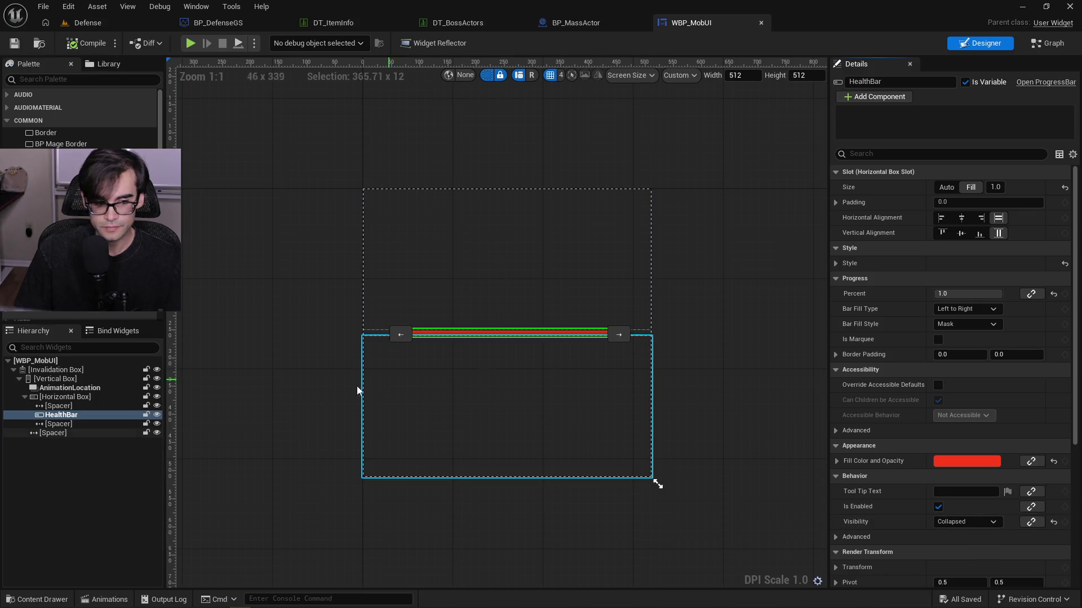
Check the spacer beside the health bar, reselect HealthBar and scroll through its Details.
click(86, 406)
click(82, 419)
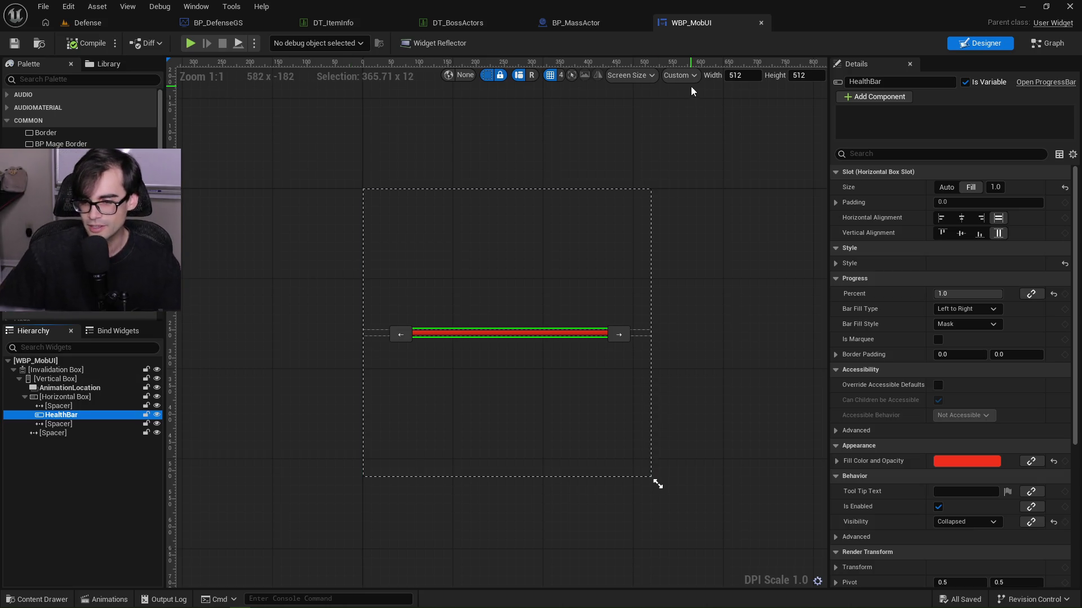
click(589, 332)
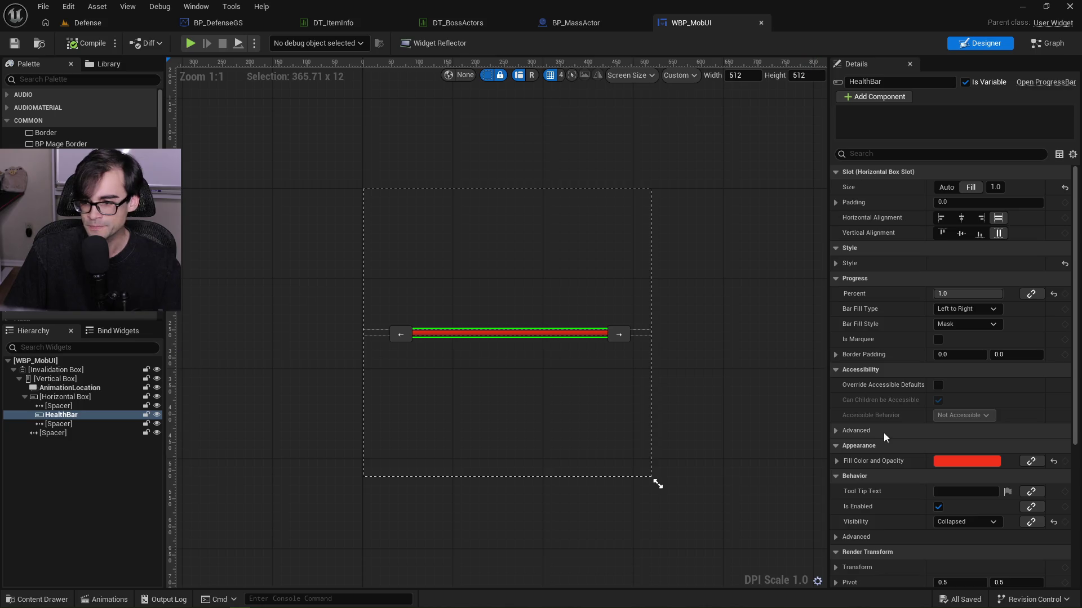
mouse_move(1076, 288)
mouse_down()
mouse_move(1075, 314)
mouse_move(1069, 253)
mouse_up()
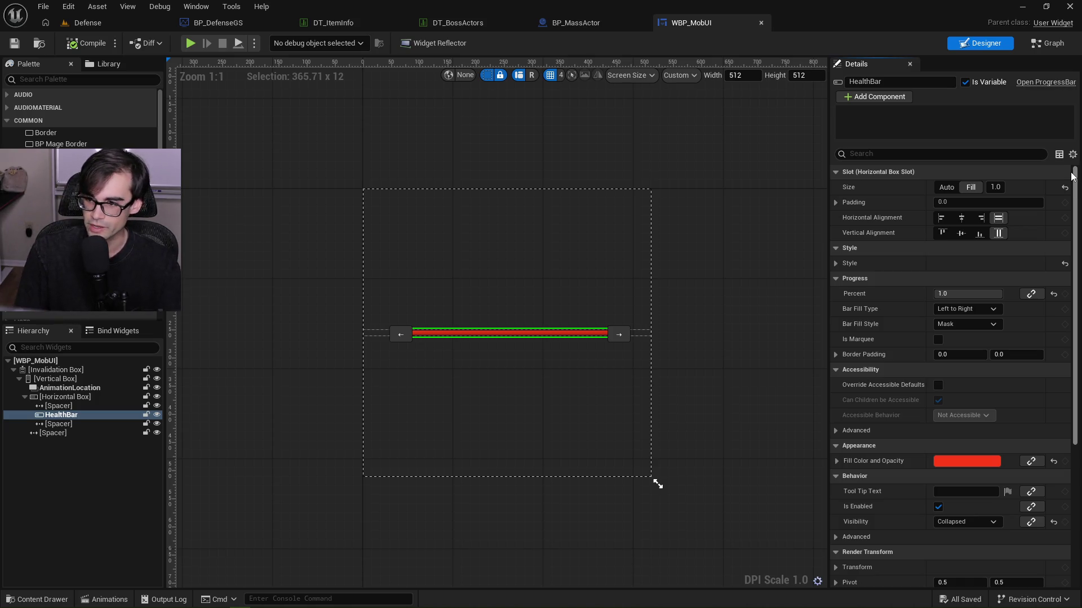
drag(1076, 187, 1076, 222)
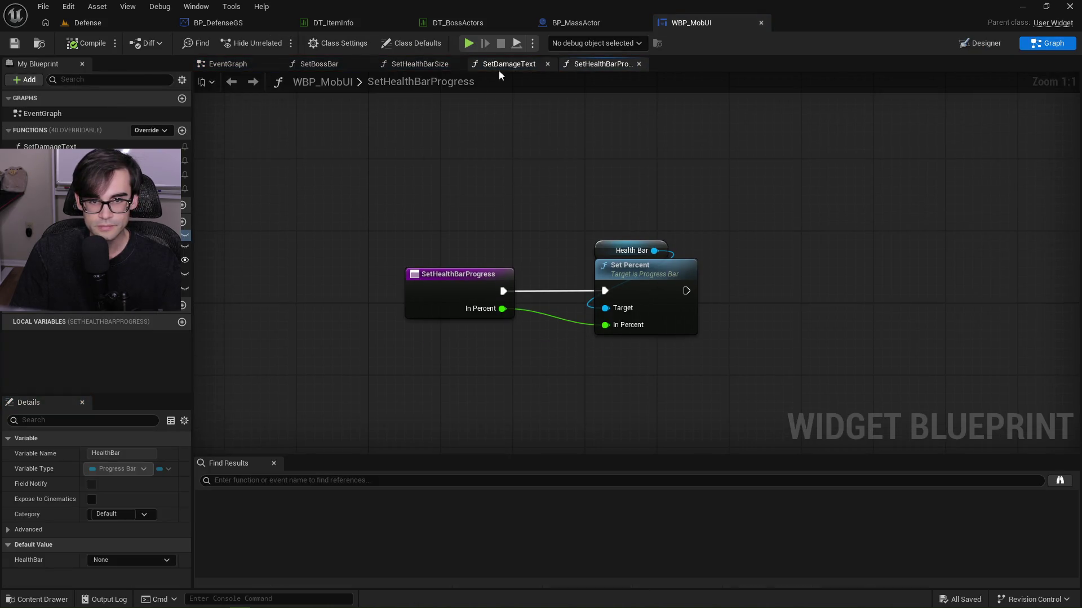
Open BP_MassActor's InitializeUI, pan to the Set Health Bar Size call and move Get Game State up.
click(321, 63)
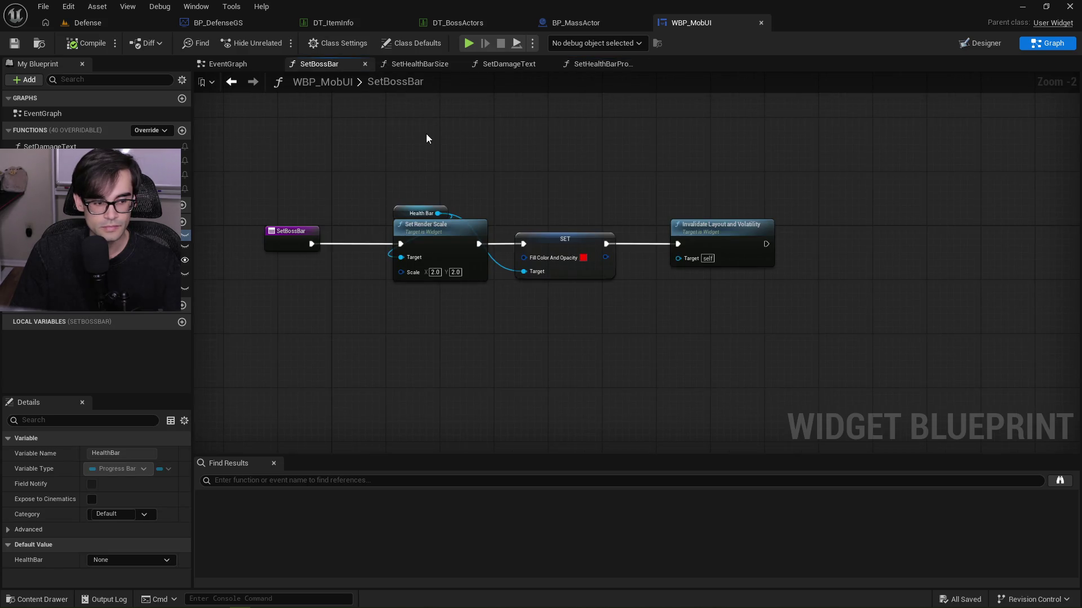
click(574, 22)
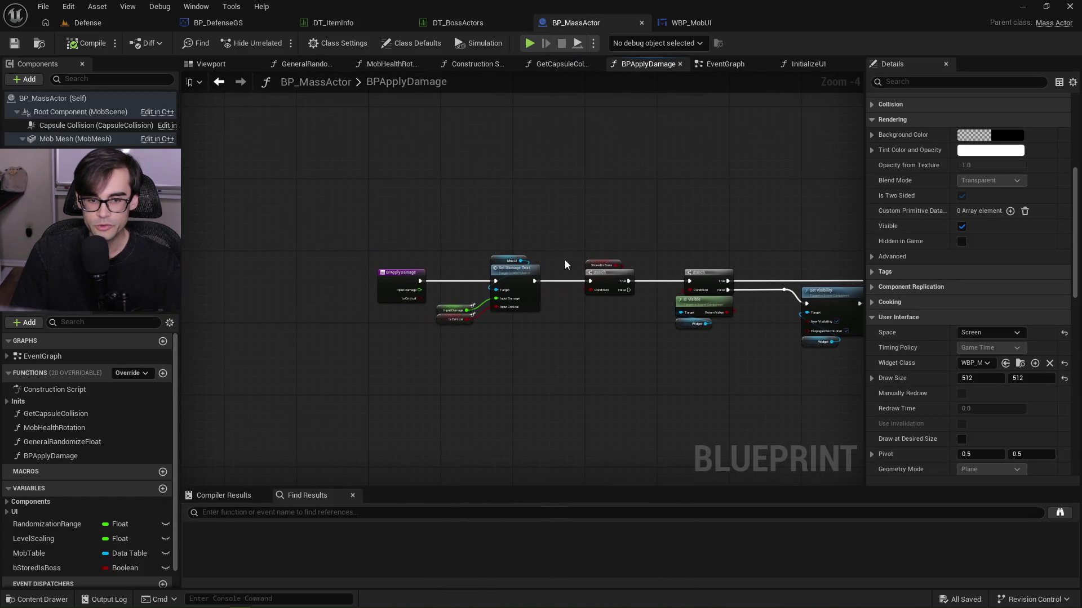
scroll(453, 245, up, 4)
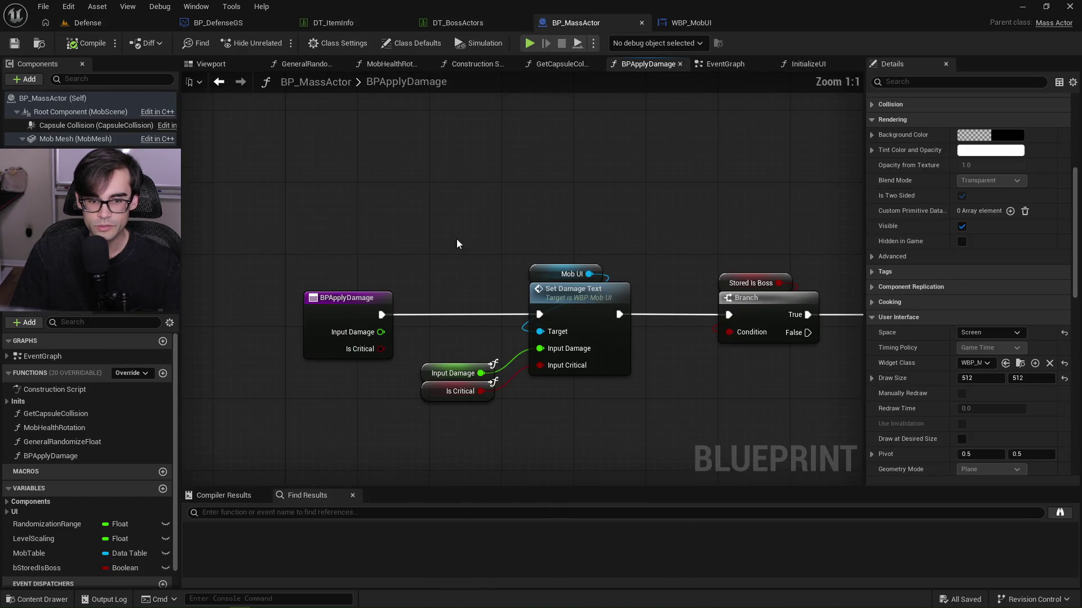
click(792, 63)
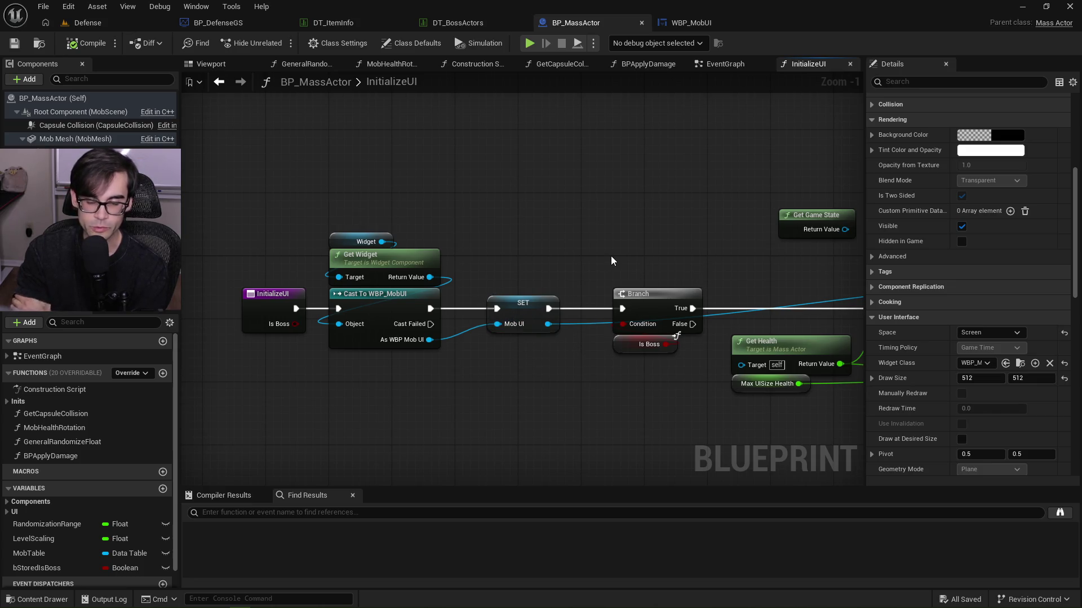
drag(676, 246, 396, 265)
drag(757, 270, 574, 265)
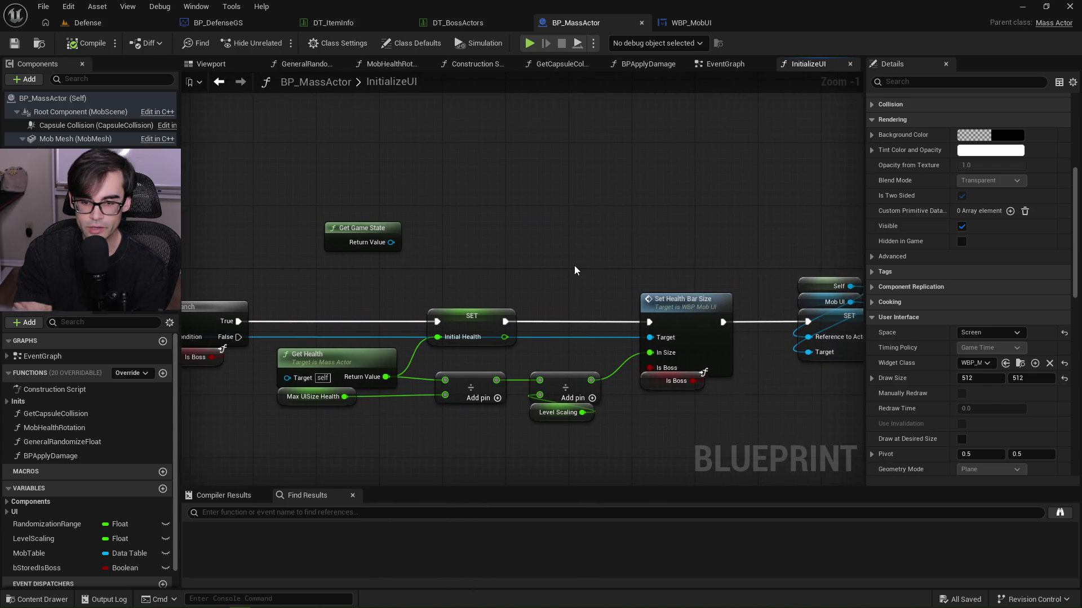
scroll(574, 265, down, 1)
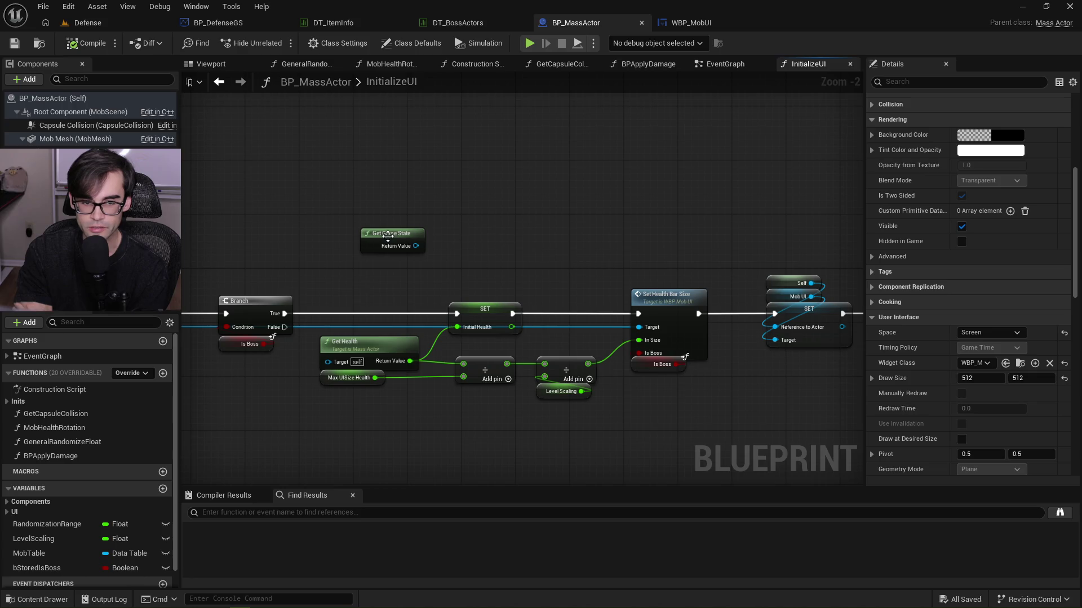
drag(388, 236, 383, 125)
scroll(362, 253, down, 2)
click(376, 214)
scroll(487, 244, up, 4)
Open Set Health Bar Size in WBP_MobUI and move the Set Size chain right to make room.
double_click(627, 293)
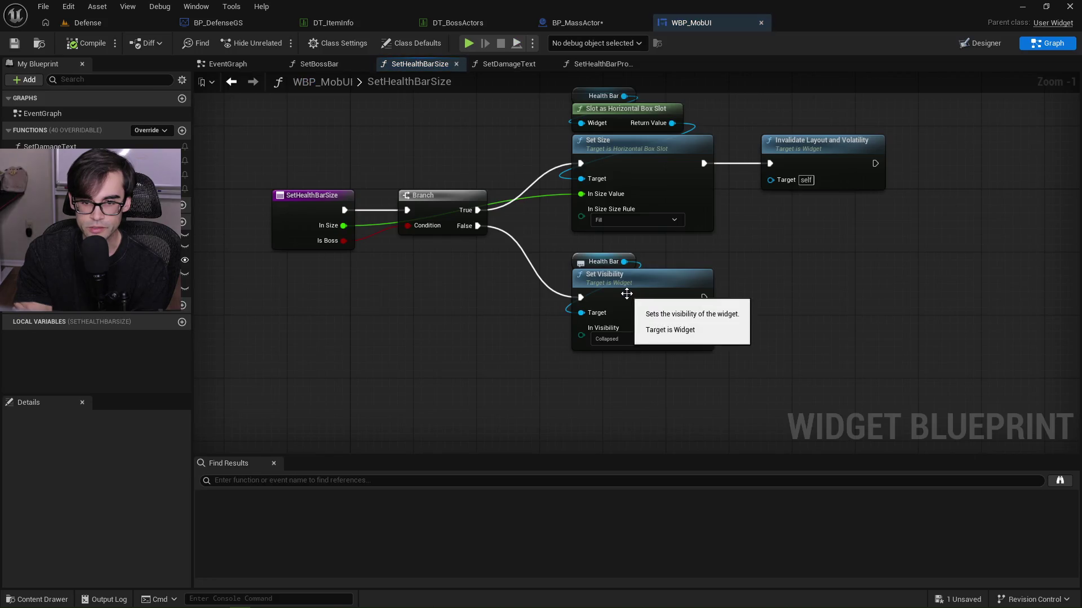
drag(663, 246, 646, 270)
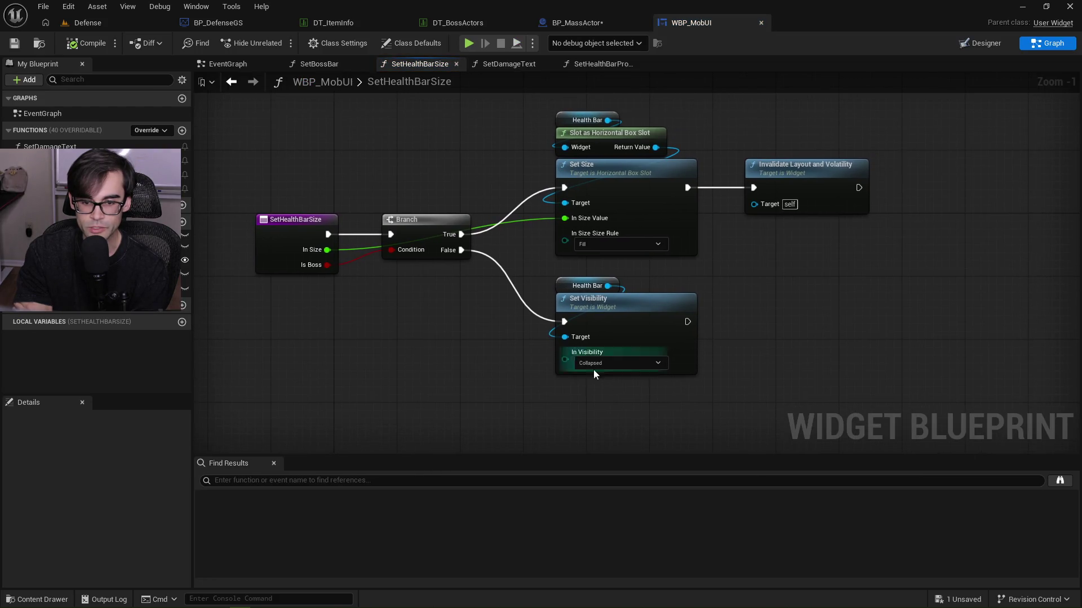
click(597, 344)
drag(753, 142, 663, 165)
drag(459, 130, 716, 220)
drag(558, 209, 708, 209)
Duplicate Set Visibility, wire it between Branch True and Set Size, and set it to Visible.
click(490, 356)
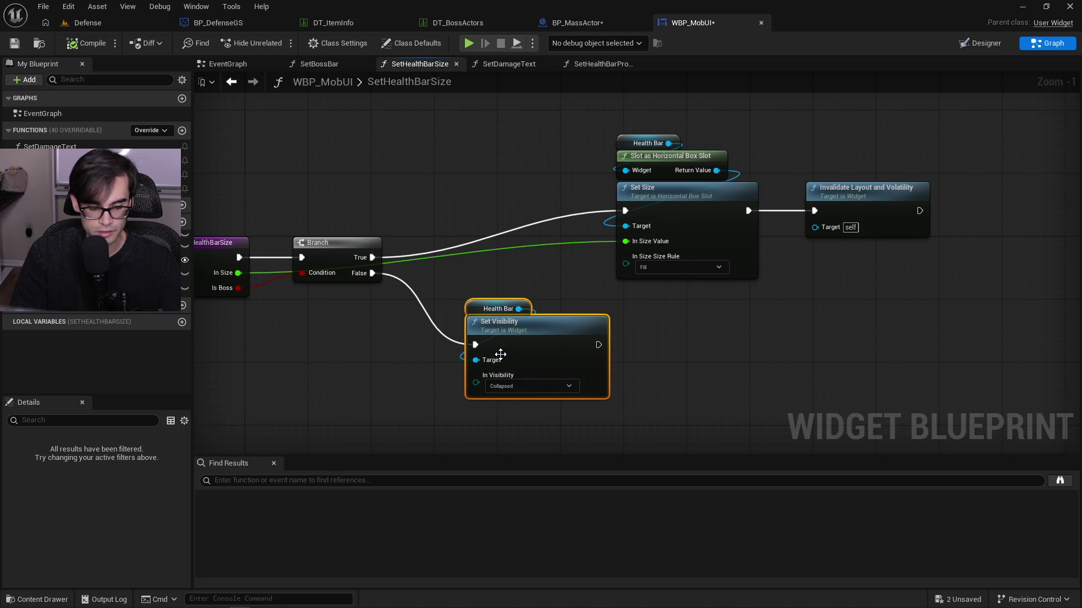
key(ctrl+c)
key(ctrl+v)
mouse_move(372, 257)
mouse_down()
mouse_move(500, 253)
mouse_move(508, 209)
mouse_move(493, 194)
mouse_up()
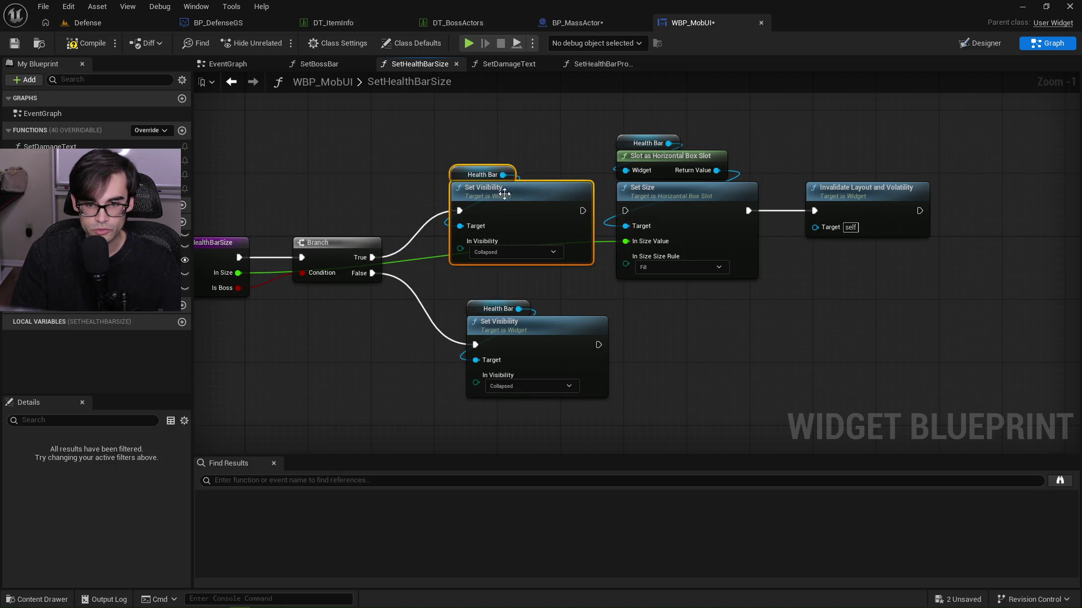
drag(586, 215, 625, 211)
drag(527, 193, 518, 193)
click(507, 253)
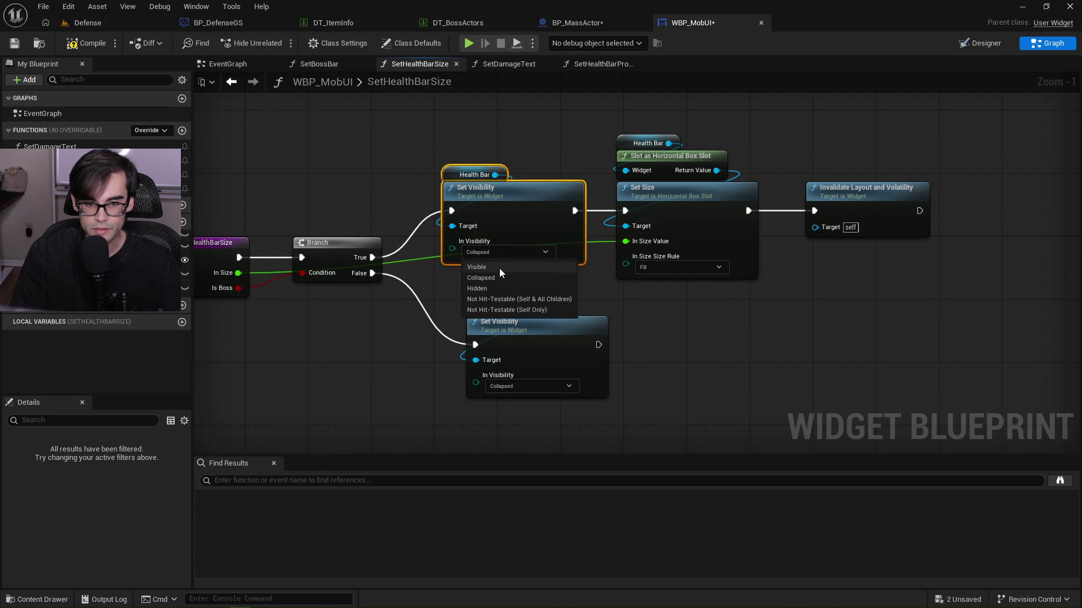
click(498, 268)
Shift the True-branch node chain slightly right and save WBP_MobUI.
drag(503, 150, 942, 259)
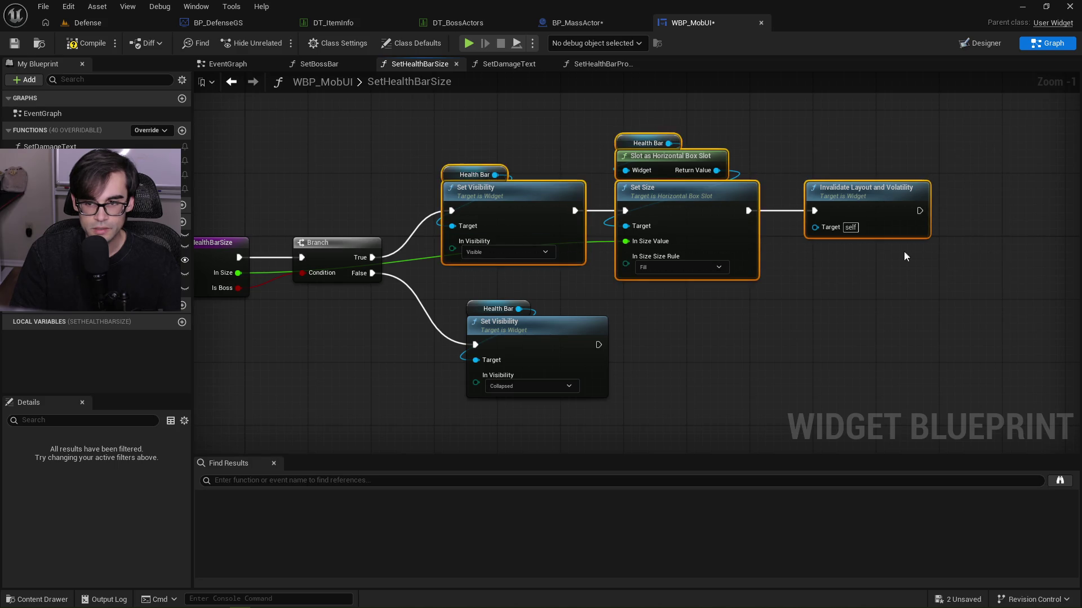
drag(550, 194, 567, 194)
click(534, 119)
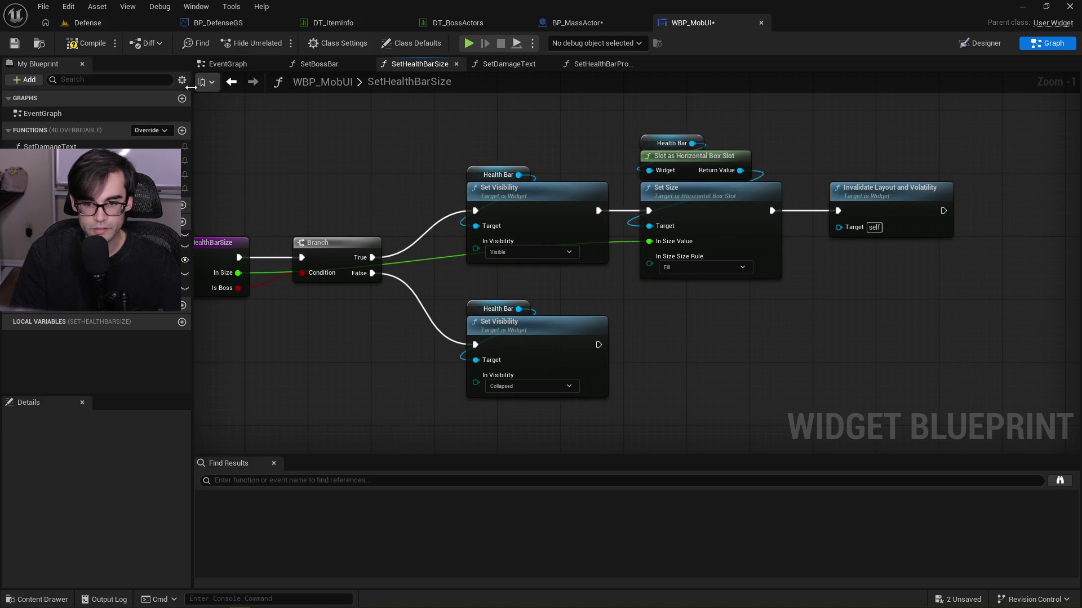
click(14, 43)
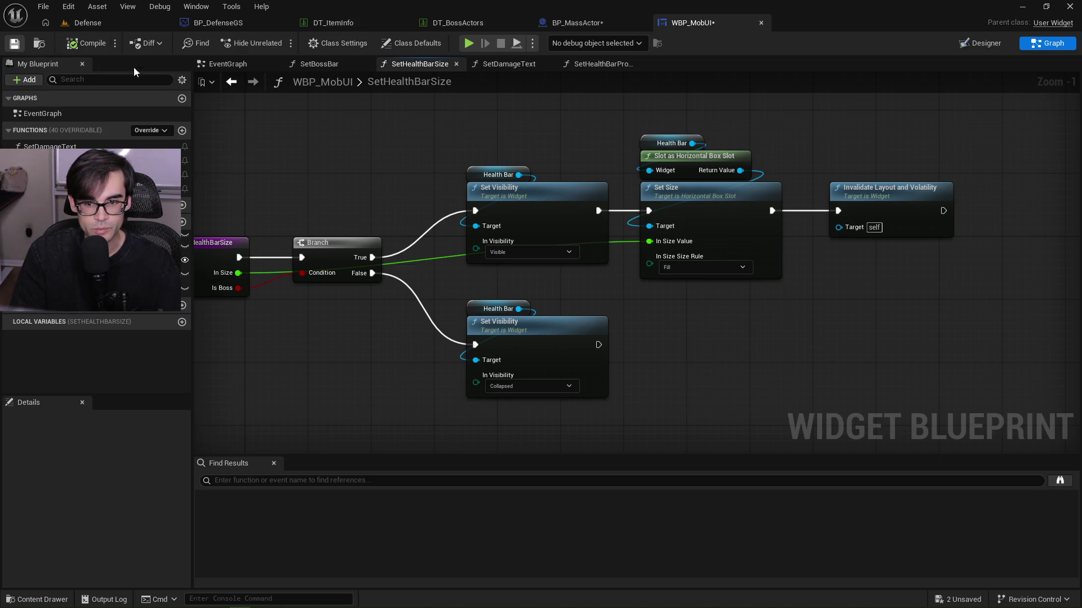
Add a Get In Size node and wire it into Set Size's In Size Value.
right_click(720, 322)
text(get soz)
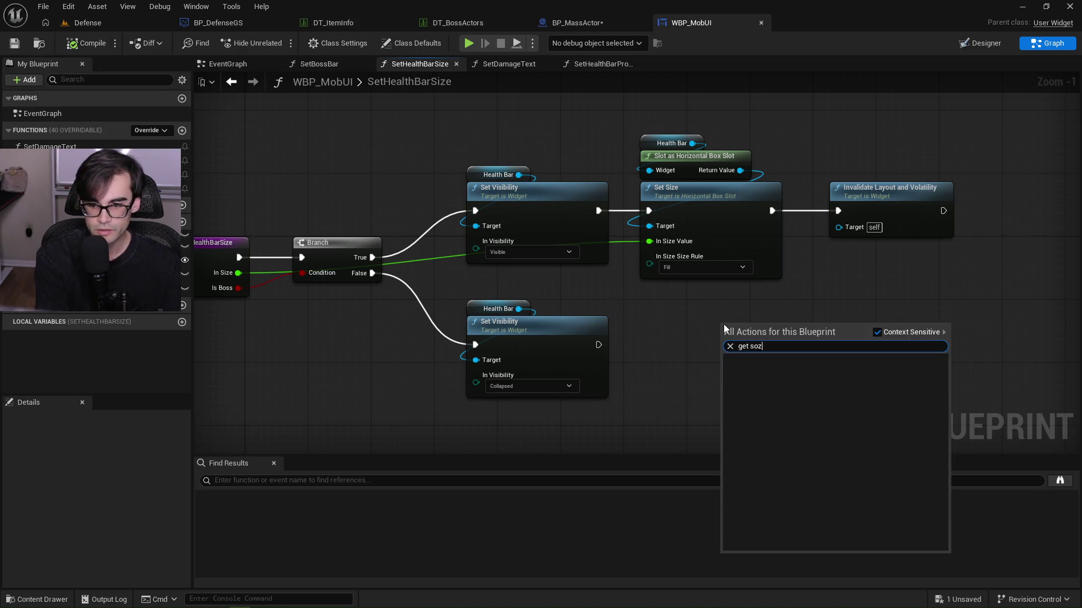
key(BackSpace)
key(BackSpace)
text(ize)
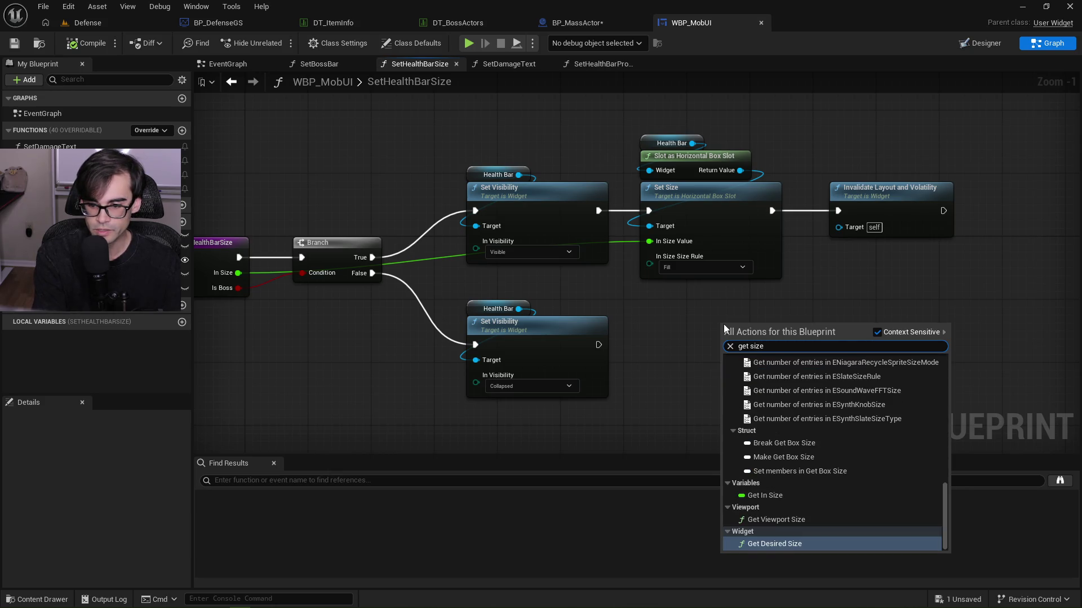
key(Up)
key(Up)
key(Up)
key(Down)
key(Return)
drag(771, 324, 651, 242)
drag(728, 331, 652, 292)
Compile and save WBP_MobUI, then save BP_MassActor.
click(85, 44)
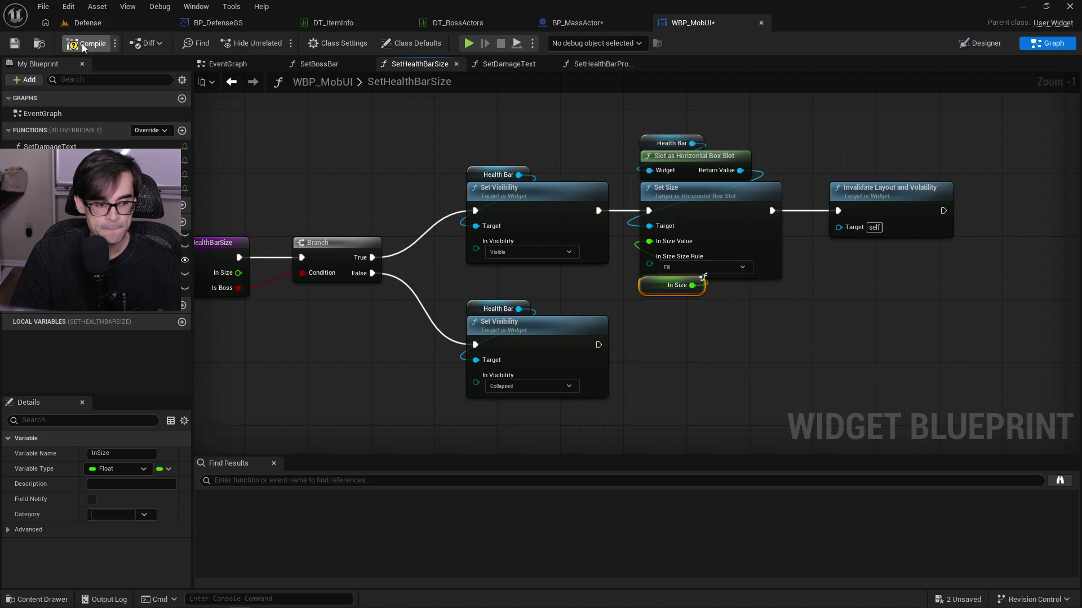
click(15, 44)
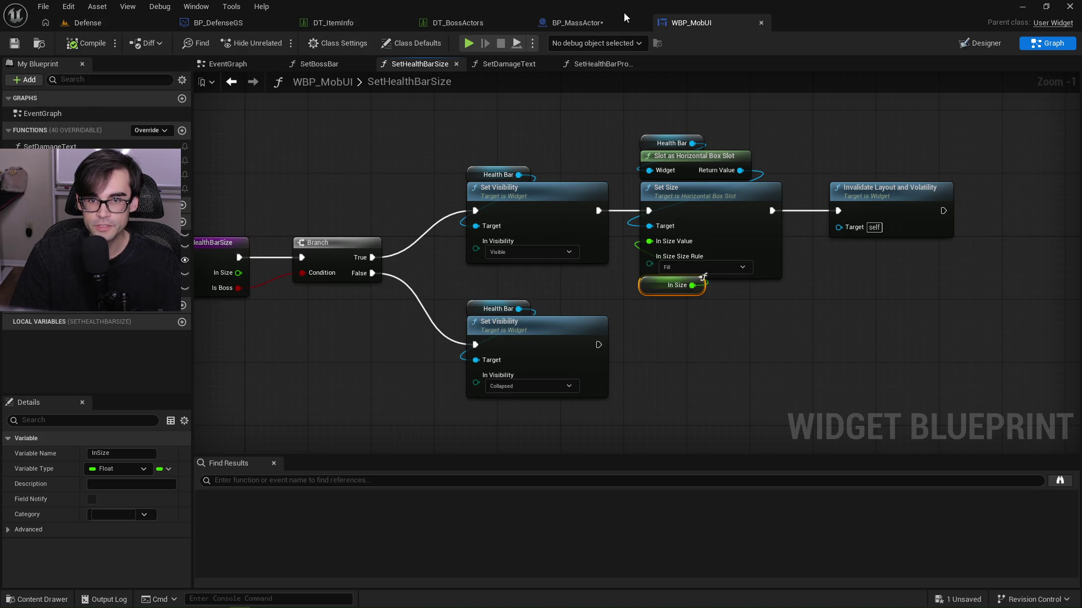
click(579, 24)
click(15, 44)
Pan to the Set Boss Bar call in BP_MassActor and open its SetBossBar function graph.
mouse_move(565, 210)
mouse_down()
mouse_move(573, 204)
mouse_move(613, 240)
mouse_move(440, 247)
mouse_up()
scroll(442, 246, down, 1)
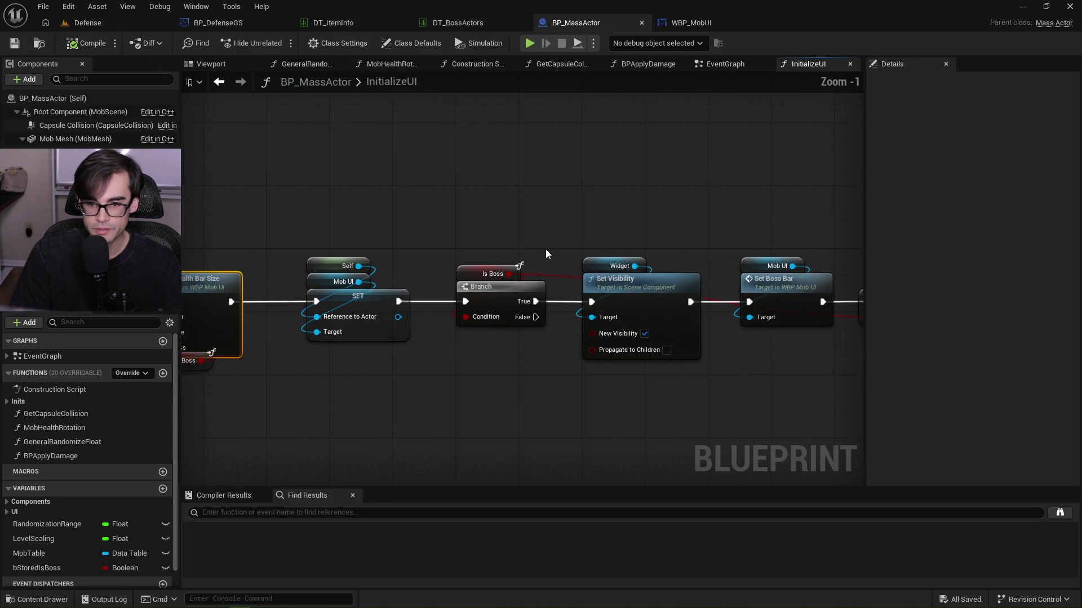
mouse_move(709, 311)
mouse_down()
mouse_move(776, 237)
mouse_move(610, 236)
mouse_move(727, 233)
mouse_move(653, 259)
mouse_up()
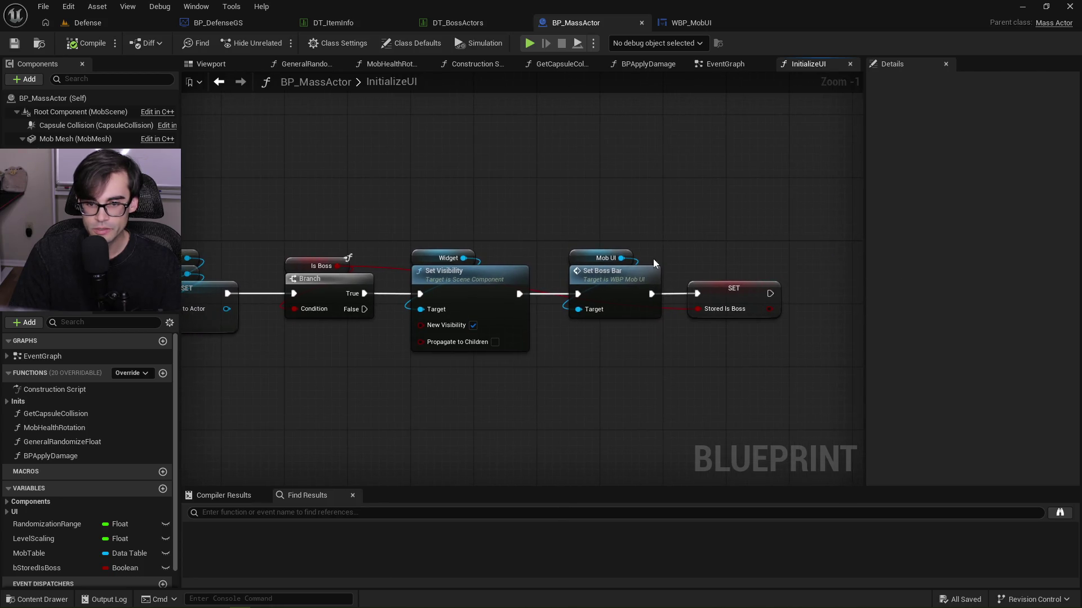
double_click(622, 281)
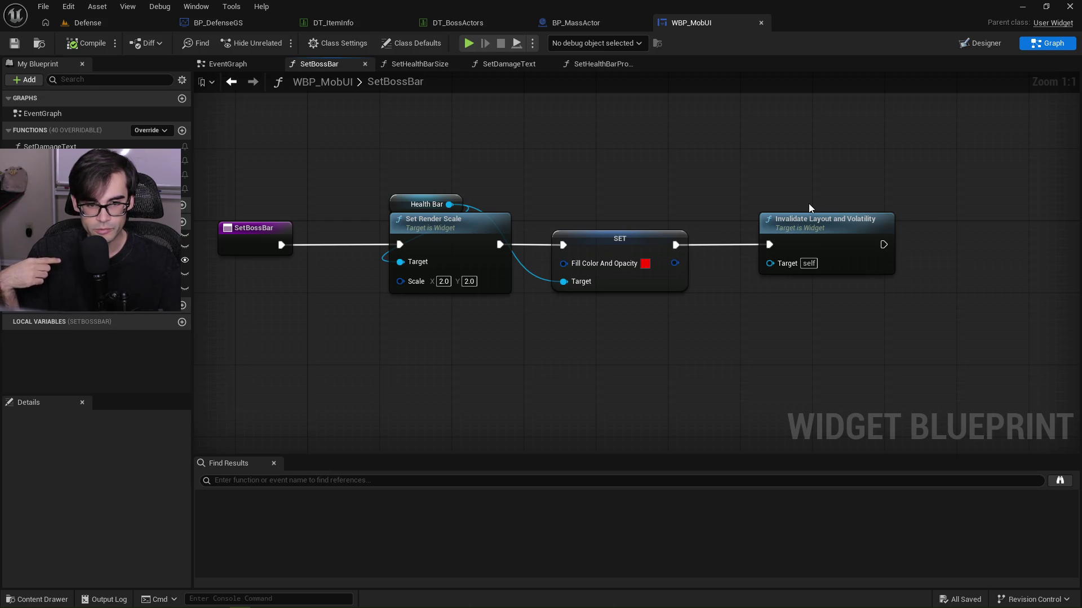
Play-test the Defense level to check the boss's long red health bar, then stop.
drag(592, 162, 398, 205)
click(767, 332)
click(76, 23)
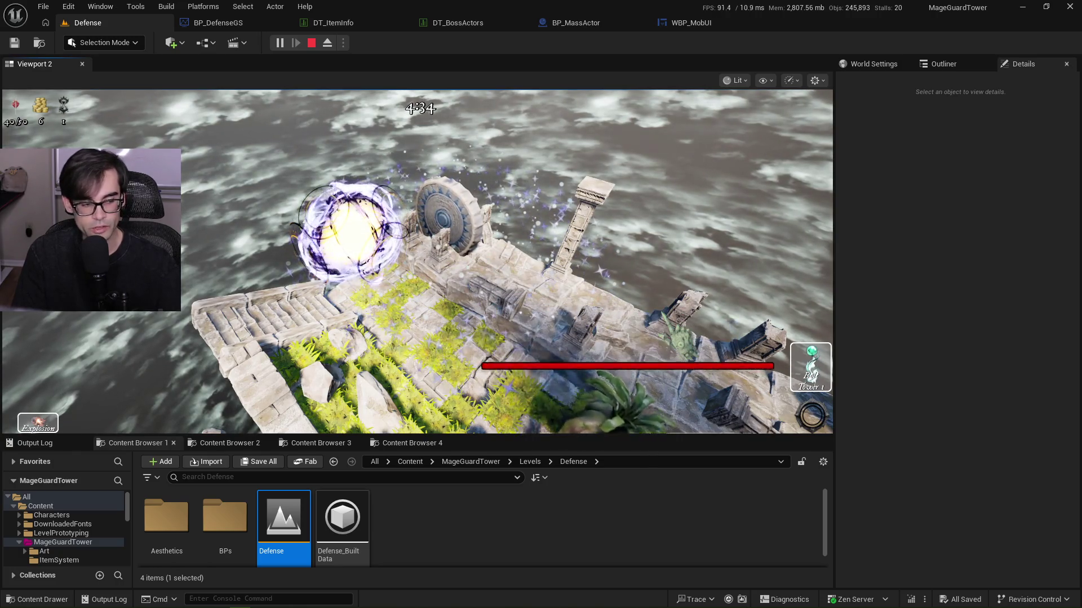
key(Escape)
click(595, 25)
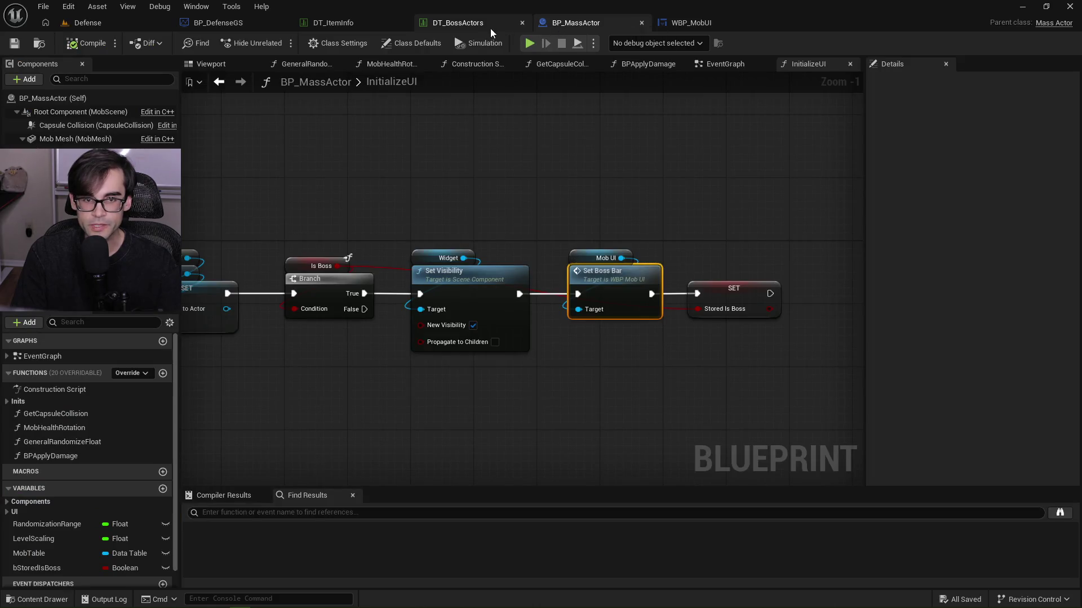
drag(412, 186, 655, 198)
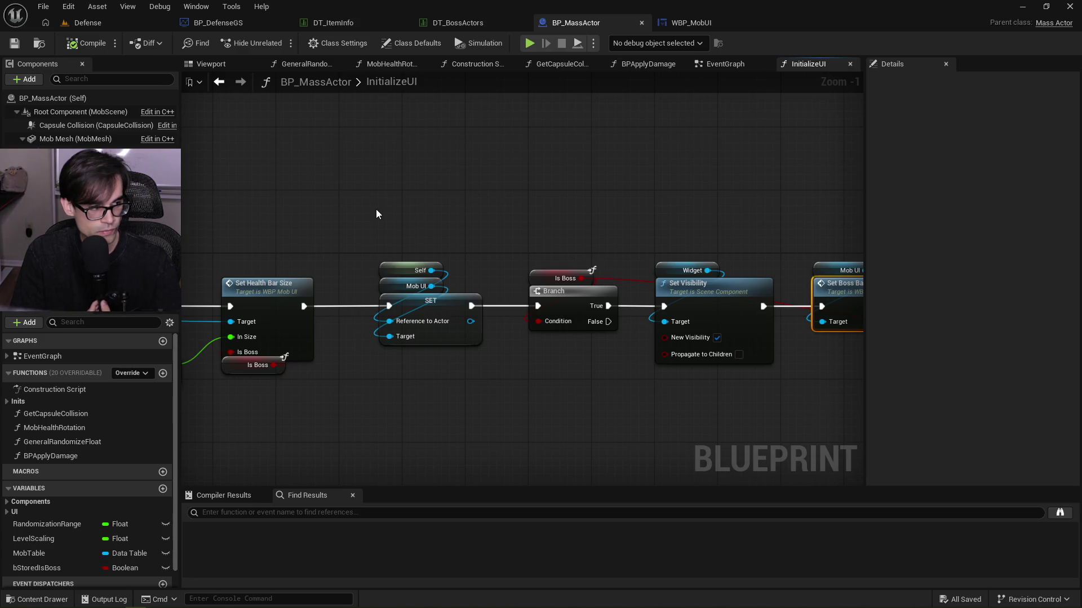
mouse_move(376, 214)
mouse_down()
mouse_move(492, 208)
mouse_move(476, 246)
mouse_move(605, 297)
mouse_move(739, 278)
mouse_up()
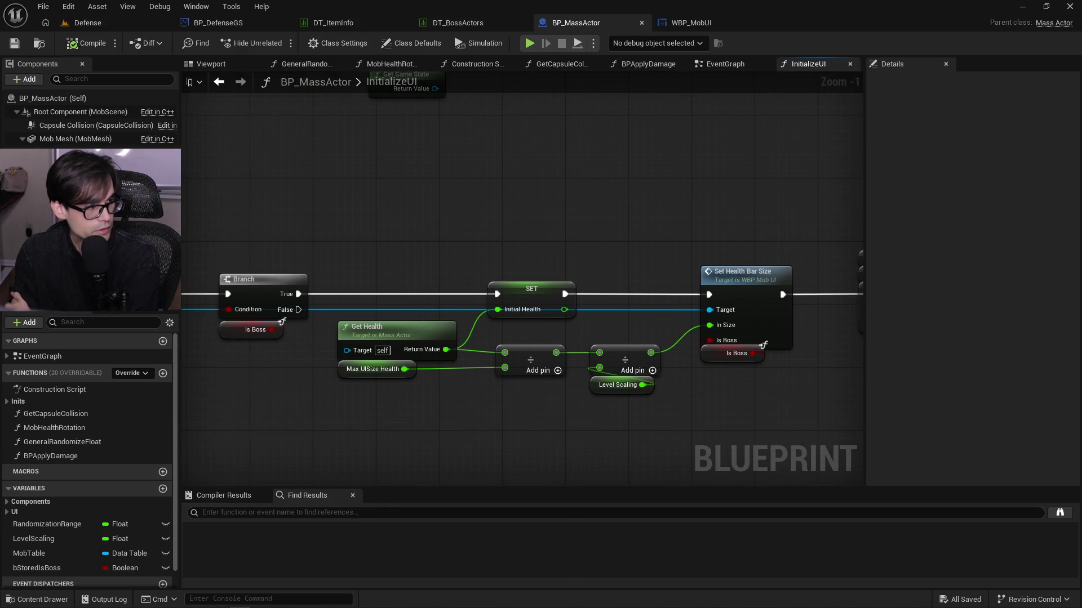
drag(384, 227, 515, 228)
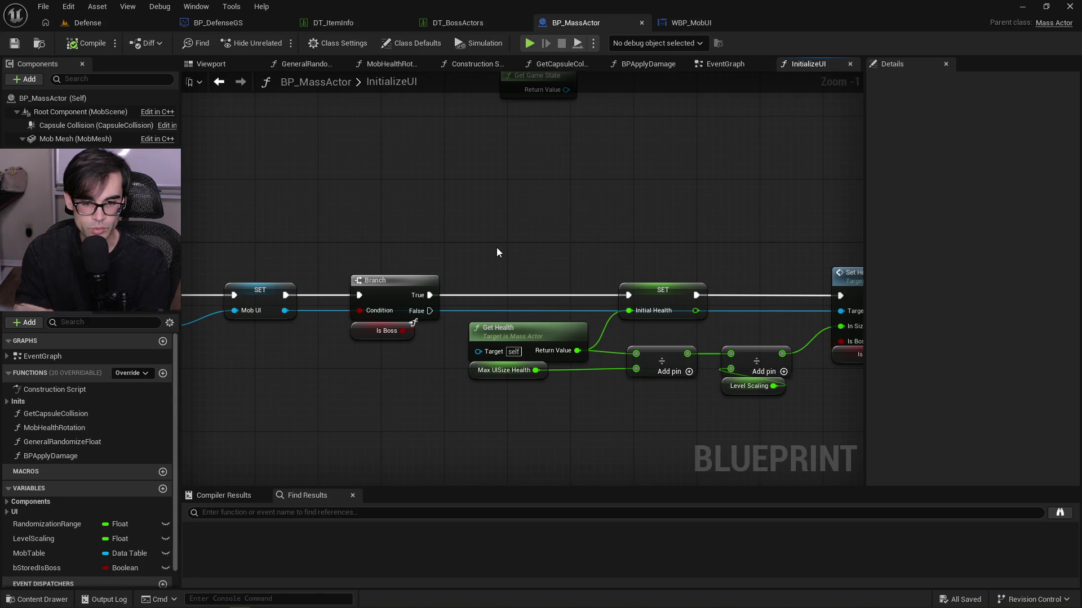
drag(559, 194, 531, 197)
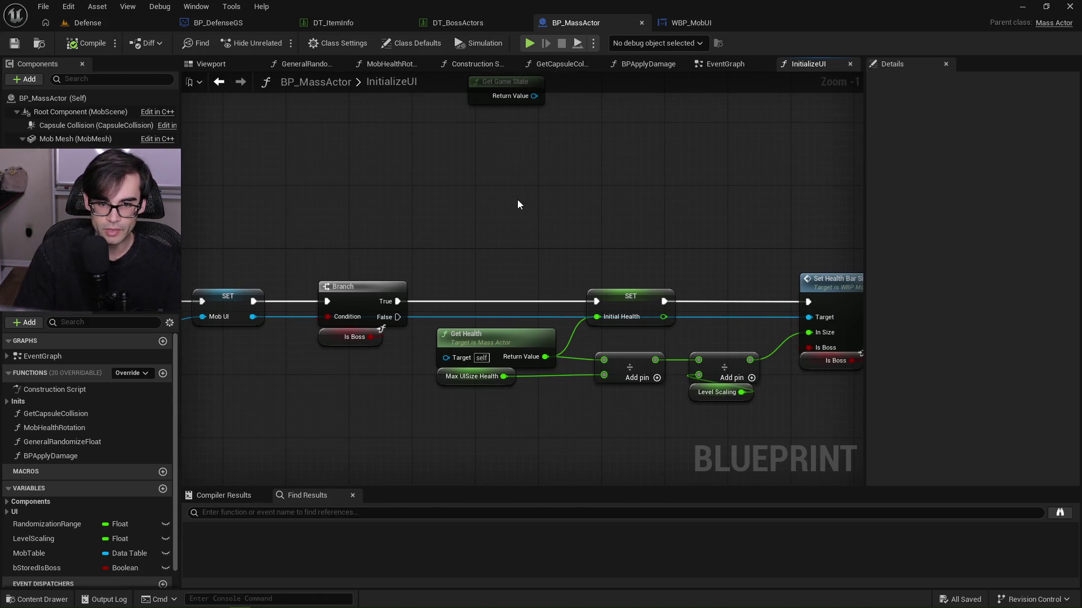
right_click(467, 211)
Add Get Game State and a Cast To BP_DefenseGS from it, replacing a wrong DefenseGS cast.
text(get ga)
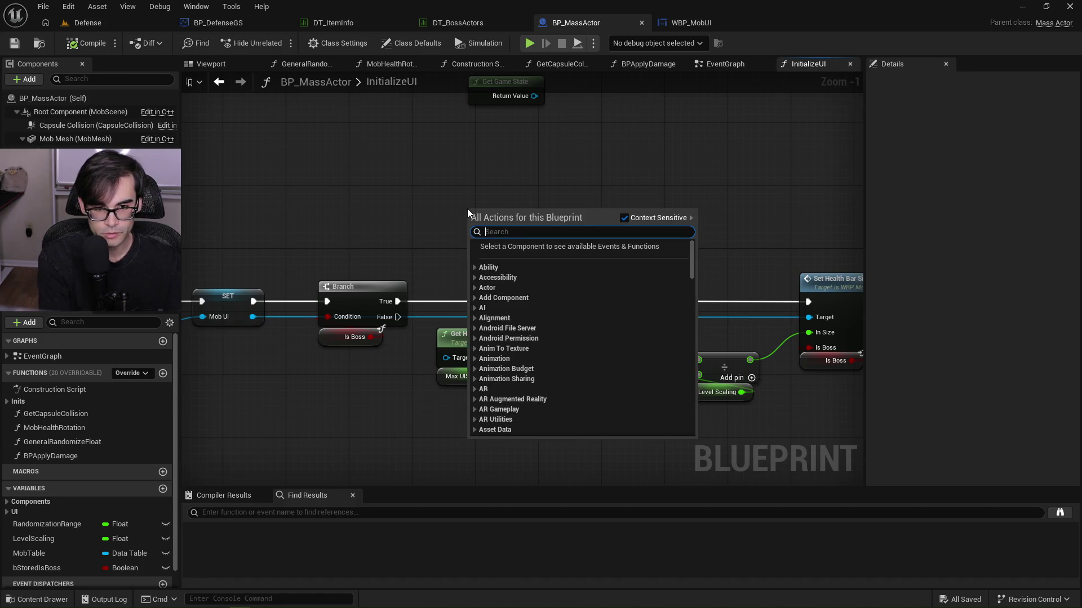
text(me state)
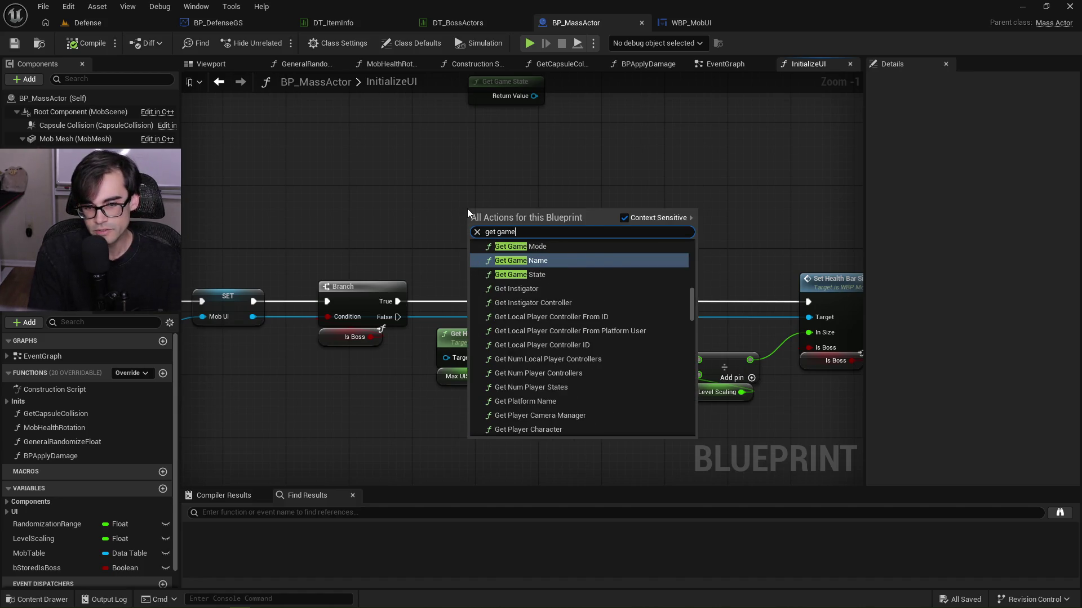
key(Return)
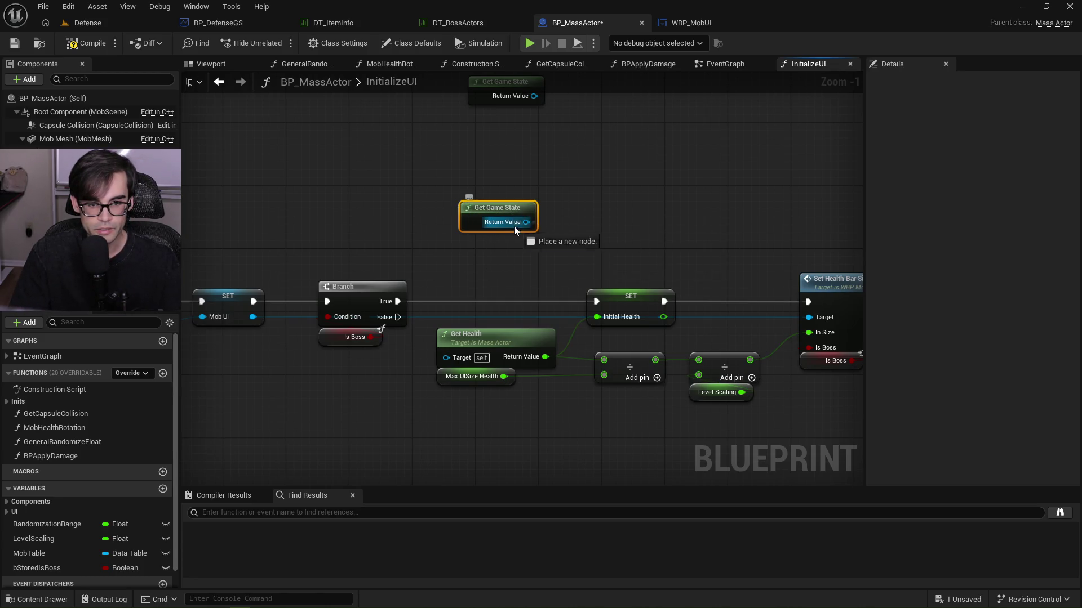
drag(515, 224, 506, 242)
text(cast to de)
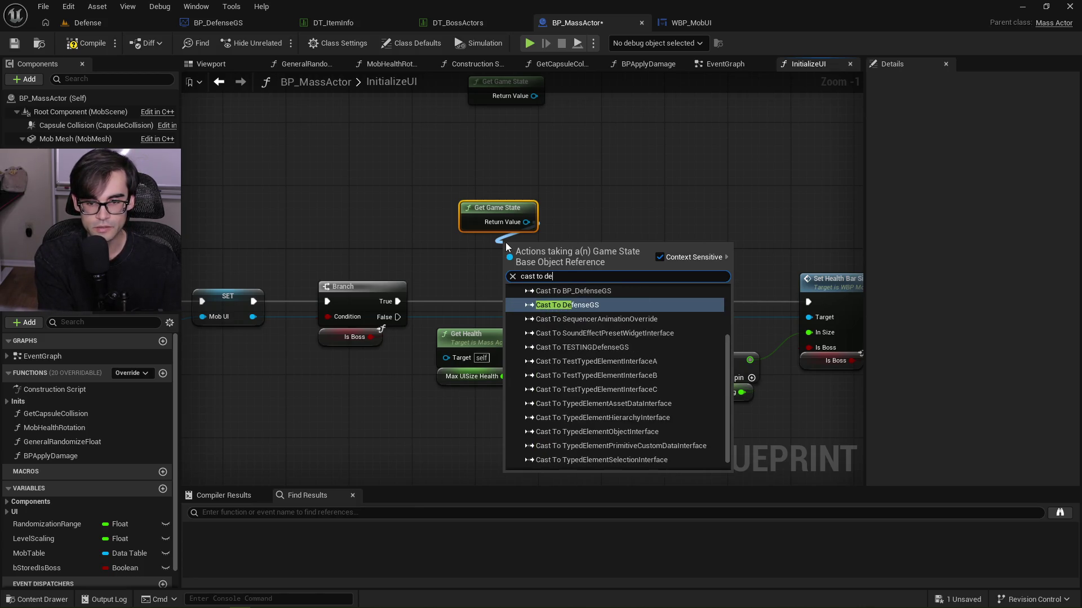
key(Return)
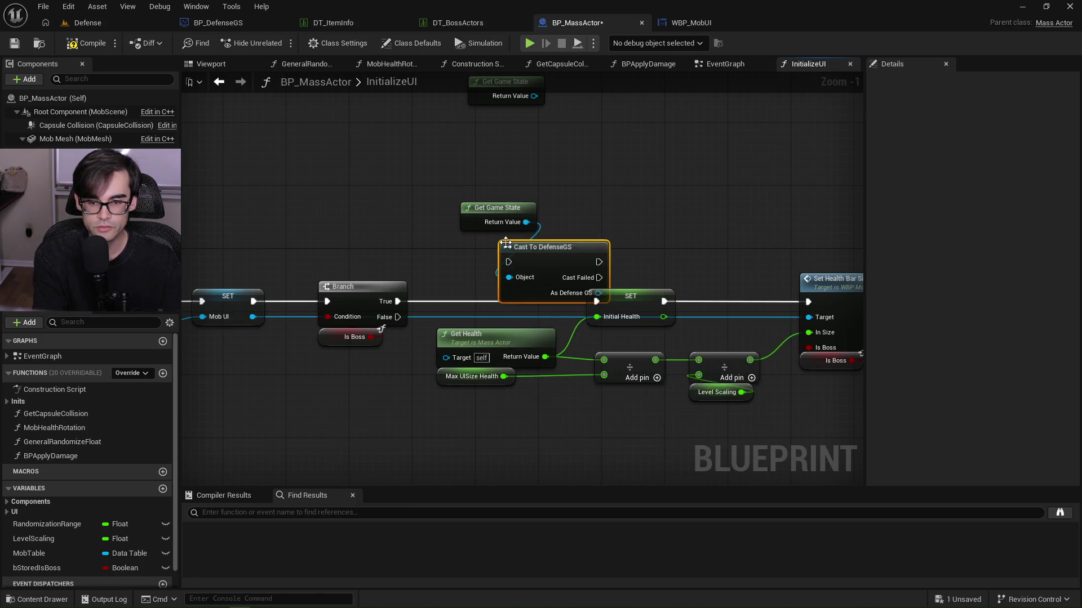
key(Delete)
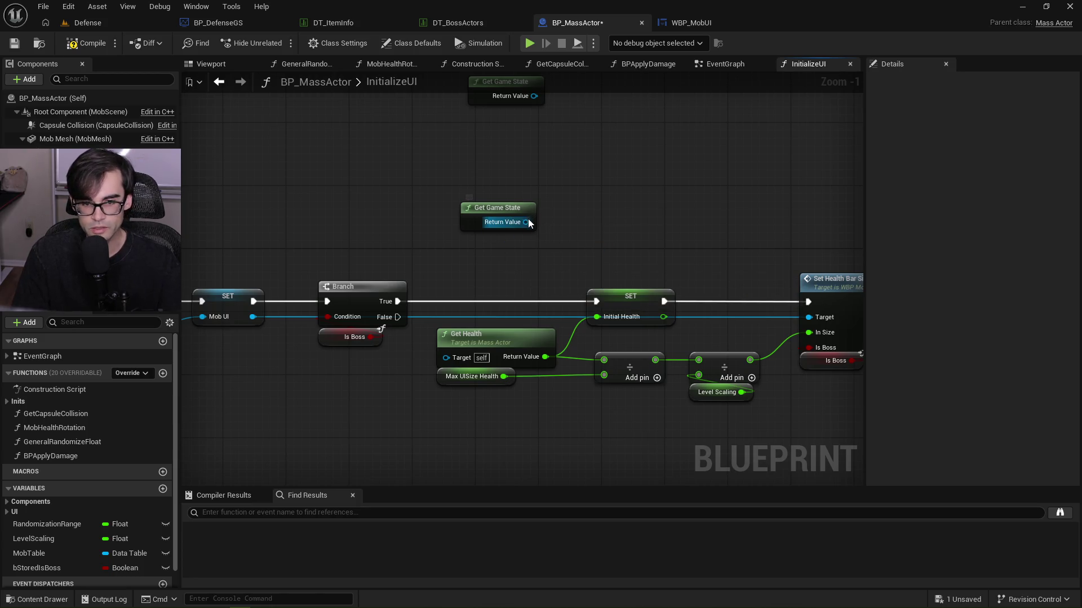
drag(526, 222, 526, 250)
text(defense)
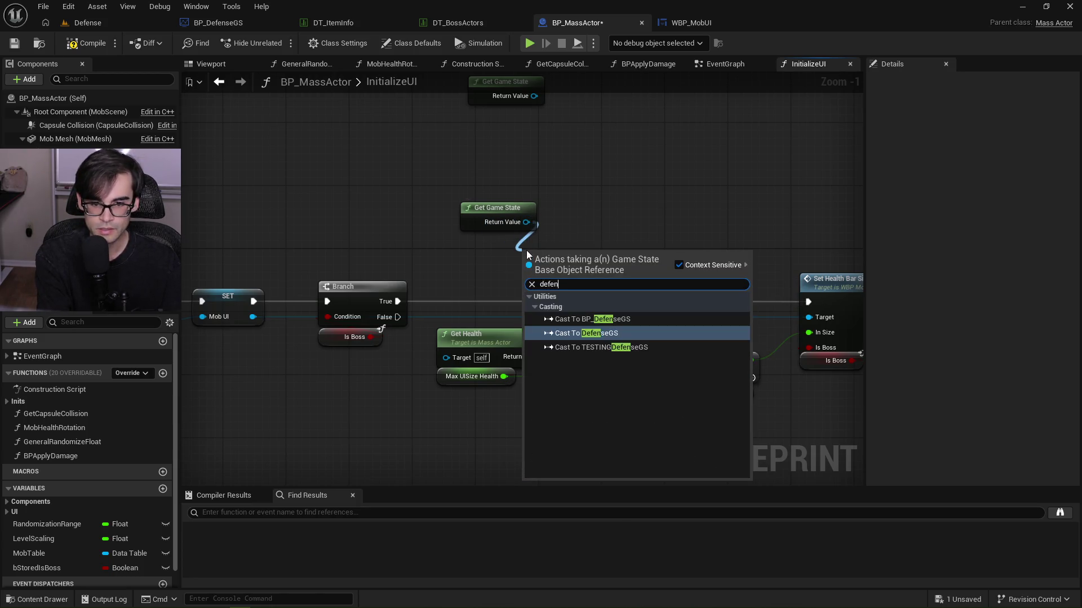
key(Return)
drag(582, 246, 482, 230)
Move the game state and cast nodes onto the execution line and wire Branch True into the cast.
scroll(531, 294, down, 3)
mouse_move(514, 374)
mouse_down()
mouse_move(717, 299)
mouse_move(862, 296)
mouse_up()
scroll(550, 357, down, 2)
scroll(422, 249, up, 5)
mouse_move(422, 248)
mouse_down()
mouse_move(420, 237)
mouse_move(641, 342)
mouse_up()
scroll(465, 269, down, 5)
scroll(450, 290, up, 6)
mouse_move(610, 299)
mouse_down()
mouse_move(906, 302)
mouse_move(845, 303)
mouse_up()
scroll(720, 265, down, 1)
scroll(601, 244, down, 3)
scroll(507, 236, up, 2)
drag(298, 161, 467, 330)
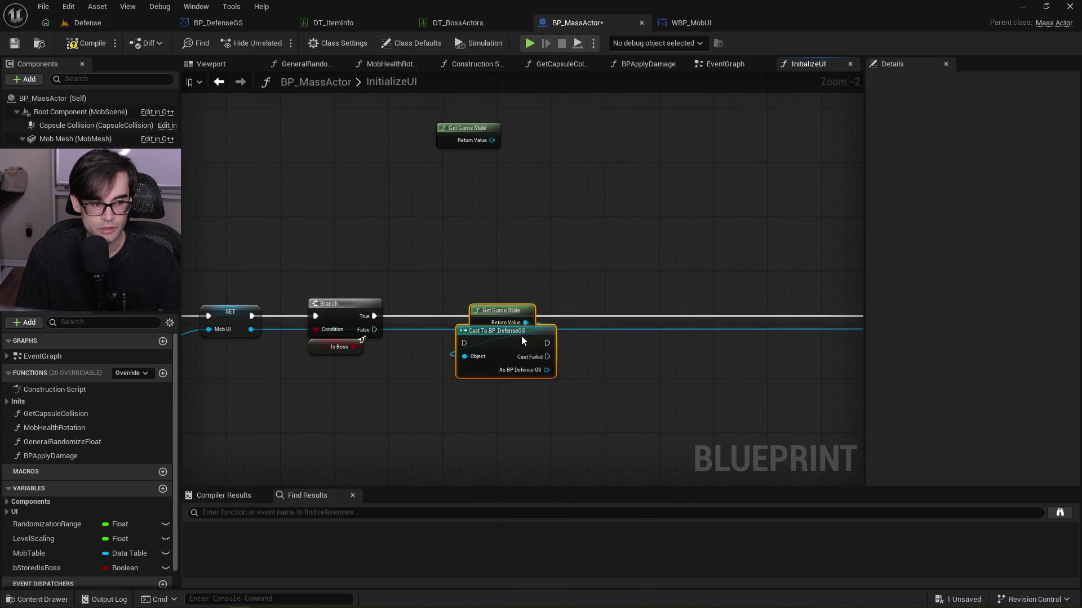
scroll(467, 330, up, 2)
mouse_move(340, 311)
mouse_down()
mouse_move(482, 373)
mouse_move(468, 357)
mouse_up()
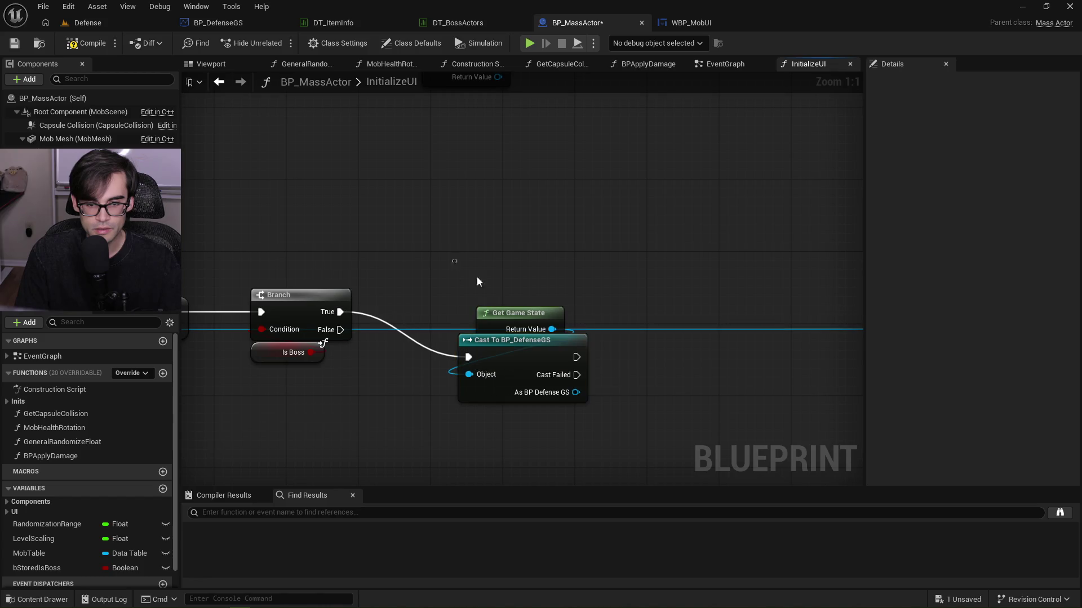
mouse_move(526, 310)
mouse_down()
mouse_move(498, 309)
mouse_move(508, 306)
mouse_move(498, 286)
mouse_up()
Add Get Current Phase from the cast's As BP Defense GS output.
ctrl+click(525, 341)
scroll(500, 298, down, 1)
click(487, 280)
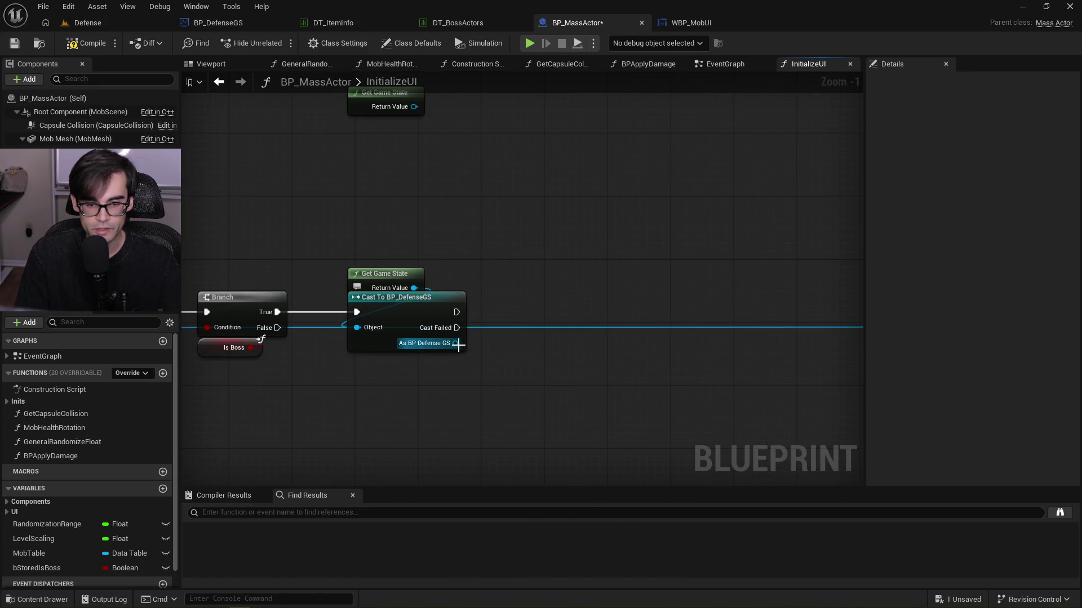
drag(455, 343, 547, 299)
text(get current)
key(Return)
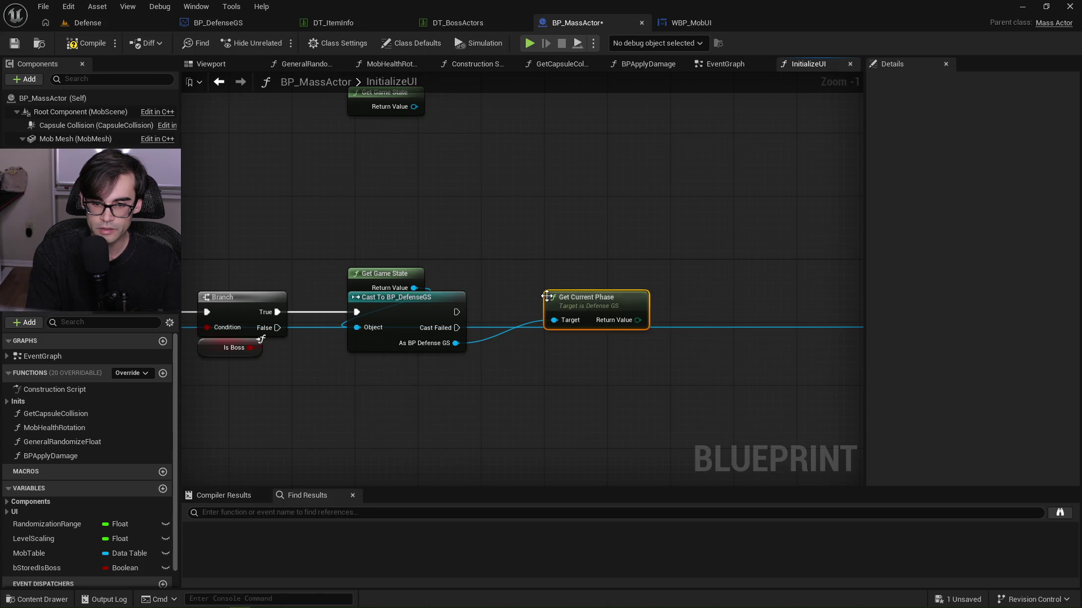
Convert the current phase with a To Integer (Byte) node placed beside it.
mouse_move(599, 300)
mouse_down()
mouse_move(510, 360)
mouse_move(550, 387)
mouse_move(614, 319)
mouse_up()
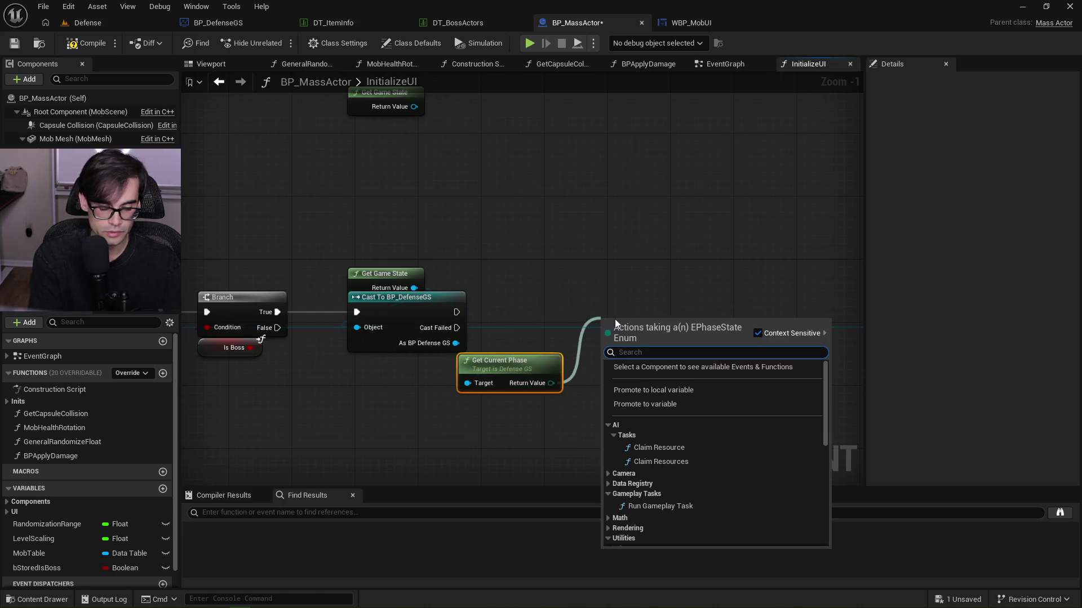
text(to int)
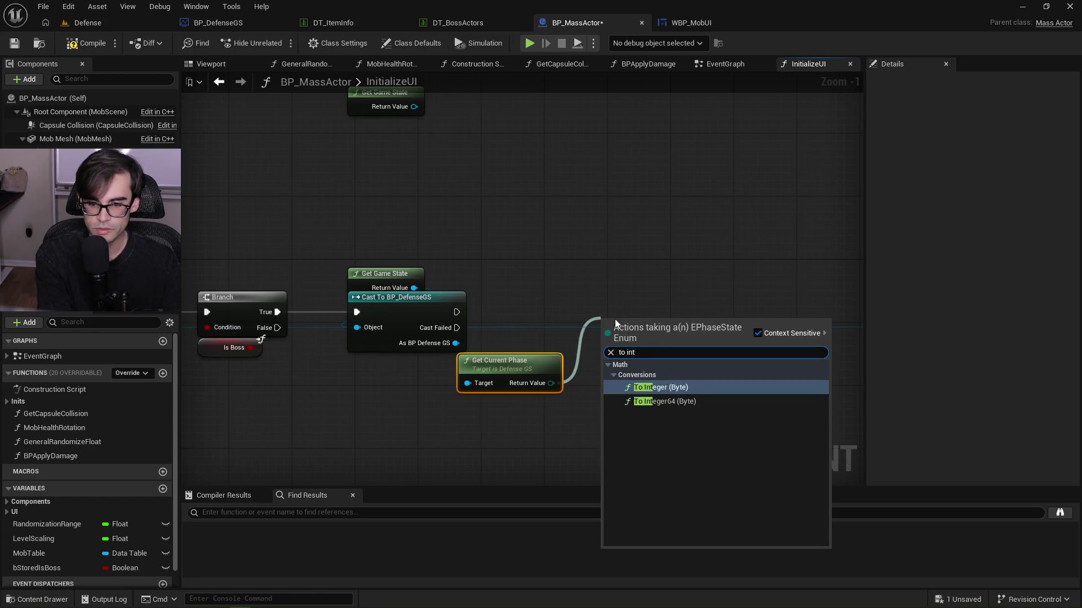
key(Down)
key(Up)
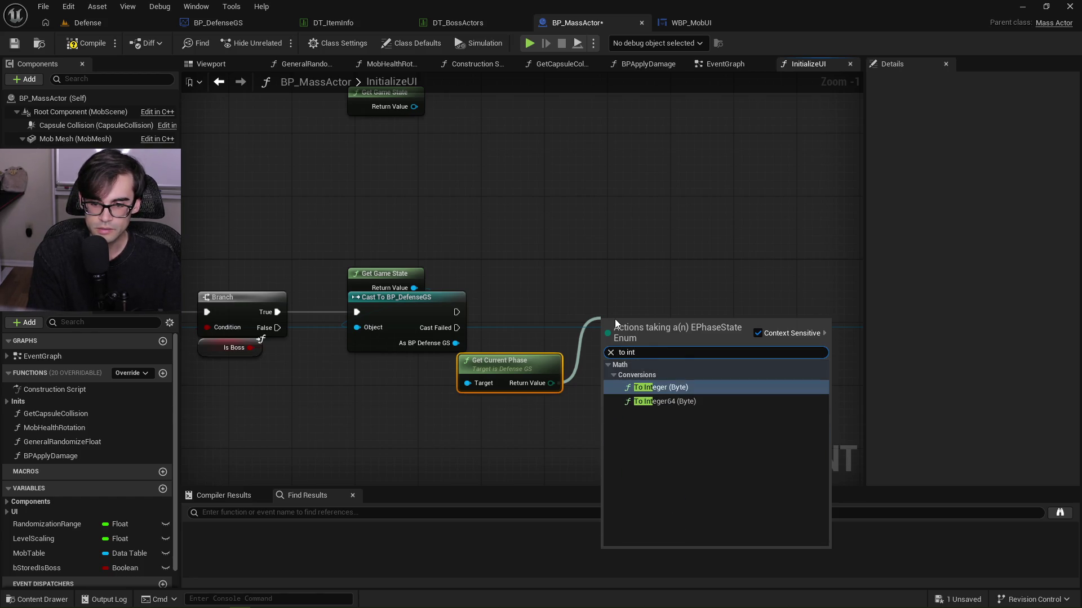
key(Return)
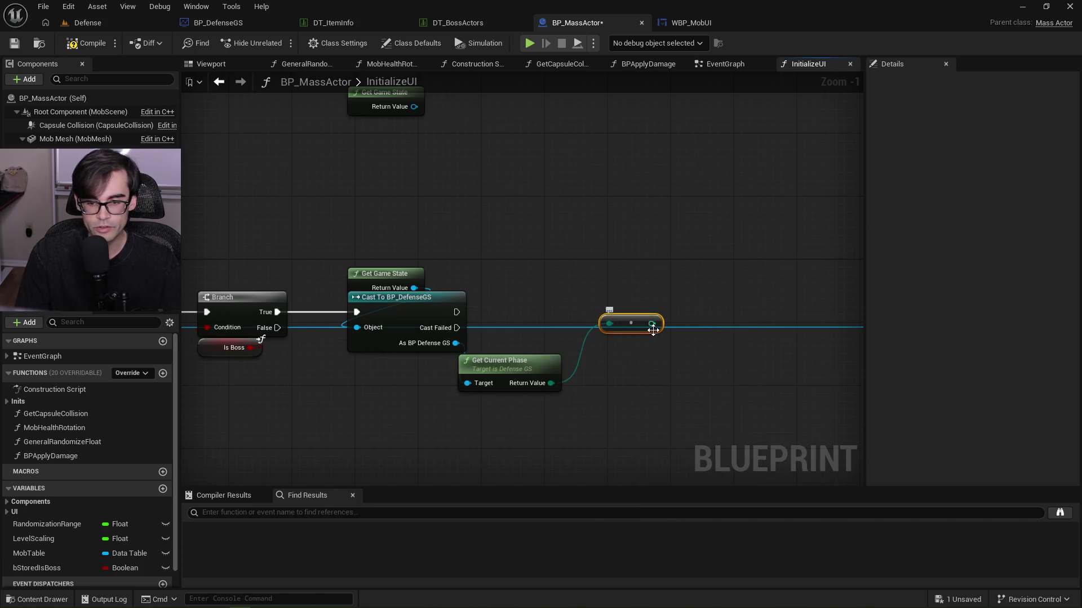
drag(624, 335, 599, 378)
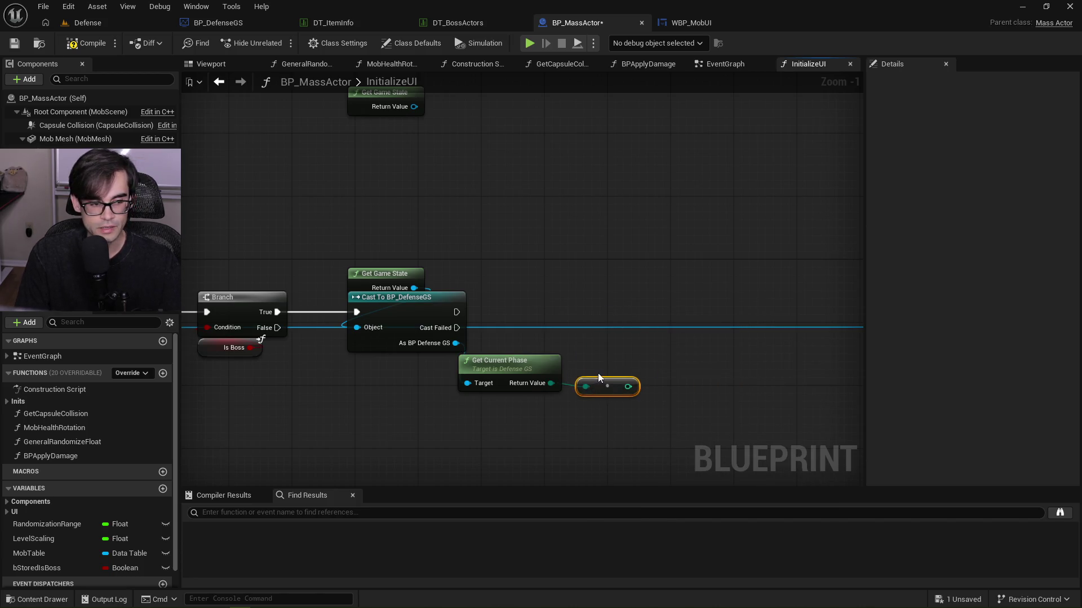
Check the EGameTheme enum entries FantasyRuins through Arcane in DefenseGS.h.
key(alt+Tab)
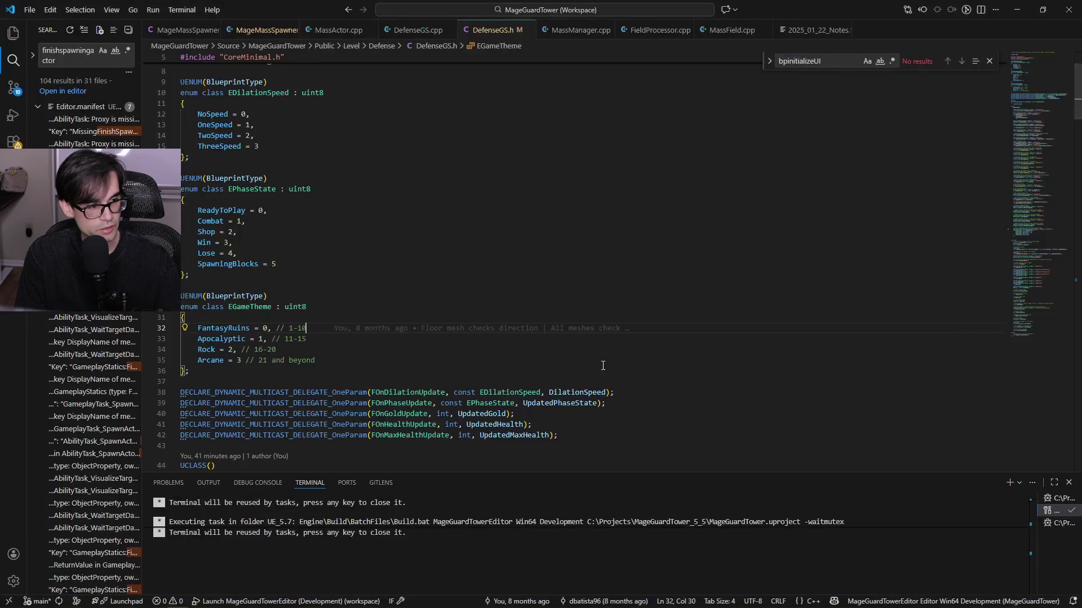
drag(347, 357, 152, 329)
key(alt+Tab)
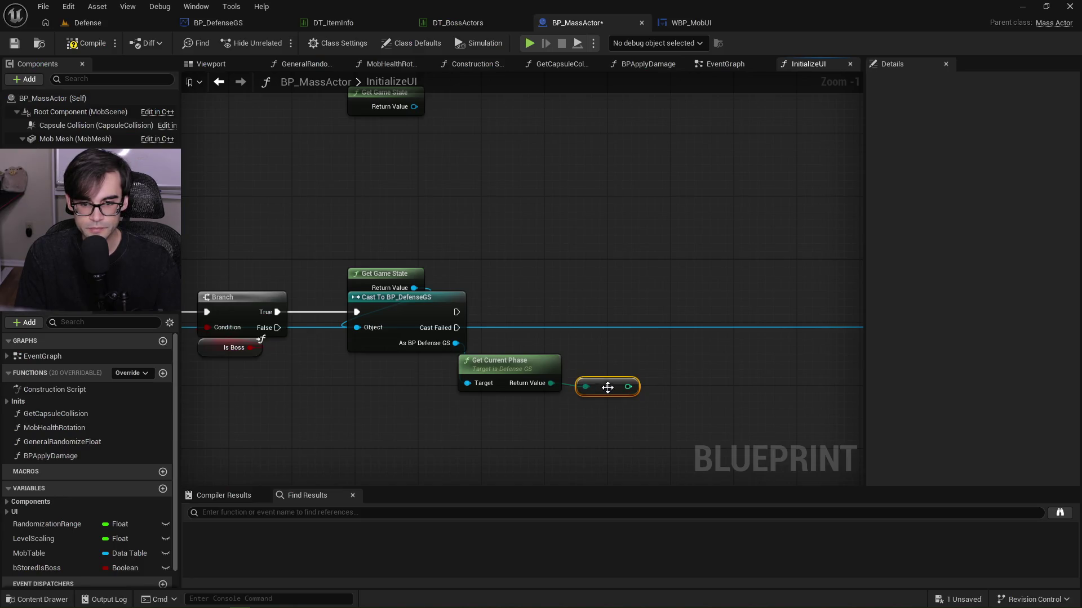
Align the conversion node, then pan to Set Health Bar Size and open its function graph.
drag(532, 401, 516, 403)
drag(745, 366, 398, 379)
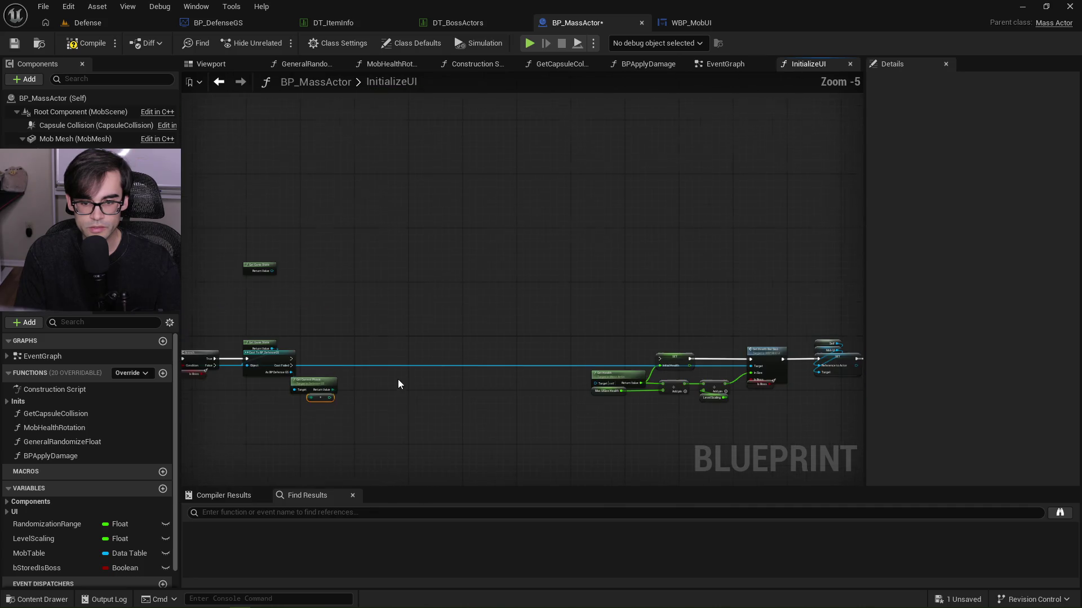
scroll(692, 391, down, 1)
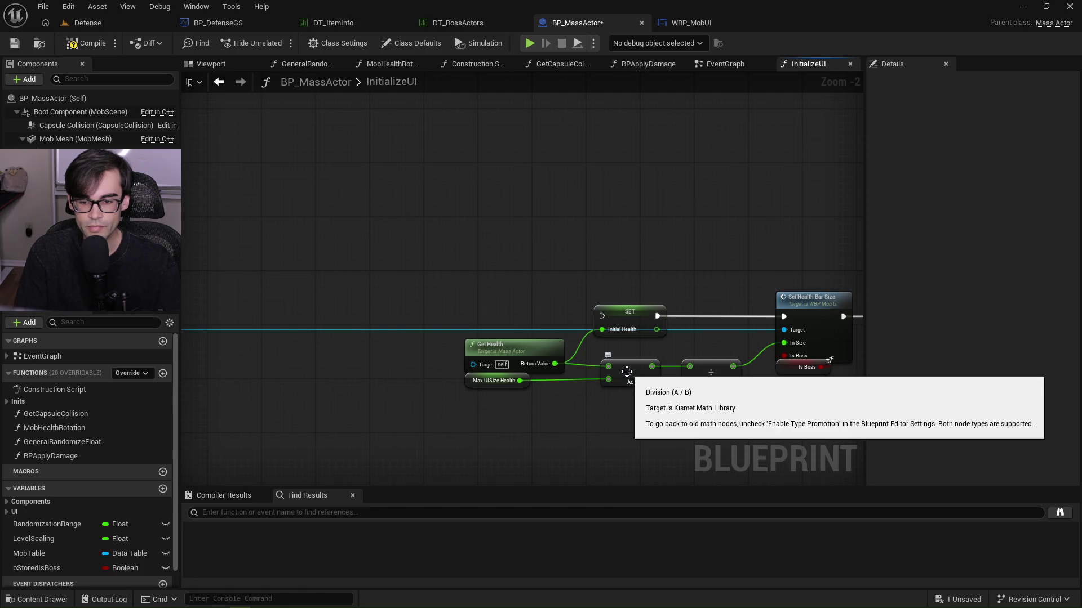
double_click(811, 298)
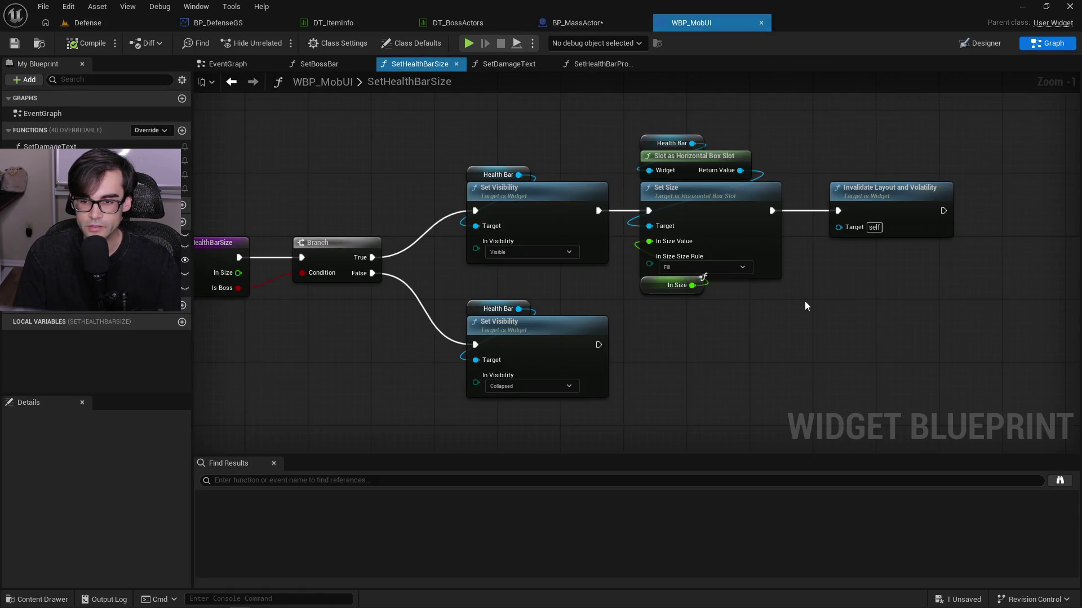
Switch between the SetHealthBarSize graph and WBP_MobUI's designer layout.
scroll(437, 244, up, 1)
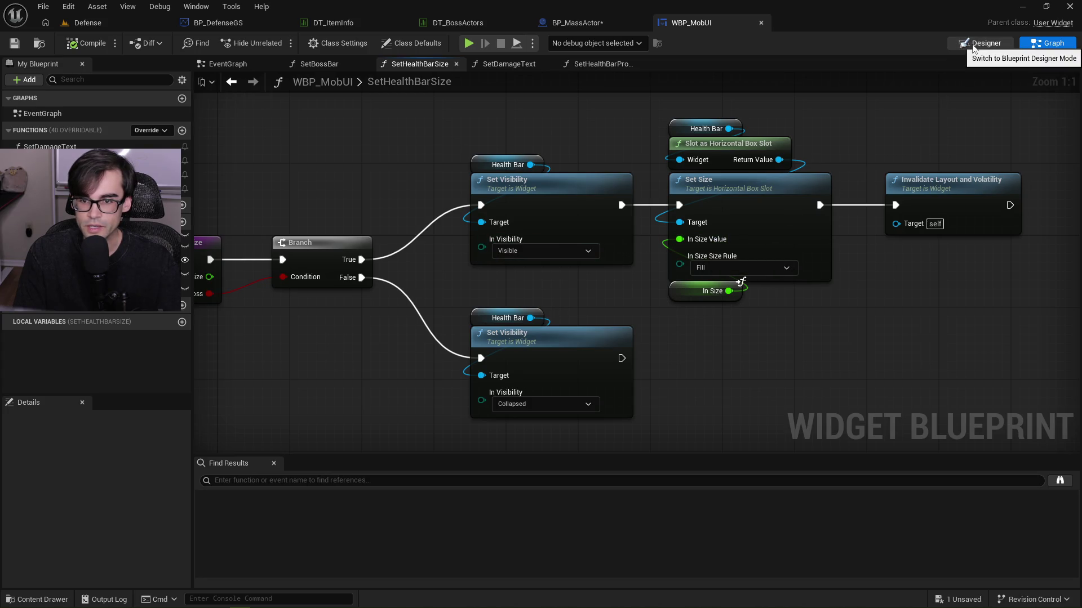
click(973, 46)
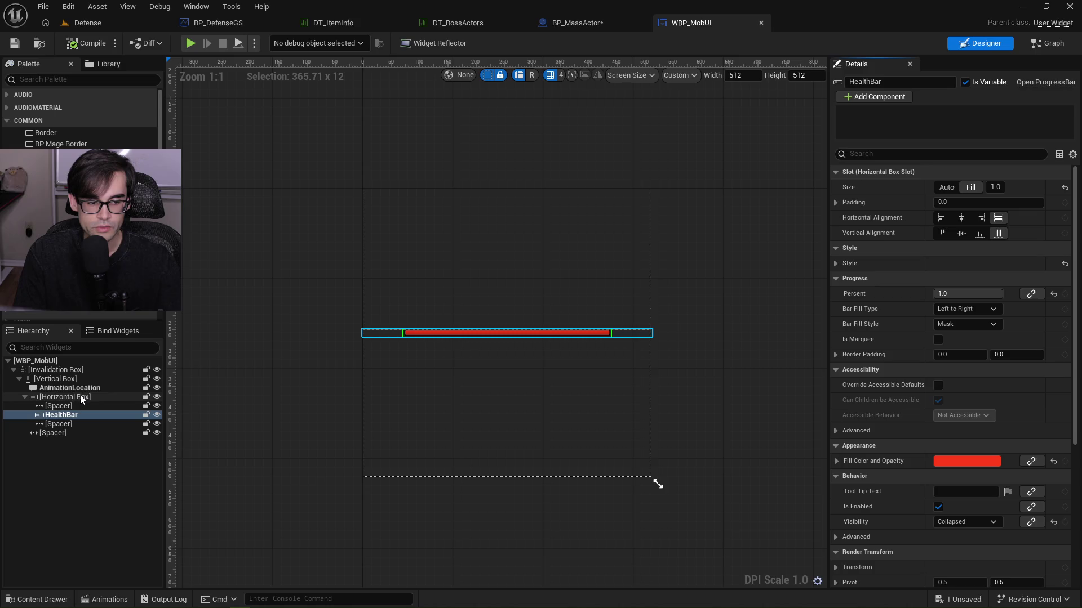
click(1036, 49)
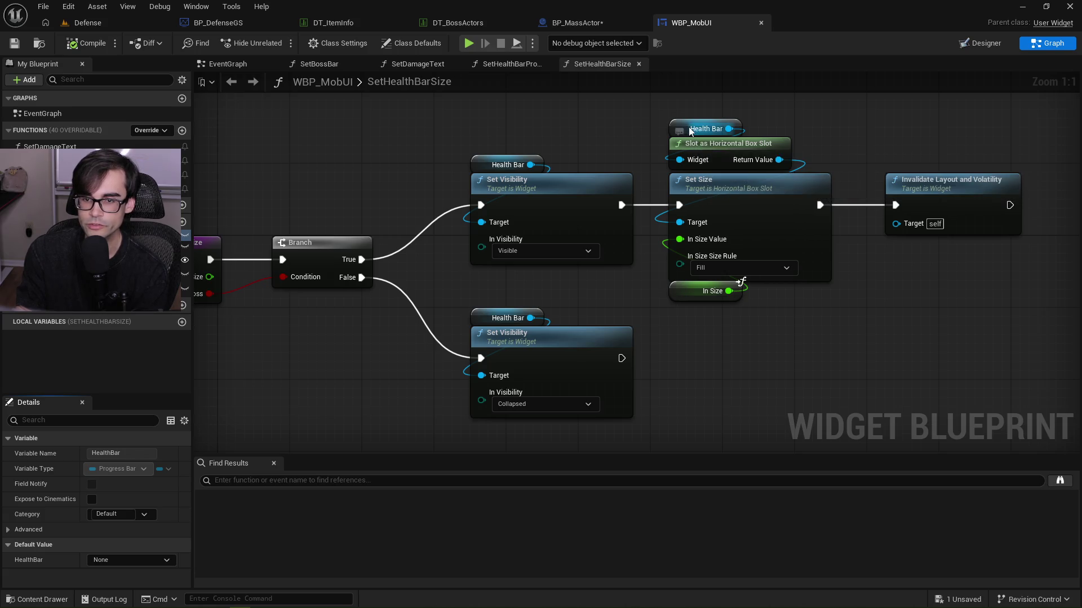
click(998, 49)
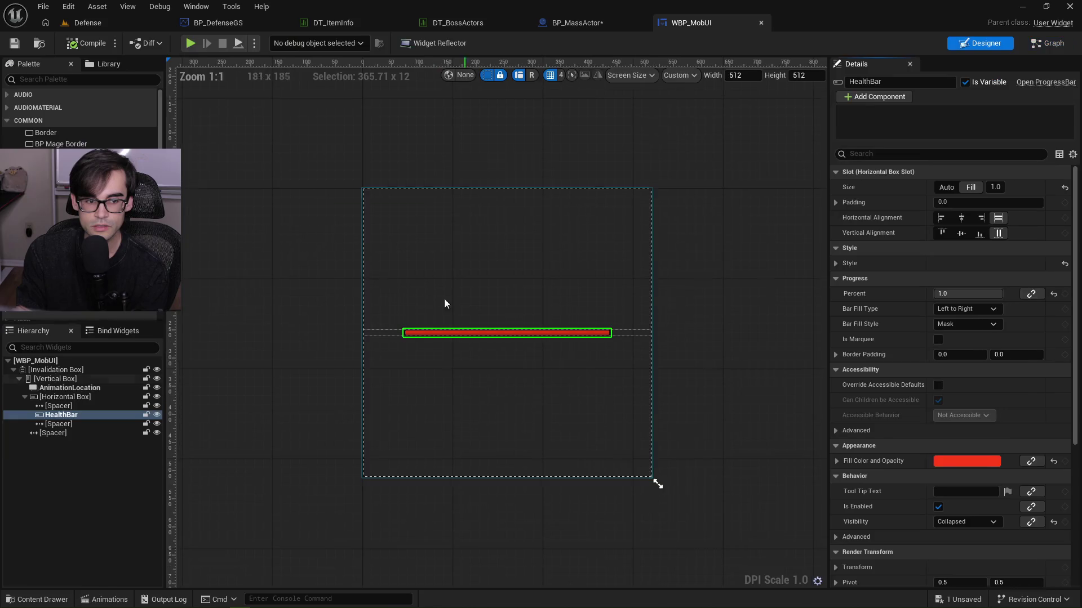
Try HealthBar slot fill sizes 2, 4, 6, 8 and 0.1, then set 1.
click(996, 187)
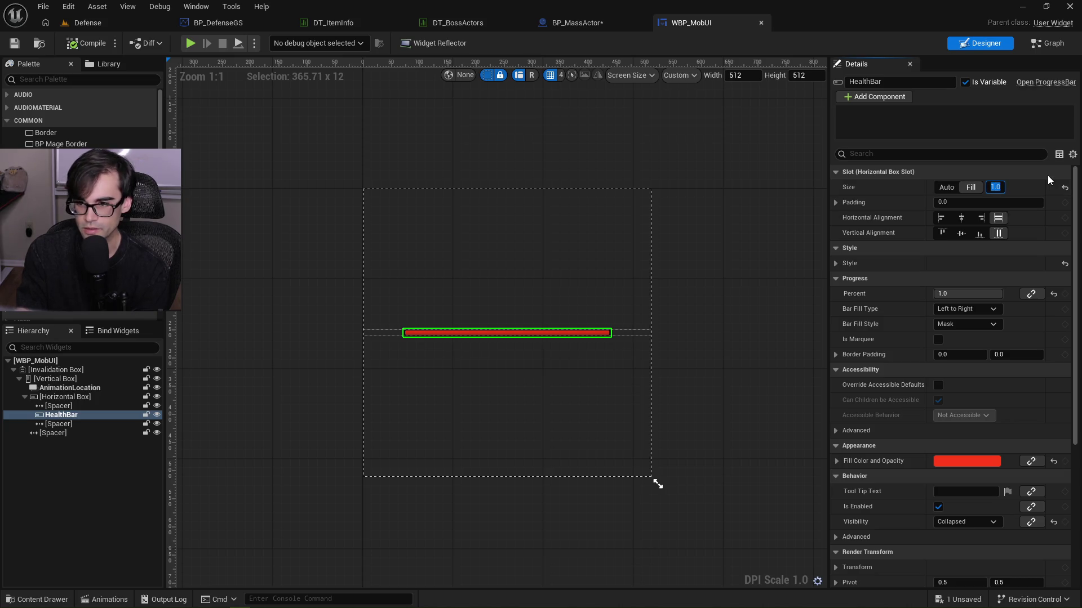
text(2)
key(Return)
text(4)
key(Return)
text(6)
key(Return)
text(8)
key(Return)
text(0.1)
key(Return)
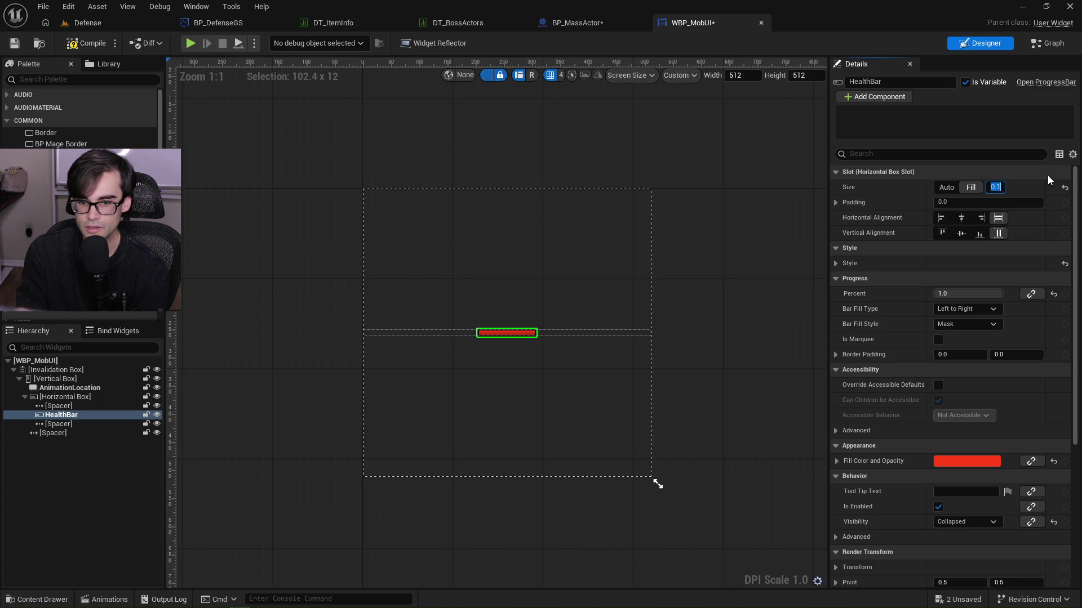
text(1)
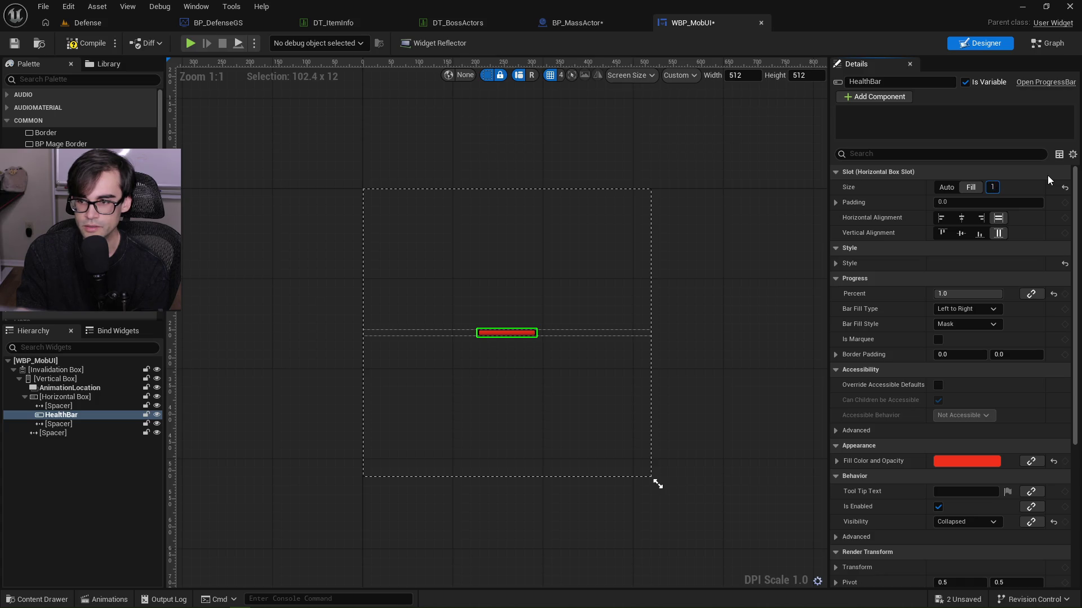
key(Return)
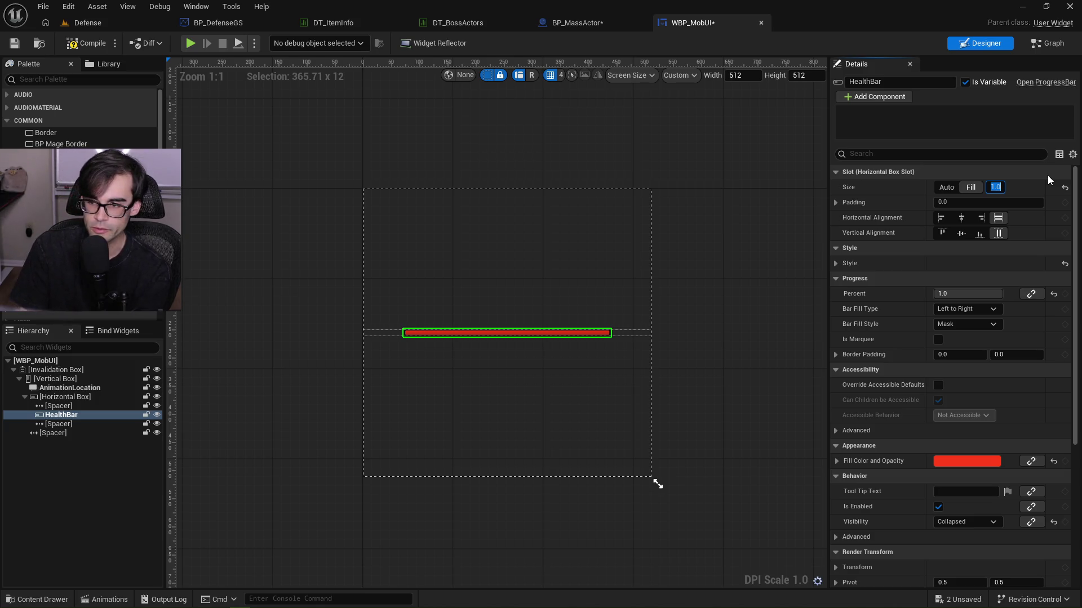
Try fill sizes 0.1, 20 and 0.2, return to 1.0, and select the first spacer.
text(0.1)
key(Return)
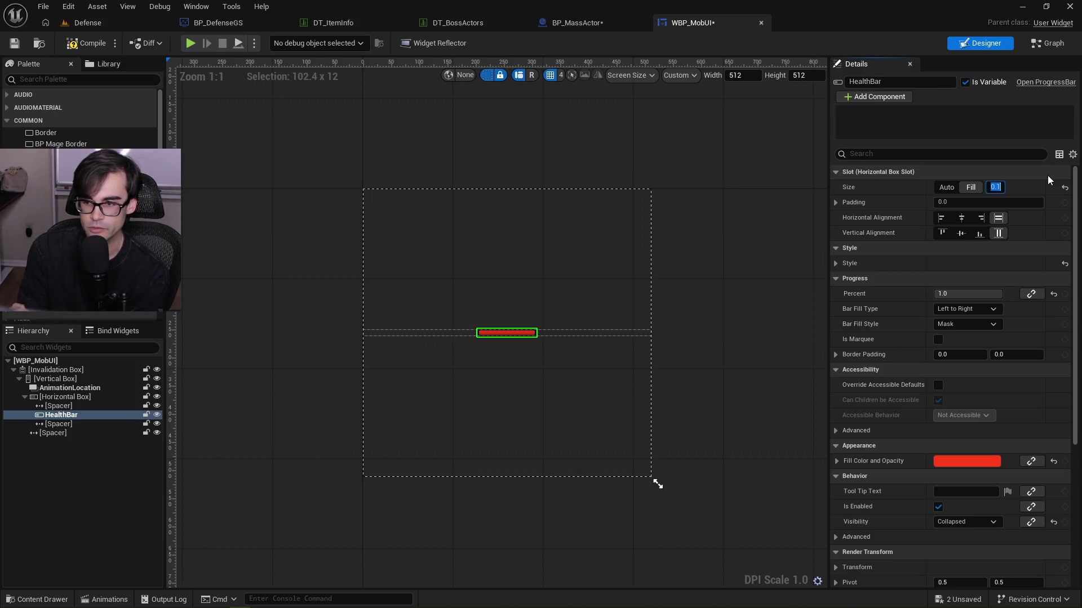
text(20)
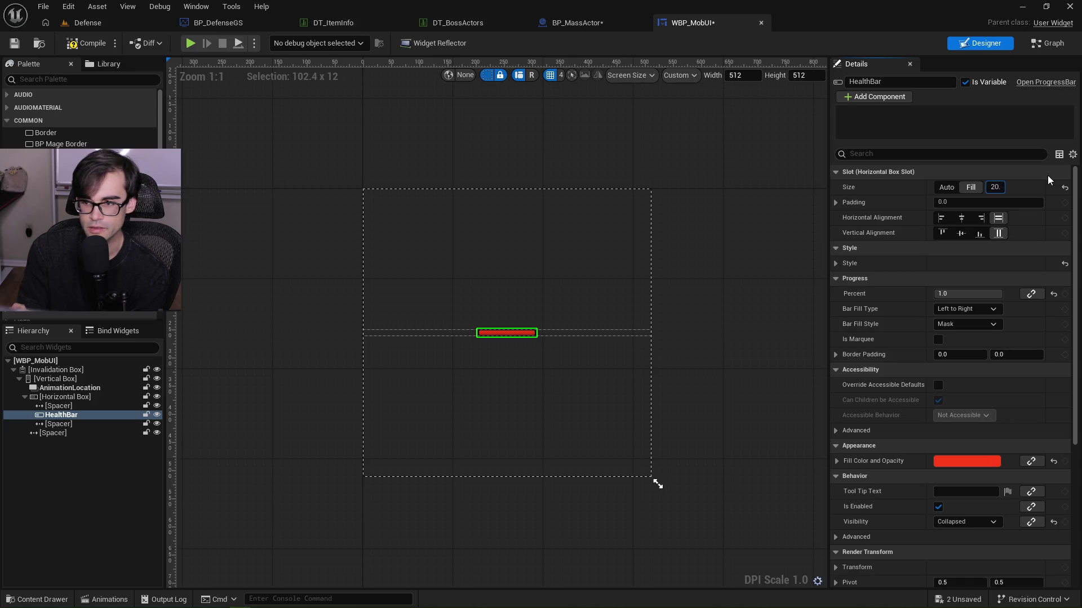
key(Return)
text(0.2)
key(Return)
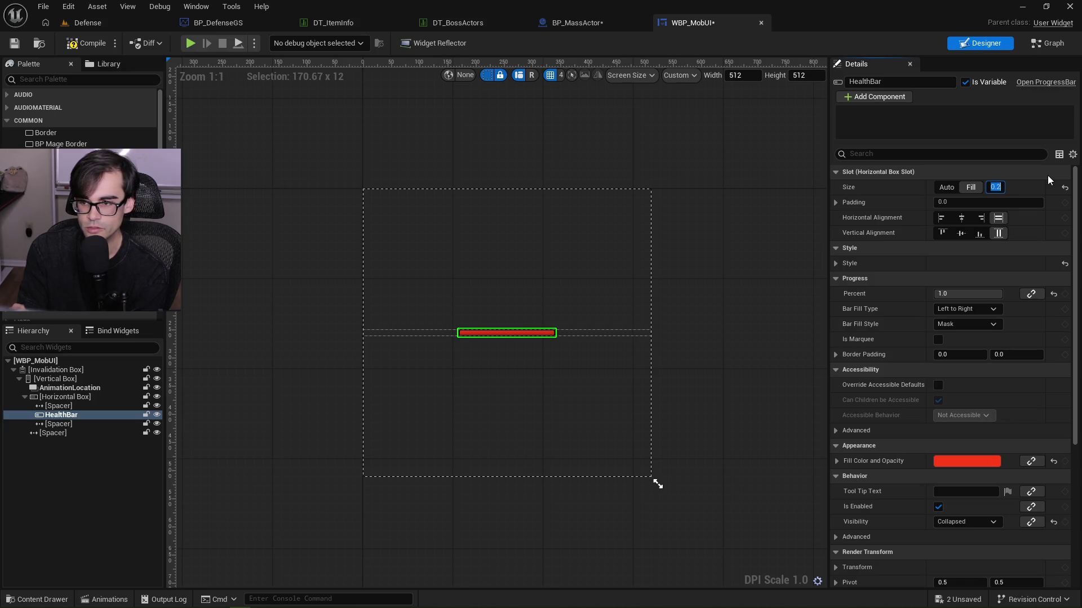
text(1)
key(Return)
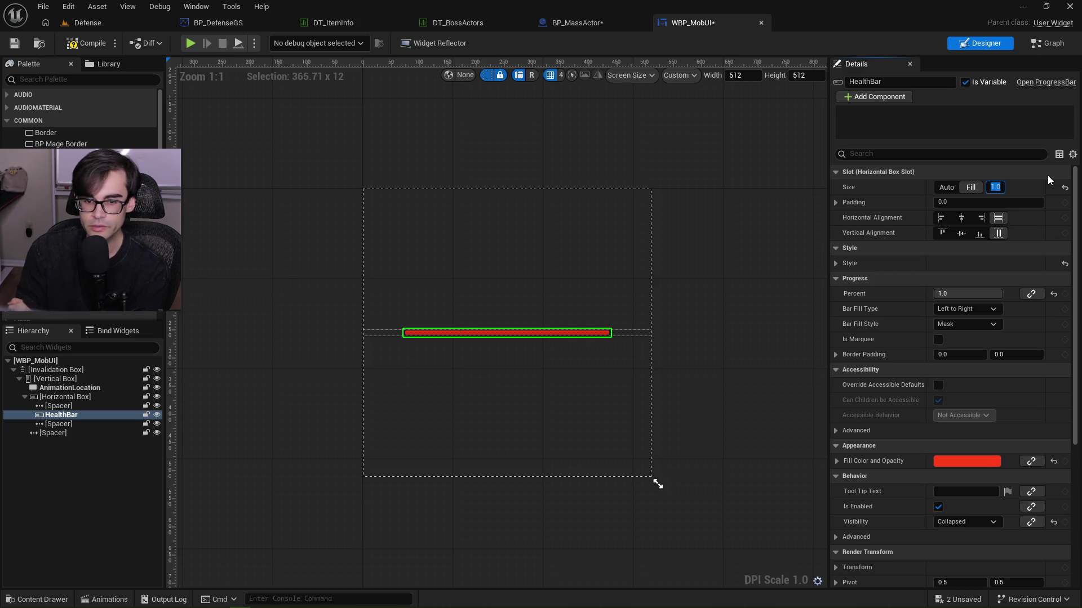
click(73, 405)
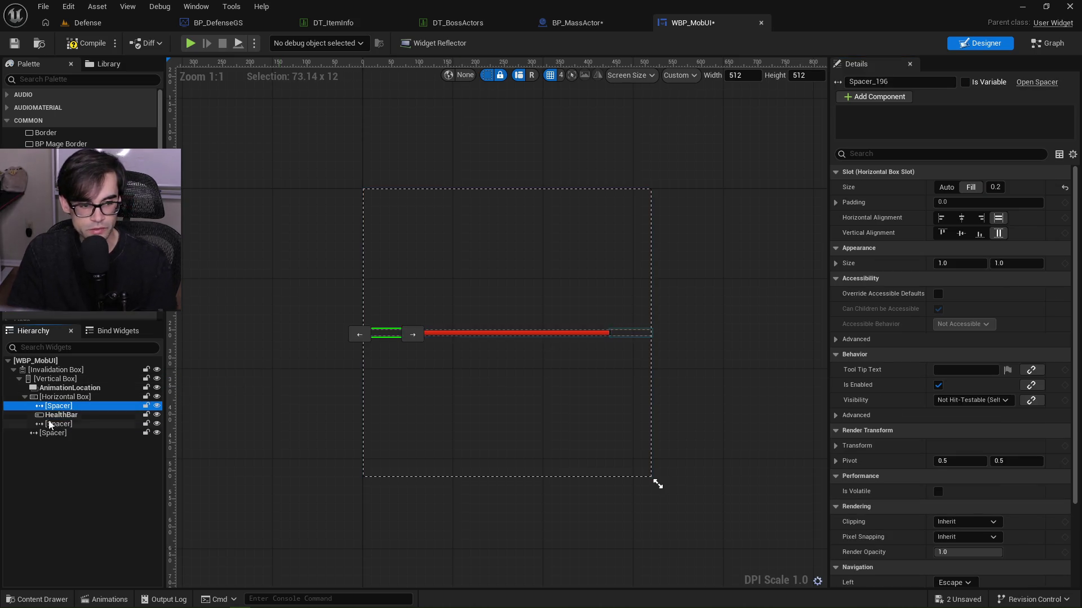
Delete both spacers beside the HealthBar and enter a HealthBar fill size of 0.1.
ctrl+click(117, 424)
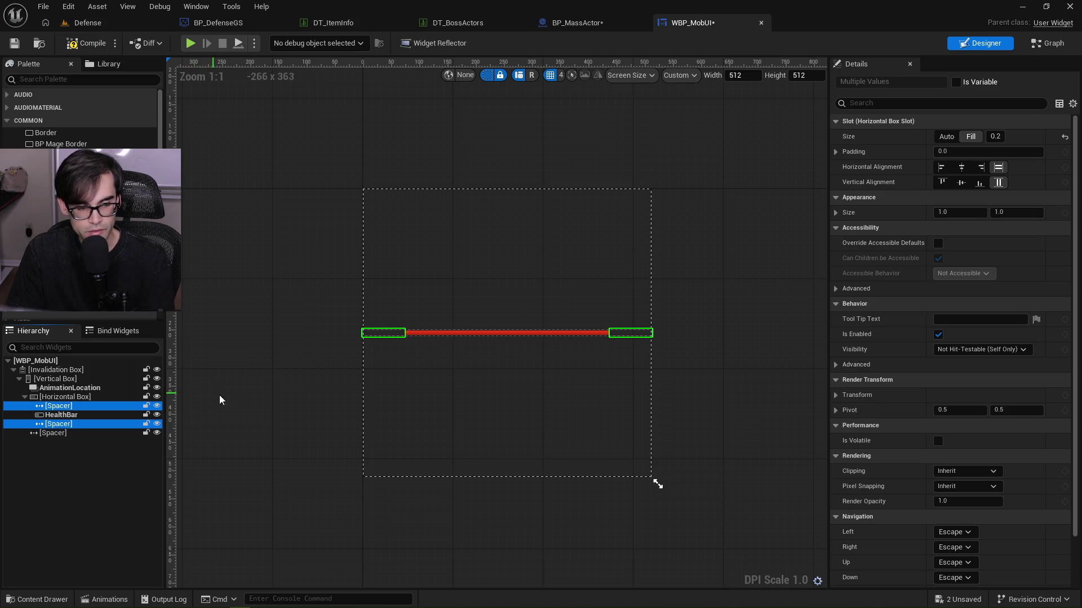
key(Delete)
click(67, 406)
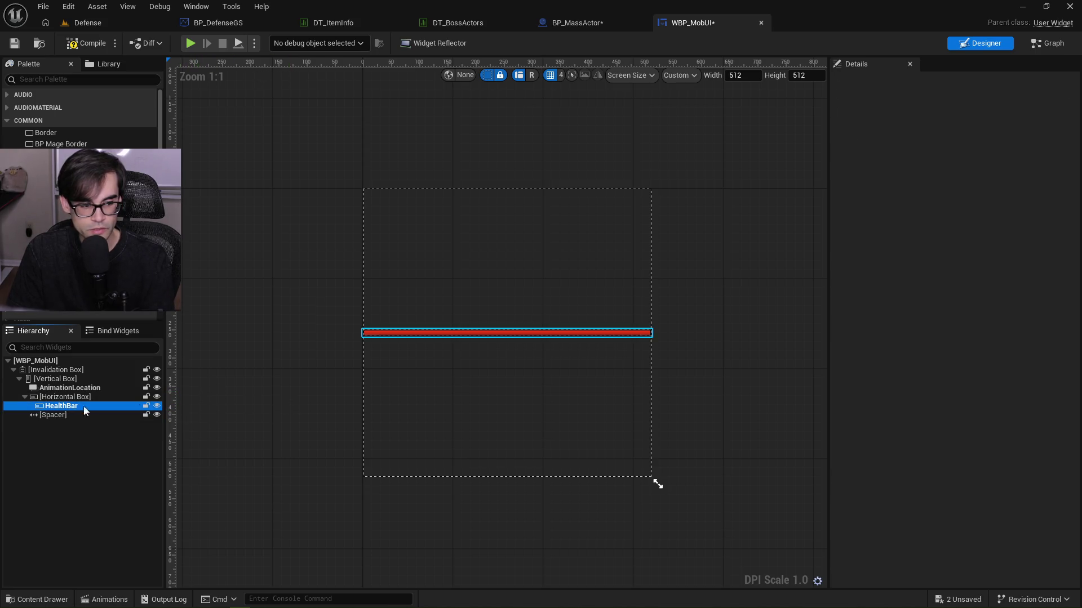
click(994, 187)
text(0.1)
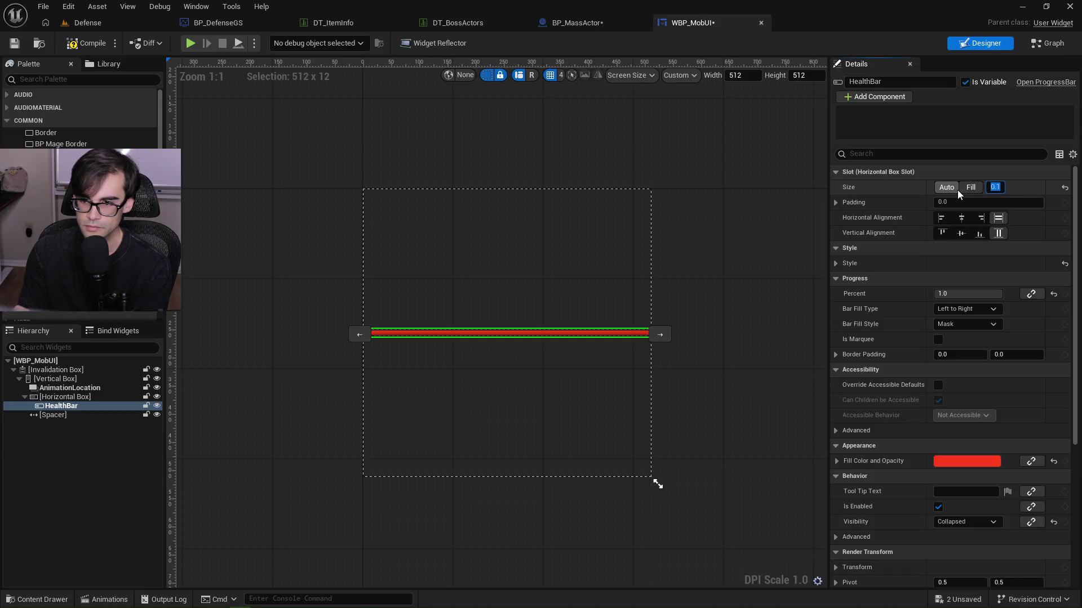
click(676, 244)
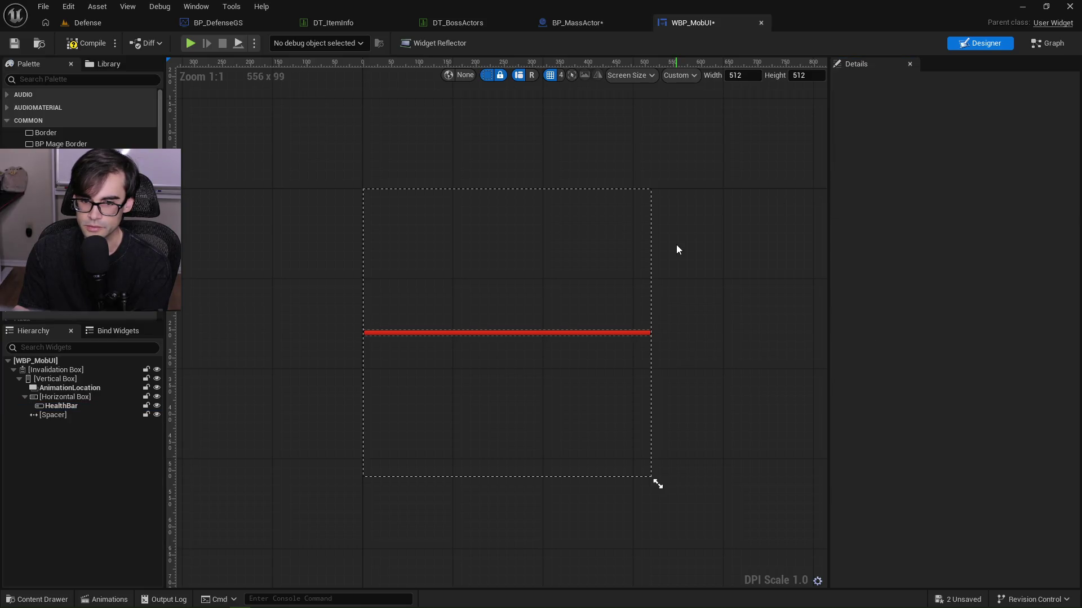
Toggle the HealthBar between Auto and Fill, try fill 0.5 then 1.0, and center it horizontally.
click(597, 335)
click(989, 189)
click(946, 187)
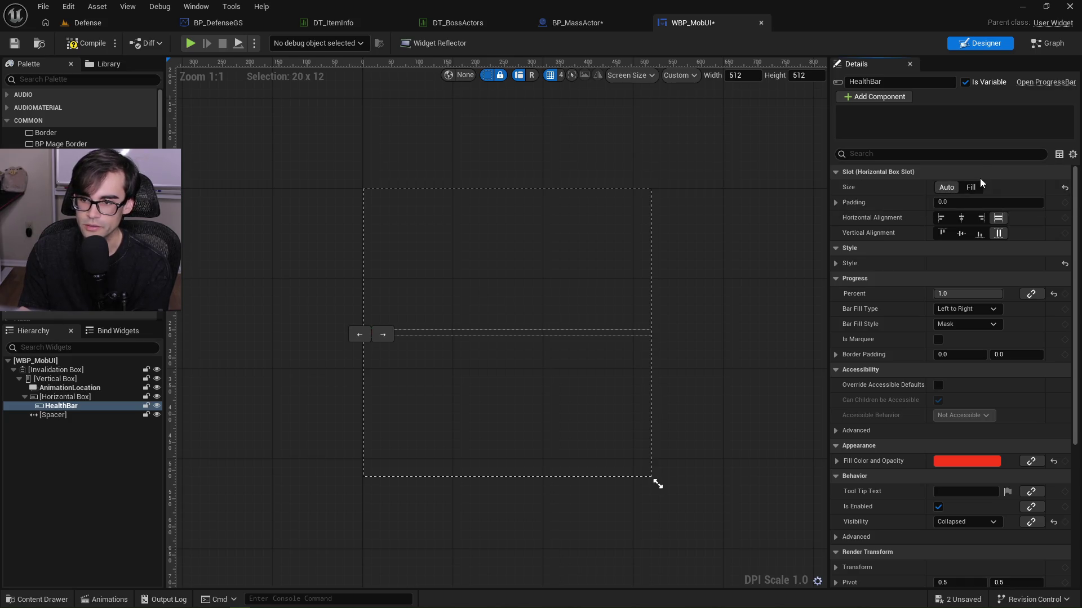
click(969, 189)
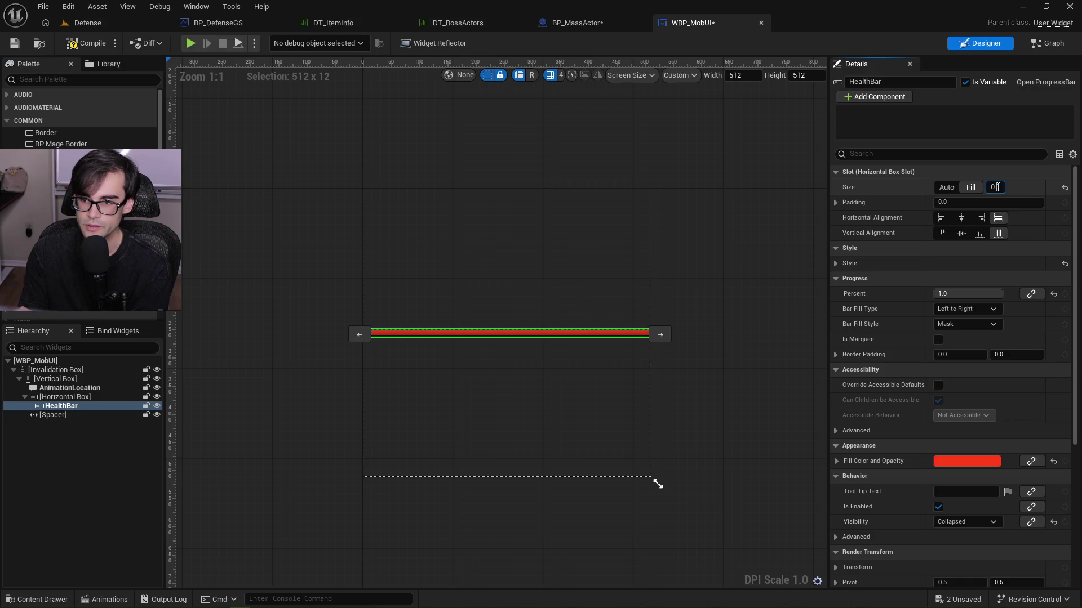
text(0.5)
key(Return)
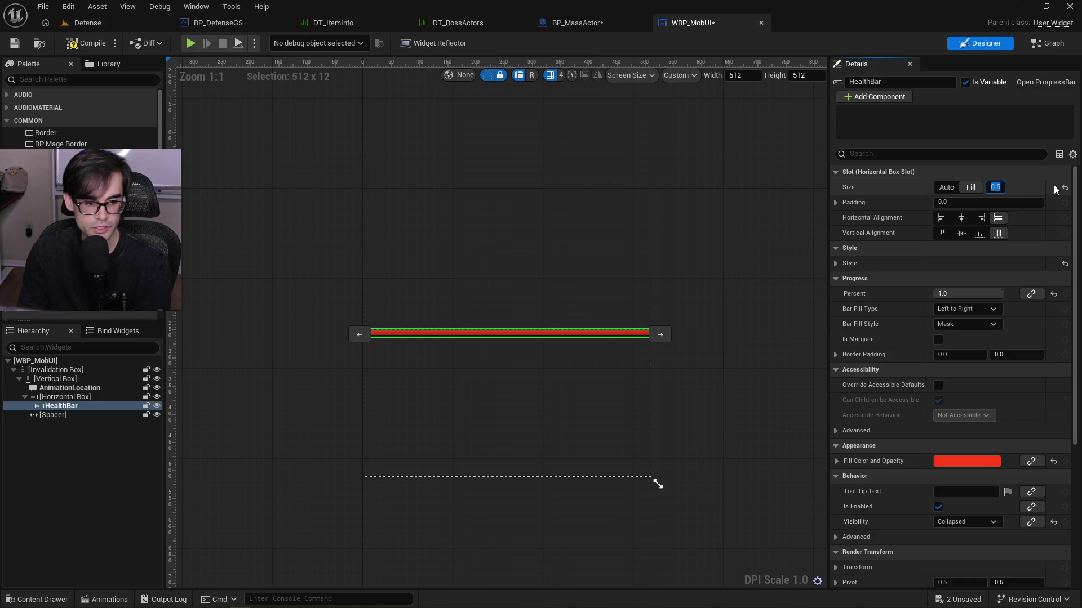
text(1.0)
key(Return)
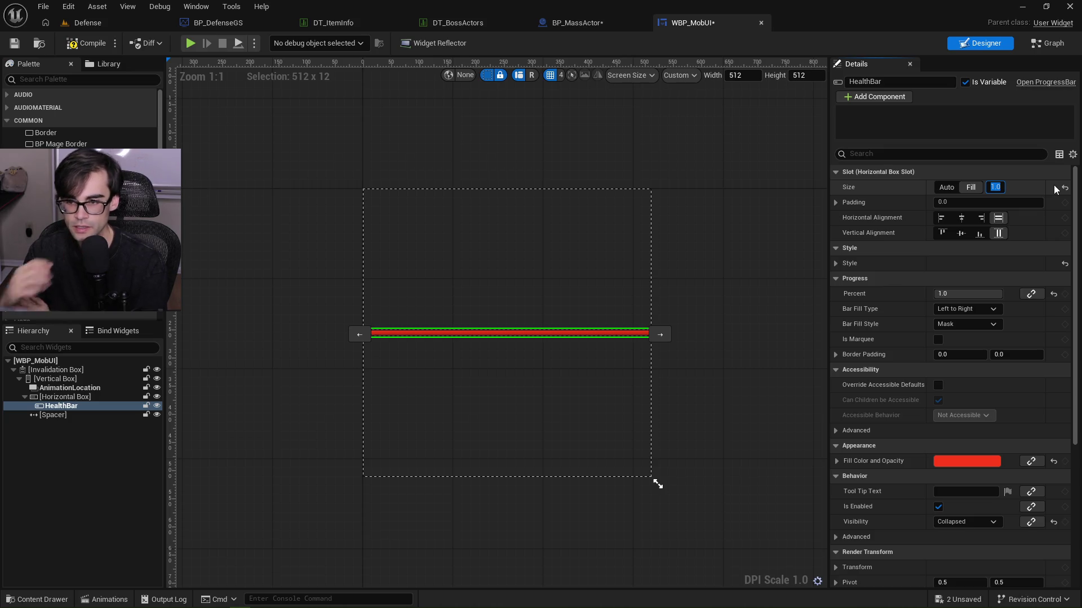
click(961, 219)
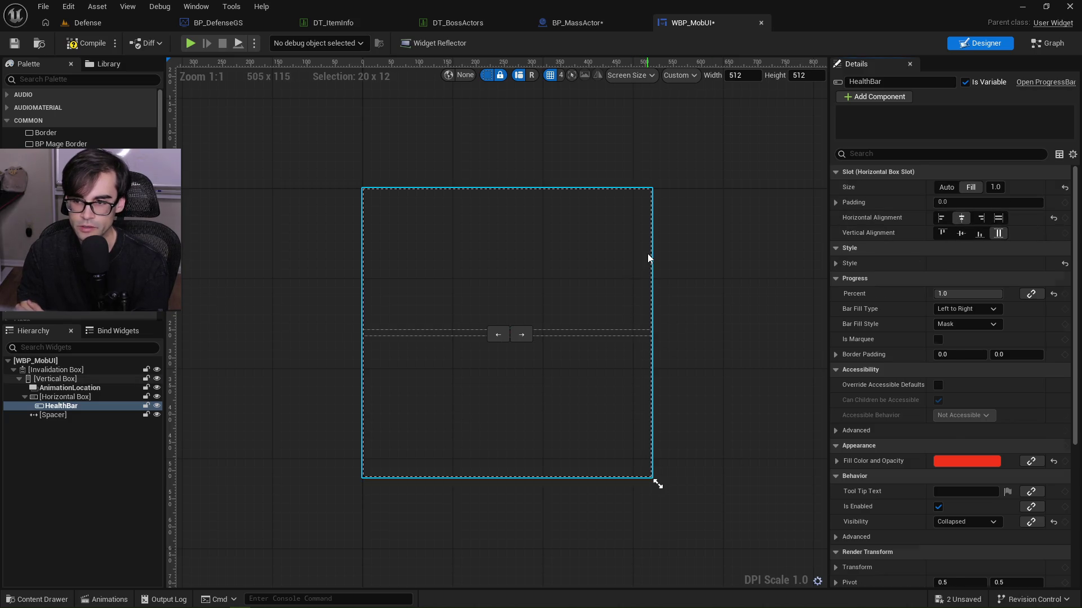
Try fill 10, set the fill back to 1, and stretch the HealthBar horizontally across its slot.
scroll(466, 345, up, 5)
click(996, 187)
text(10)
key(Return)
click(998, 186)
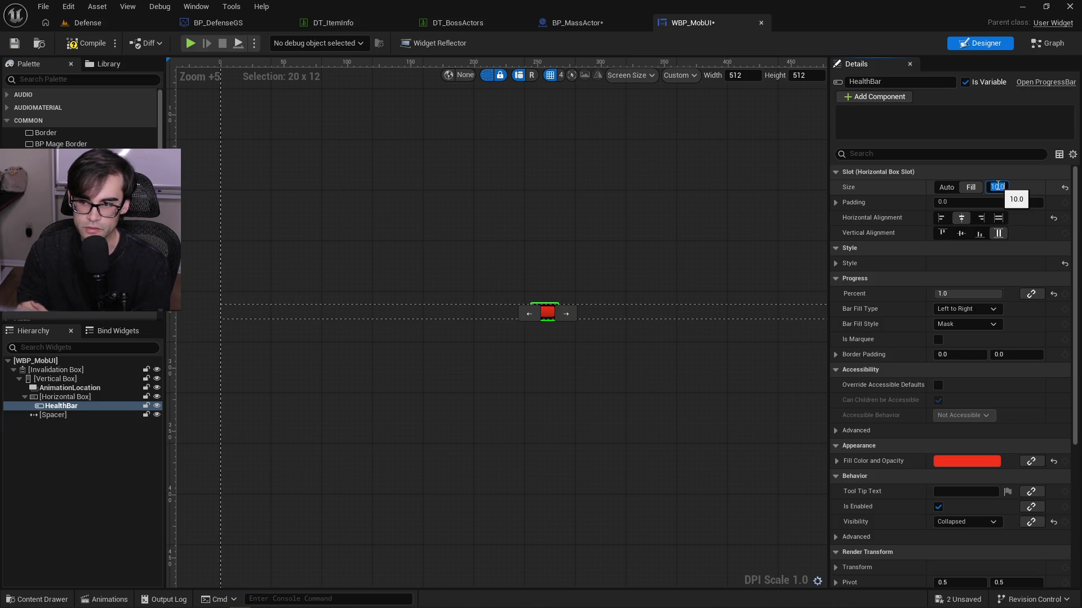
text(1)
click(998, 218)
scroll(593, 287, down, 5)
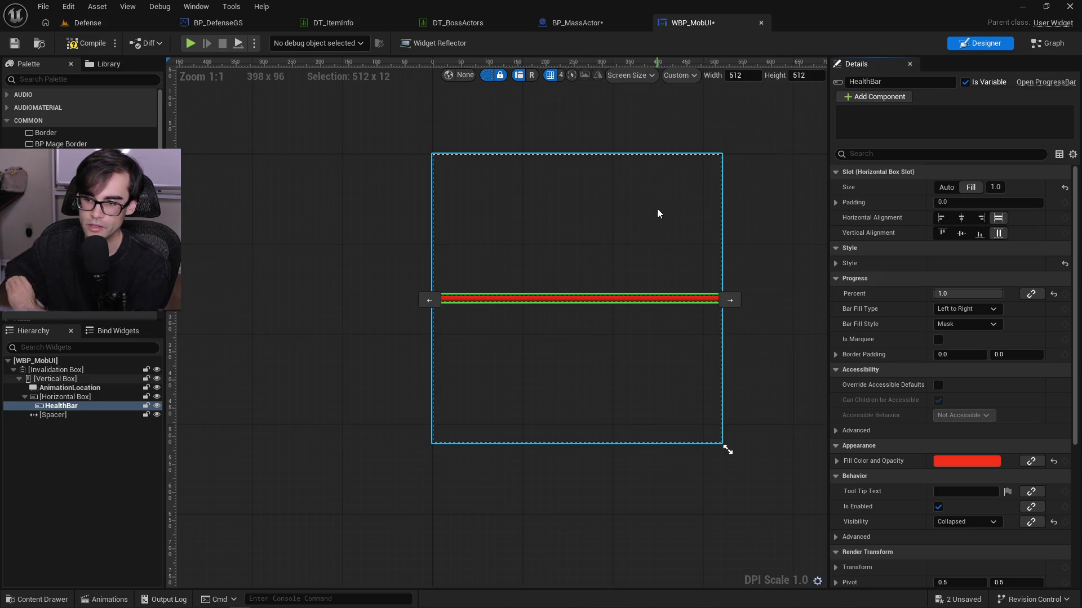
scroll(891, 343, down, 5)
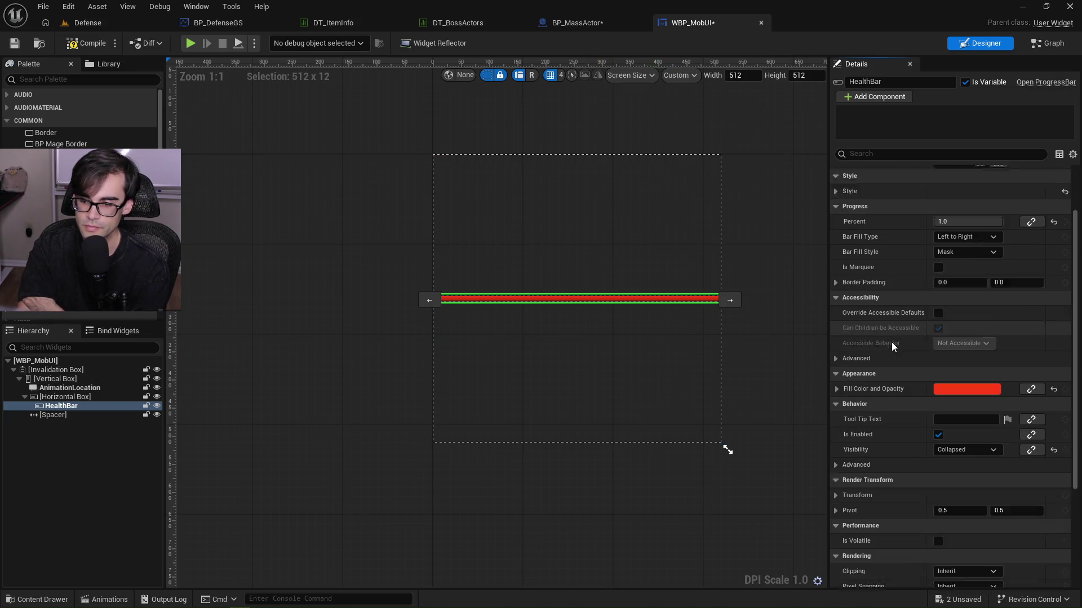
Try HealthBar render Scale X values 0.5, 0.35, 0.3, 0.25, 0.5, 0.75 and 0.1.
scroll(891, 339, up, 5)
scroll(891, 338, down, 6)
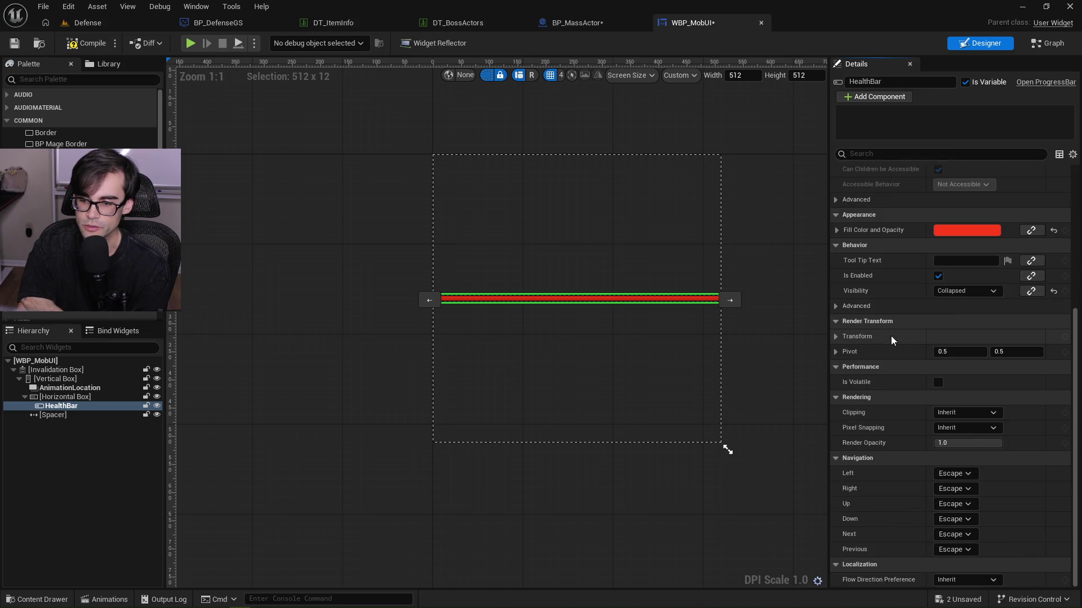
click(838, 338)
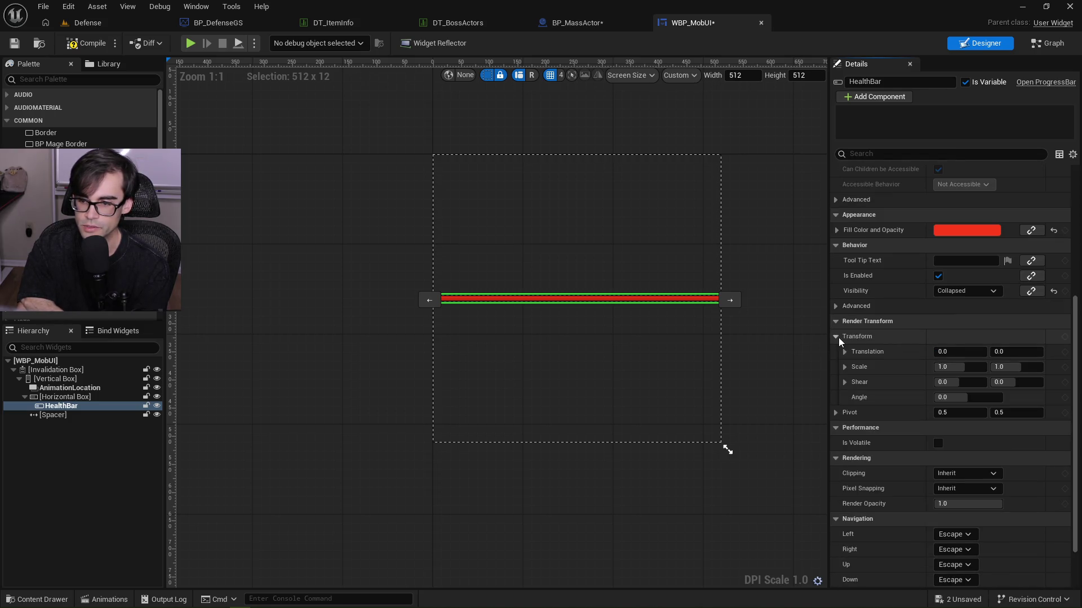
click(952, 367)
text(0.5)
key(Return)
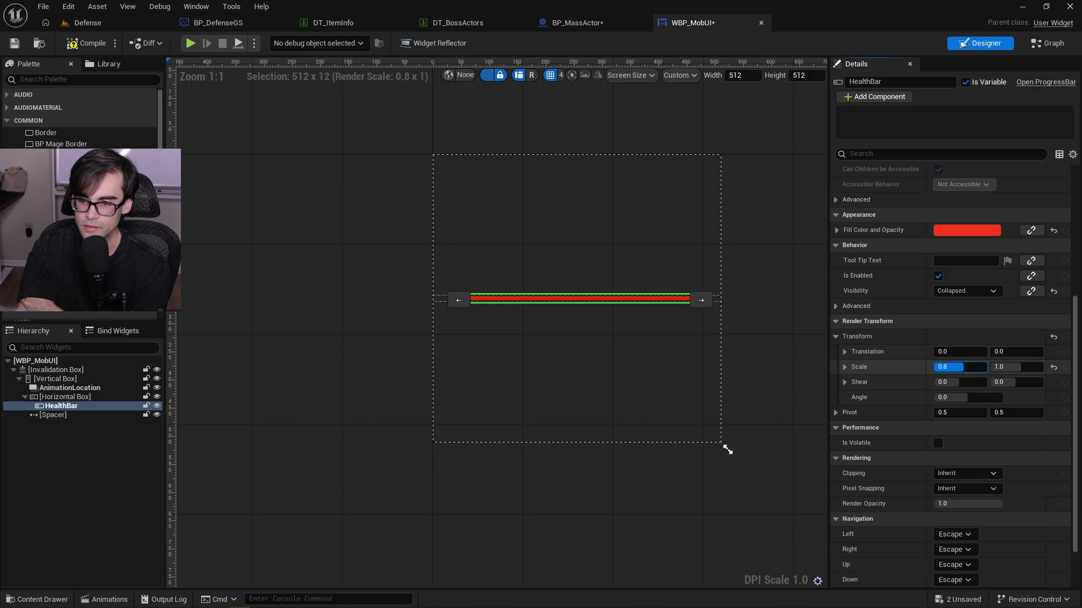
text(0.35)
key(Return)
text(0.3)
key(Return)
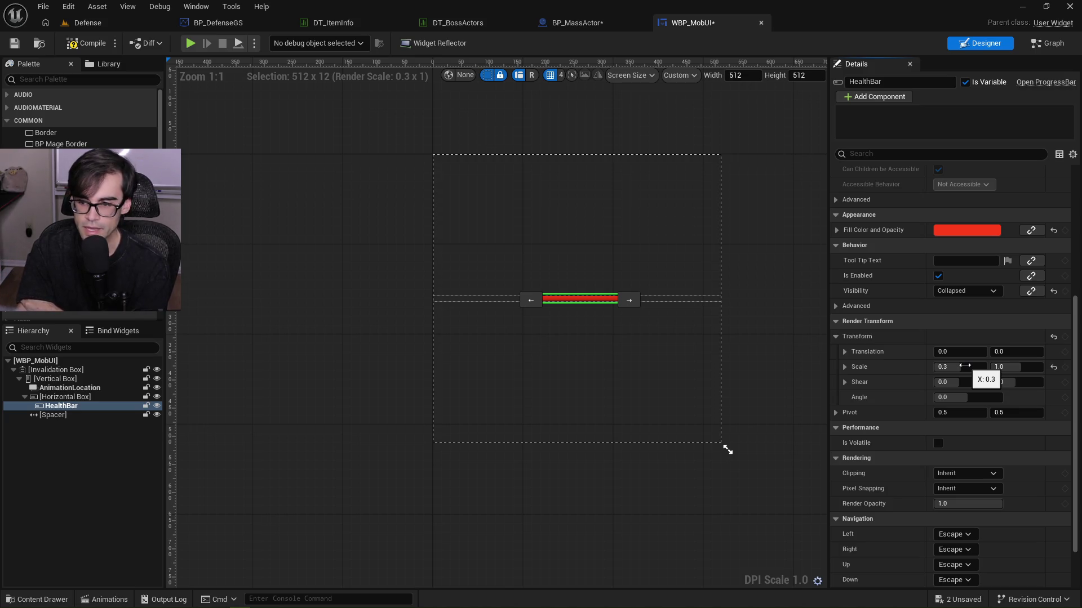
click(964, 366)
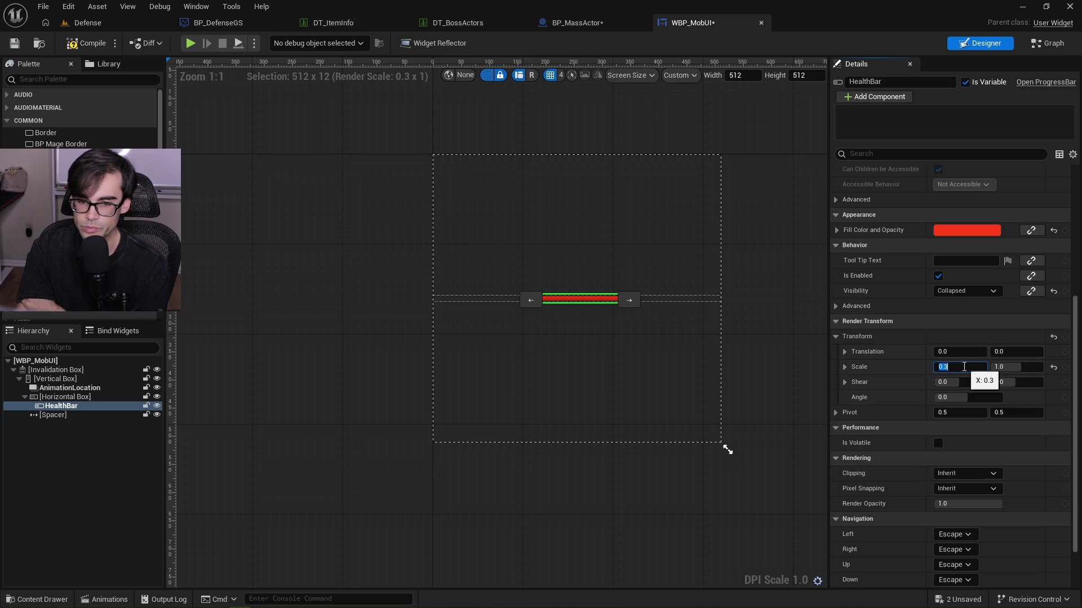
text(0.25)
key(Return)
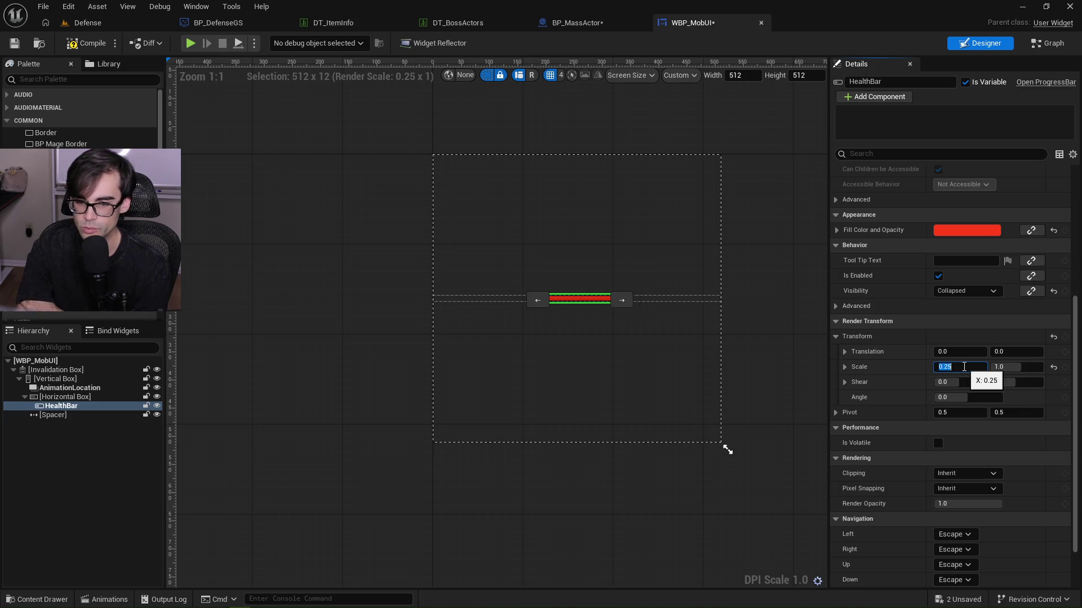
text(.5)
key(Return)
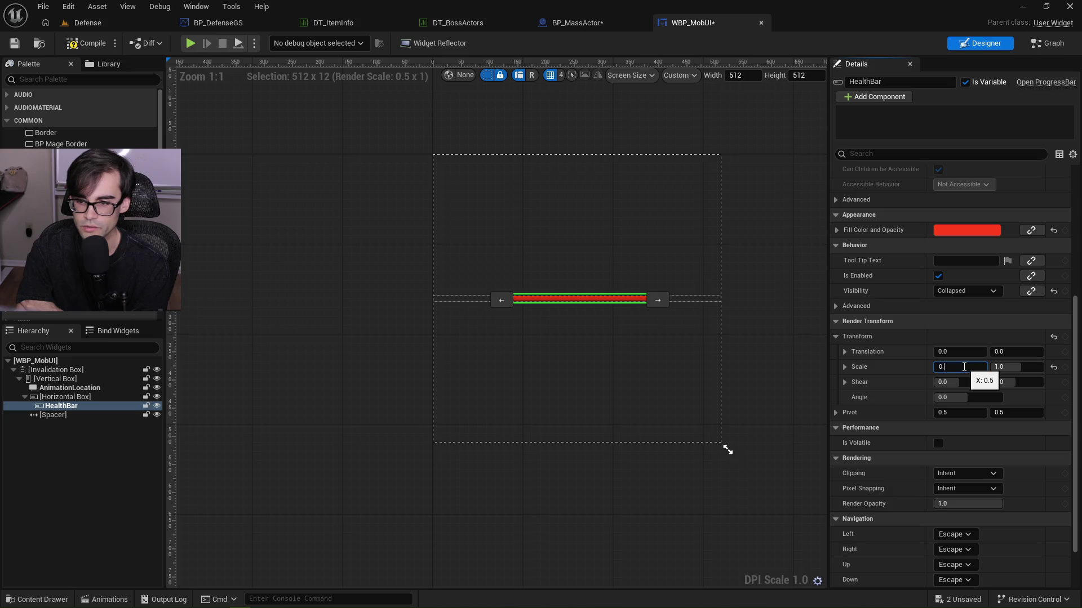
key(Return)
text(.1)
key(Return)
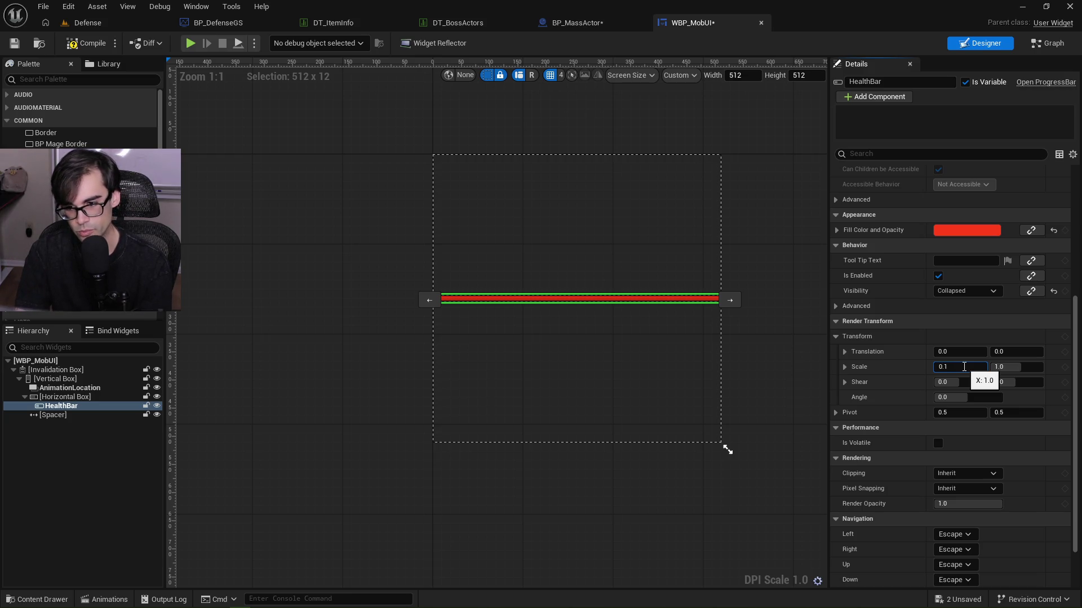
key(Return)
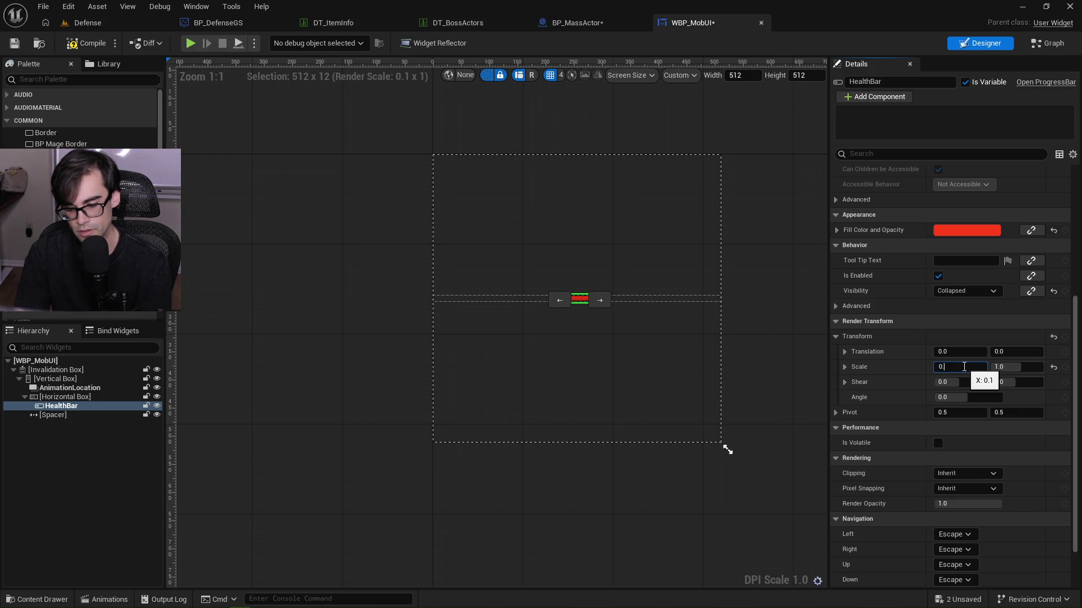
text(.2)
Cycle Scale X through 0.2, 0.4, 0.8, then return HealthBar to 1.0.
key(Return)
text(.4)
key(Return)
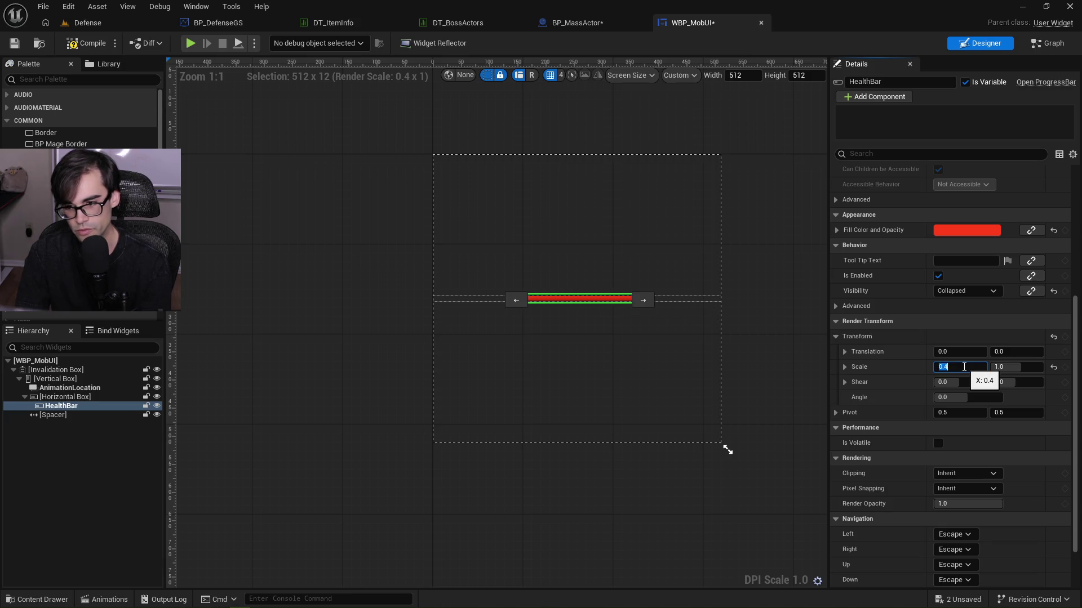
text(.8)
key(Return)
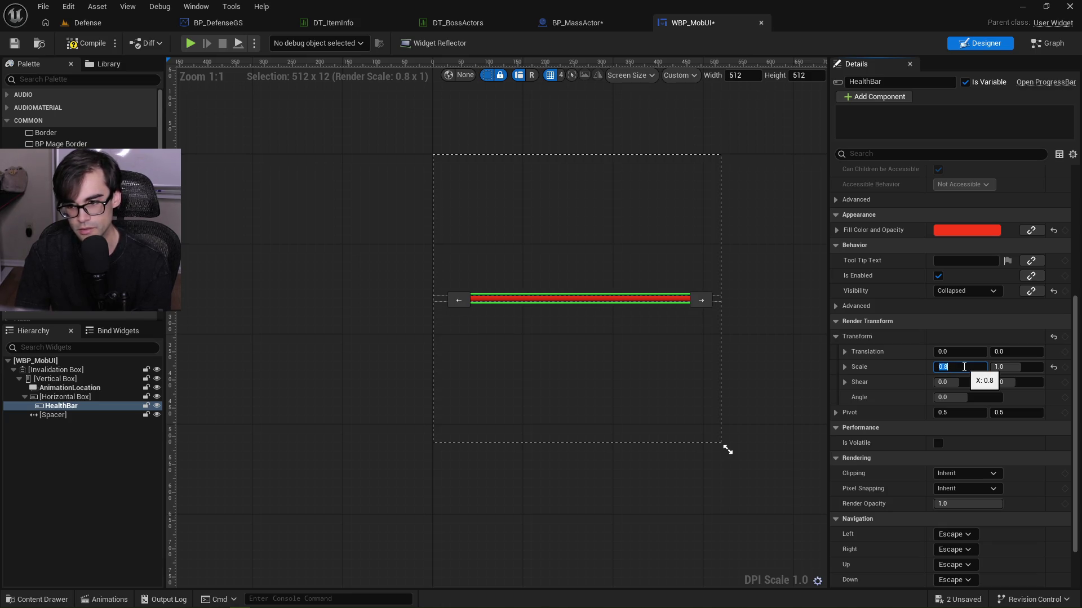
text(.2)
key(Return)
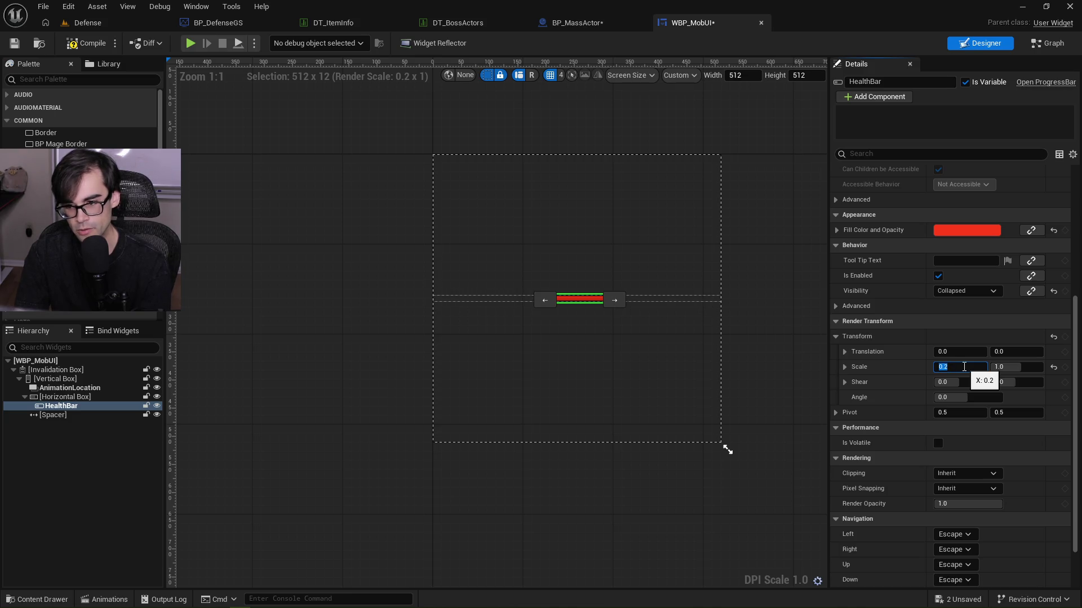
key(Return)
text(0)
key(Return)
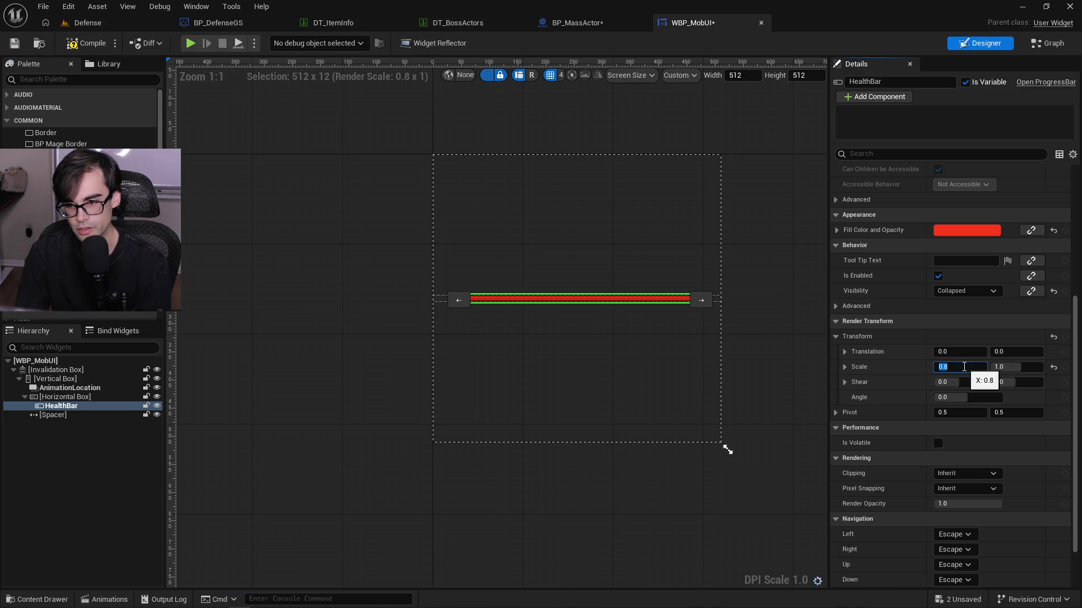
text(1)
key(Return)
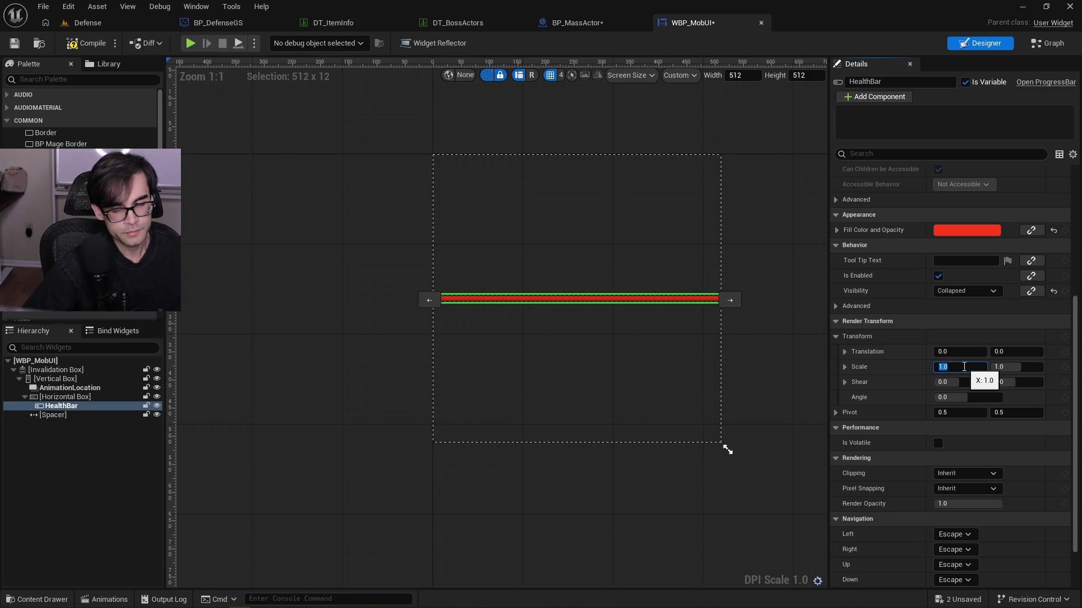
Preview Scale X at 0.265, 0.5 and 0.7, settle on 1.0, then compile and save WBP_MobUI.
text(0.265)
key(Return)
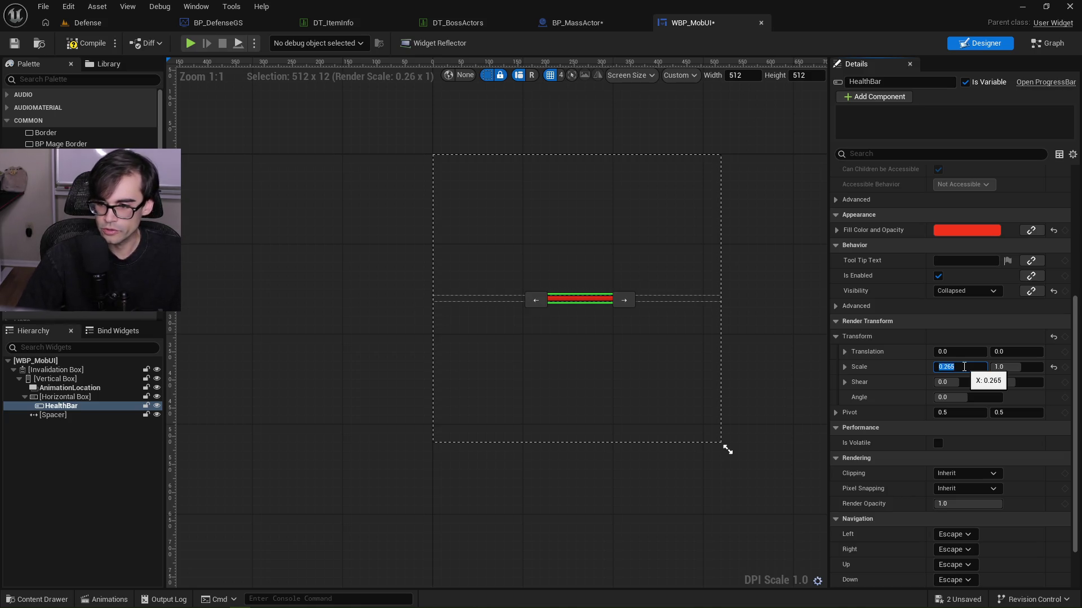
text(.5)
key(Return)
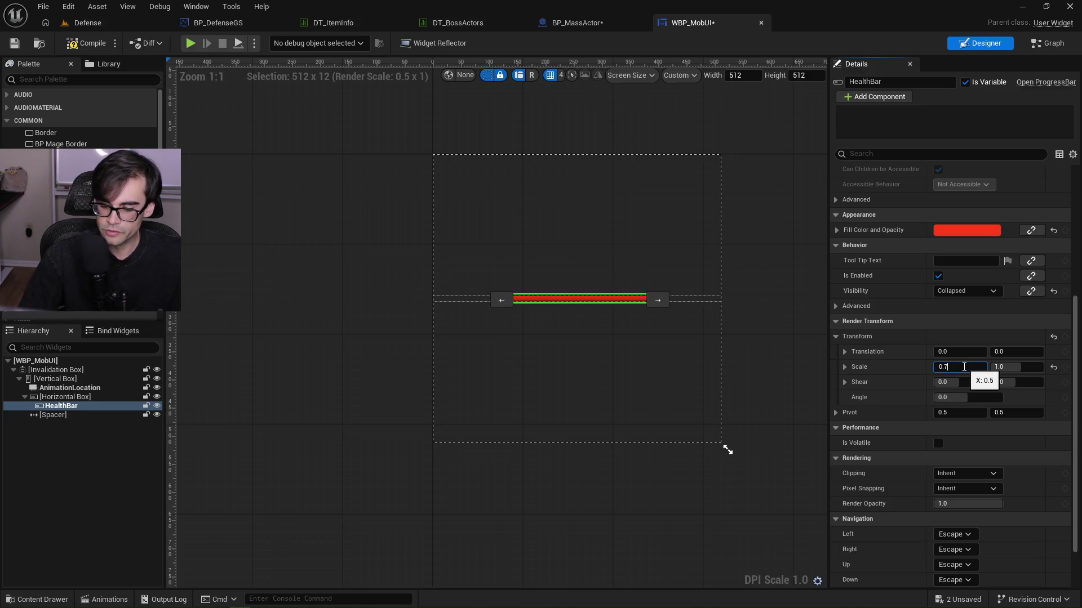
key(Return)
text(1)
key(Return)
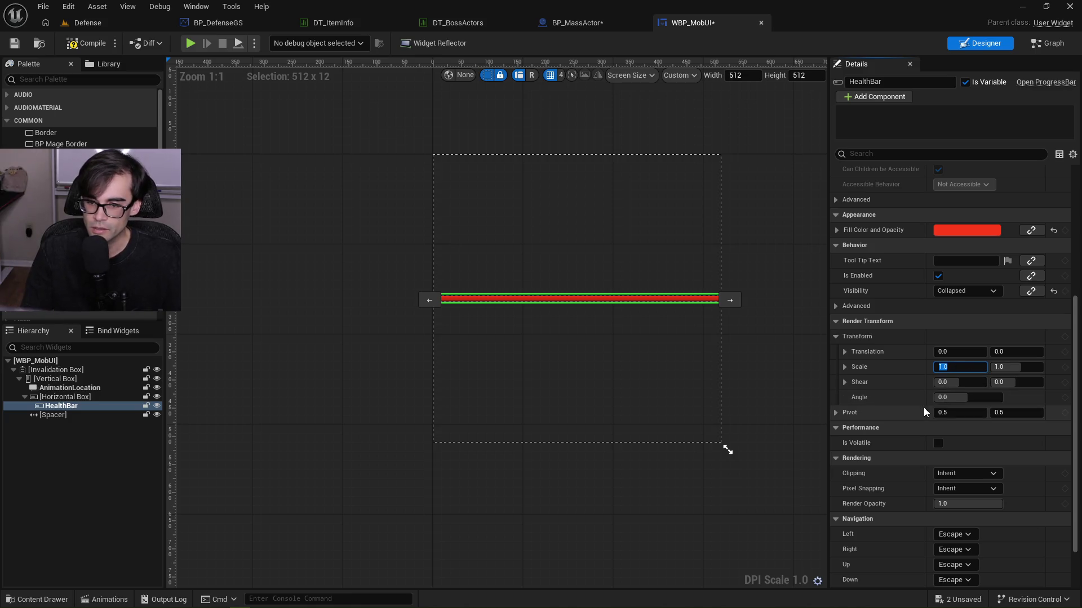
click(780, 318)
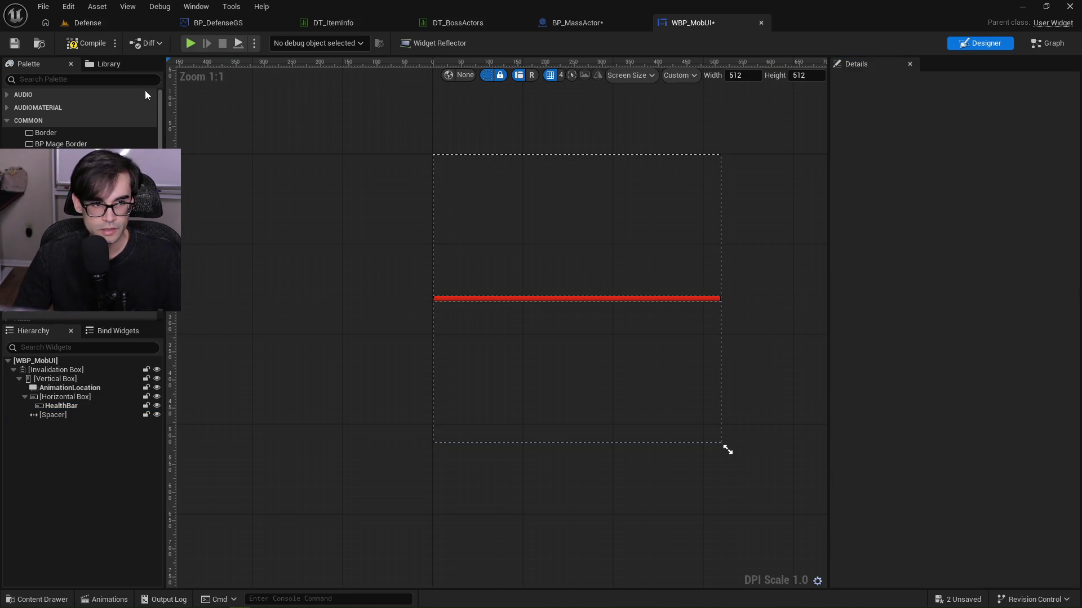
click(76, 43)
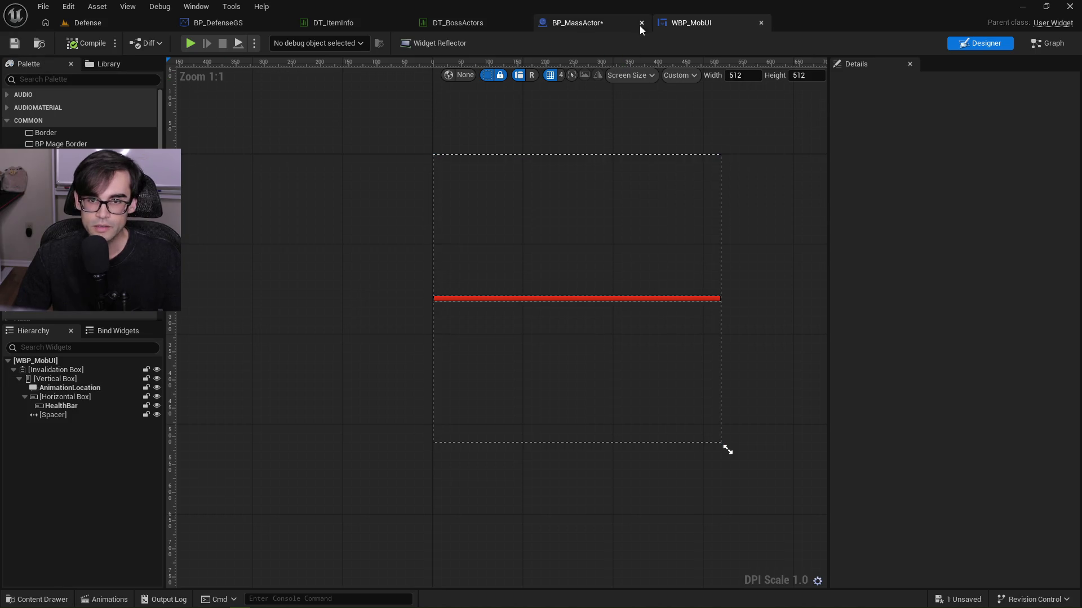
In BP_MassActor's InitializeUI, shift the Get Health to Set Health Bar Size nodes left and select the size calculation.
click(587, 26)
scroll(464, 262, down, 2)
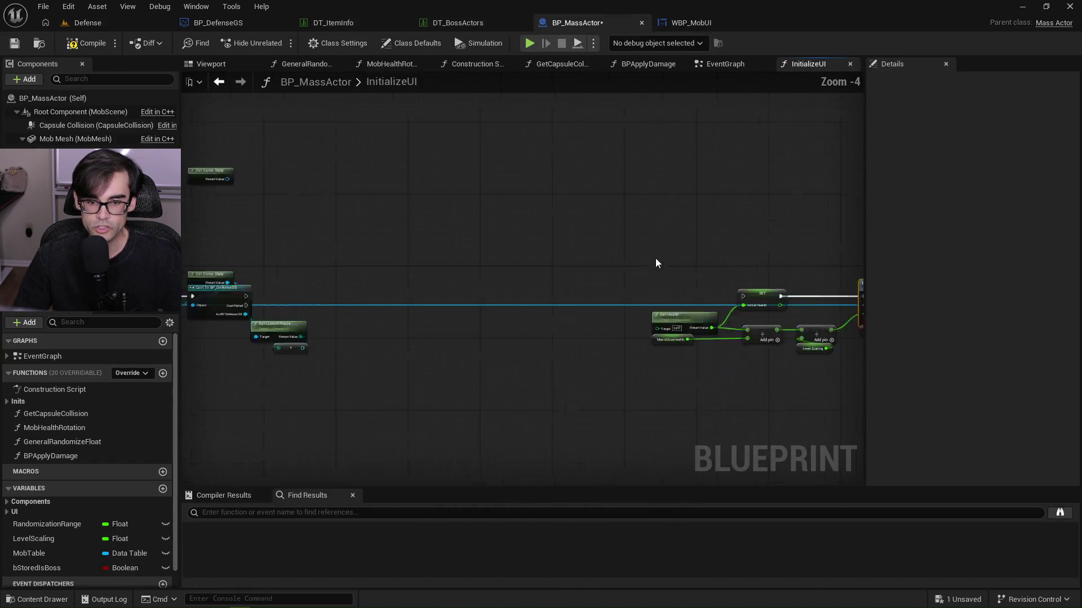
scroll(656, 254, up, 1)
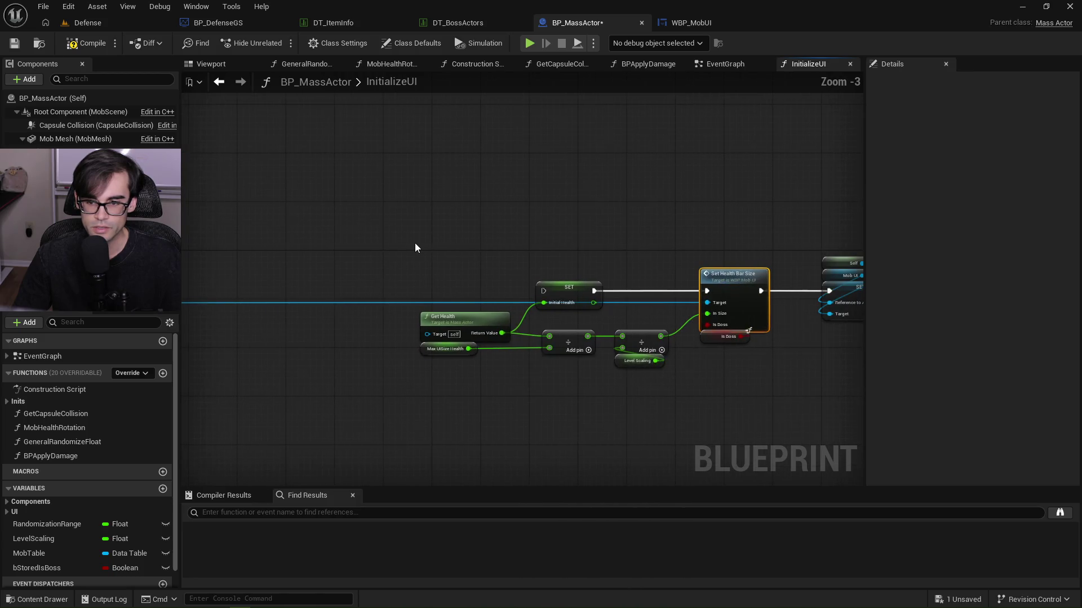
drag(450, 260, 738, 431)
mouse_move(733, 304)
mouse_down()
mouse_move(493, 304)
mouse_move(646, 237)
mouse_up()
click(553, 224)
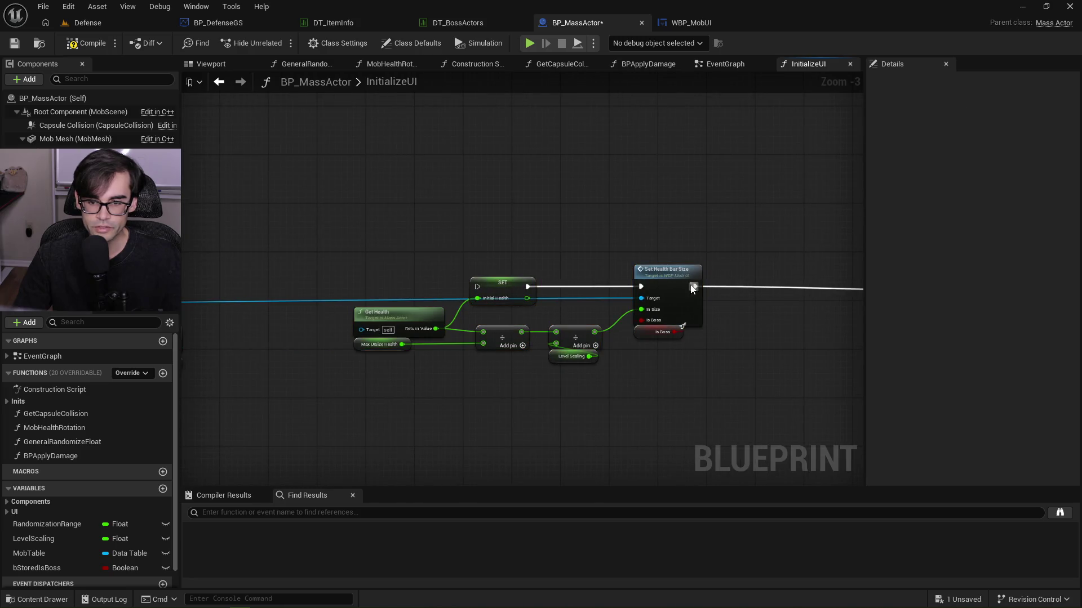
drag(550, 252, 787, 415)
scroll(607, 385, up, 2)
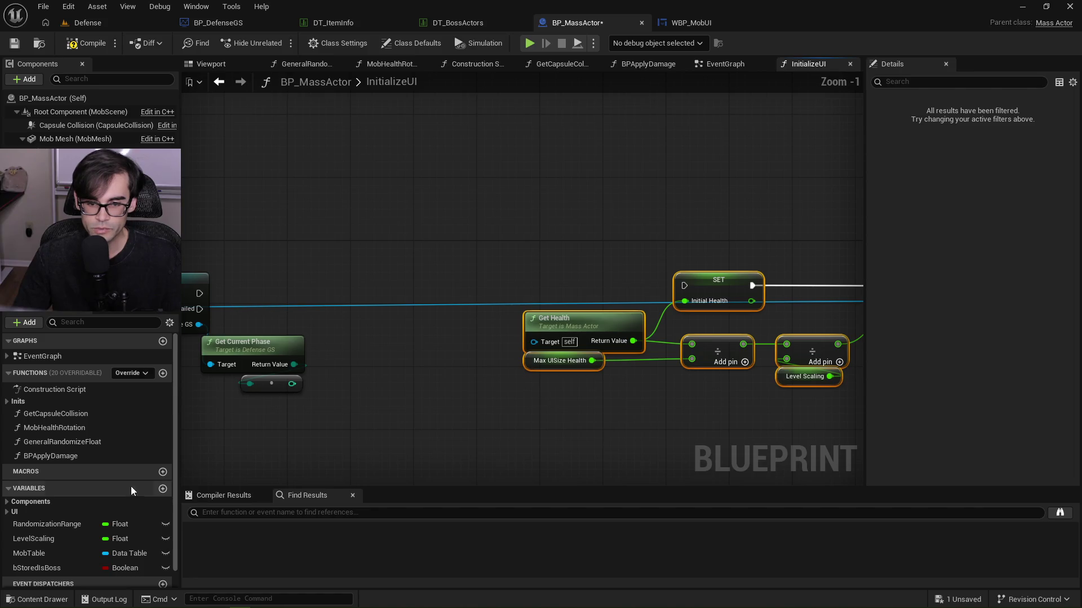
scroll(79, 550, down, 1)
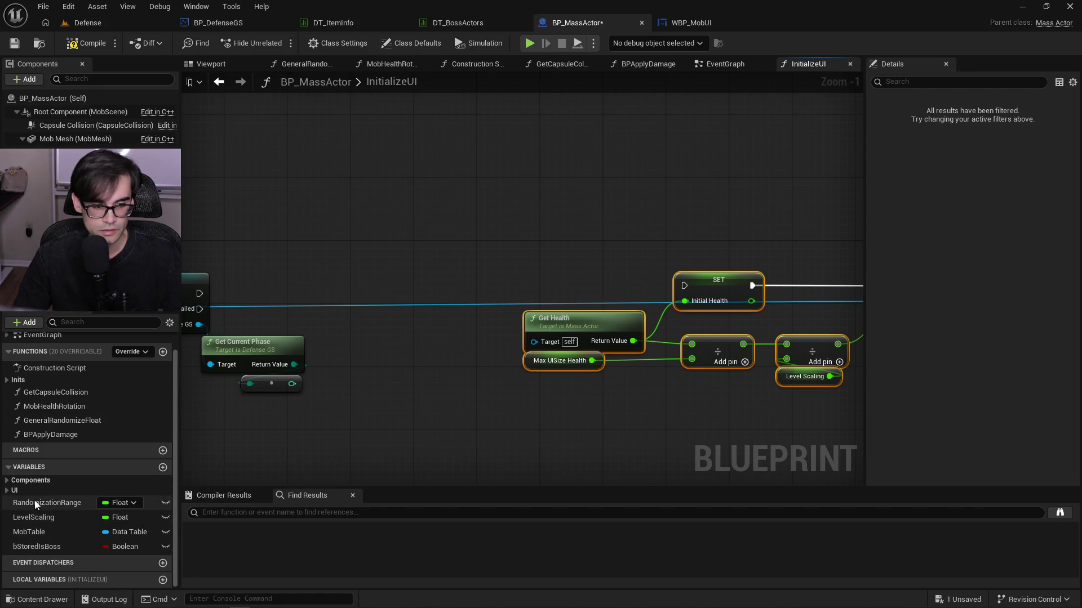
Inspect the Max UISize Health node and InitialHealth variable, and reposition the Set Health Bar Size and SET nodes.
click(534, 366)
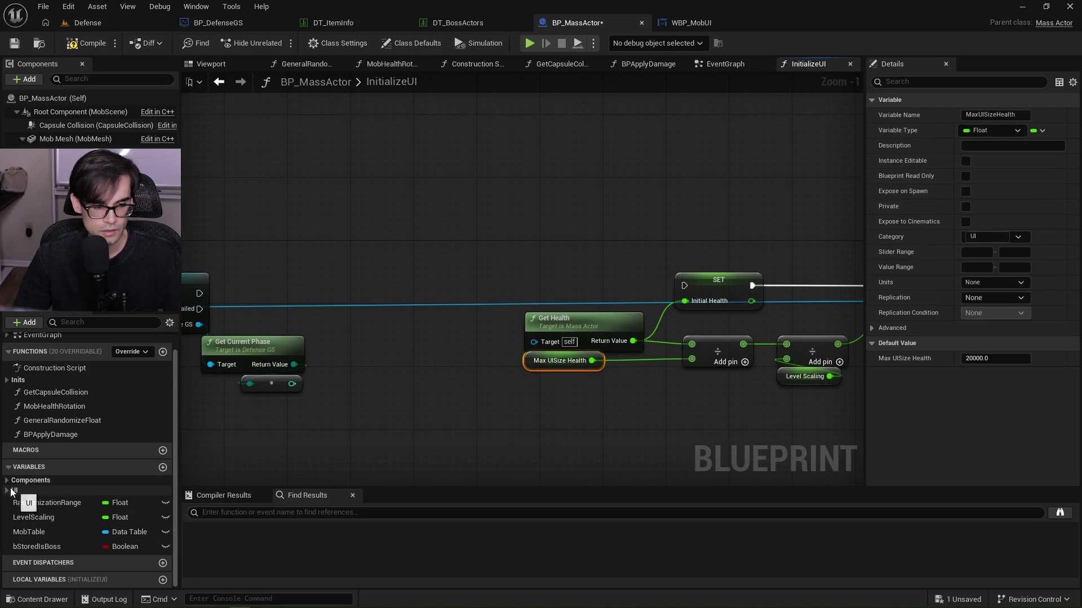
click(14, 491)
click(47, 532)
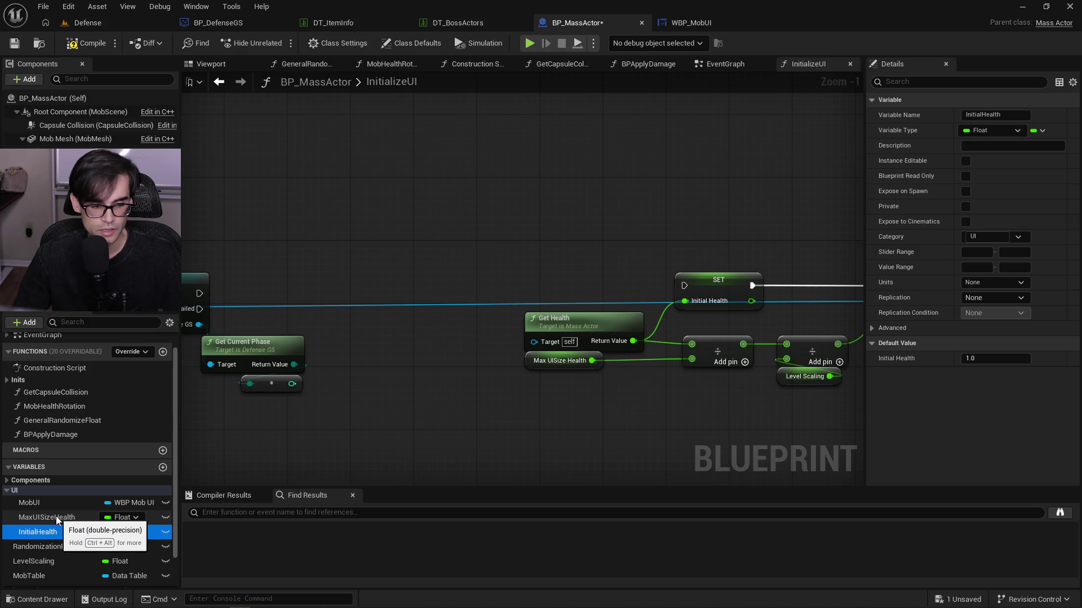
drag(643, 464, 408, 446)
mouse_move(408, 401)
mouse_down()
mouse_move(417, 384)
mouse_move(455, 382)
mouse_up()
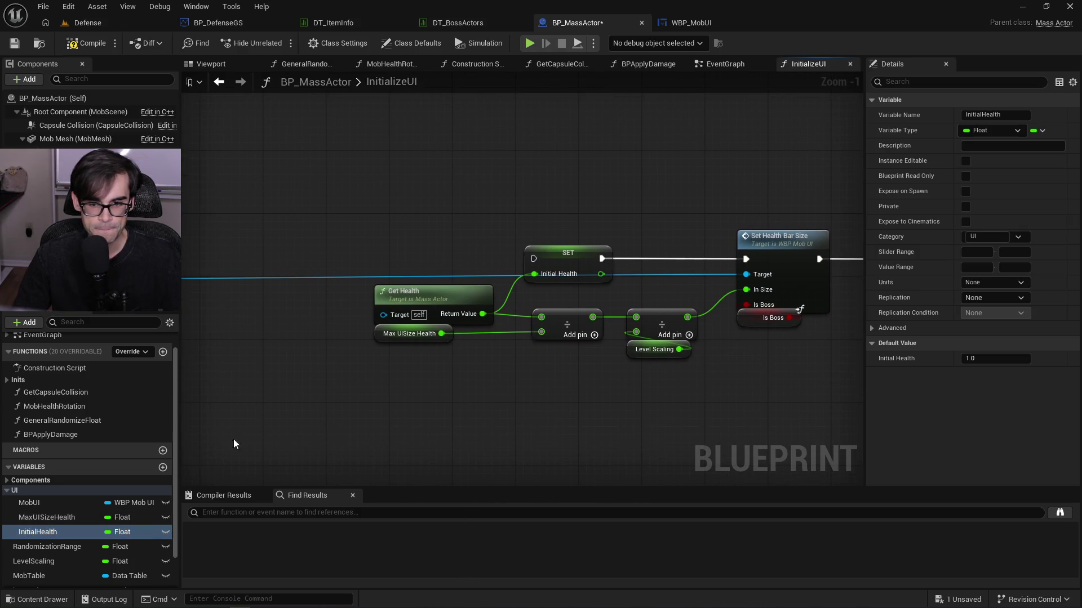
mouse_move(582, 261)
mouse_down()
mouse_move(535, 262)
mouse_move(595, 241)
mouse_move(602, 263)
mouse_up()
Delete the MaxUISizeHealth and LevelScaling variables, confirming both removals.
click(50, 517)
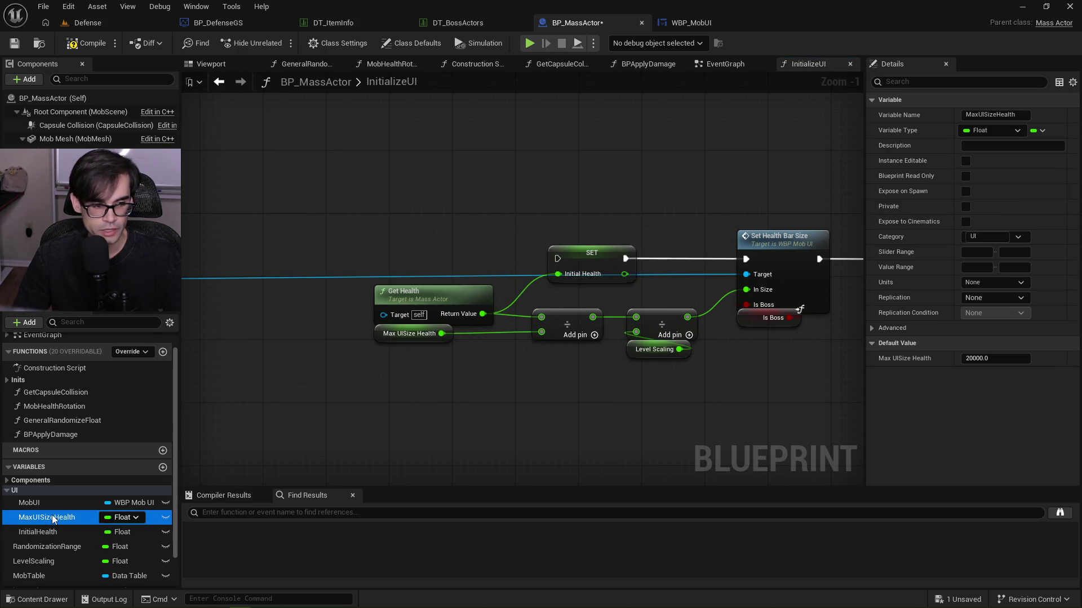
right_click(53, 519)
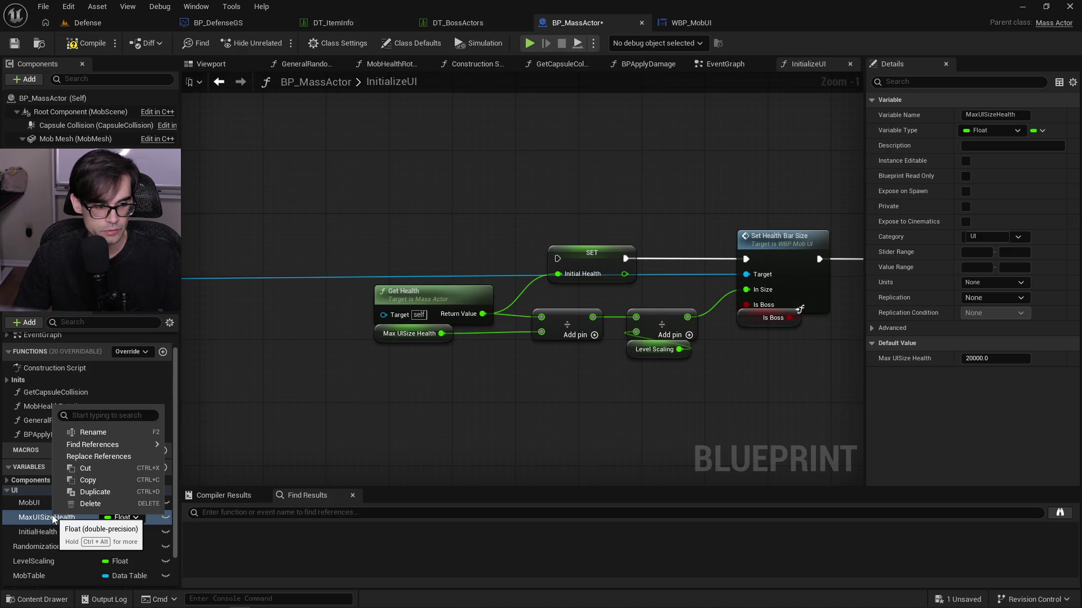
click(115, 504)
click(616, 332)
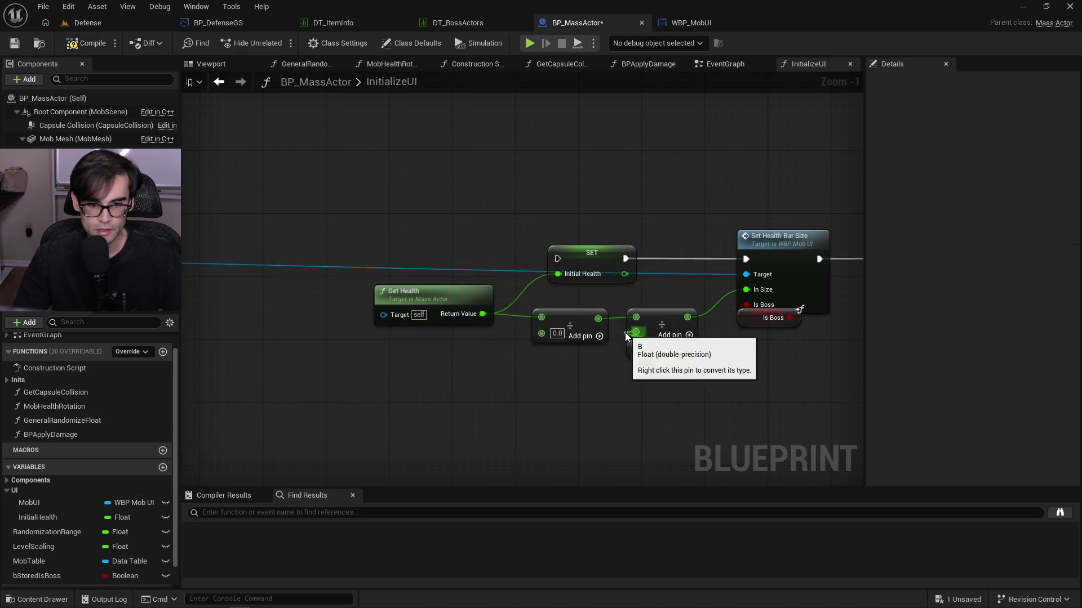
click(629, 353)
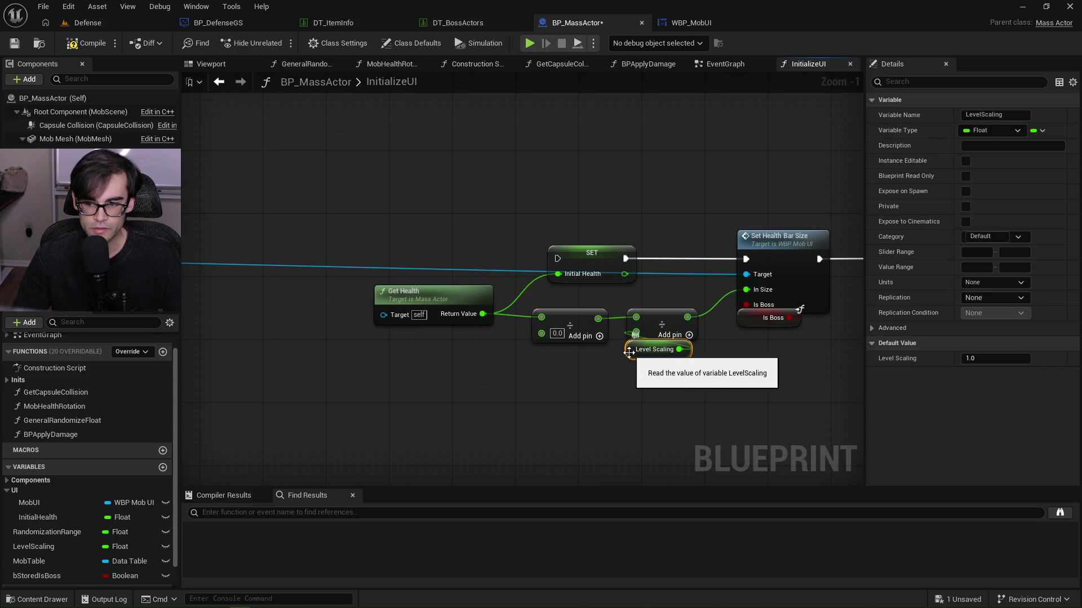
right_click(50, 547)
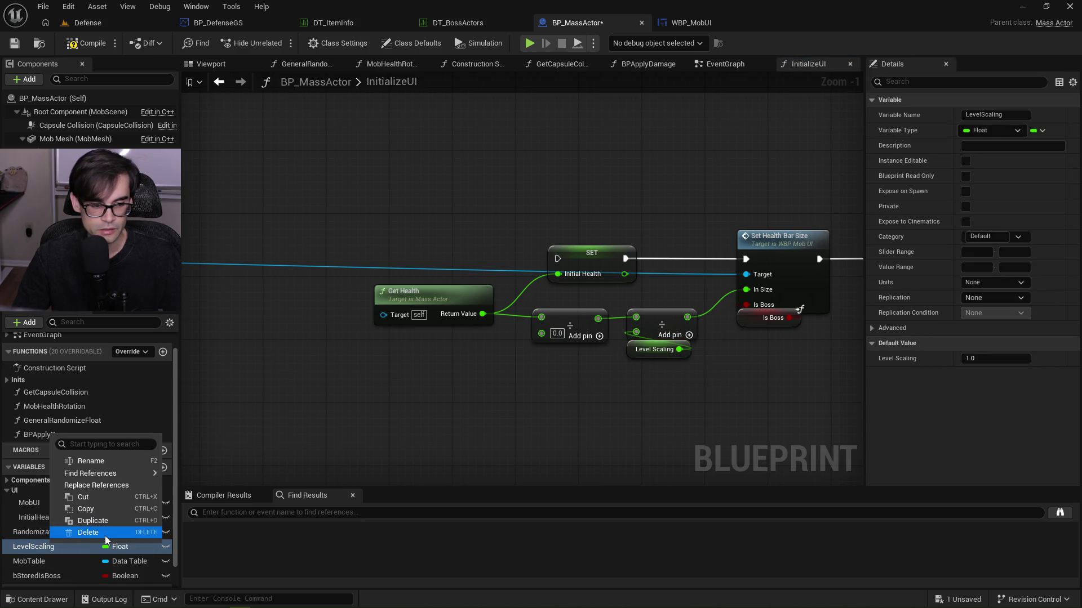
click(106, 536)
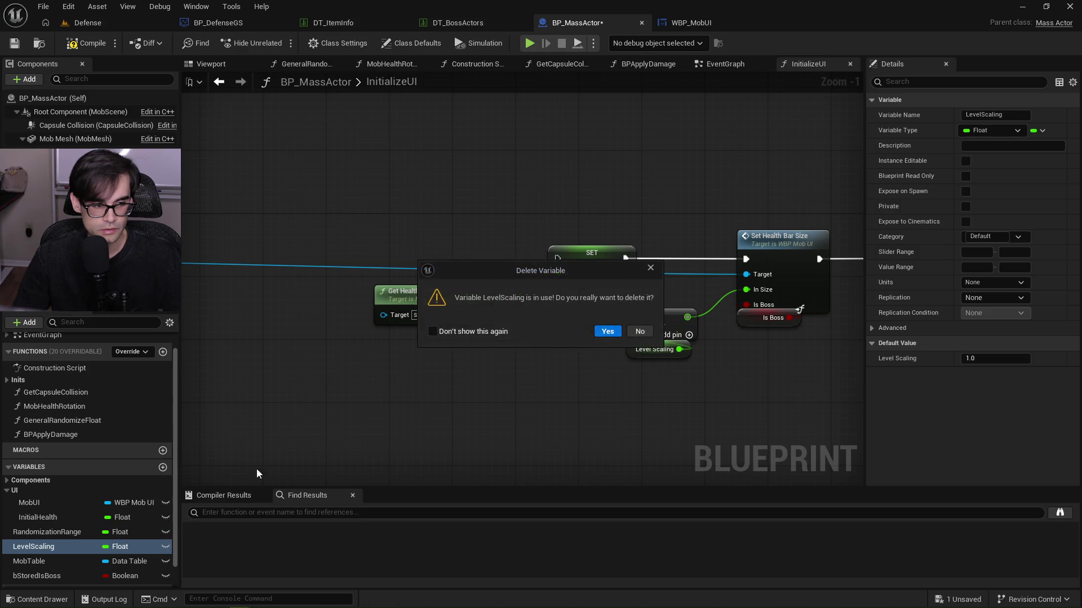
click(612, 334)
Delete both divide nodes from the health size calculation.
mouse_move(414, 386)
mouse_down()
mouse_move(704, 316)
mouse_move(699, 305)
mouse_move(580, 393)
mouse_up()
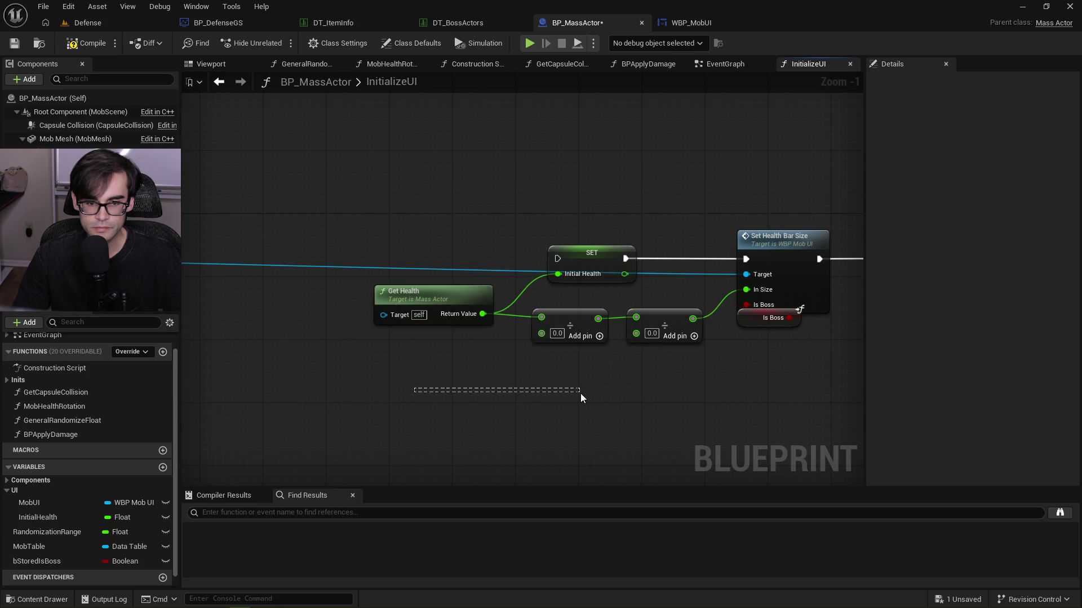
mouse_move(545, 276)
mouse_down()
mouse_move(610, 325)
mouse_move(656, 398)
mouse_up()
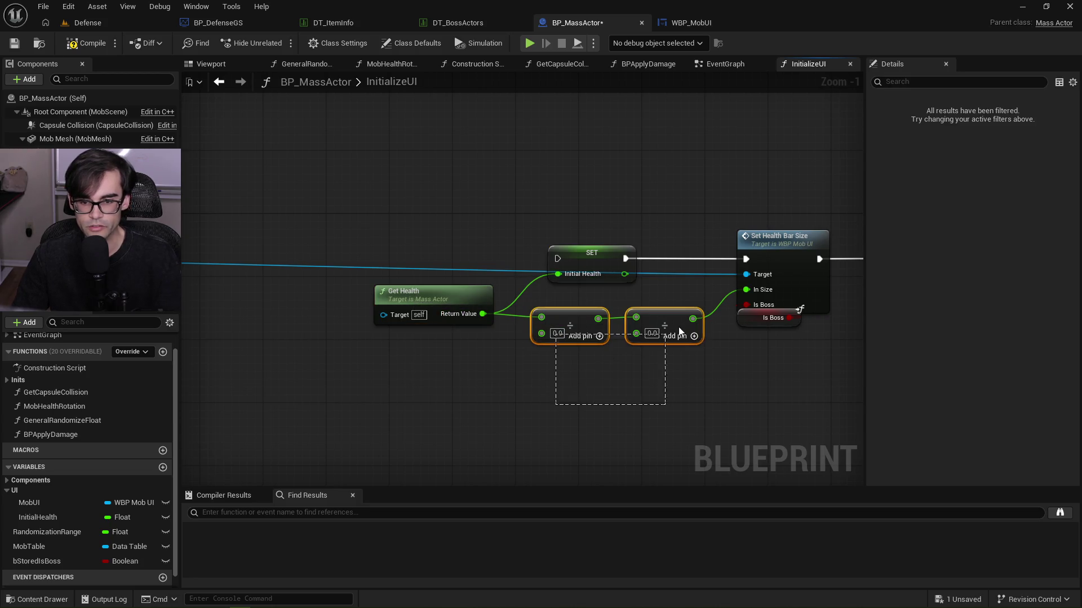
key(Delete)
Search for all InitialHealth references by name.
right_click(70, 515)
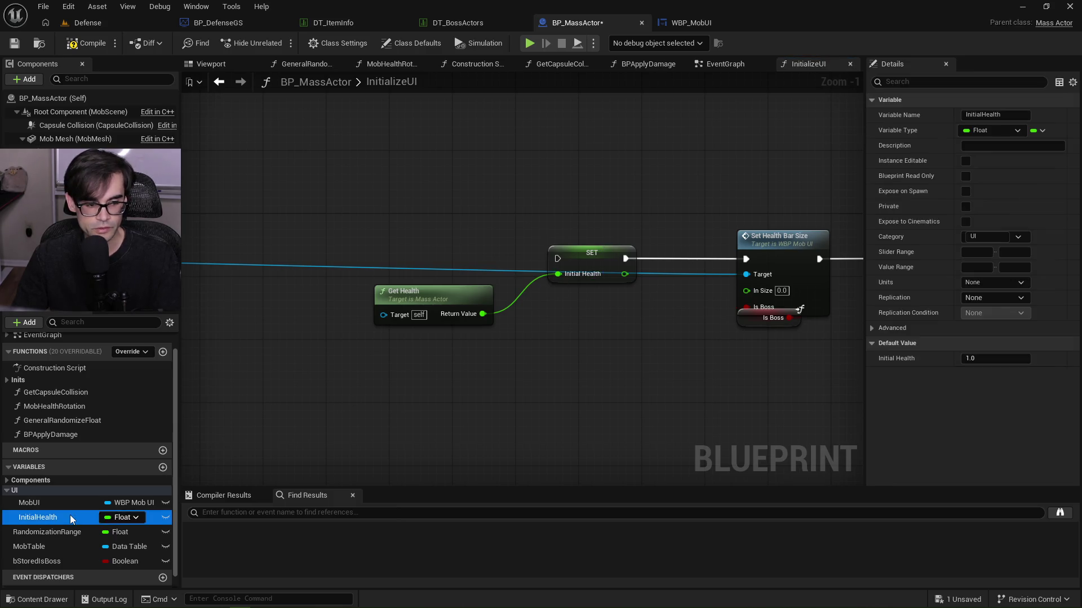
mouse_move(169, 444)
click(206, 449)
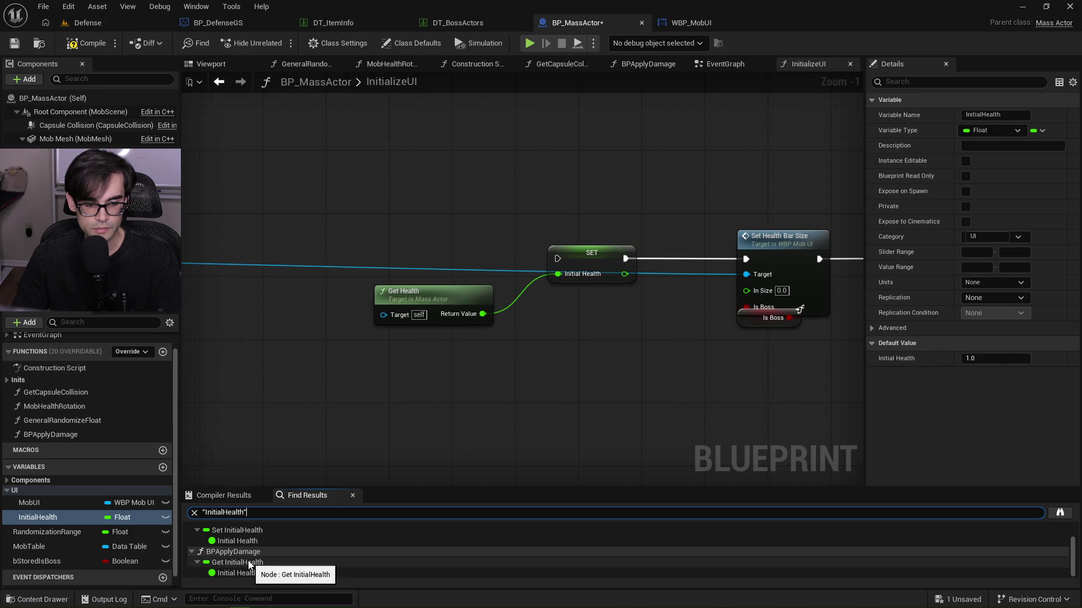
Review InitialHealth's use in BPApplyDamage, then place Get Health just below the SET node in InitializeUI.
click(248, 564)
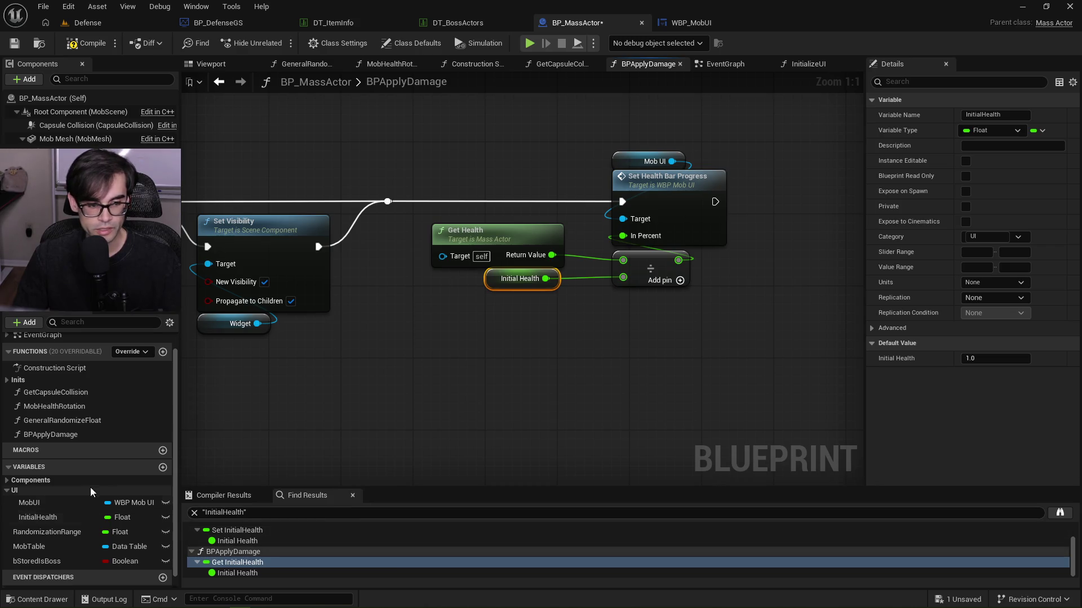
click(220, 83)
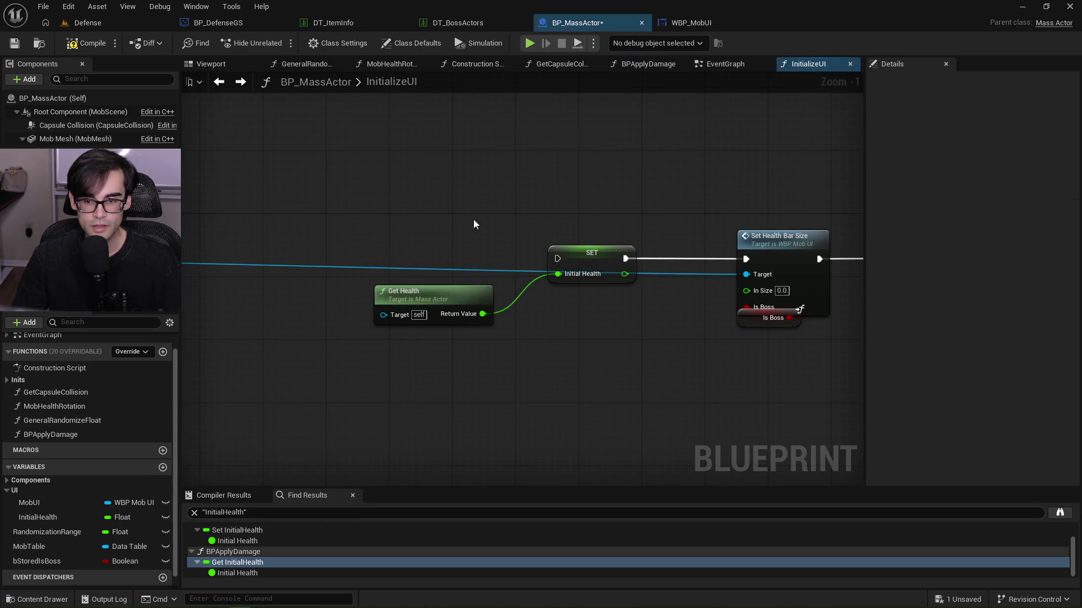
drag(400, 295, 572, 296)
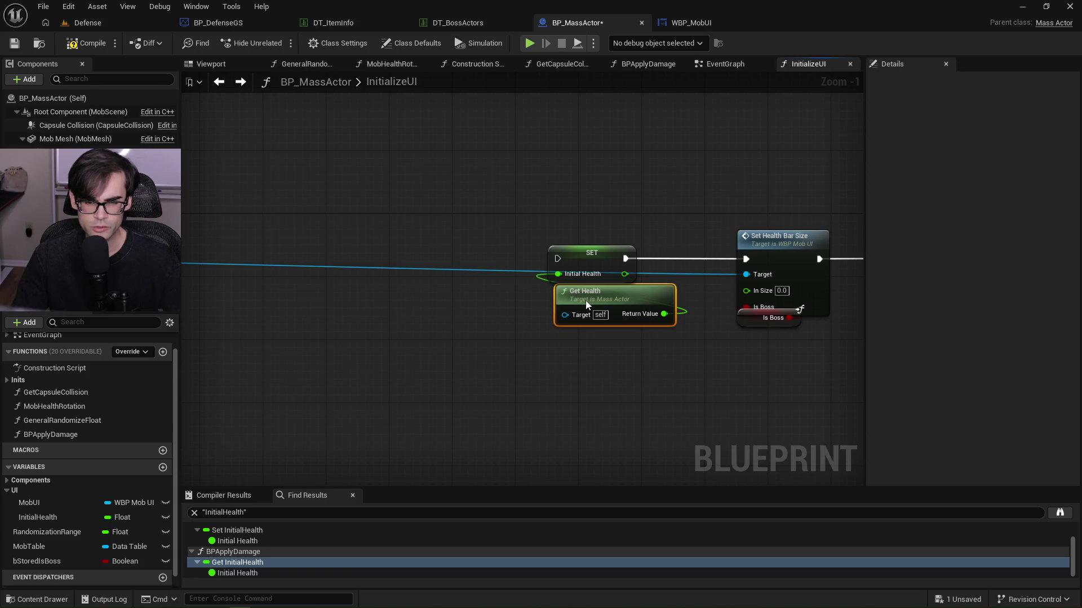
drag(542, 173, 573, 326)
mouse_move(577, 254)
mouse_down()
mouse_move(333, 208)
mouse_move(602, 242)
mouse_up()
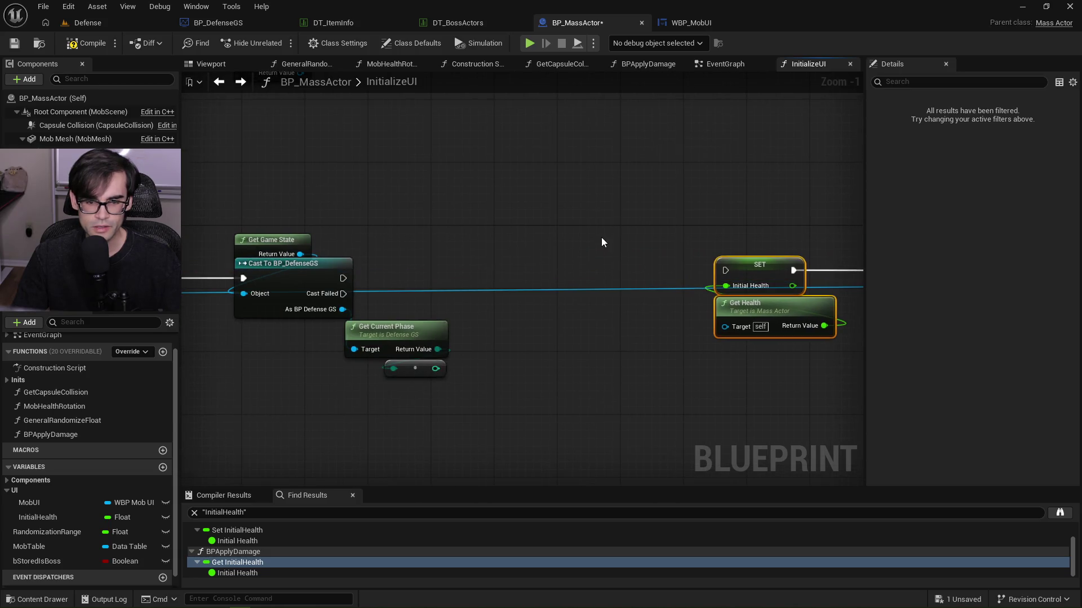
Move Get Current Phase and its reroute node further left.
drag(398, 316, 449, 379)
mouse_move(420, 336)
mouse_down()
mouse_move(329, 346)
mouse_move(325, 336)
mouse_up()
click(319, 367)
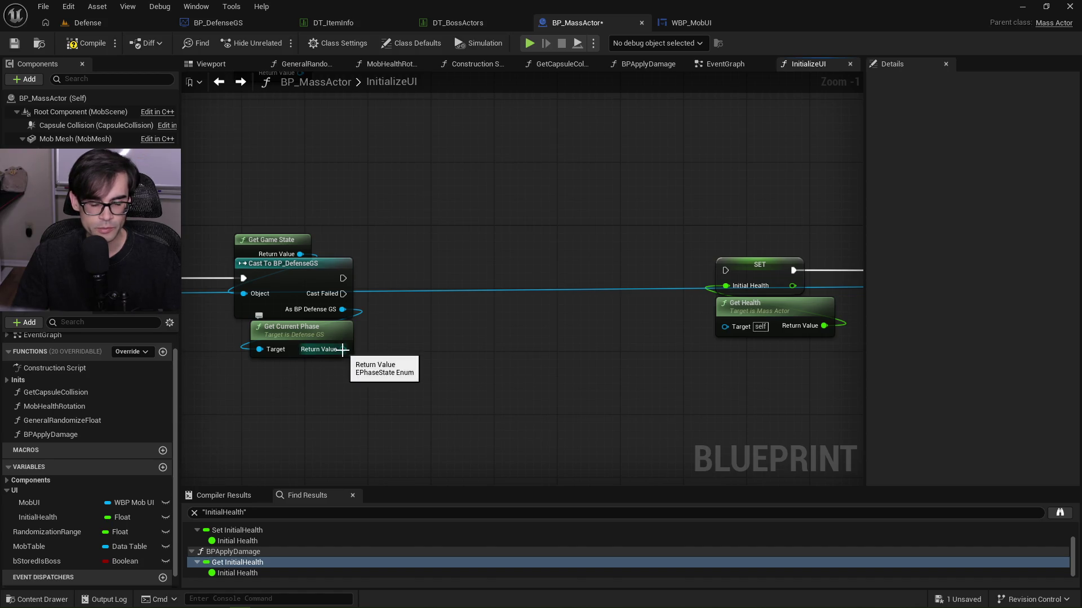
Store the current phase in a local variable NewLocalVar, convert it to a map, and compile.
drag(342, 350, 454, 294)
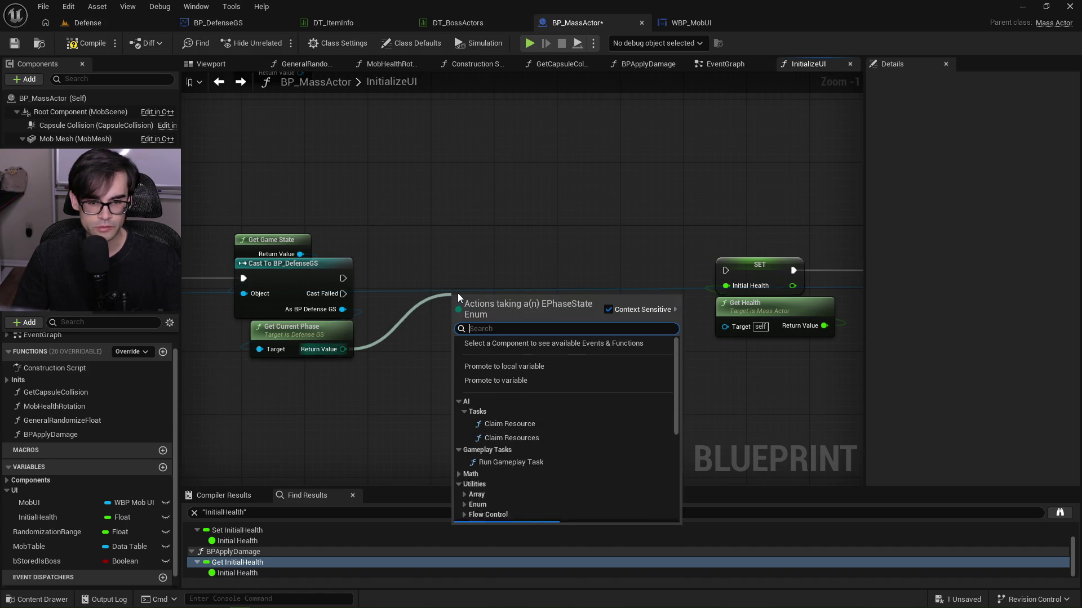
click(516, 367)
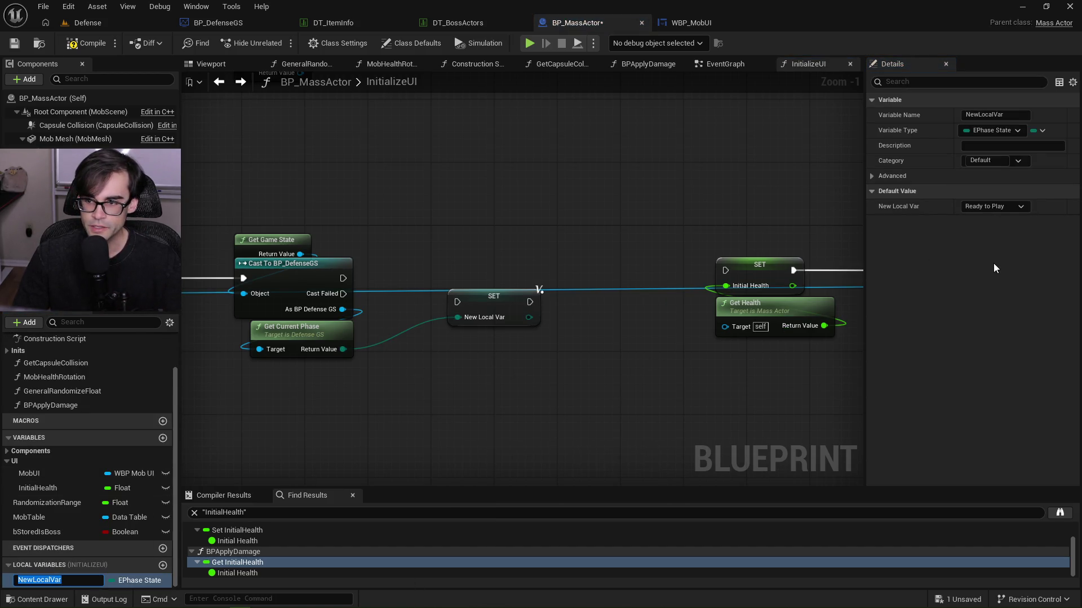
key(Return)
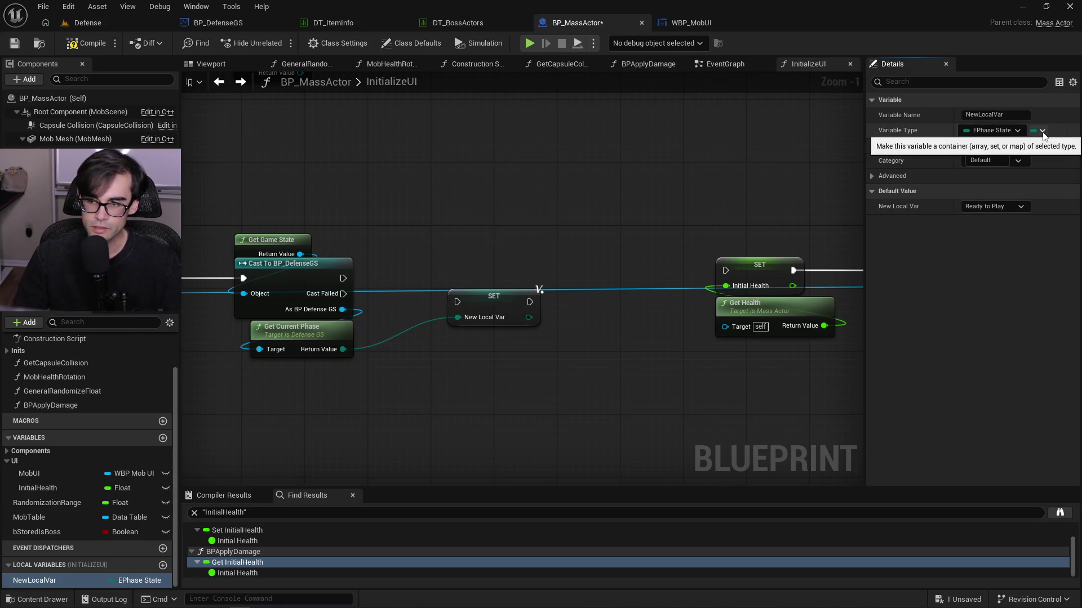
click(1043, 131)
click(1032, 195)
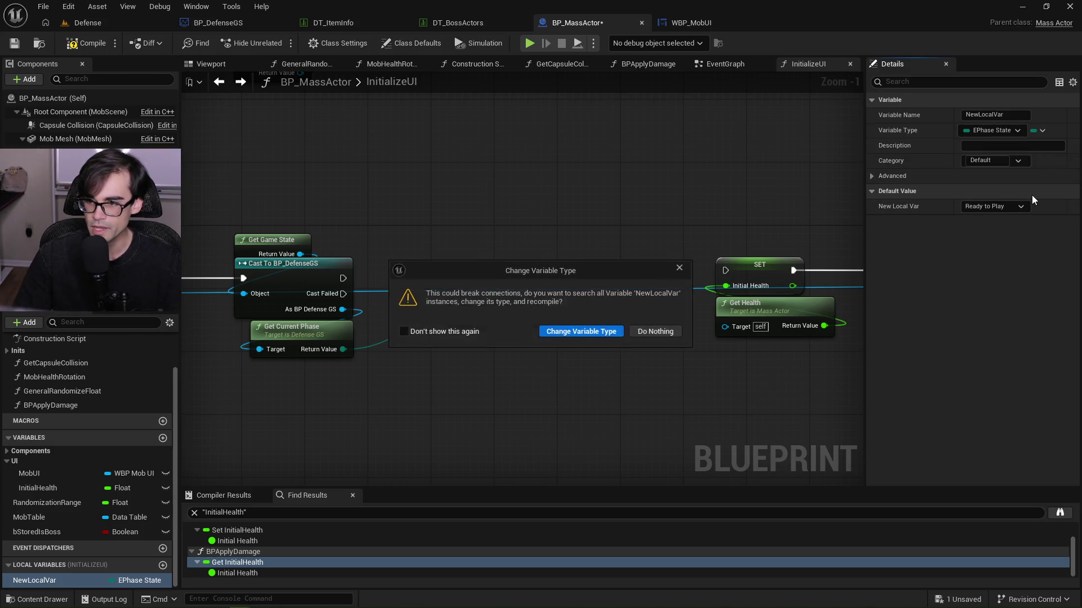
click(602, 332)
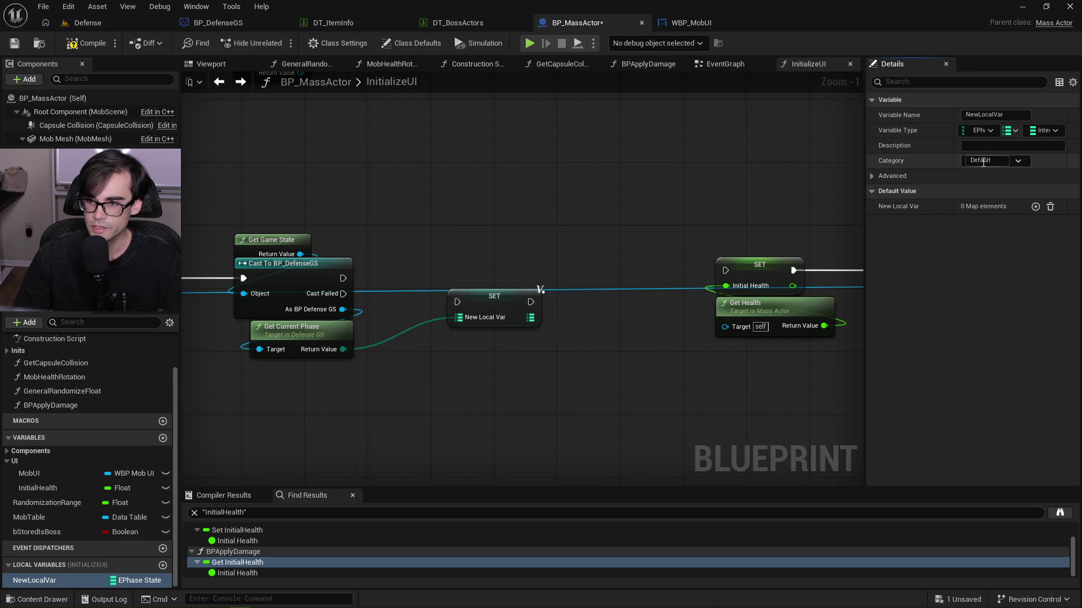
click(94, 47)
Add one Ready to Play entry to the map's defaults and check the phase enums in VS Code.
click(1035, 206)
click(940, 224)
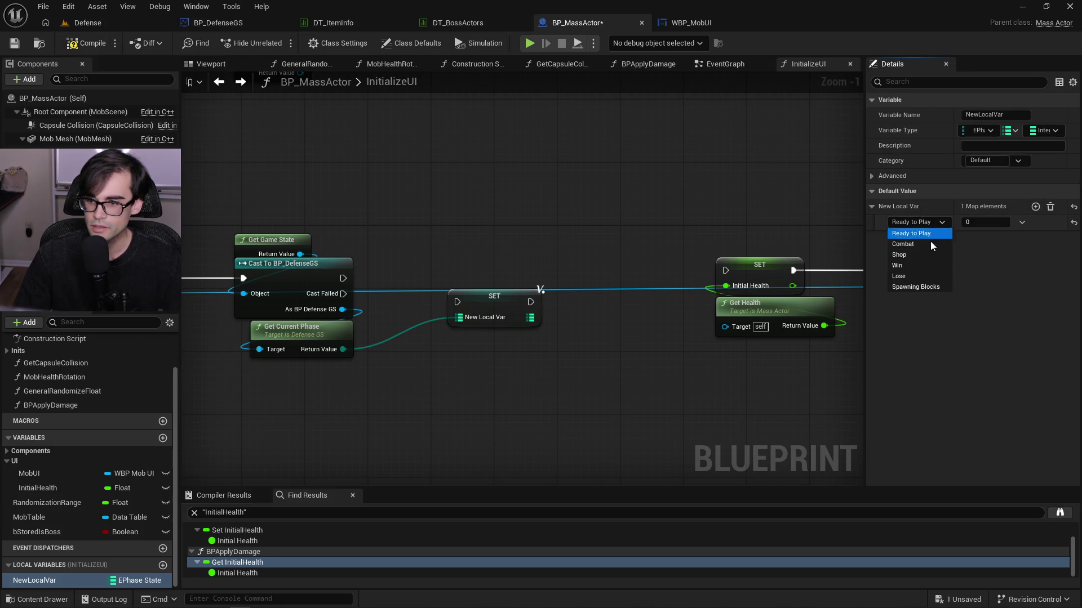
click(927, 247)
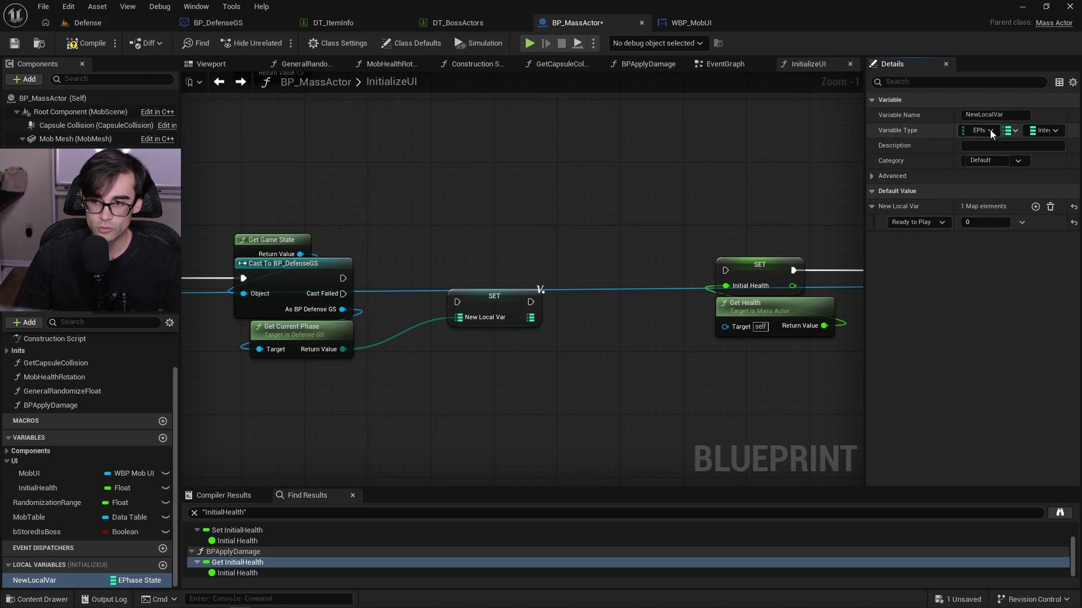
key(alt+Tab)
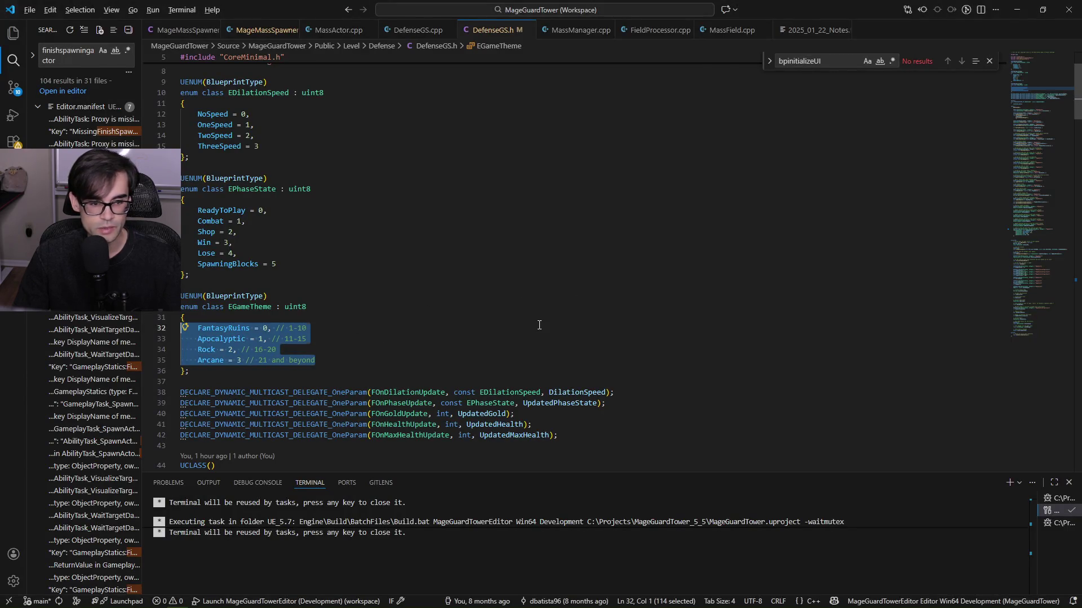
key(alt+Tab)
drag(342, 309, 417, 373)
Replace Get Current Phase with a Get Game Theme node in the same spot.
text(get game the)
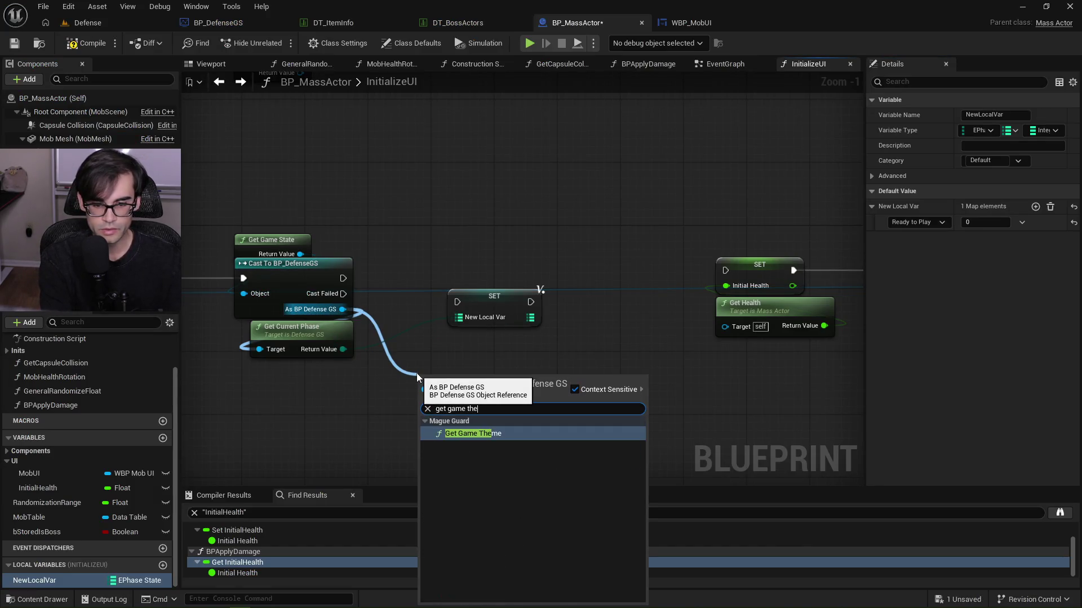
key(Return)
click(326, 335)
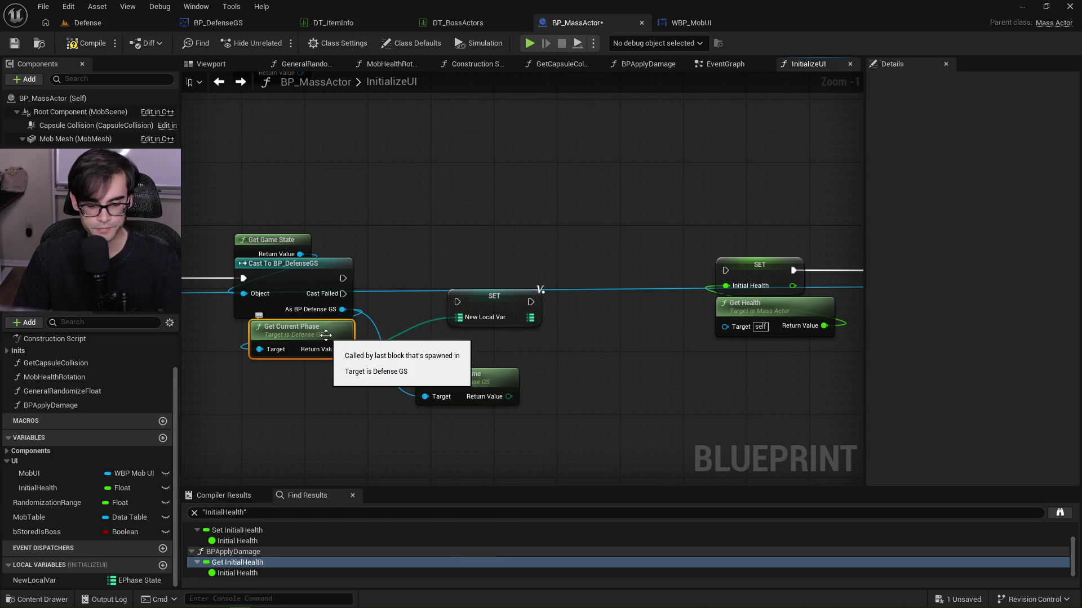
key(Delete)
drag(446, 376, 280, 327)
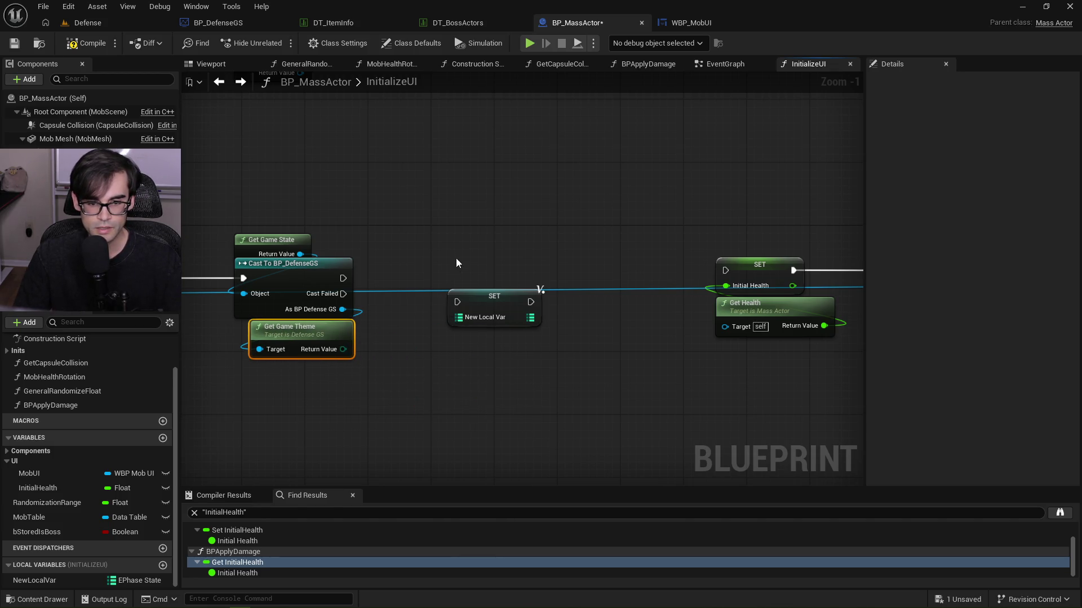
Set the map's key type to EGame Theme and its value type to Float.
click(494, 302)
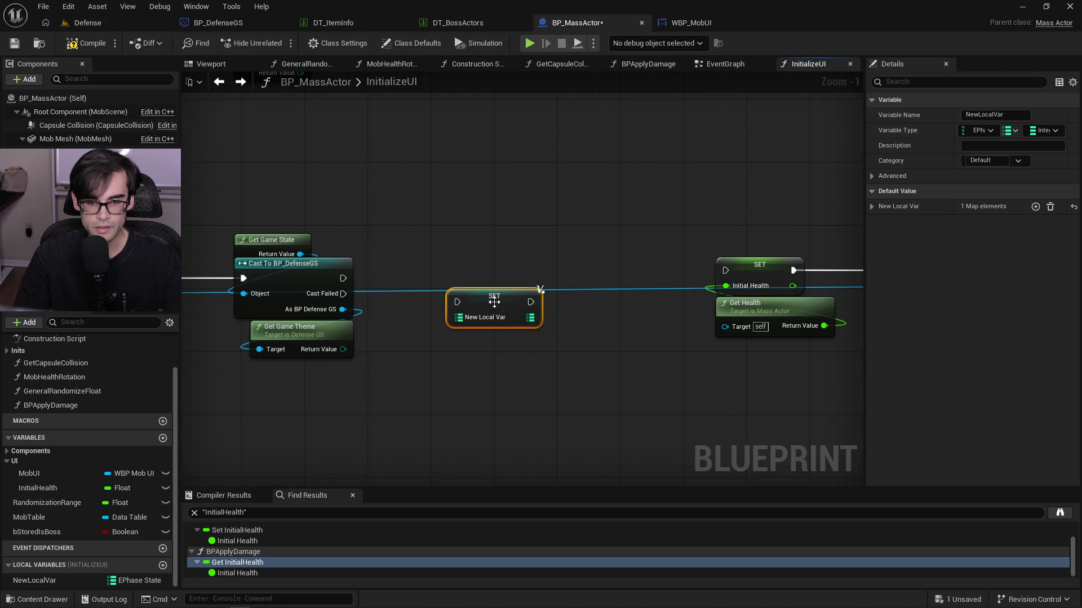
click(992, 132)
text(gametheme)
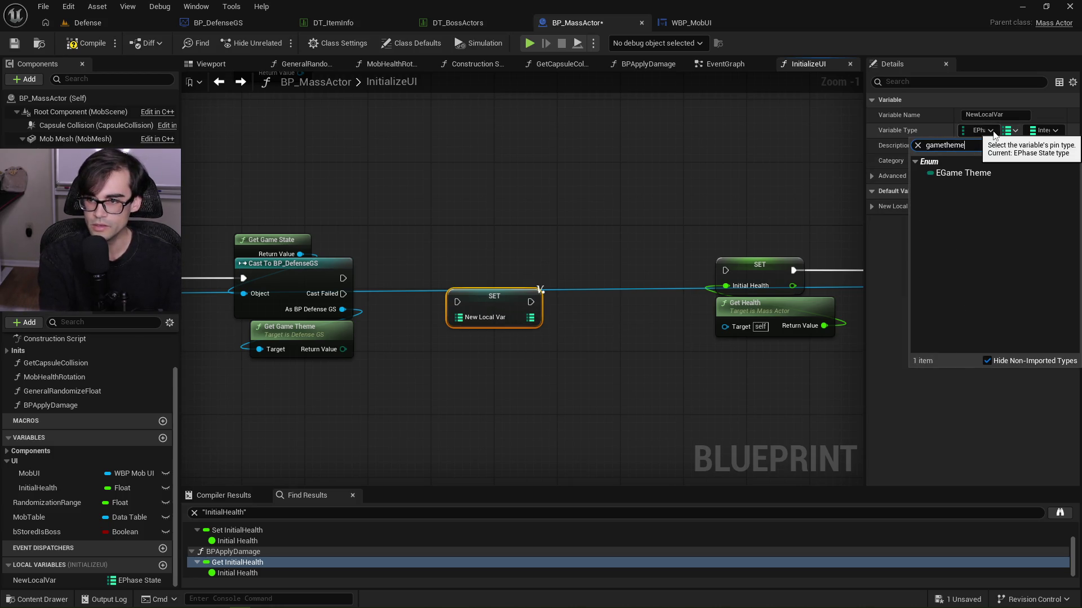
click(988, 172)
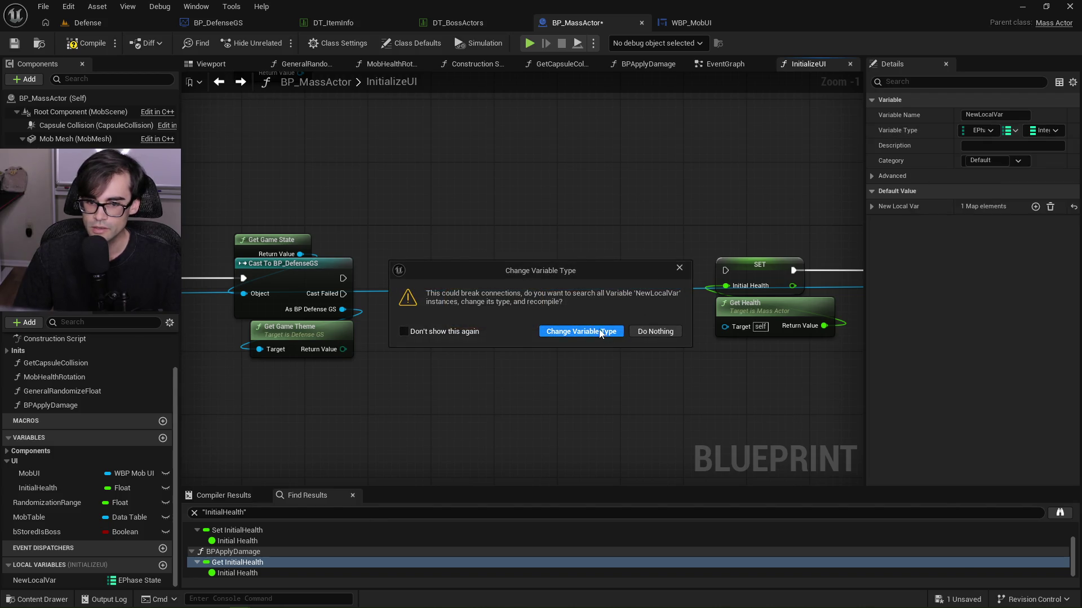
click(580, 332)
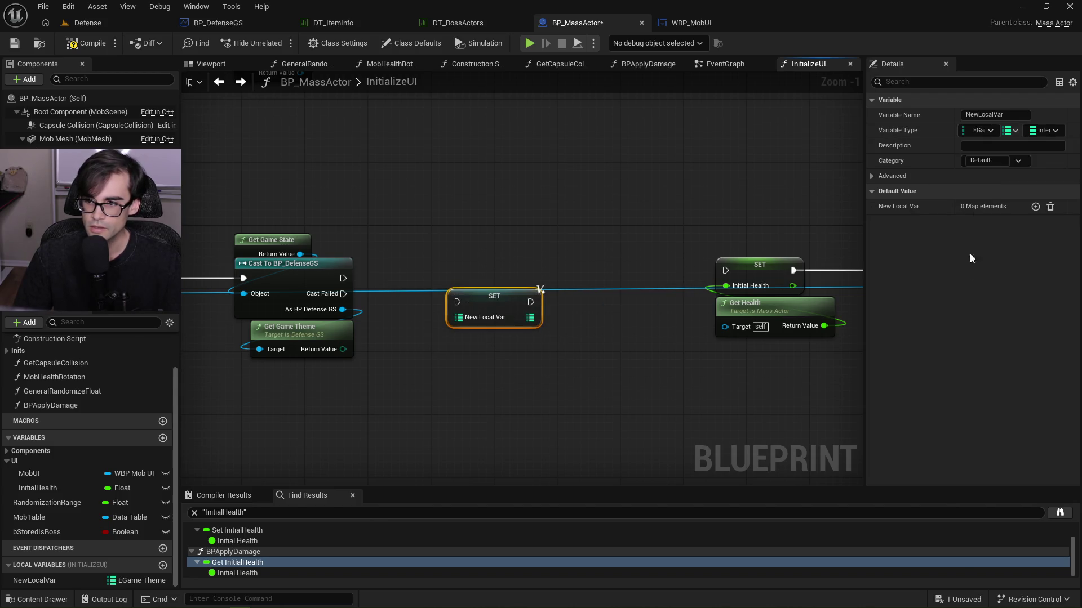
click(1050, 130)
click(944, 206)
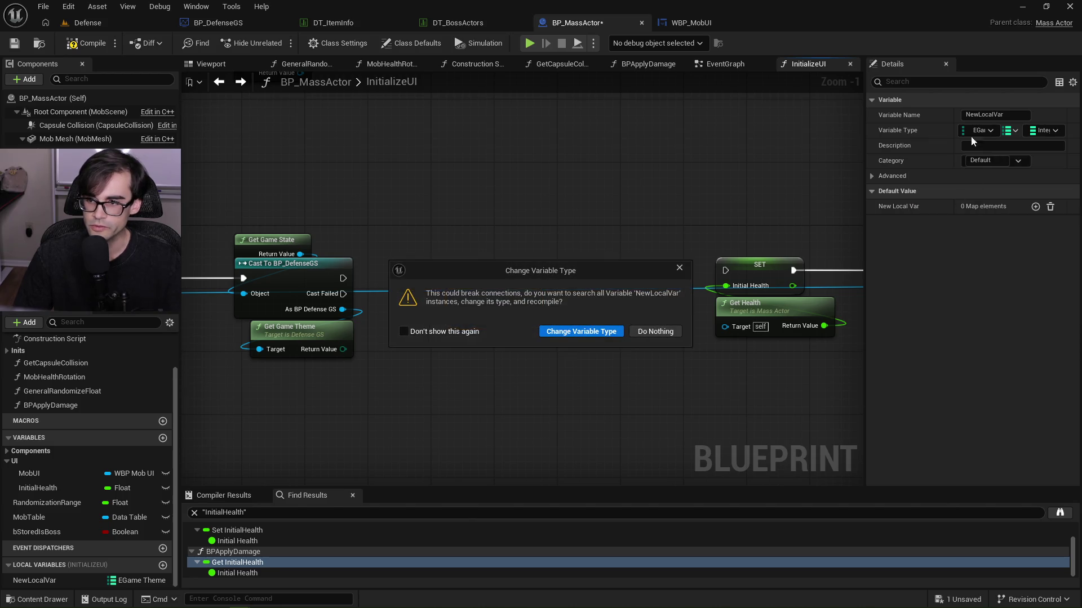
click(584, 331)
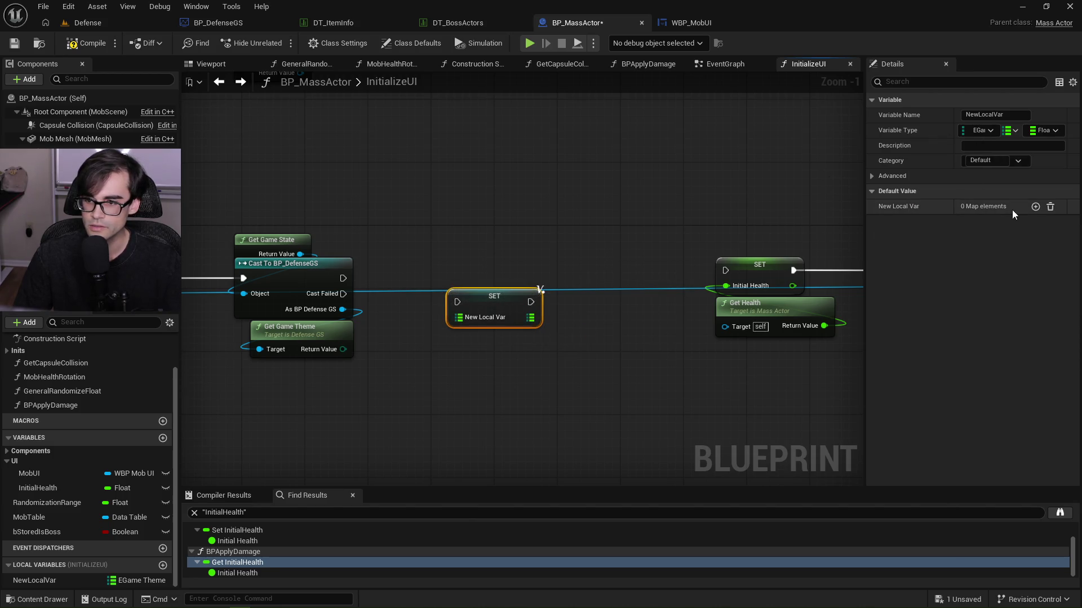
Fill the map with four themes: Fantasy Ruins 0.25, 0.5, Rock 0.75, Arcane 1.0.
click(1034, 206)
click(1034, 206)
click(1035, 207)
click(1035, 207)
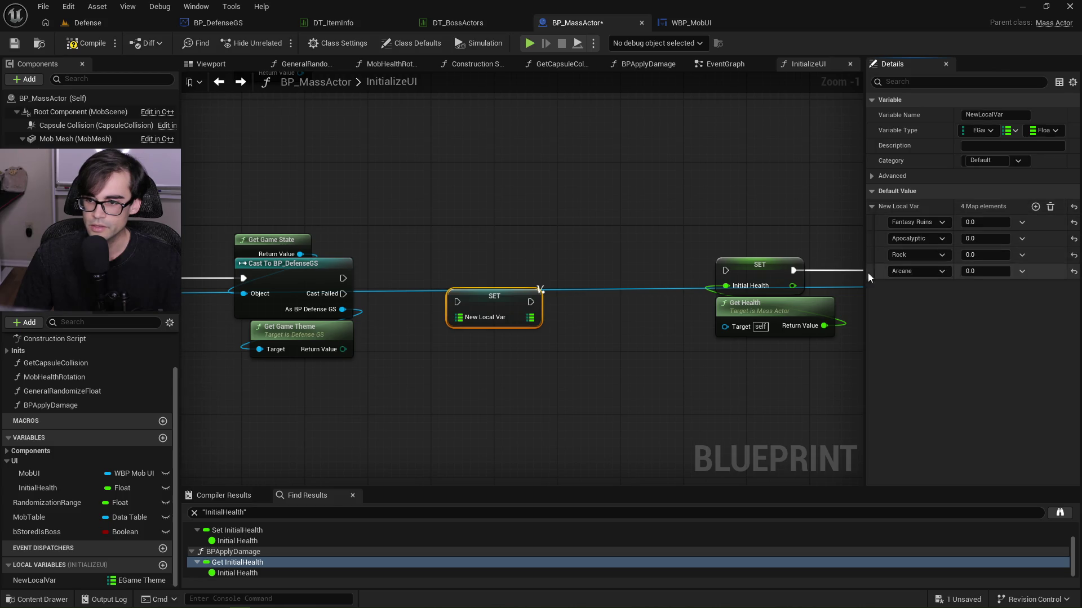
click(967, 222)
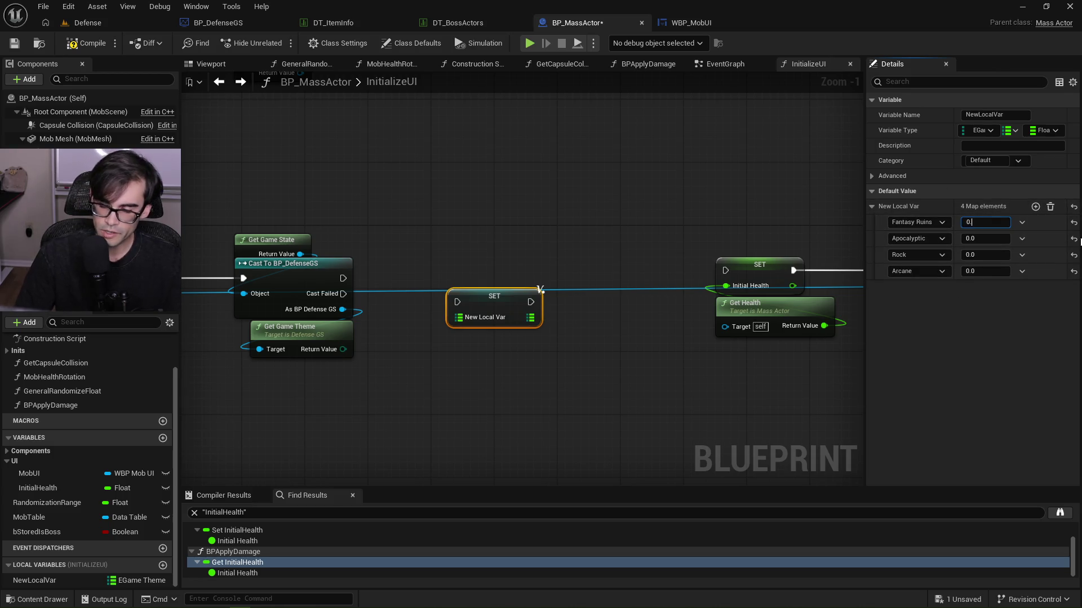
text(.25)
key(Return)
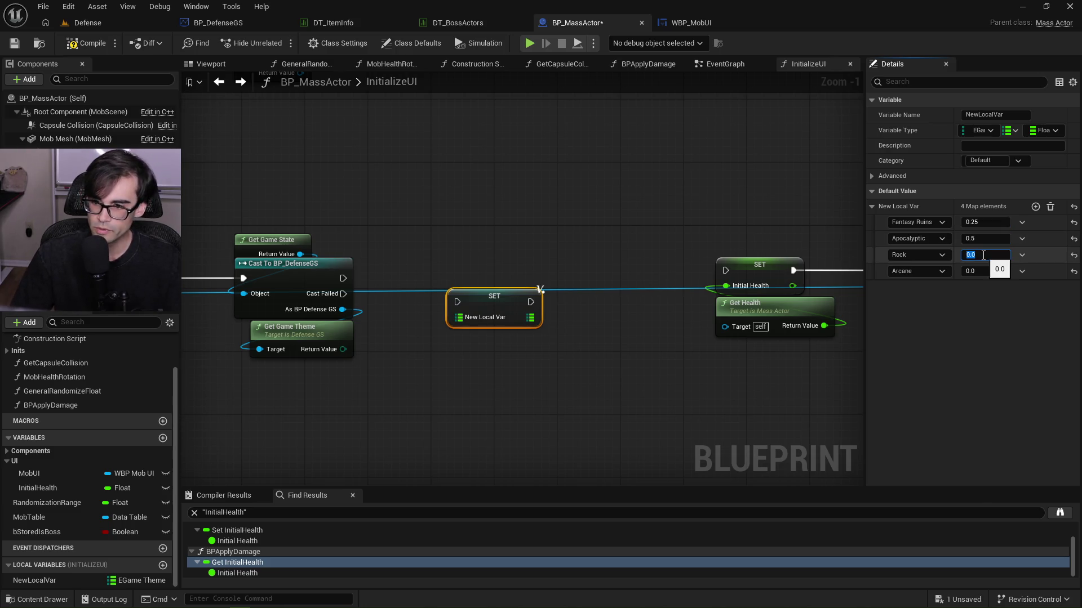
text(0.75)
click(976, 272)
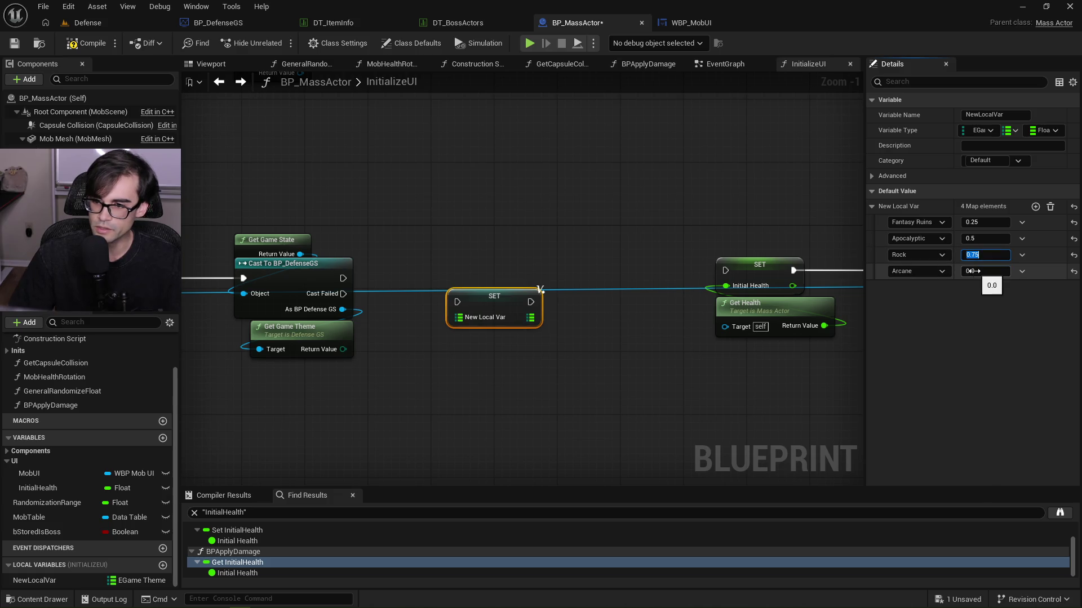
click(657, 346)
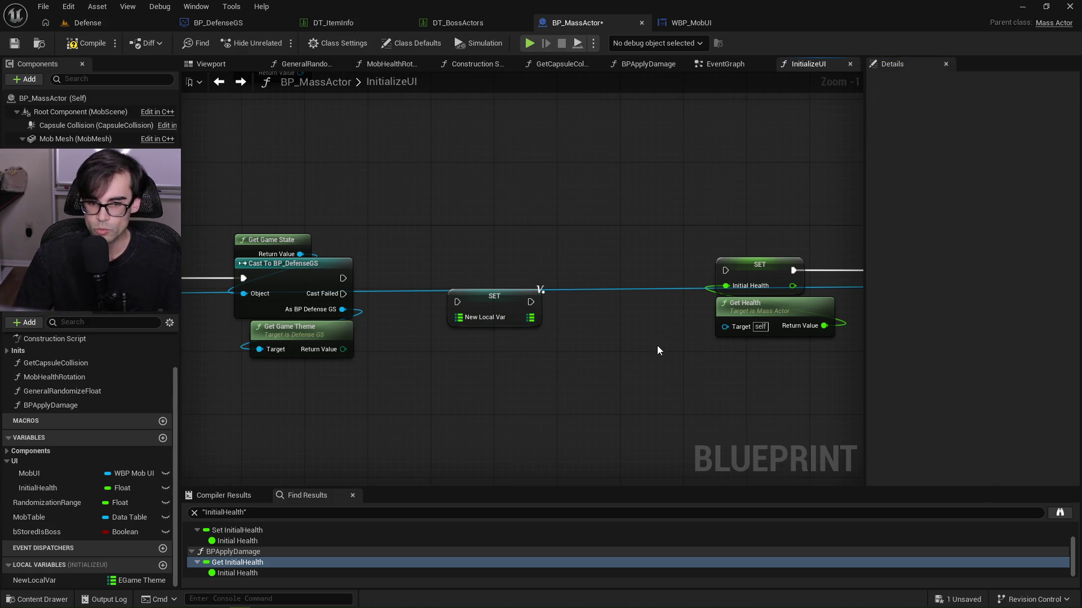
Rename the map ThemeBossBarSize, compile and save, and place a getter for it in the graph.
click(465, 290)
double_click(1008, 115)
text(ThemeBossBarSize)
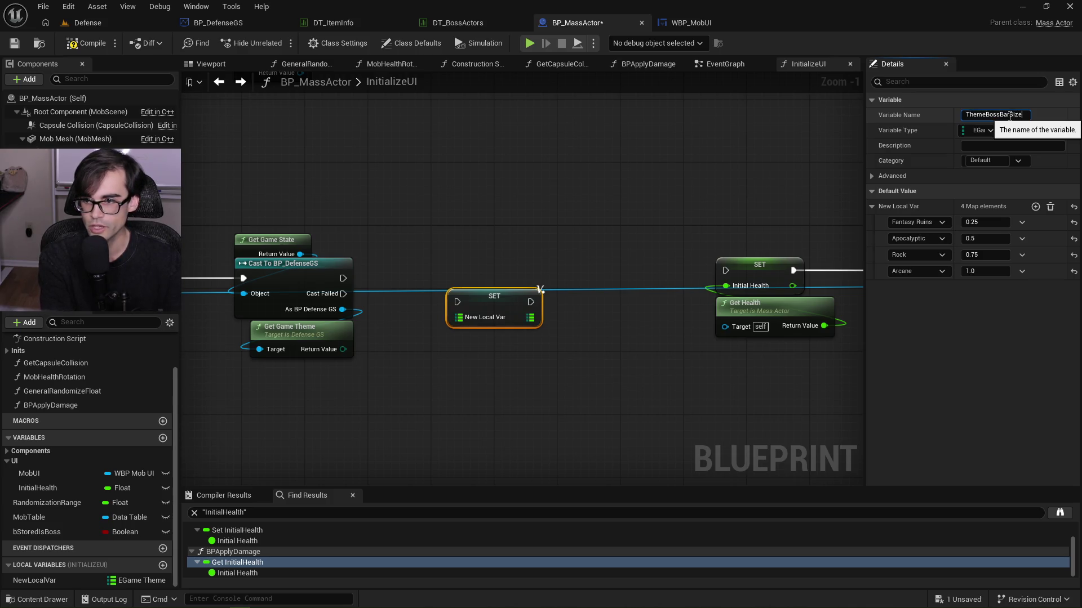
key(Return)
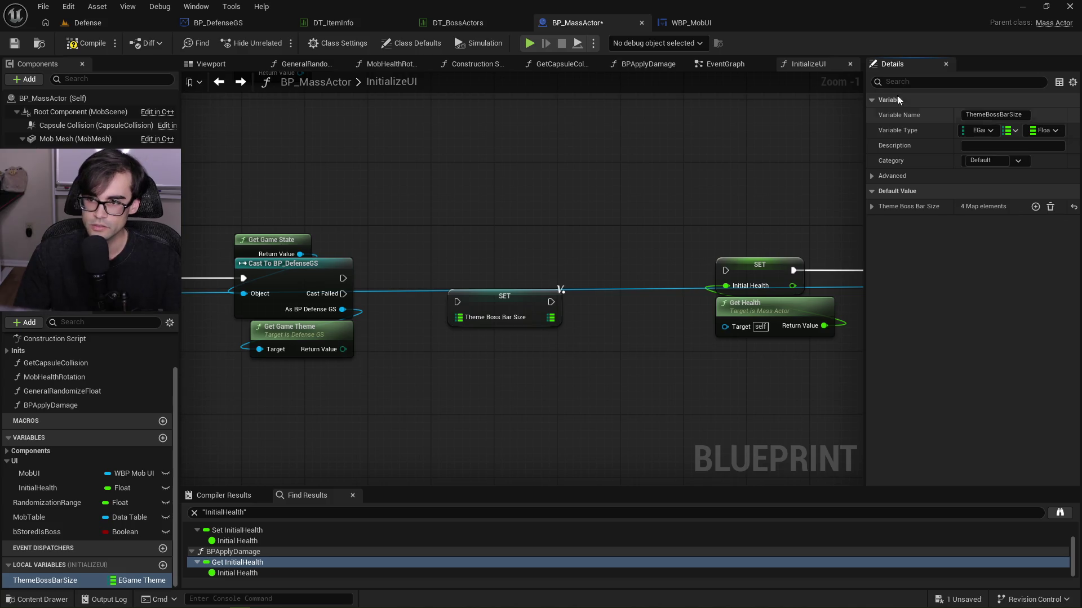
click(85, 44)
click(14, 43)
drag(113, 580, 444, 252)
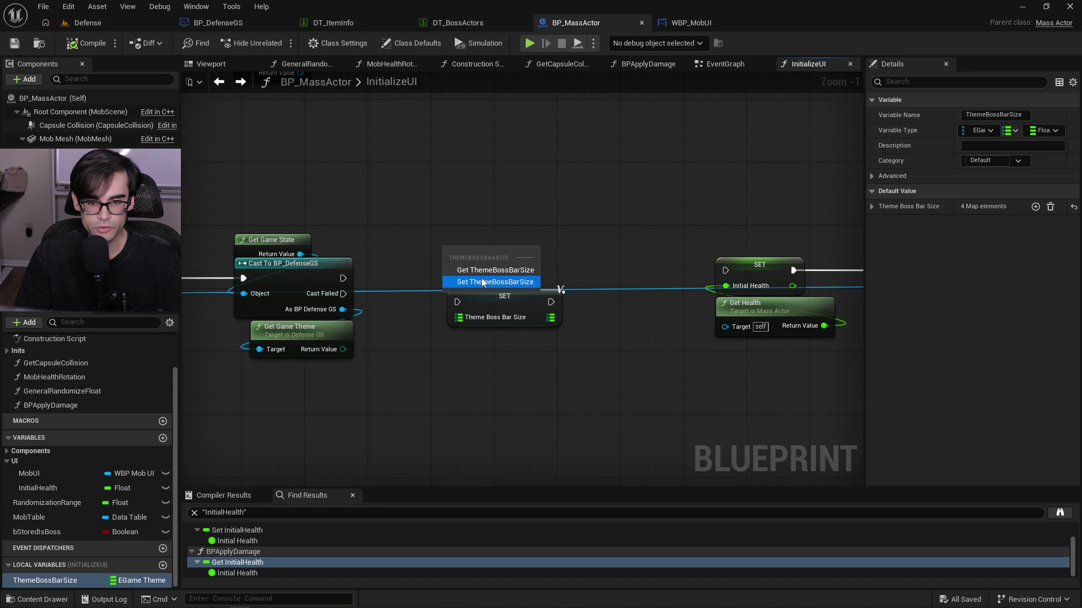
click(479, 269)
drag(516, 251, 550, 277)
Add a map Find node, delete the ThemeBossBarSize SET node, and wire Get Game Theme into Find's key.
text(find)
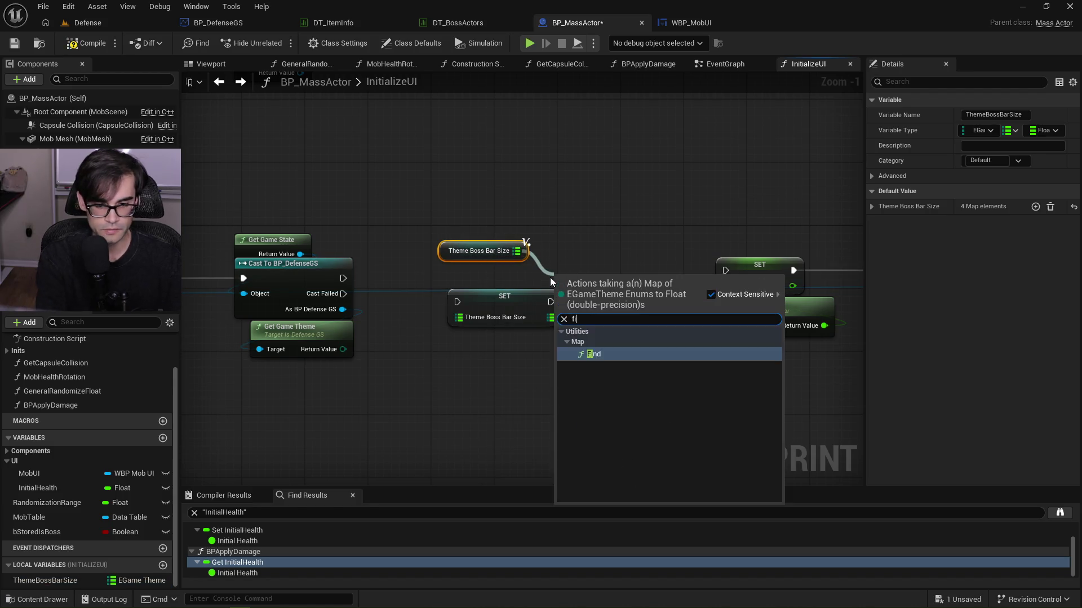
key(Return)
click(488, 307)
key(Delete)
mouse_move(342, 349)
mouse_down()
mouse_move(587, 303)
mouse_move(481, 264)
mouse_move(466, 380)
mouse_move(434, 334)
mouse_up()
click(577, 283)
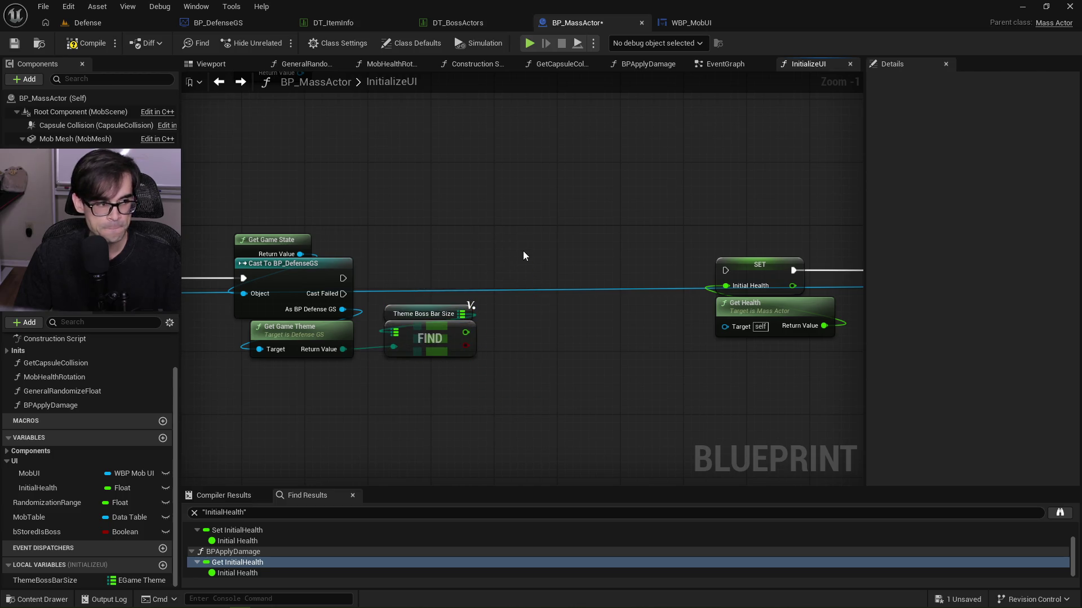
Reconnect the cast's execution to the Initial Health SET and move SET and Get Health beside Find.
drag(627, 239, 565, 239)
drag(217, 256, 602, 248)
drag(657, 199, 590, 307)
mouse_move(631, 256)
mouse_down()
mouse_move(568, 271)
mouse_move(399, 256)
mouse_up()
scroll(522, 230, down, 4)
click(476, 261)
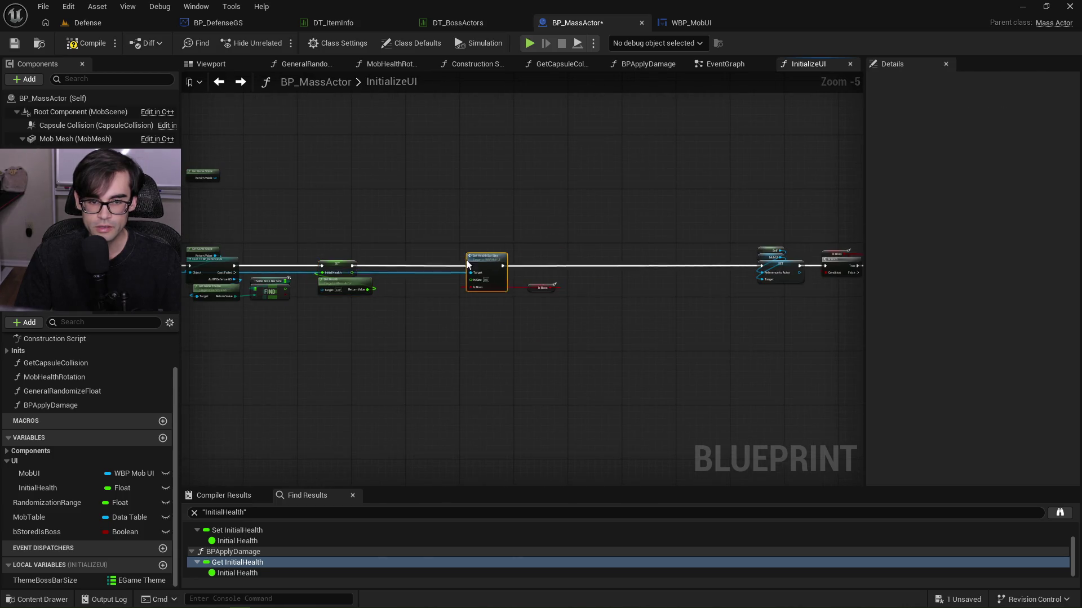
scroll(431, 258, up, 3)
click(404, 325)
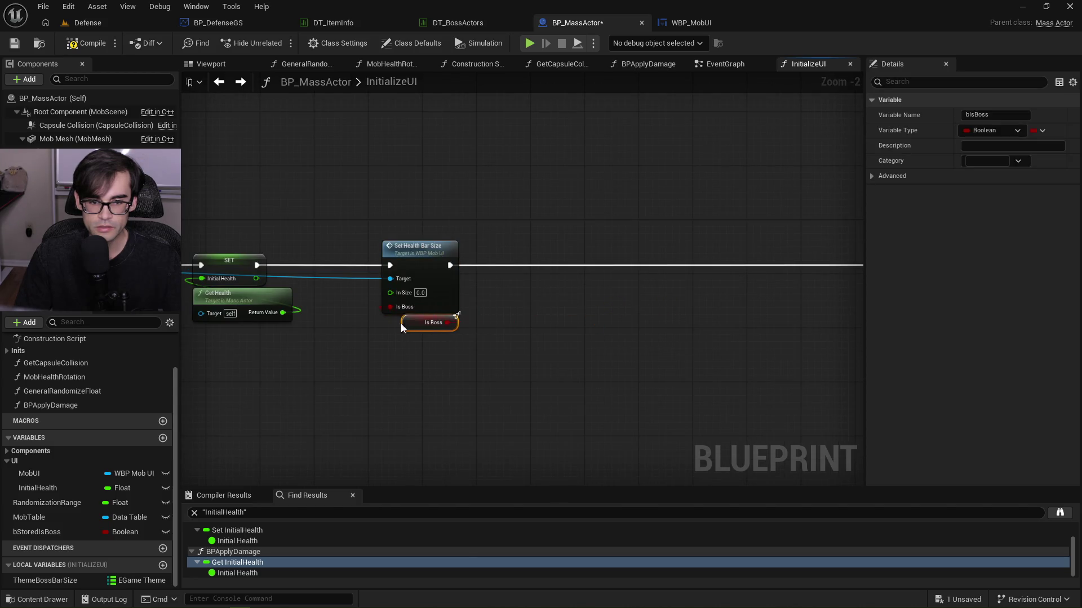
scroll(385, 325, up, 2)
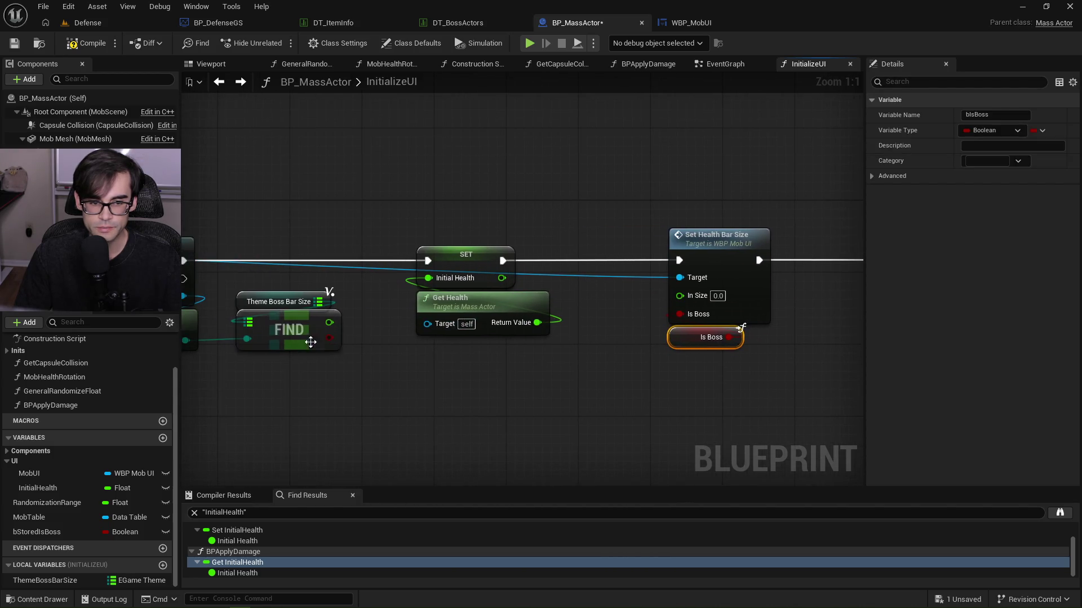
Wire the Find result into In Size and open the Set Health Bar Size function.
drag(330, 323, 698, 296)
click(683, 247)
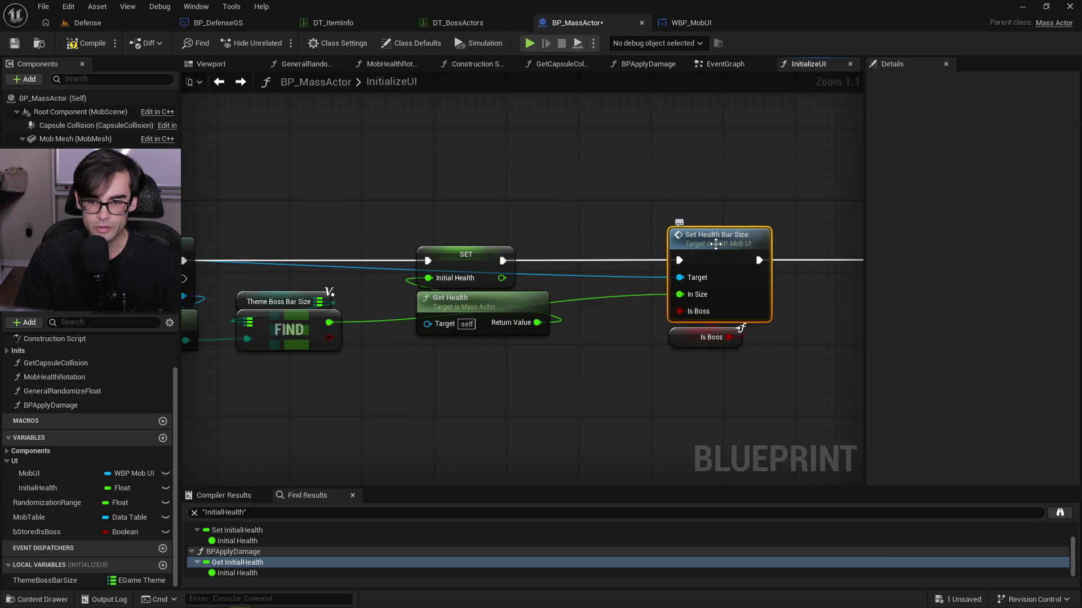
double_click(683, 247)
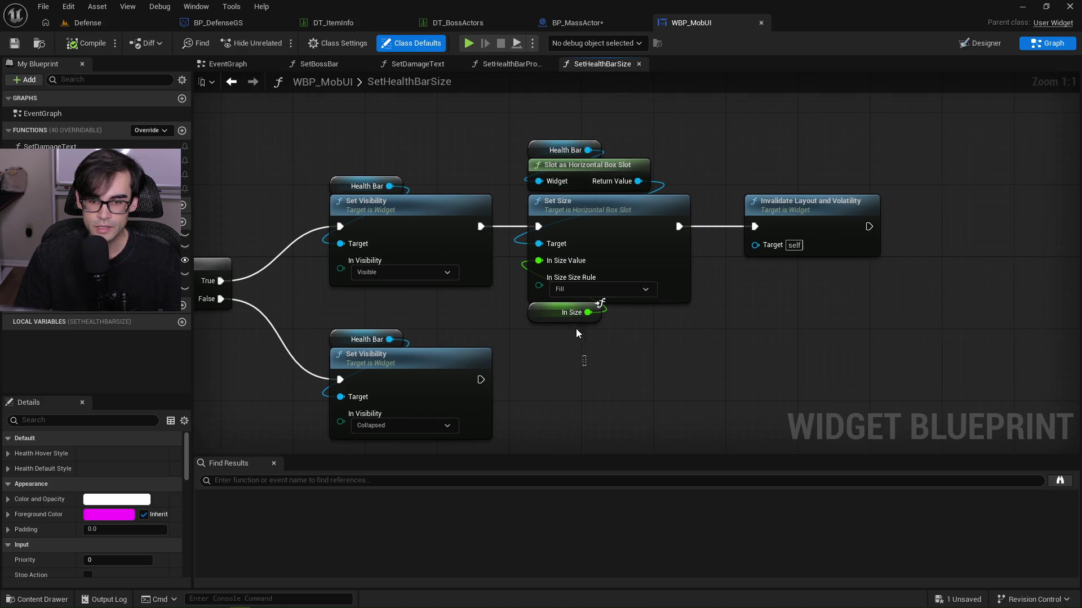
Delete the slot, Set Size and In Size nodes, keeping the Invalidate Layout and Volatility node.
drag(582, 365, 581, 178)
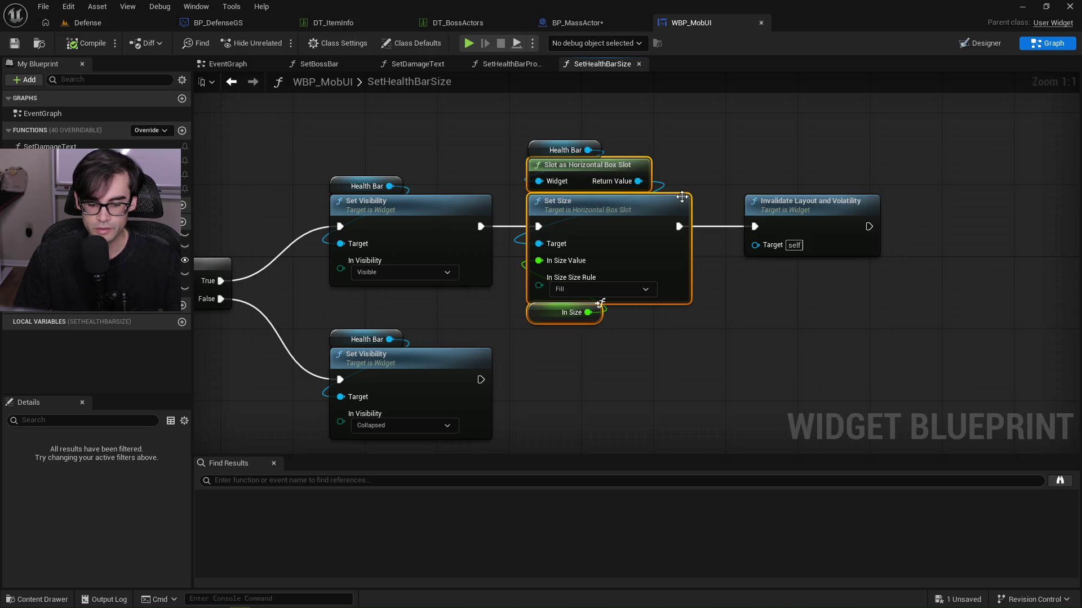
key(Delete)
click(833, 205)
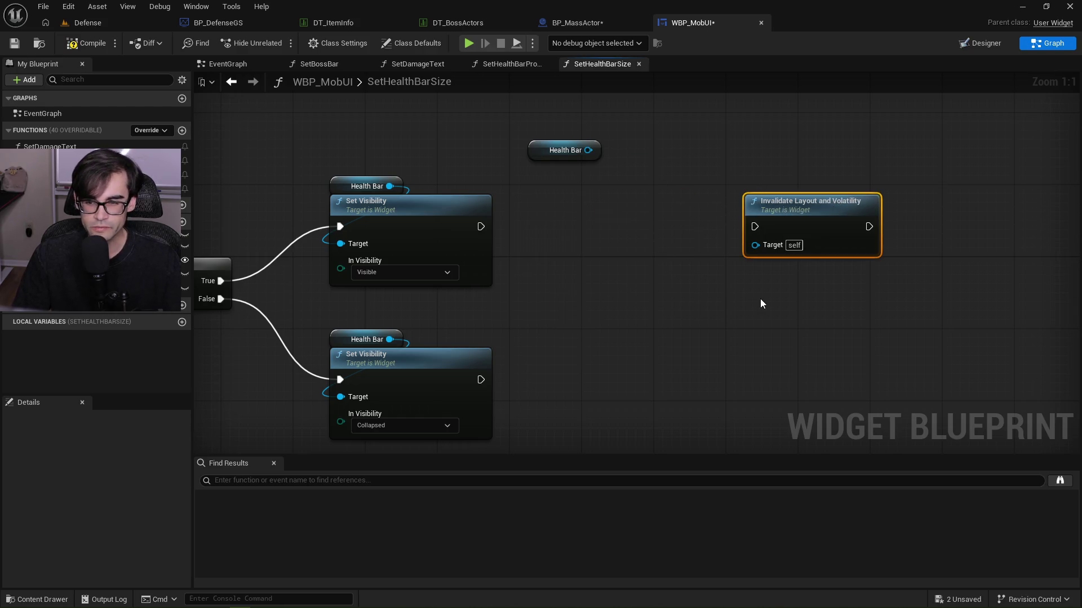
key(Delete)
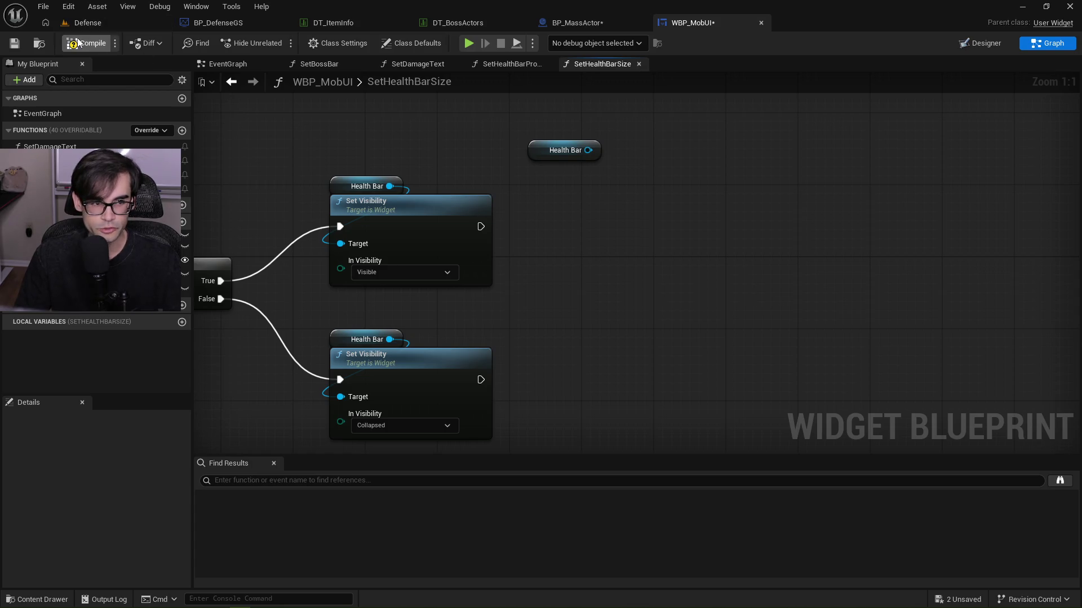
click(83, 44)
key(ctrl+z)
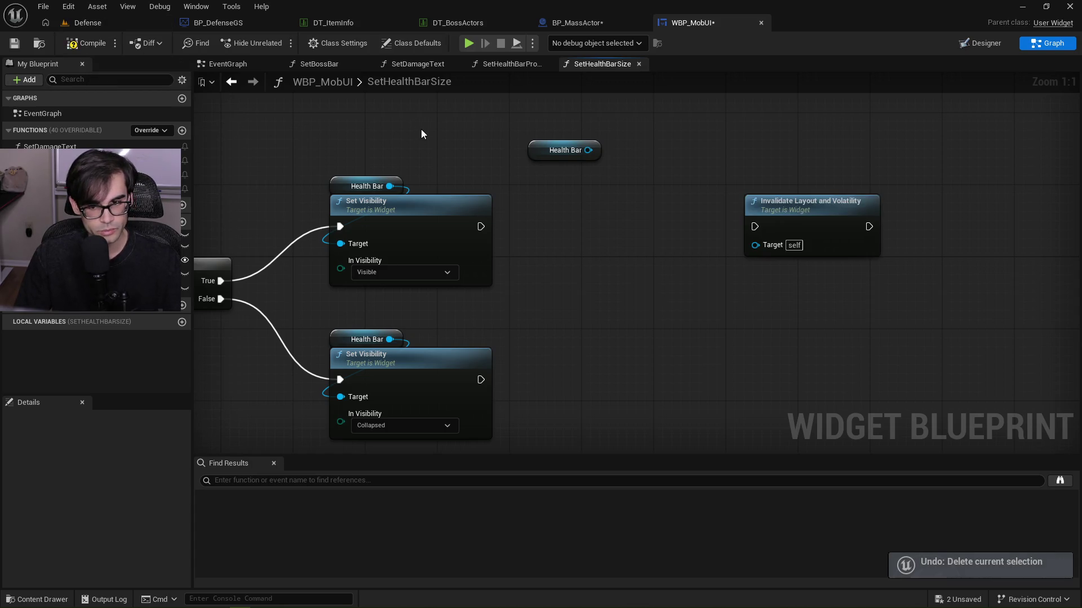
Add a Set Render Transform node wired from the Health Bar getter.
drag(596, 150, 597, 180)
text(set tra)
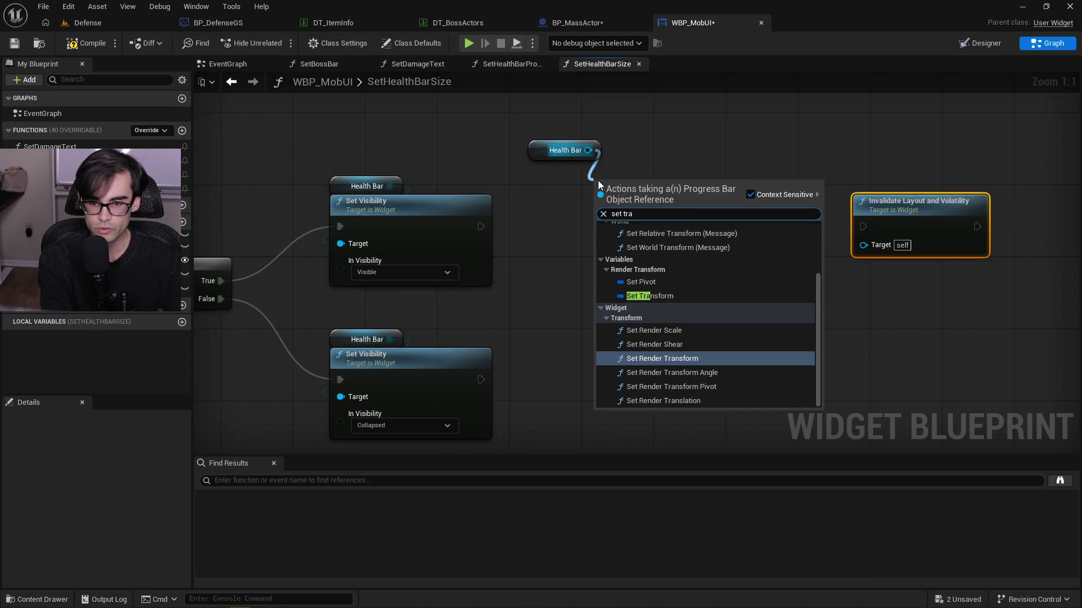
text(ns)
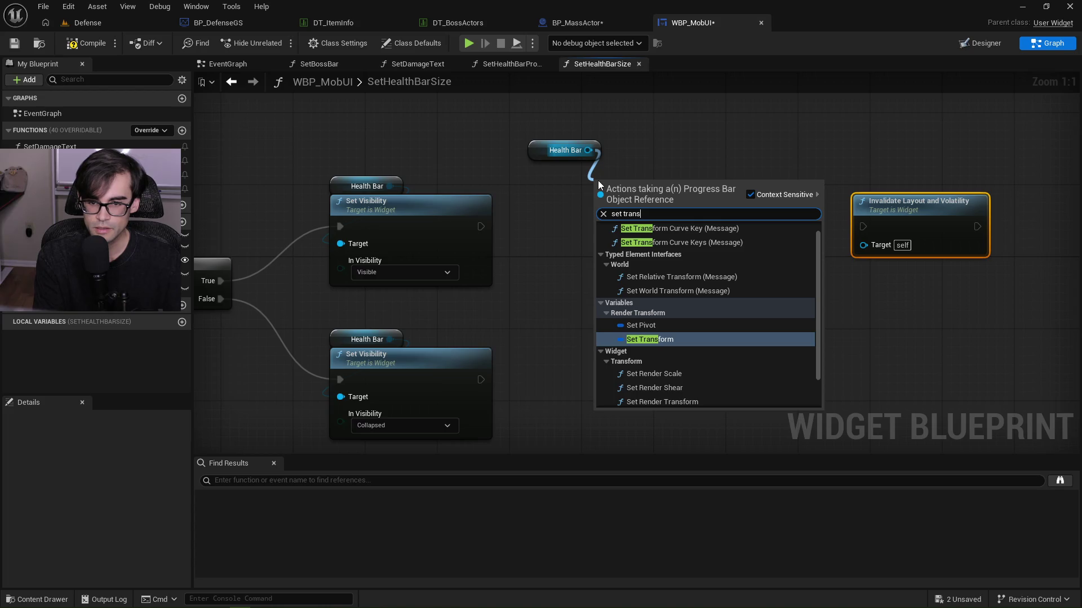
key(Return)
Split the Transform pin into separate fields and set Translation Y to 1.0.
right_click(625, 209)
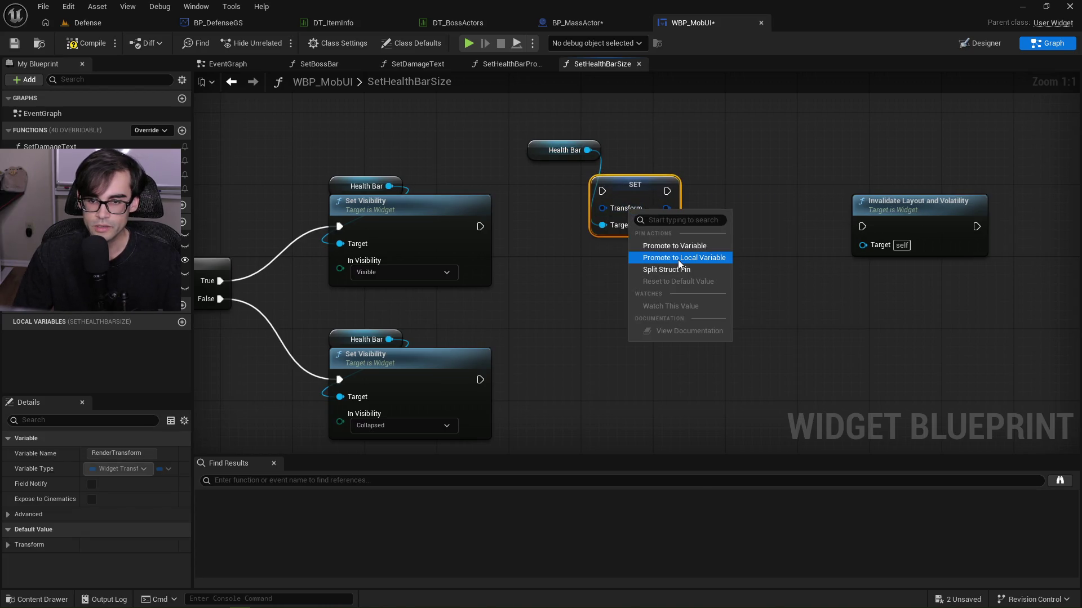
click(666, 270)
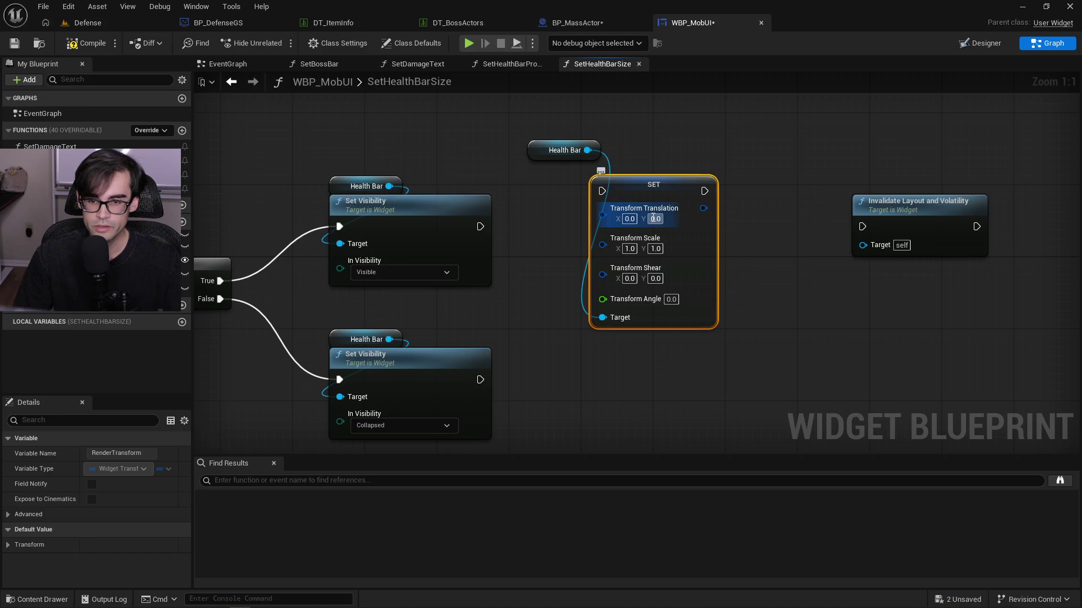
text(1)
key(Return)
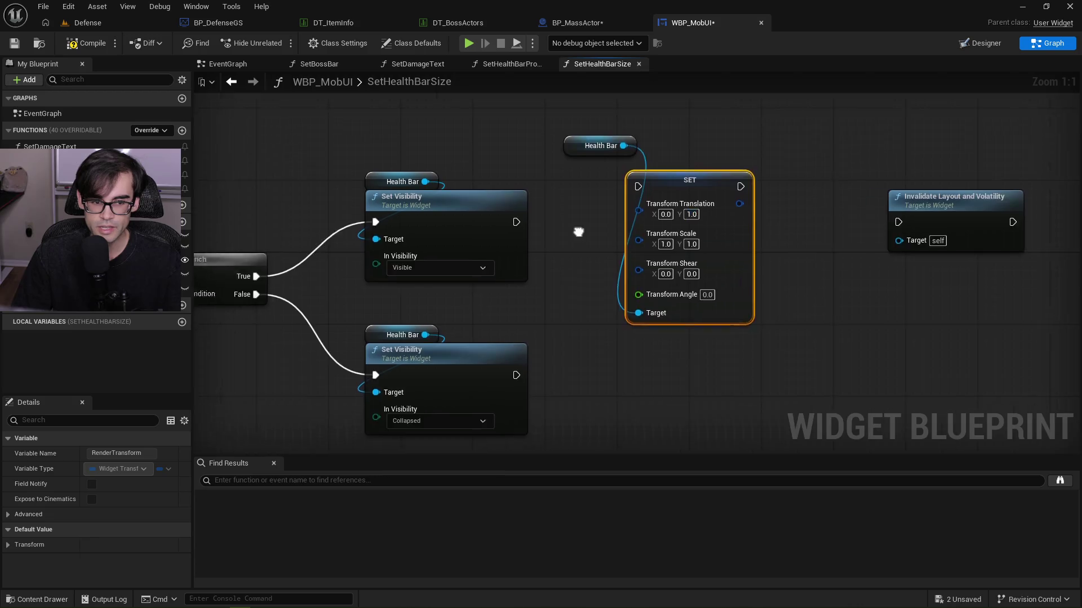
Add a Get In Size node, trying and then removing a link to Transform Angle.
right_click(837, 159)
text(get in size)
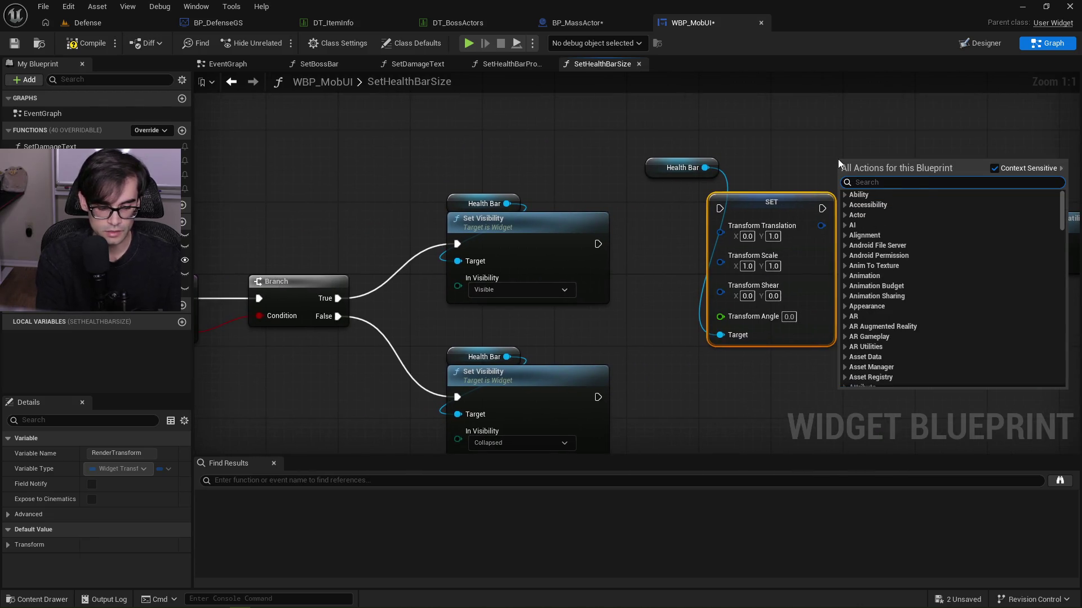
key(Down)
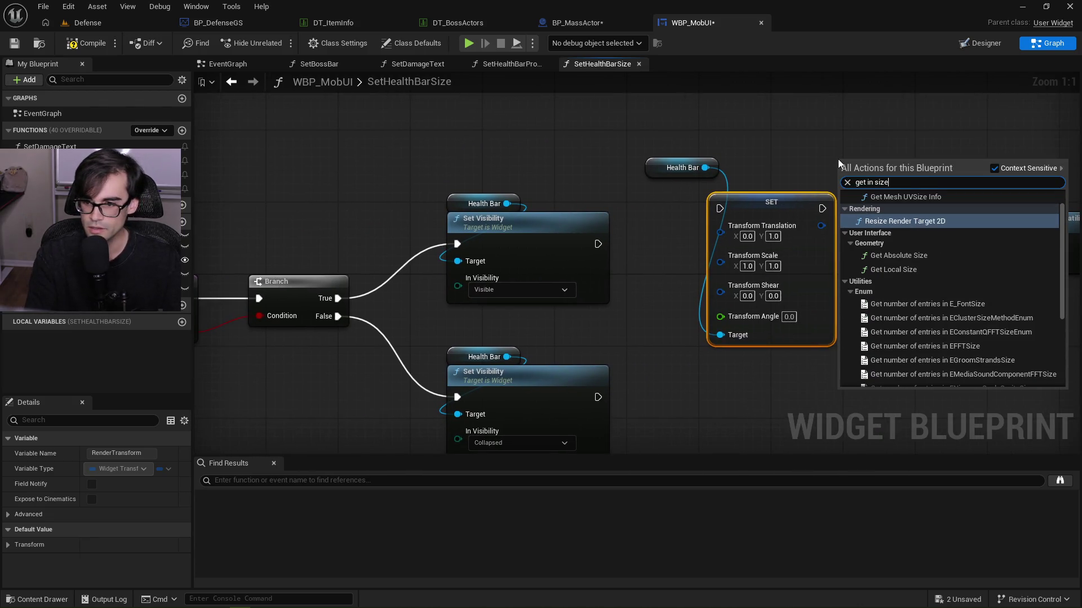
key(Down)
key(Down)
key(Down)
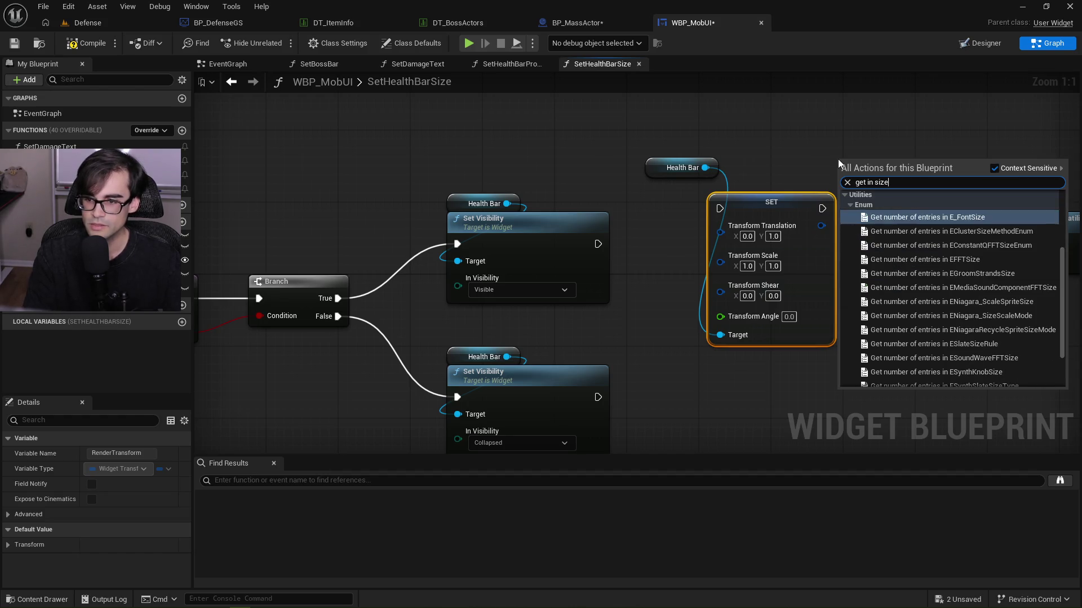
scroll(918, 343, down, 3)
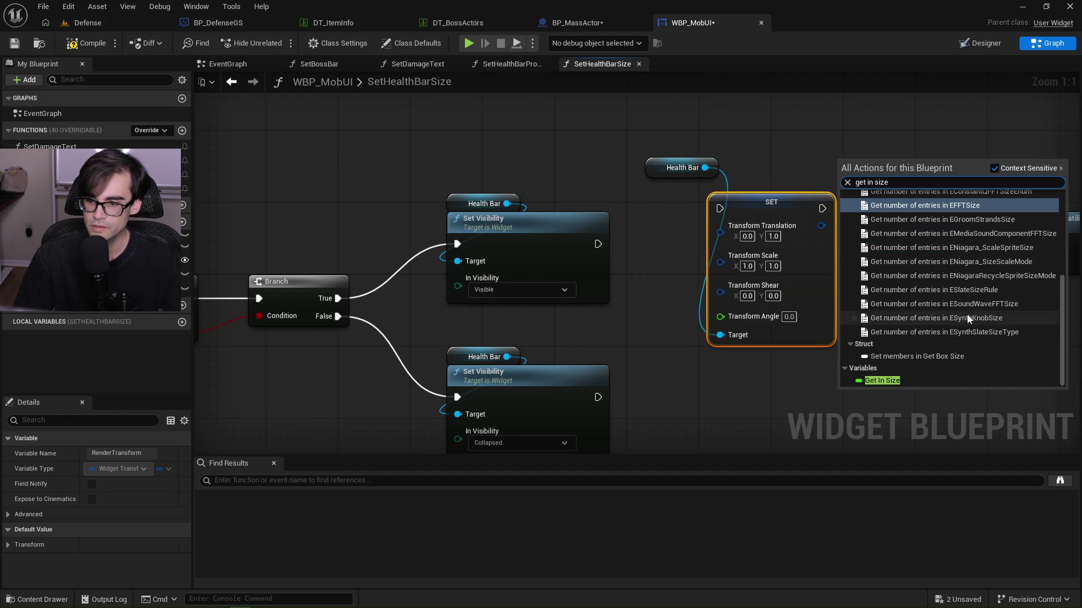
click(888, 387)
drag(894, 168, 736, 316)
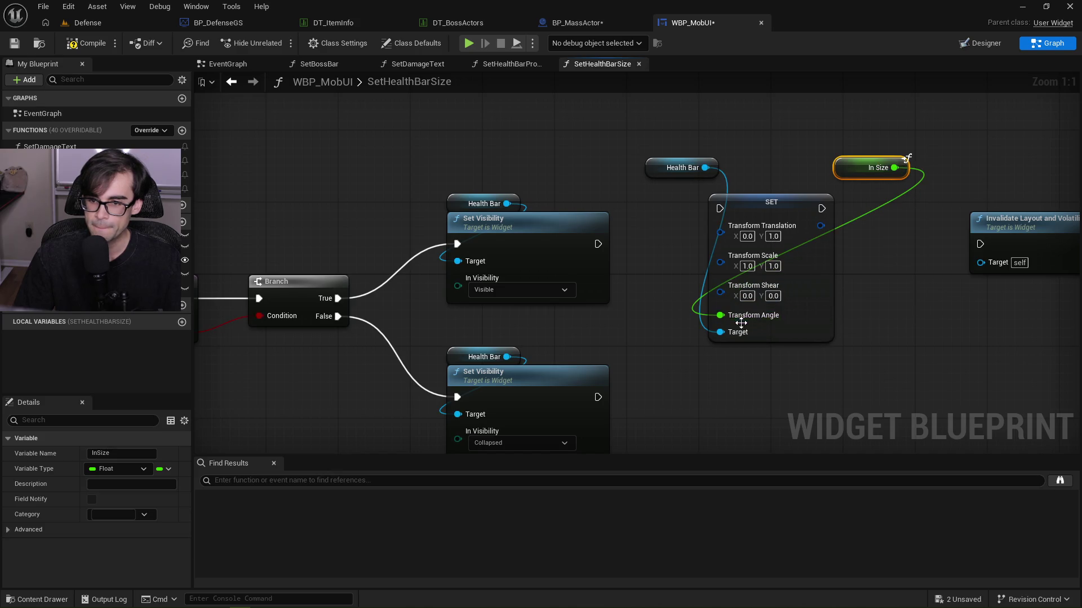
alt+click(735, 316)
drag(894, 168, 845, 175)
Split Transform Translation into X and Y, then remove the trial In Size link to Translation X.
click(748, 237)
right_click(748, 236)
key(Escape)
right_click(756, 228)
click(792, 286)
mouse_move(894, 168)
mouse_down()
mouse_move(806, 234)
mouse_move(728, 233)
mouse_up()
drag(845, 167, 830, 177)
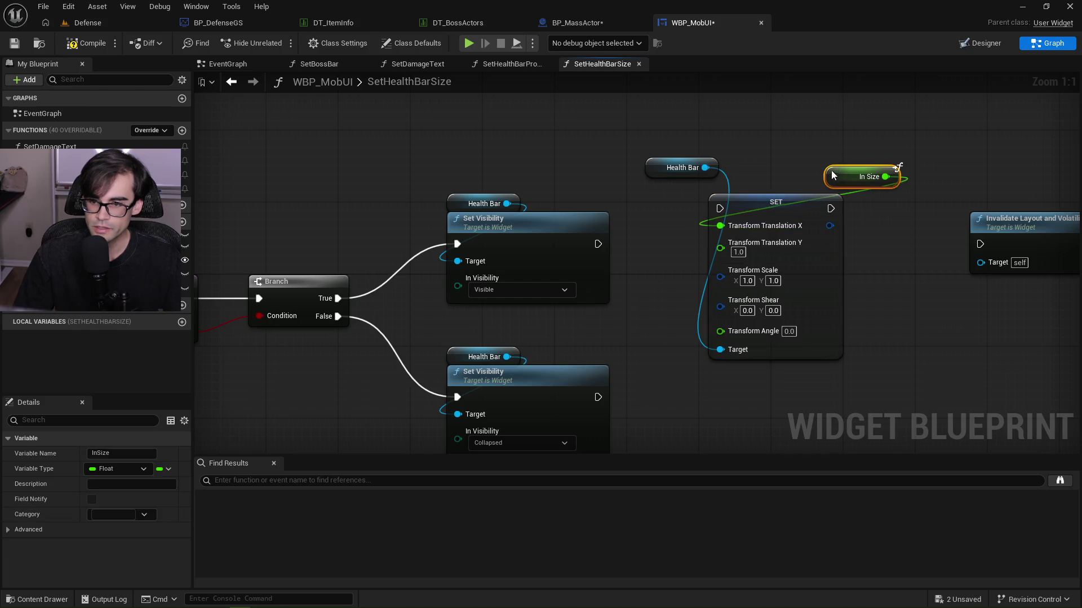
right_click(771, 171)
click(722, 227)
alt+click(722, 226)
Reset Translation Y to 0.0 and recombine the translation into one pin.
click(738, 262)
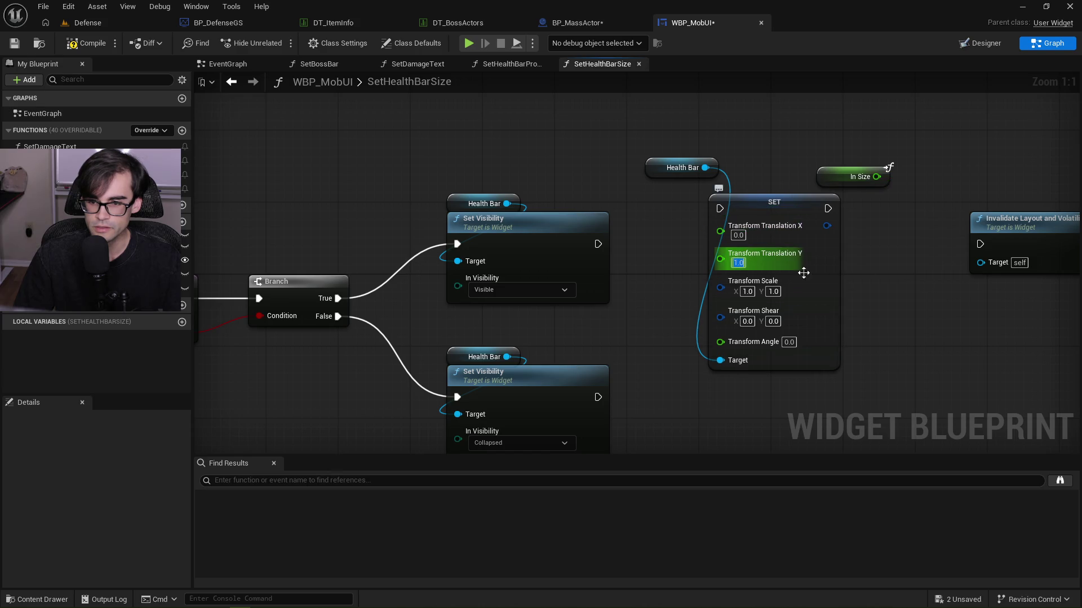
text(0)
key(Return)
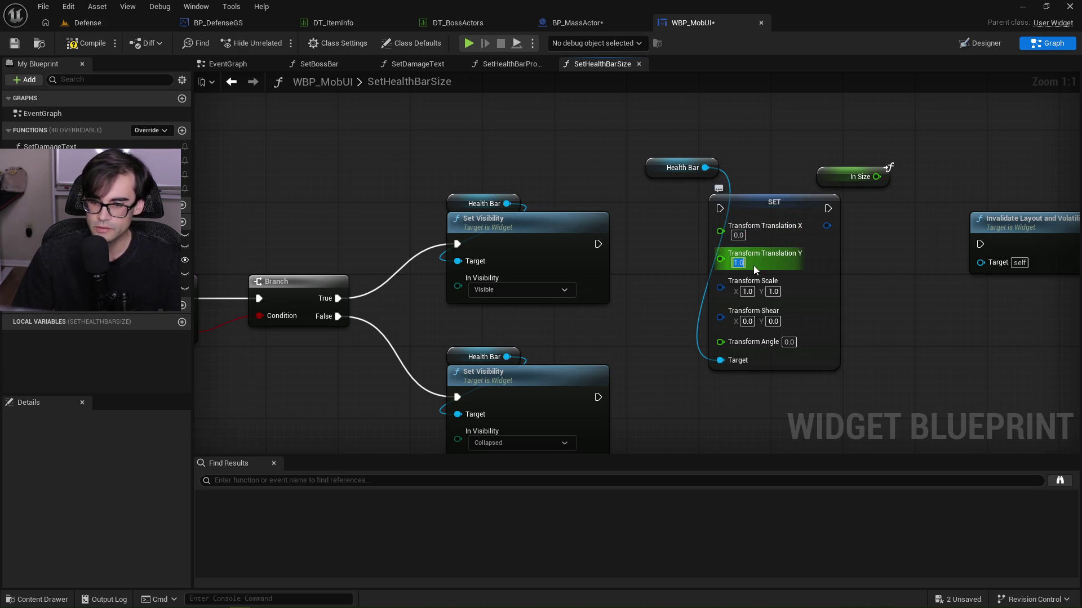
right_click(787, 234)
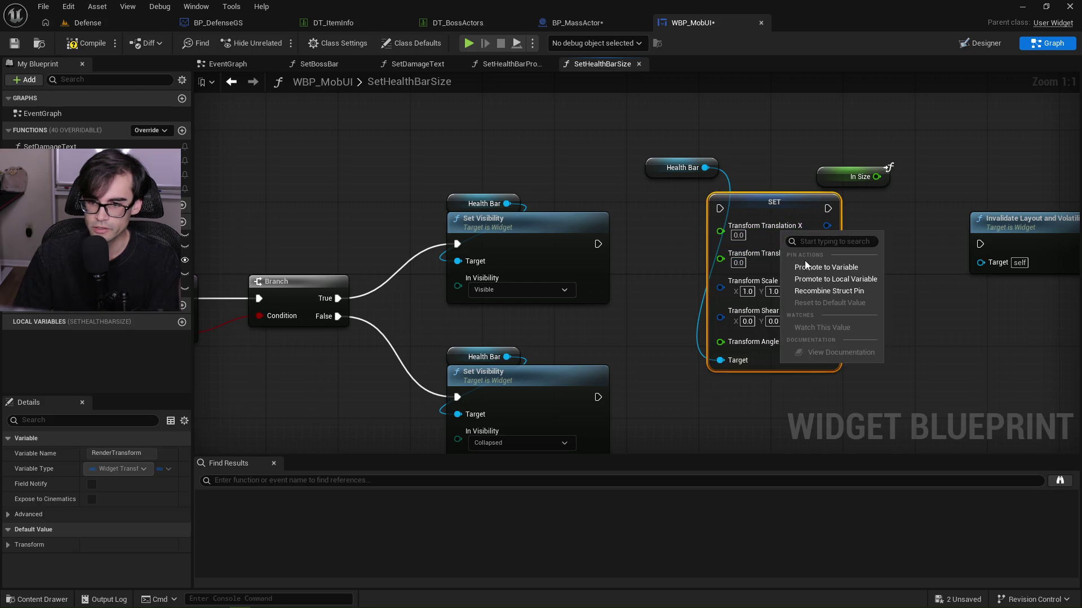
click(807, 291)
Split Transform Scale and wire In Size into Scale X, then tidy the getters.
right_click(756, 258)
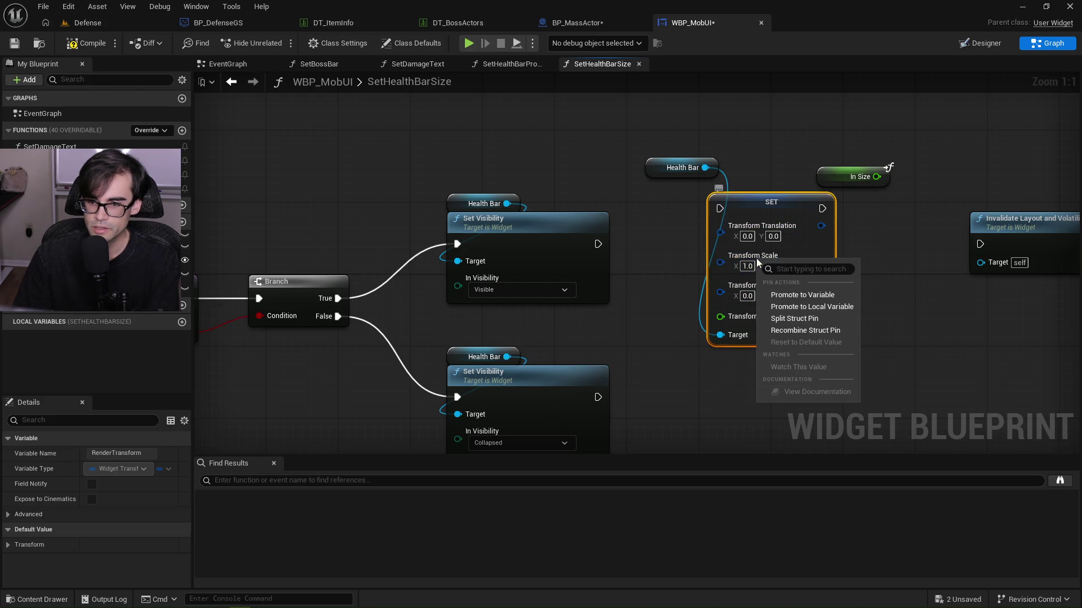
click(799, 318)
click(793, 257)
mouse_move(876, 176)
mouse_down()
mouse_move(734, 258)
mouse_move(721, 256)
mouse_up()
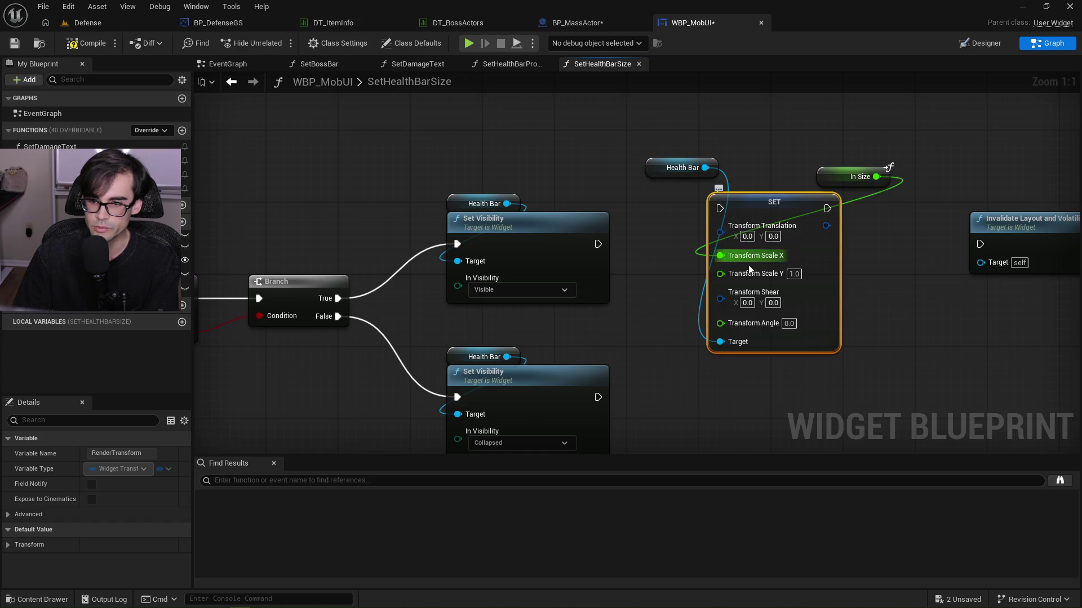
mouse_move(654, 174)
mouse_down()
mouse_move(704, 200)
mouse_move(725, 183)
mouse_move(712, 189)
mouse_up()
mouse_move(827, 183)
mouse_down()
mouse_move(754, 345)
mouse_move(723, 356)
mouse_up()
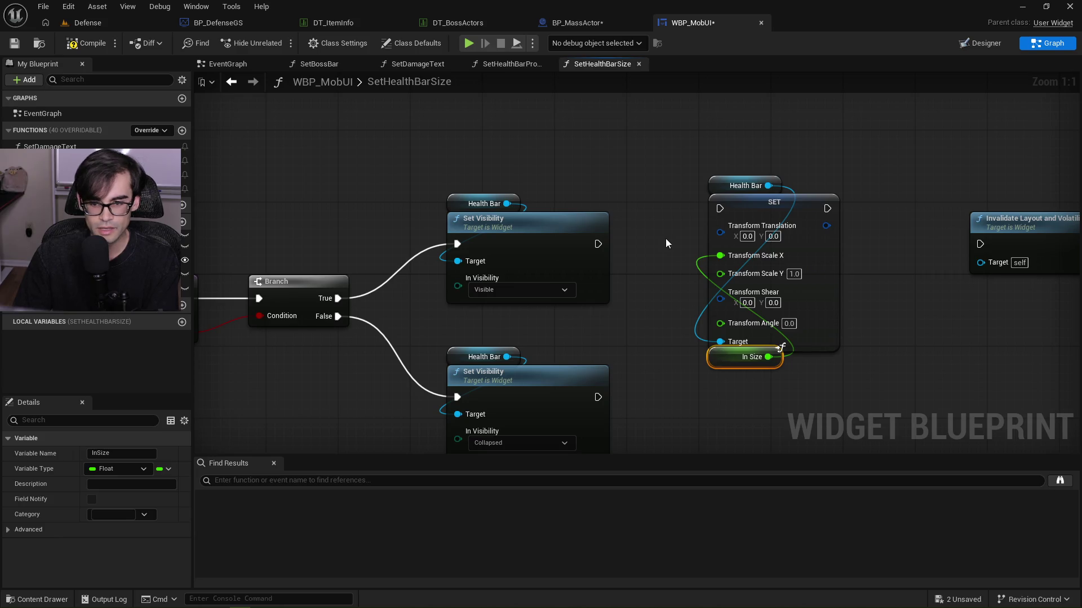
drag(724, 189, 715, 411)
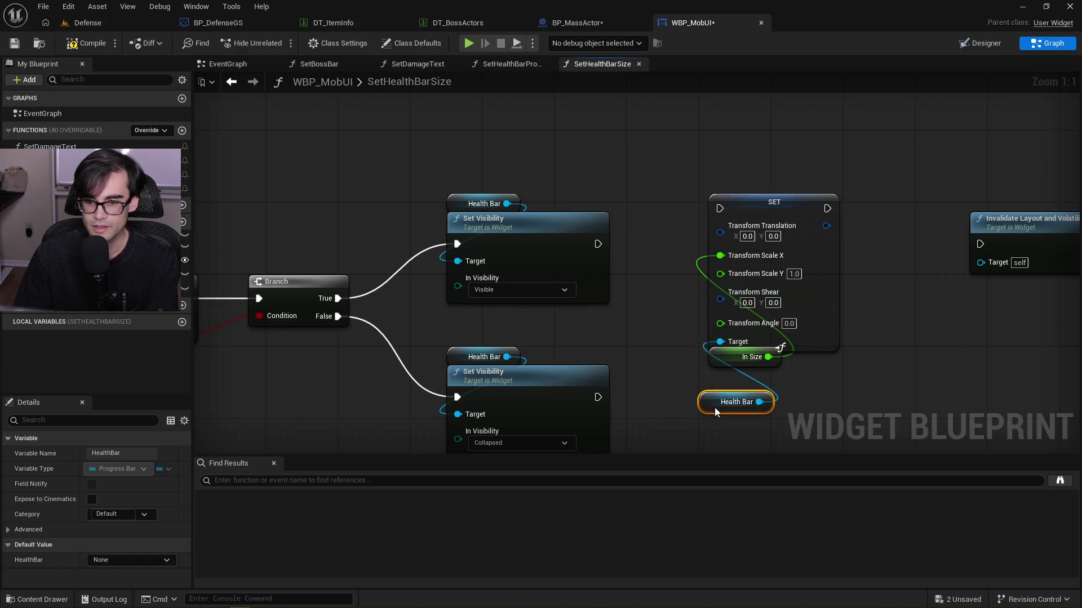
Place the In Size and Health Bar getters by SET and run SET after Visible Set Visibility.
mouse_move(713, 356)
mouse_down()
mouse_move(713, 174)
mouse_move(714, 186)
mouse_up()
drag(707, 401, 720, 342)
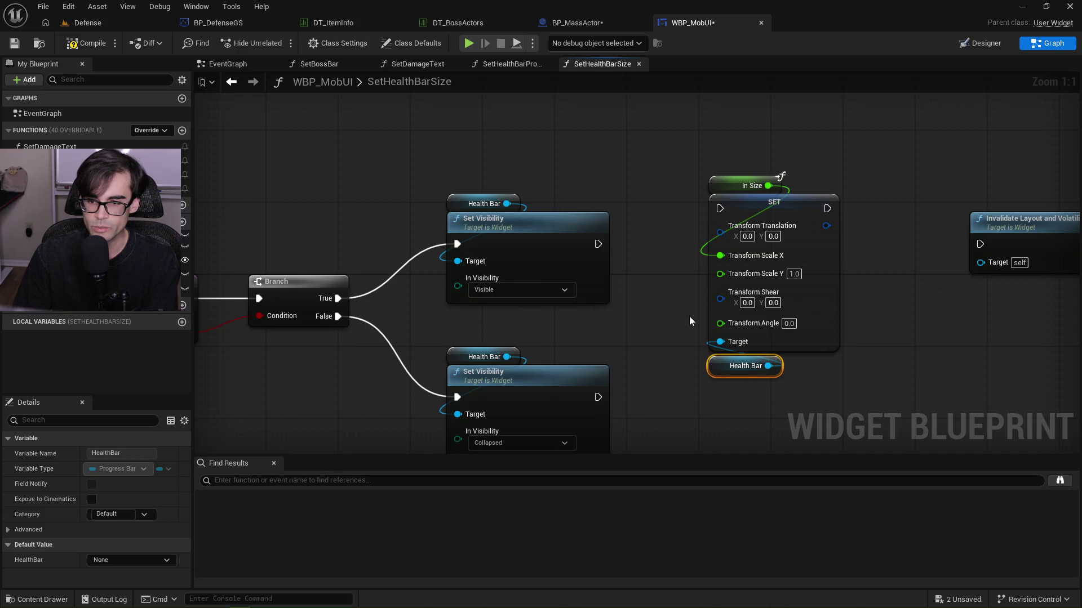
drag(597, 243, 719, 208)
drag(704, 145, 839, 360)
drag(745, 215, 736, 251)
Run Invalidate Layout and Volatility after SET and rearrange the node group.
mouse_move(844, 204)
mouse_down()
mouse_move(612, 272)
mouse_move(717, 266)
mouse_up()
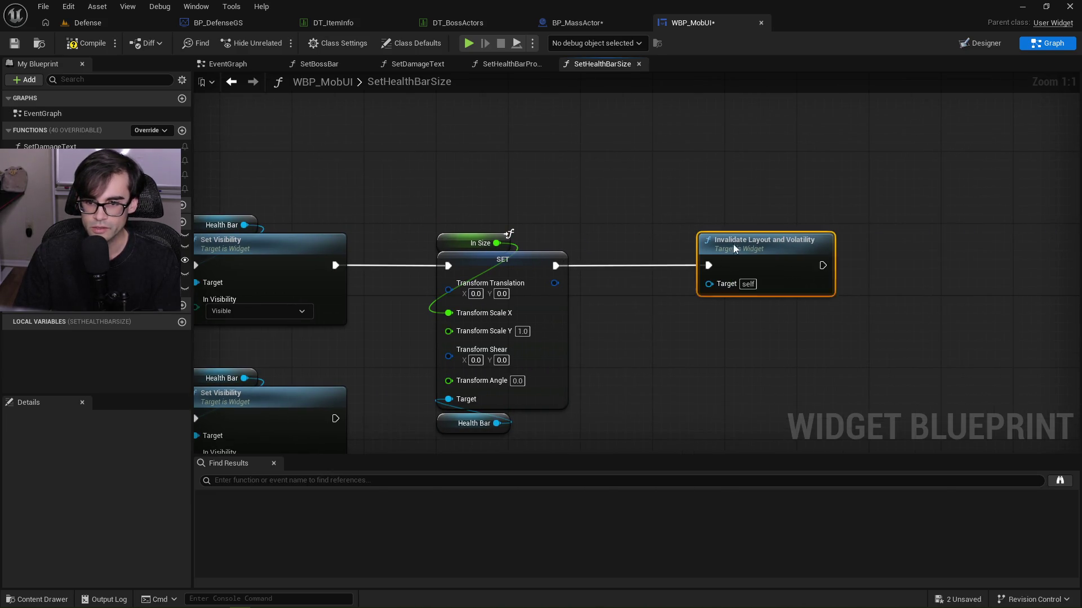
drag(778, 243, 705, 243)
mouse_move(480, 220)
mouse_down()
mouse_move(535, 465)
mouse_move(552, 311)
mouse_up()
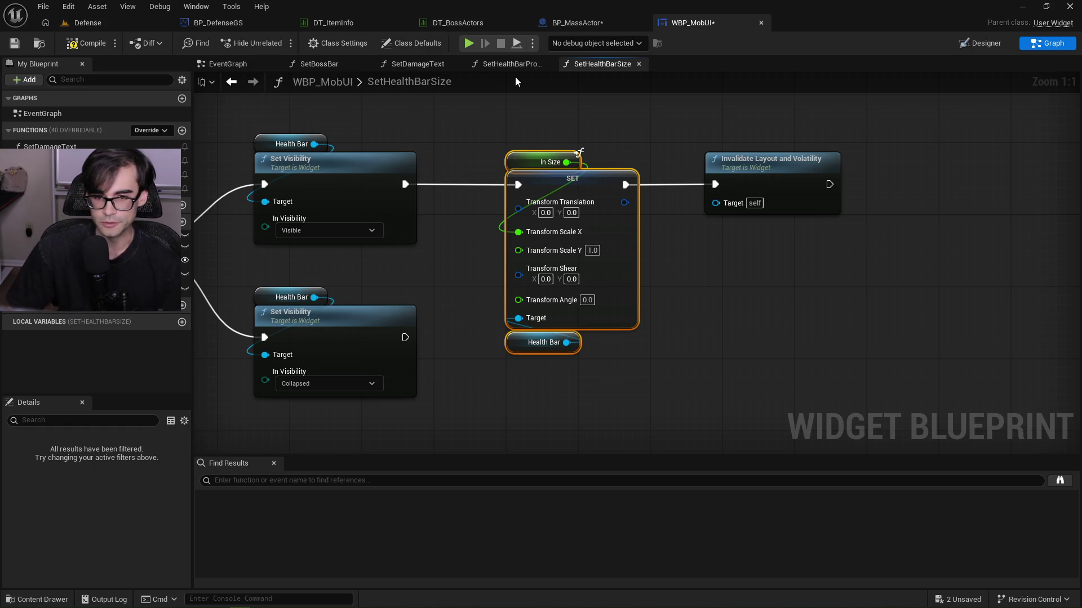
drag(511, 133, 609, 385)
mouse_move(598, 188)
mouse_down()
mouse_move(586, 194)
mouse_move(582, 183)
mouse_up()
mouse_move(690, 146)
mouse_down()
mouse_move(869, 217)
mouse_move(871, 228)
mouse_move(651, 146)
mouse_up()
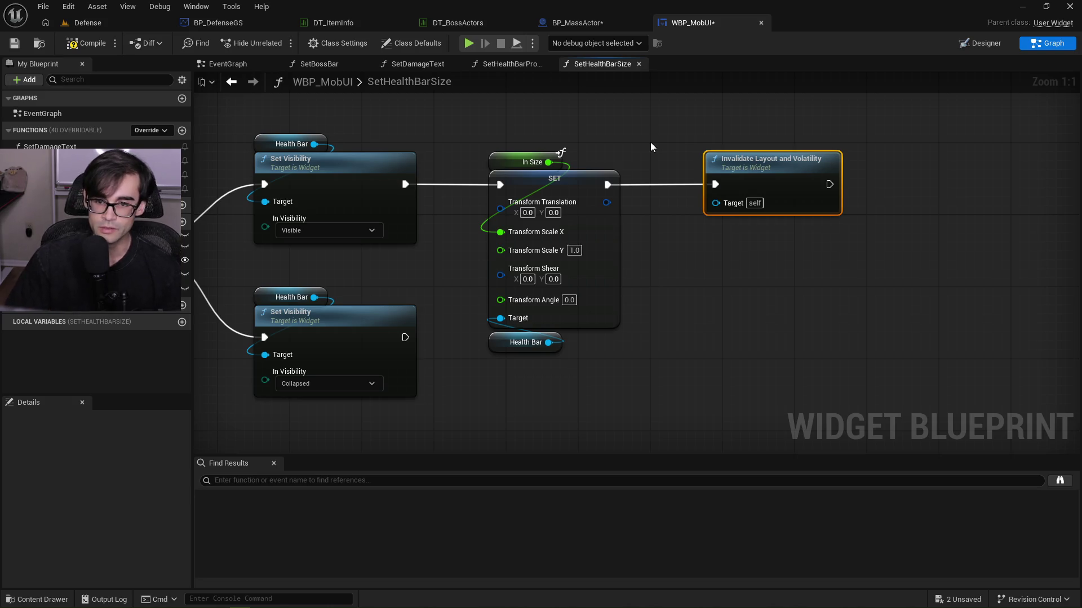
mouse_move(857, 263)
mouse_down()
mouse_move(869, 285)
mouse_move(732, 169)
mouse_move(651, 147)
mouse_up()
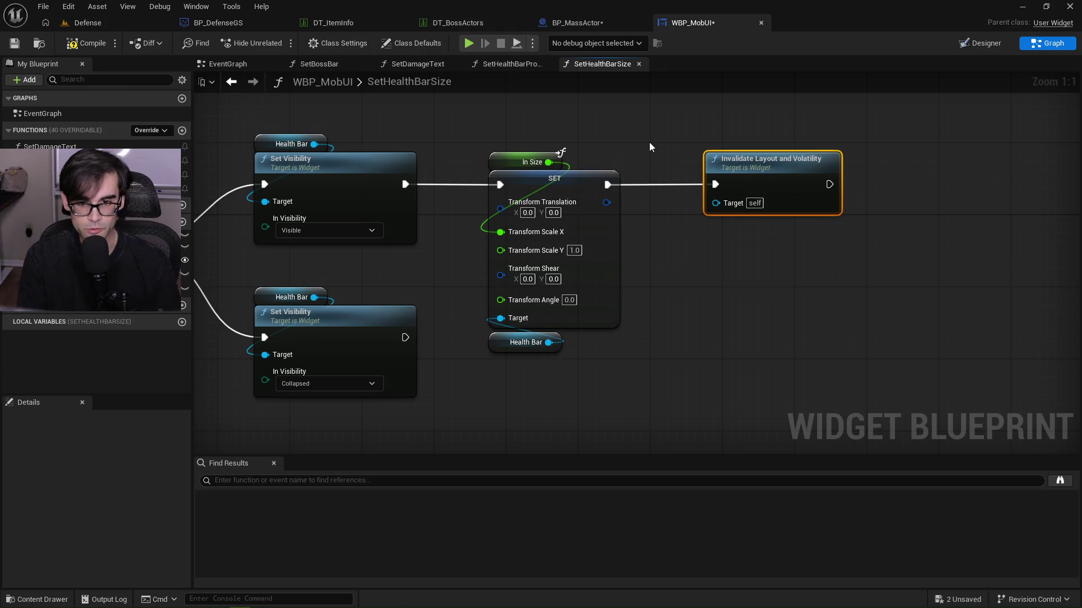
drag(652, 143, 867, 286)
click(776, 287)
Save WBP_MobUI and review the arranged SET and Invalidate nodes.
scroll(776, 287, down, 2)
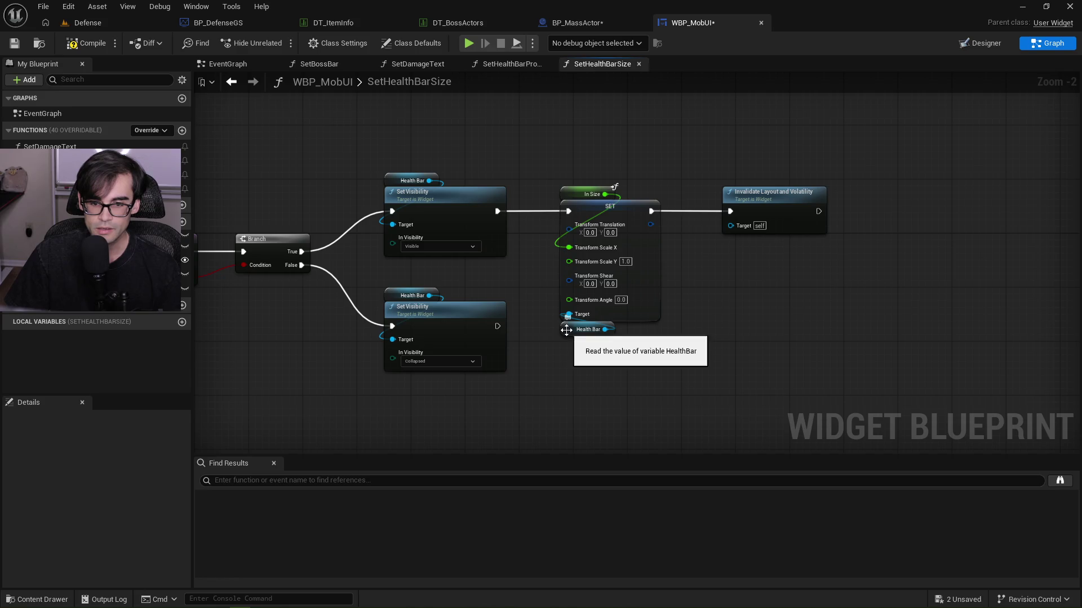
click(15, 43)
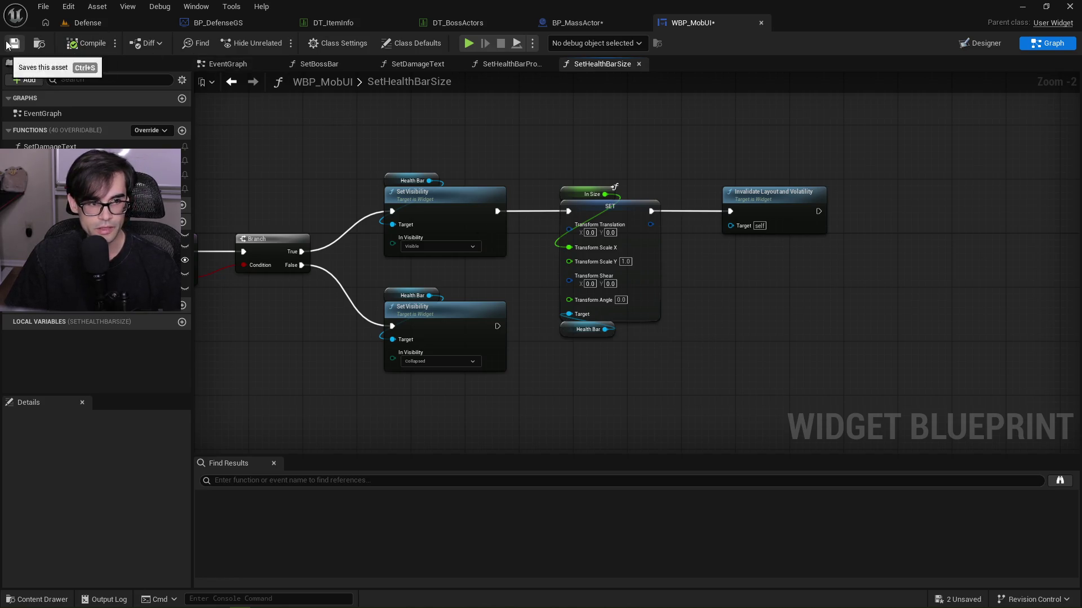
mouse_move(535, 147)
mouse_down()
mouse_move(905, 371)
mouse_move(845, 343)
mouse_up()
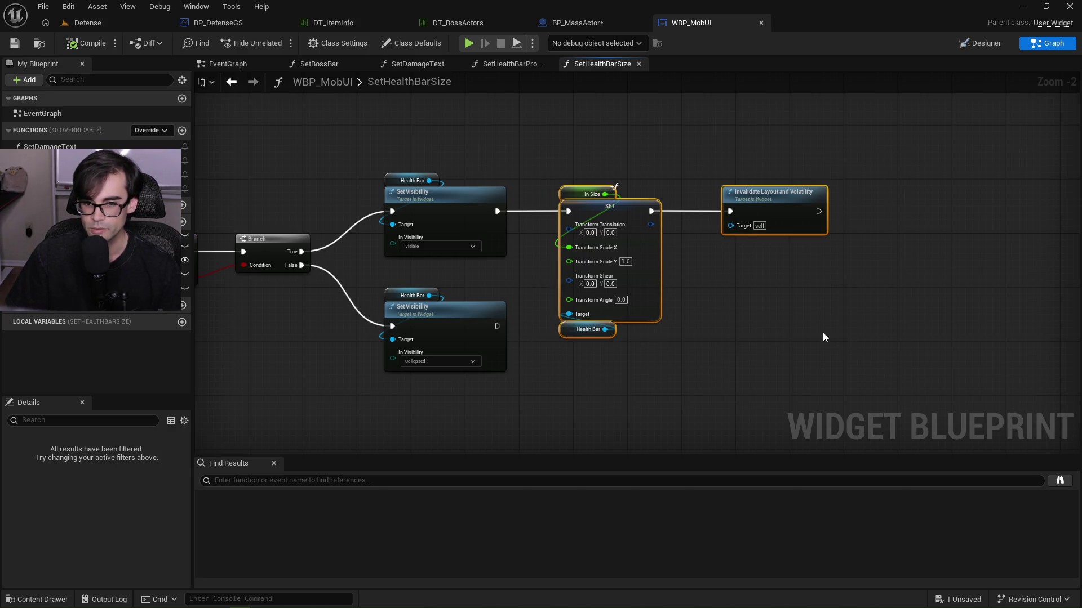
scroll(628, 236, up, 2)
mouse_move(487, 162)
mouse_down()
mouse_move(536, 205)
mouse_move(920, 373)
mouse_move(918, 382)
mouse_move(484, 164)
mouse_up()
click(484, 164)
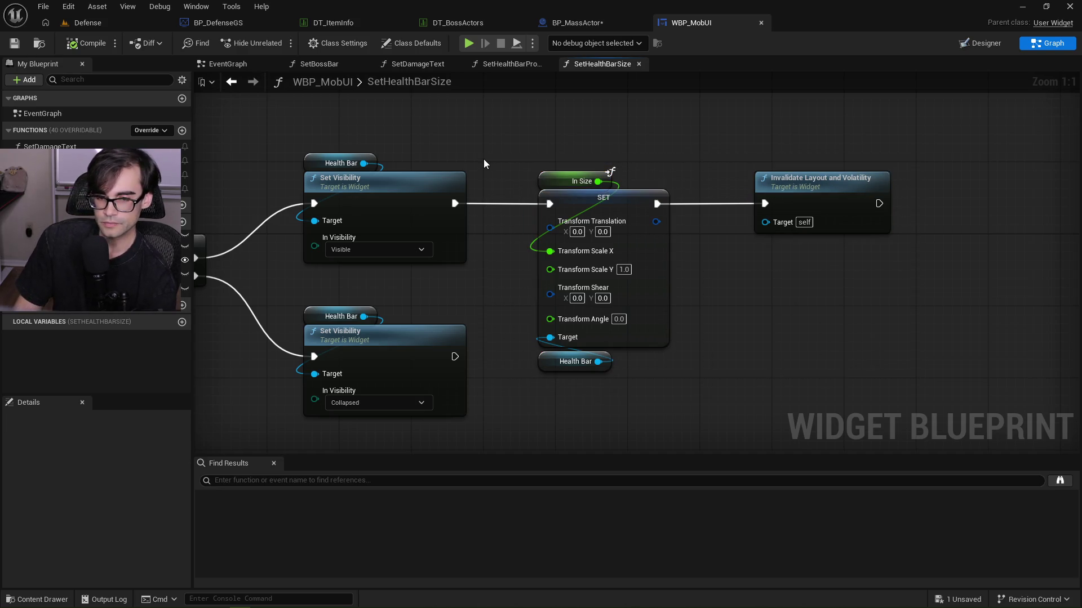
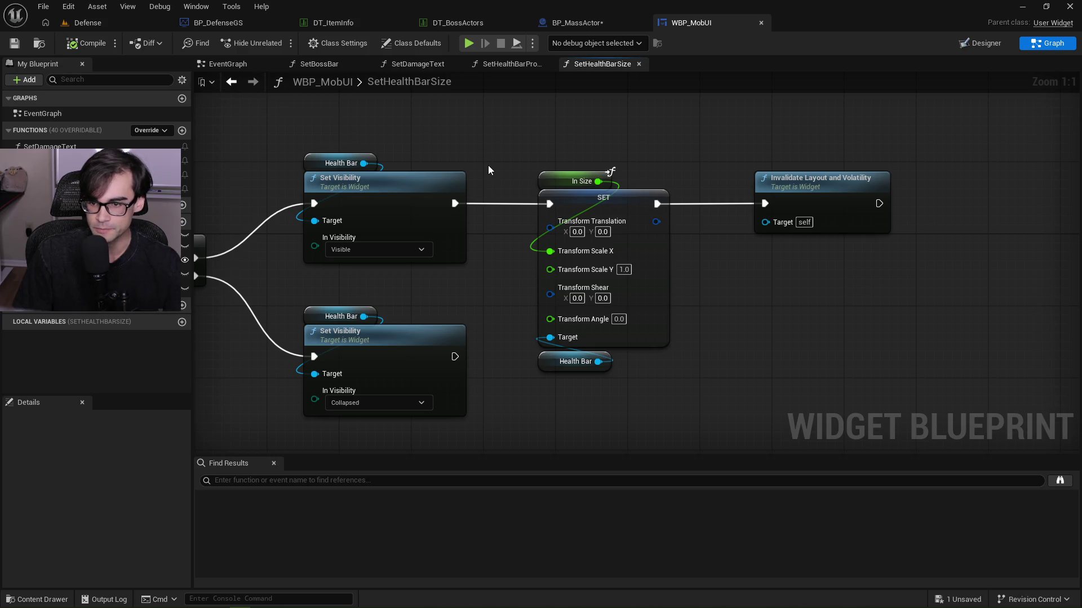
Look over the SetHealthBarSize Branch node, then switch to BP_MassActor's InitializeUI graph.
scroll(518, 198, down, 5)
scroll(472, 148, up, 3)
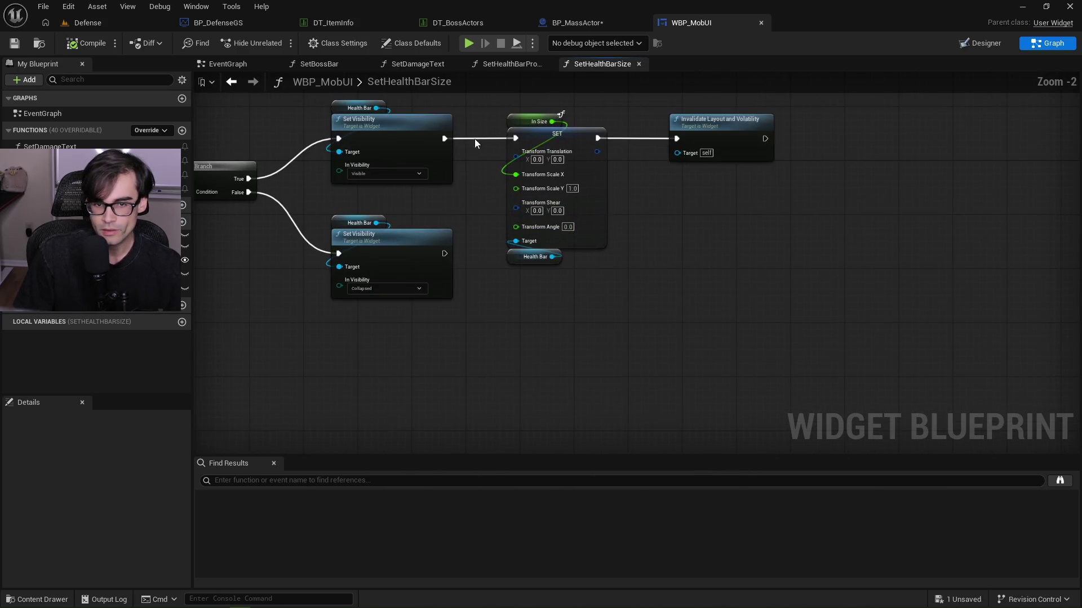
drag(466, 112, 483, 154)
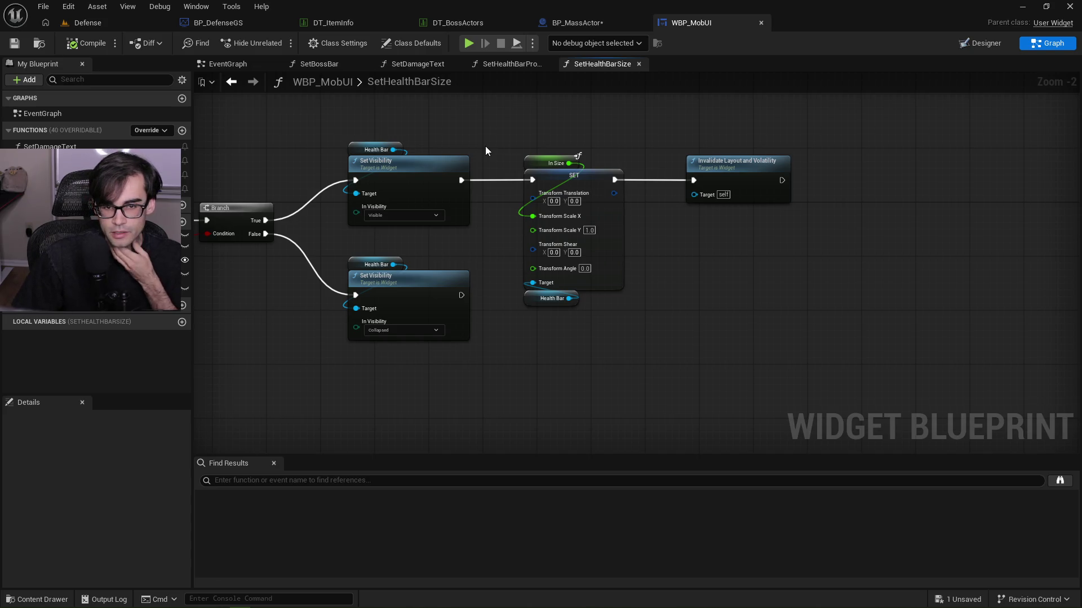
click(566, 23)
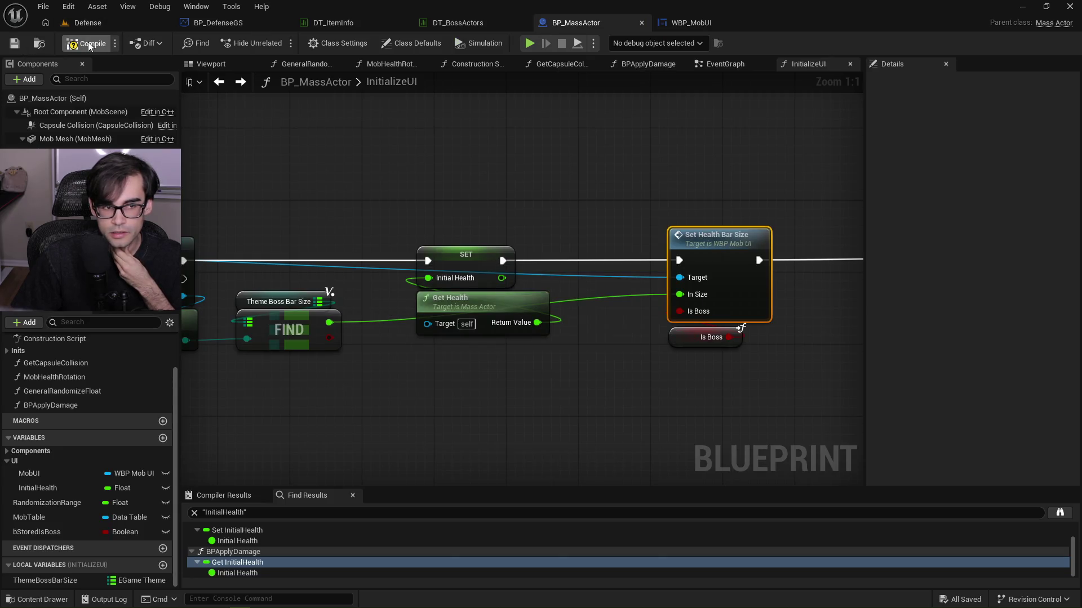
Move the SET, Branch and Set Visibility nodes left, then compile and save BP_MassActor.
drag(620, 143, 466, 141)
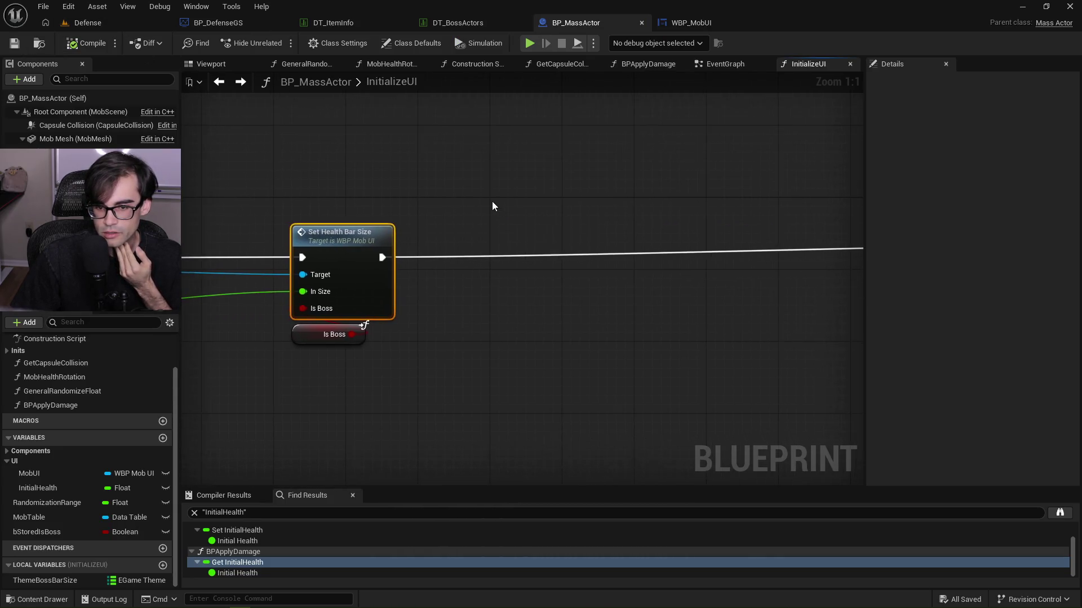
scroll(518, 197, down, 7)
scroll(564, 197, up, 2)
mouse_move(623, 197)
mouse_down()
mouse_move(487, 198)
mouse_move(619, 254)
mouse_move(391, 250)
mouse_up()
scroll(552, 219, up, 4)
drag(491, 297, 398, 327)
click(73, 50)
click(14, 43)
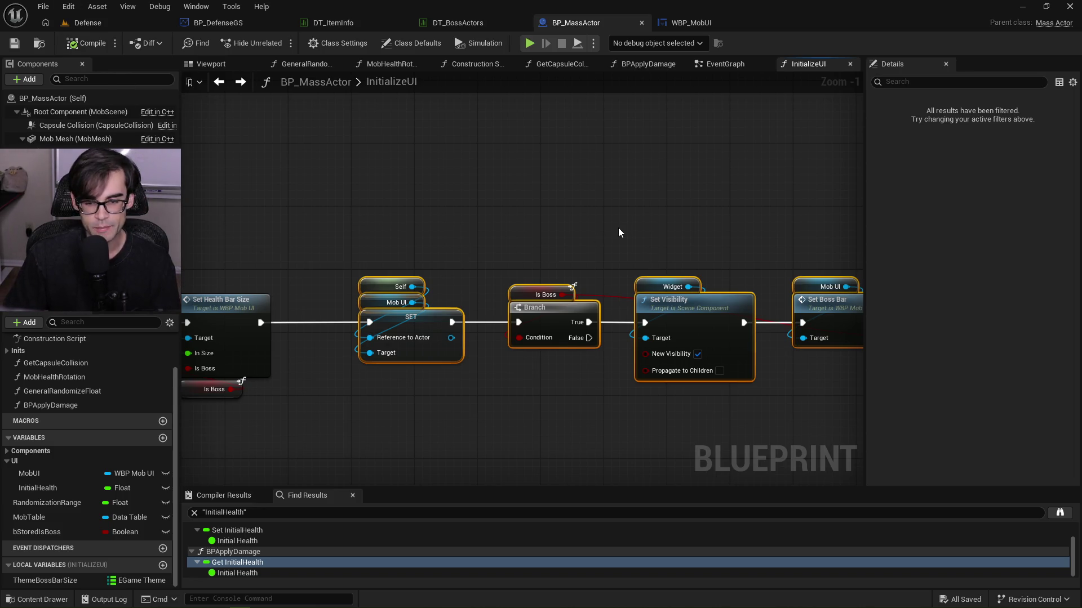
Review the Set Boss Bar and Set Health Bar Size nodes, then play the Defense level.
drag(618, 232, 488, 212)
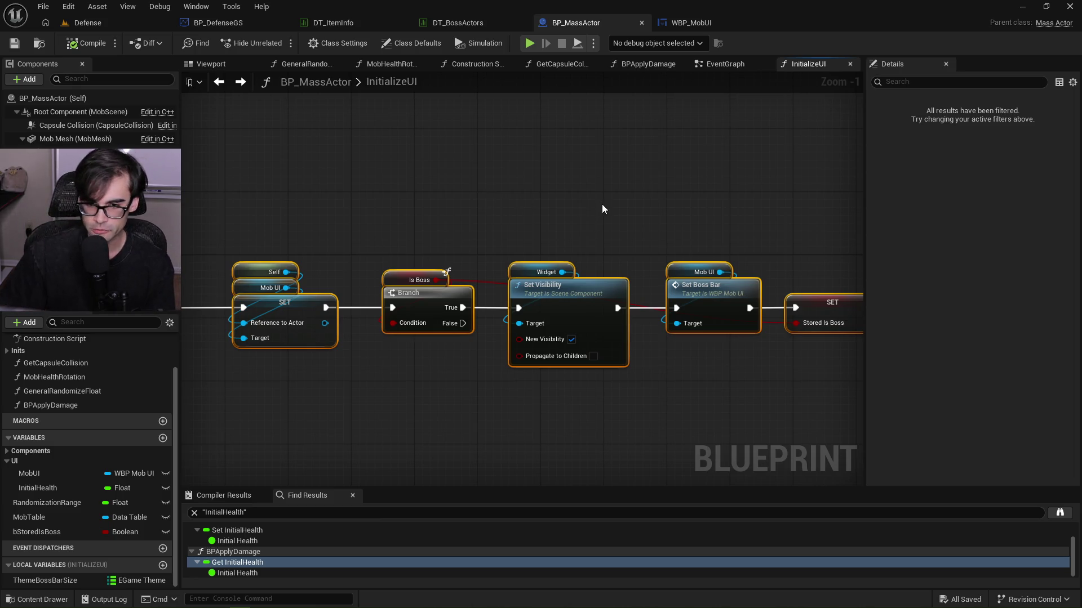
drag(495, 222, 277, 218)
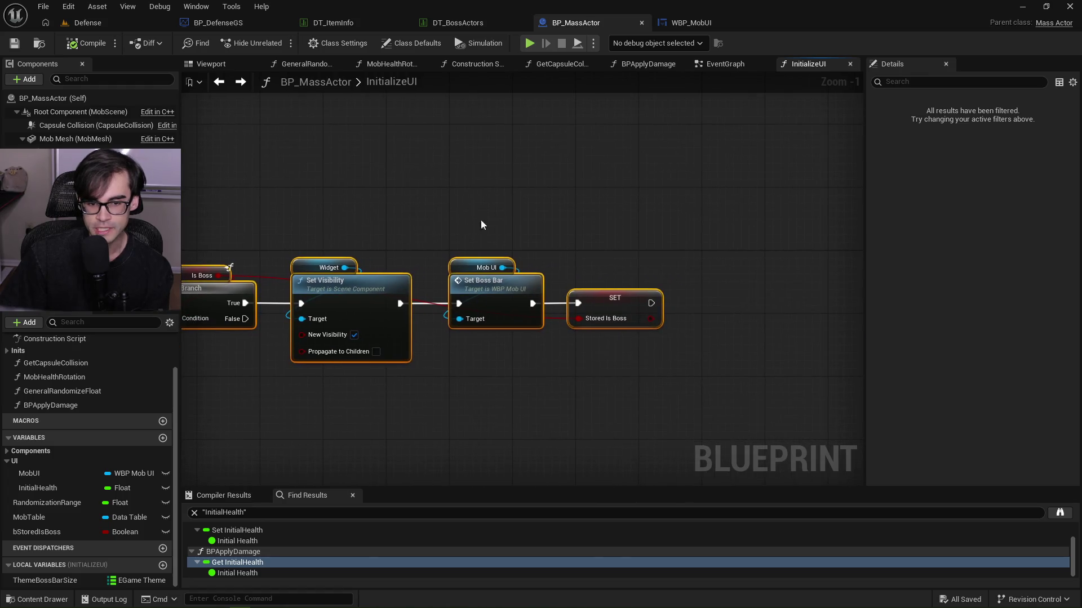
drag(358, 209, 597, 199)
drag(406, 193, 694, 180)
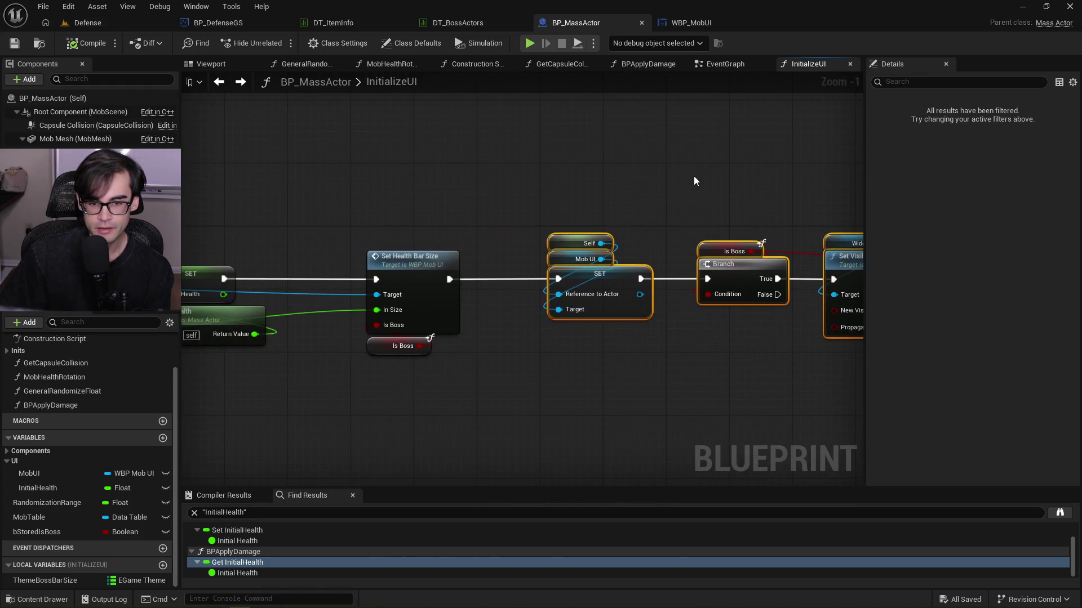
drag(474, 180, 693, 181)
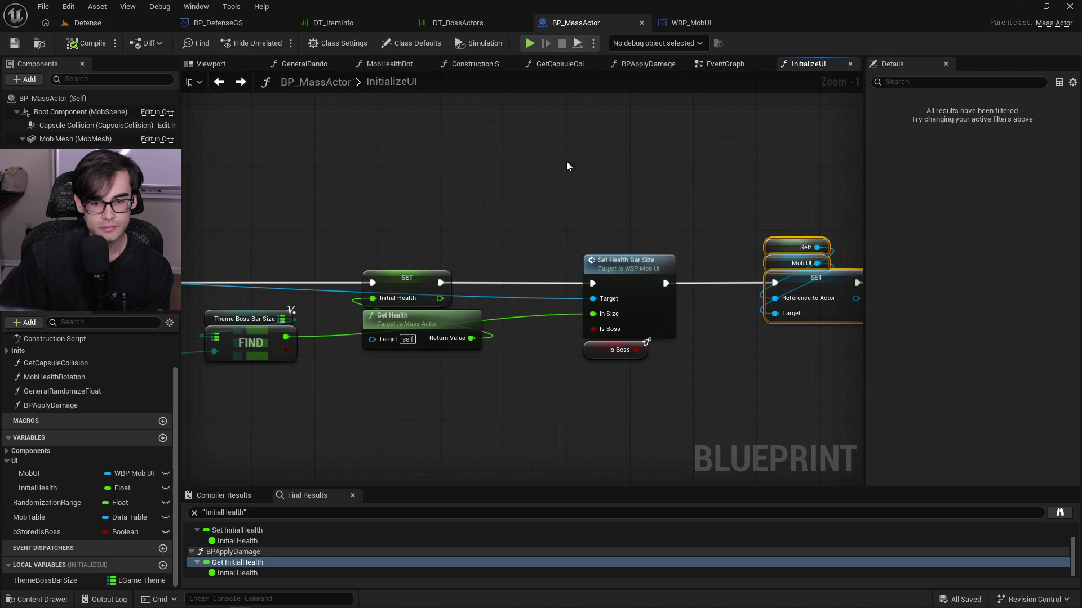
click(117, 25)
click(279, 44)
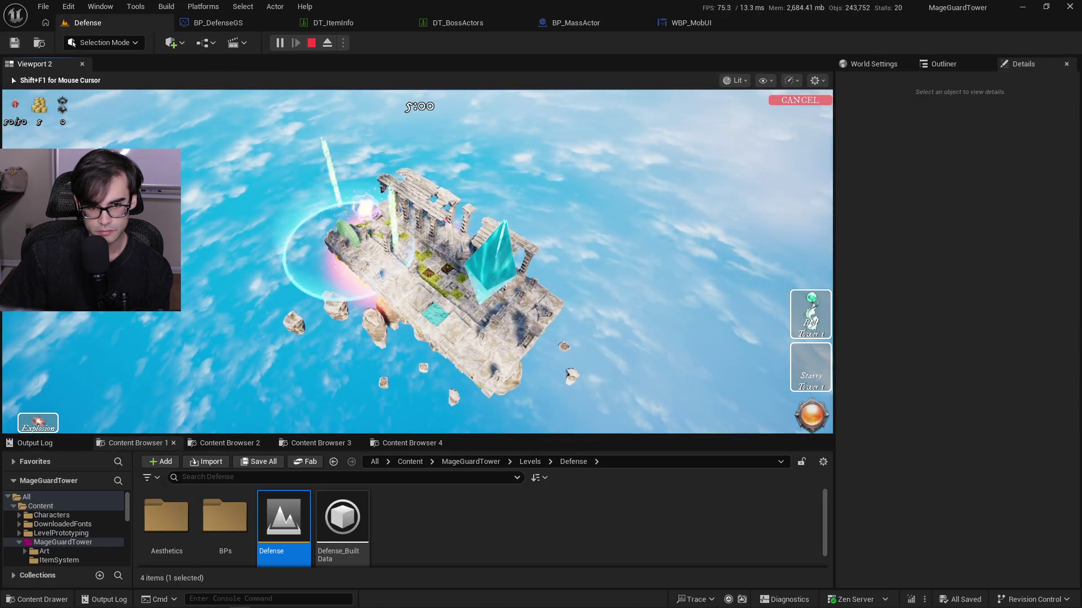
Place a Starry Tower, zoom toward the mob's oversized red health bar, then stop play.
click(363, 211)
scroll(383, 237, up, 5)
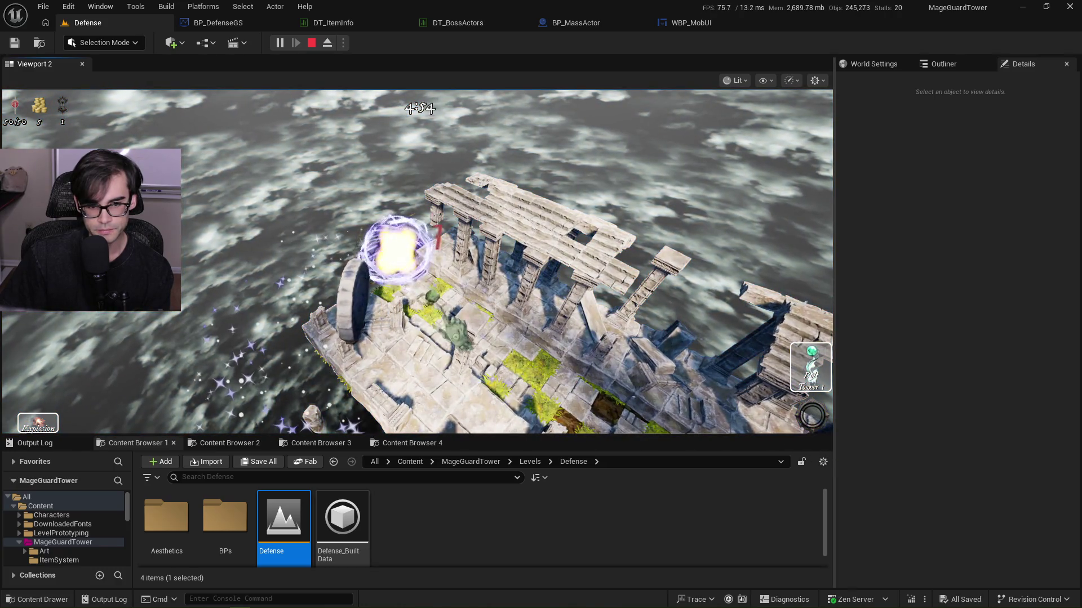
click(811, 417)
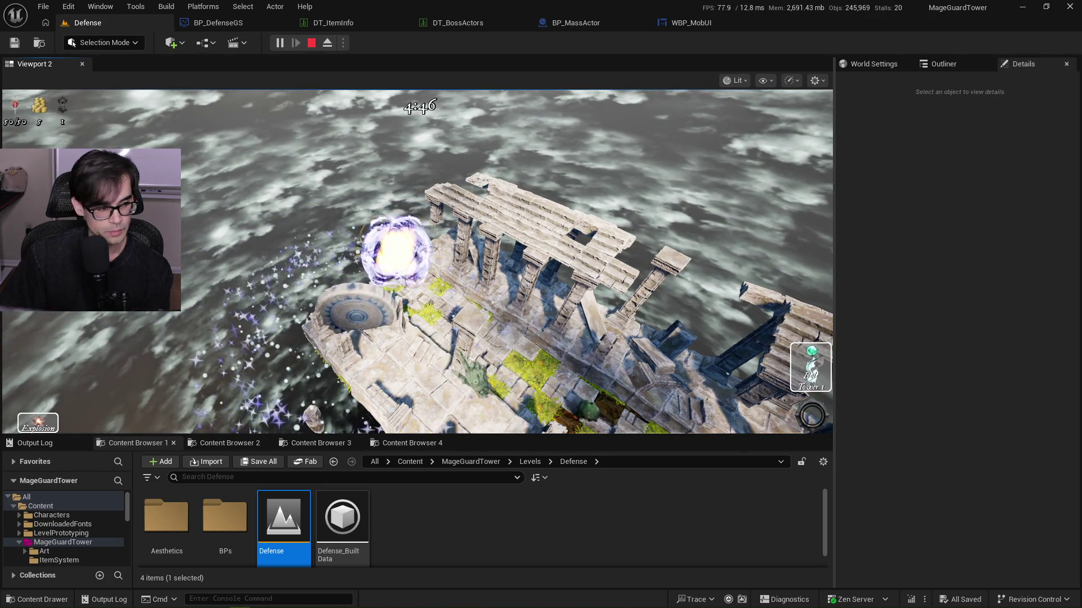
scroll(811, 417, up, 3)
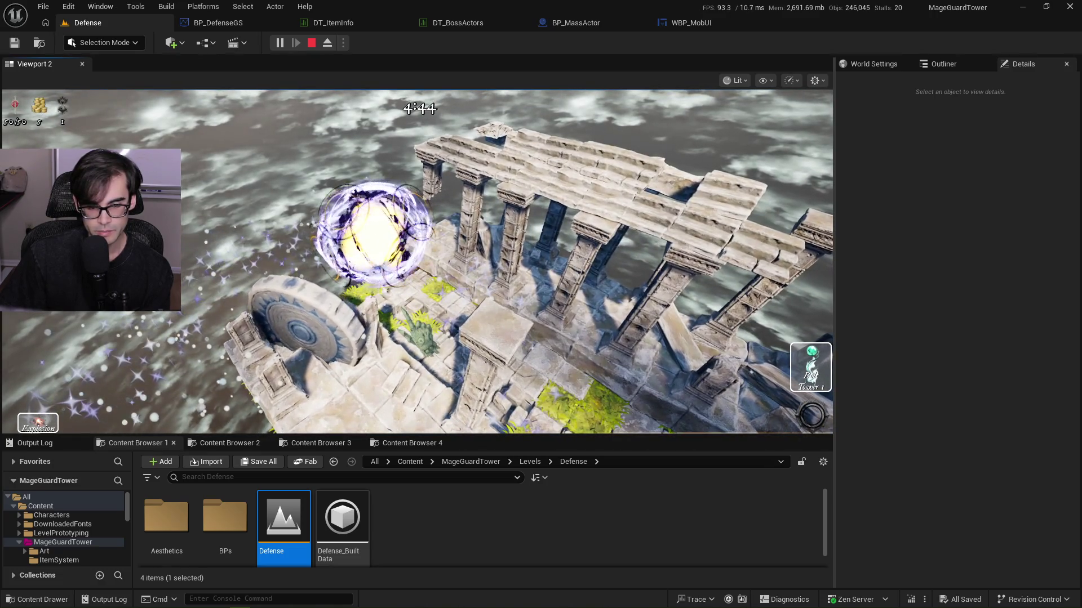
scroll(417, 262, up, 2)
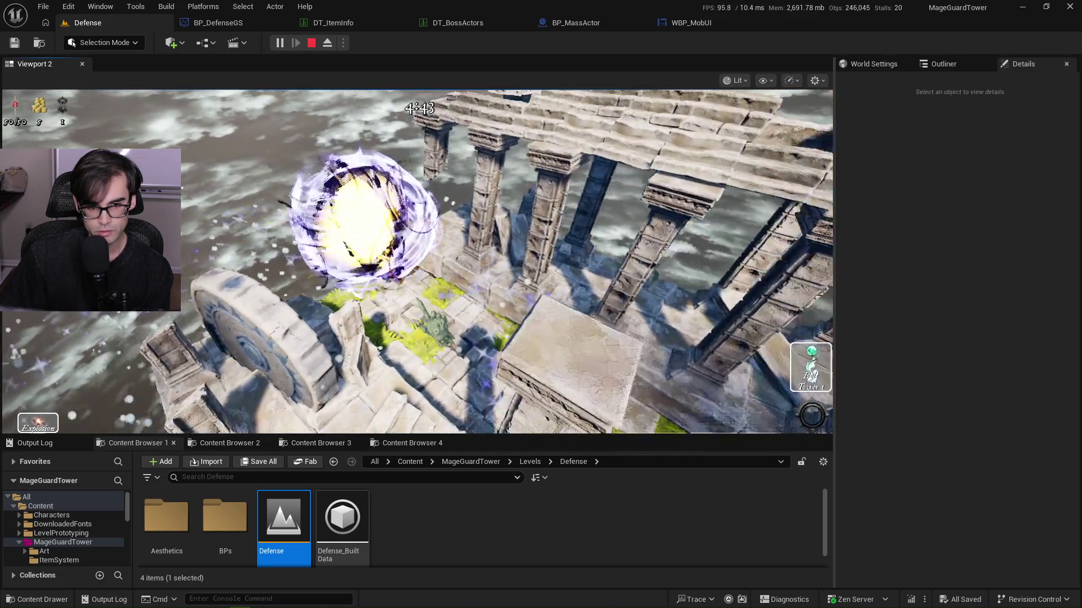
scroll(417, 262, down, 1)
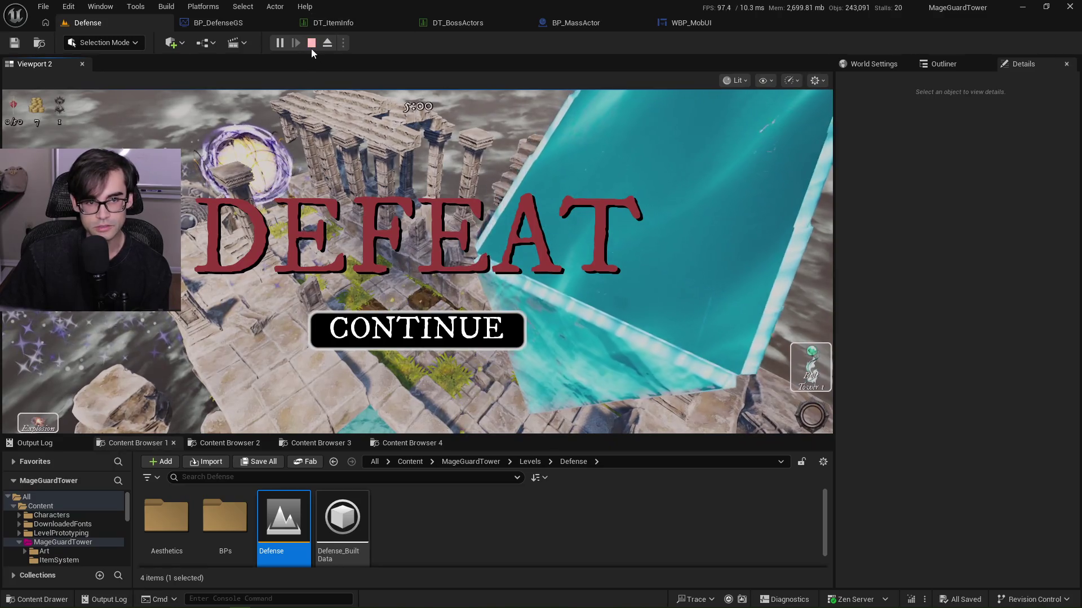
click(311, 48)
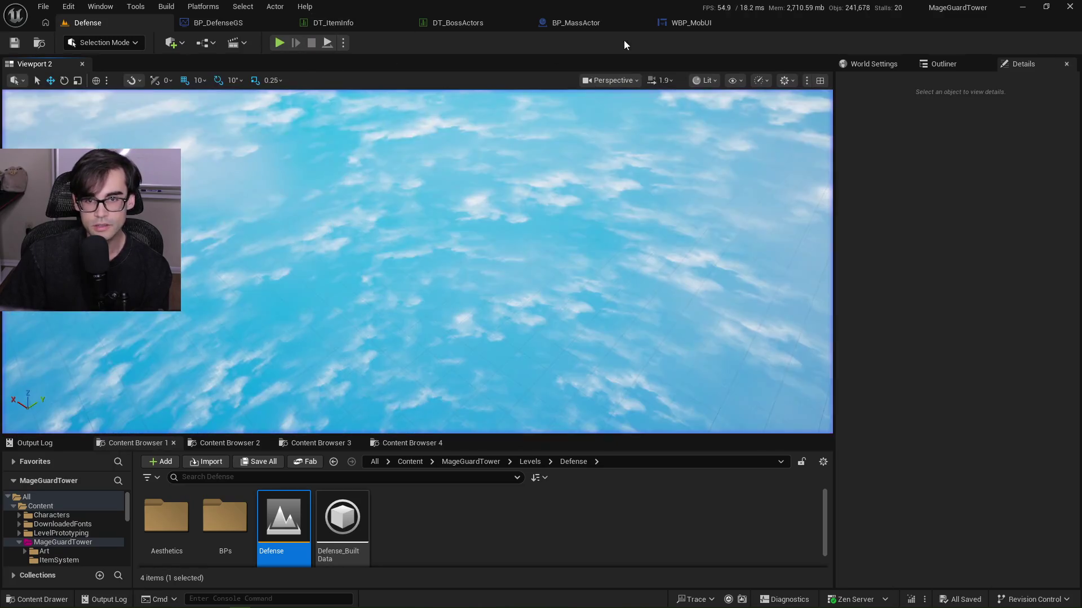
Glance at the SetHealthBarSize and InitializeUI graphs, then bring up the DT_BossActors table.
click(689, 24)
click(613, 22)
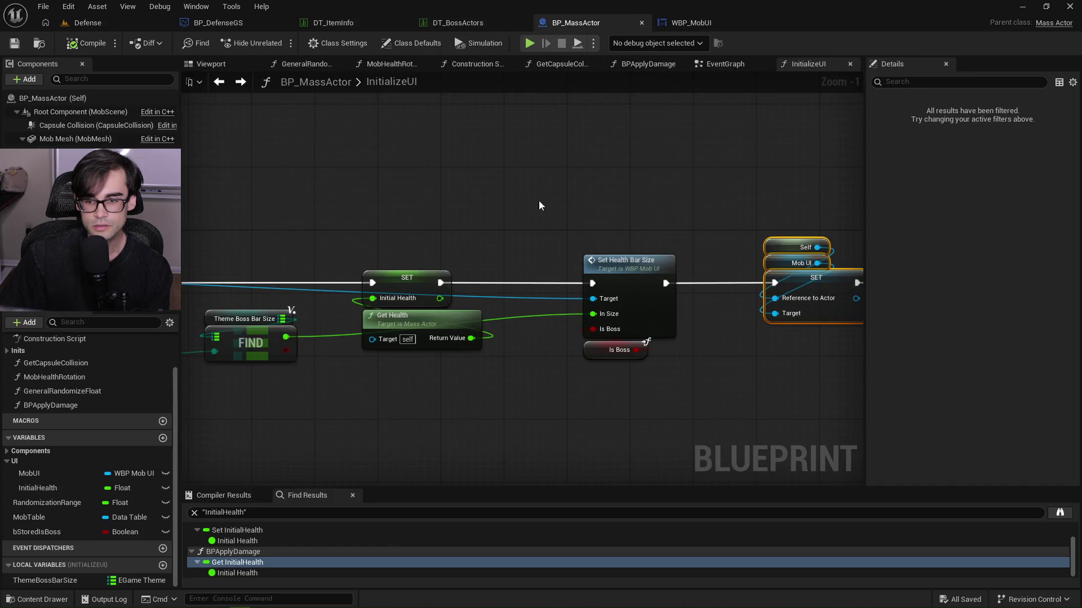
drag(535, 206, 358, 209)
scroll(525, 224, down, 1)
click(467, 23)
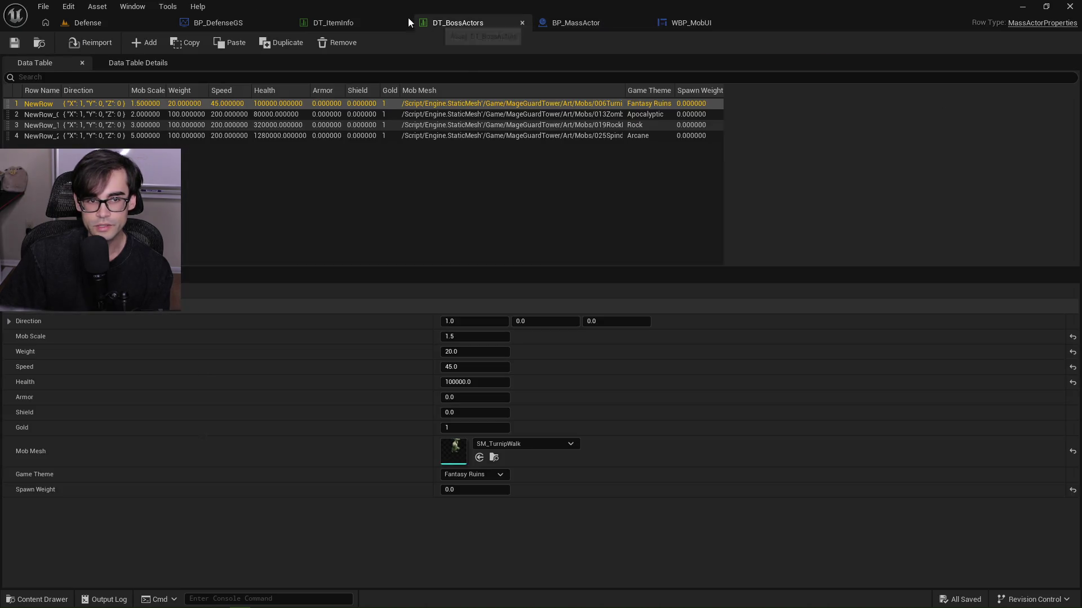
click(340, 21)
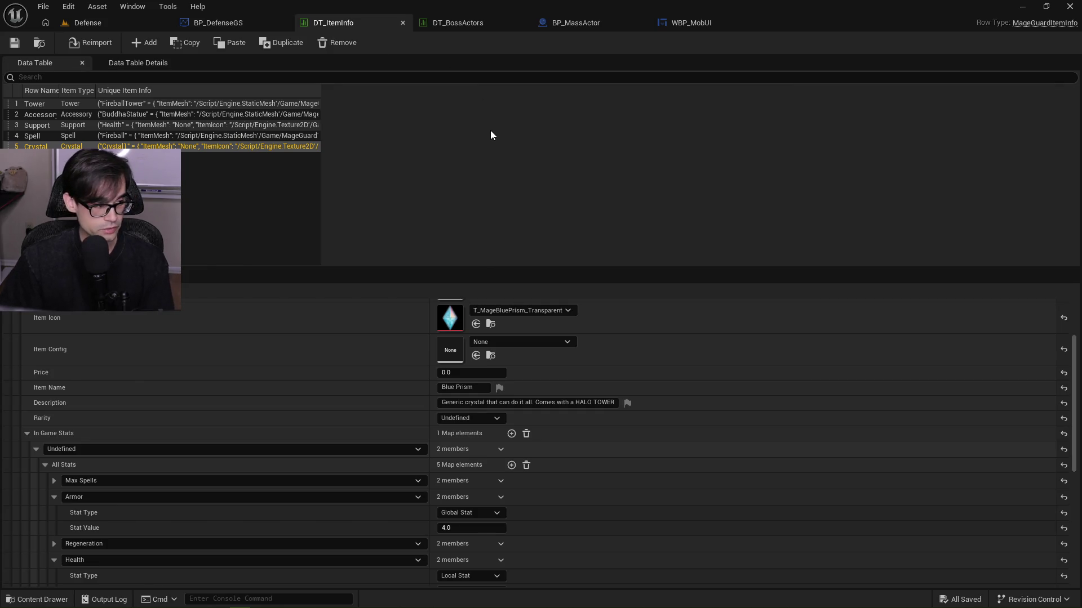
click(456, 22)
Set the first boss row's Health to 5, after trying 10, and save DT_BossActors.
click(462, 382)
text(10)
key(Return)
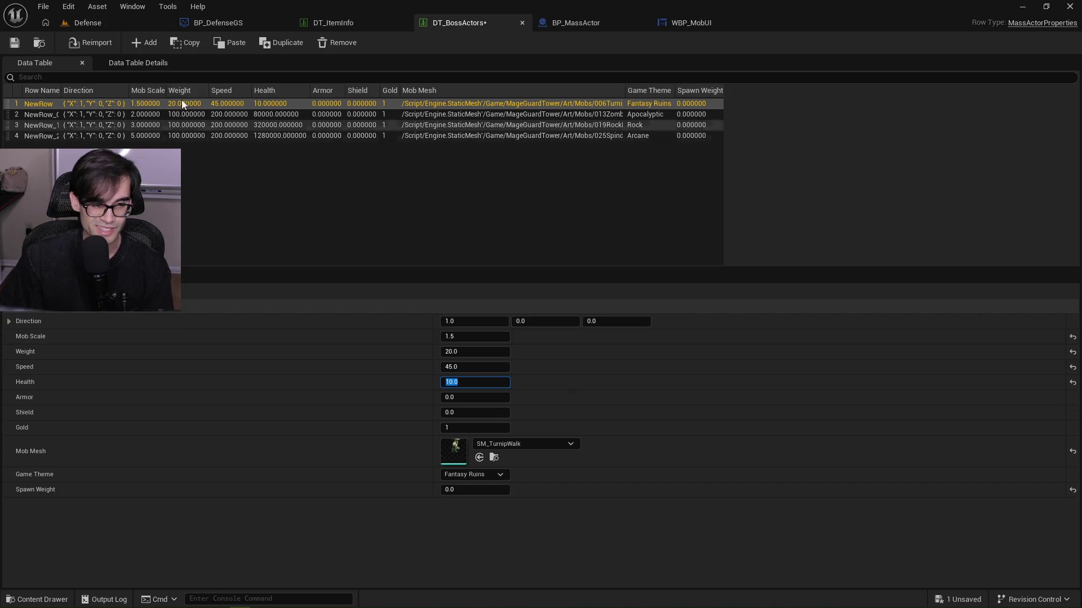
click(481, 383)
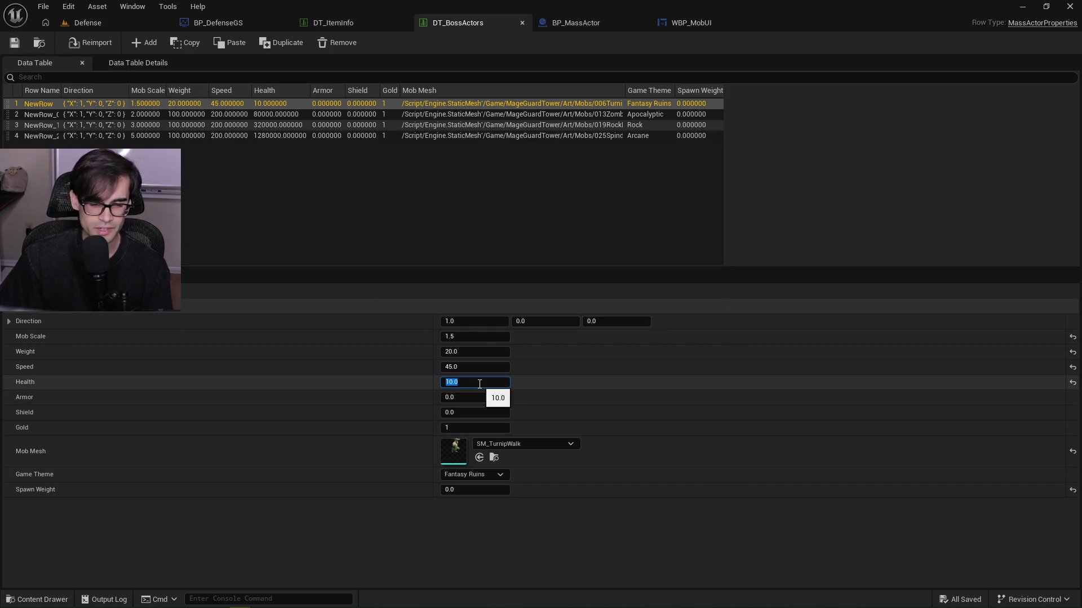
text(5)
key(Return)
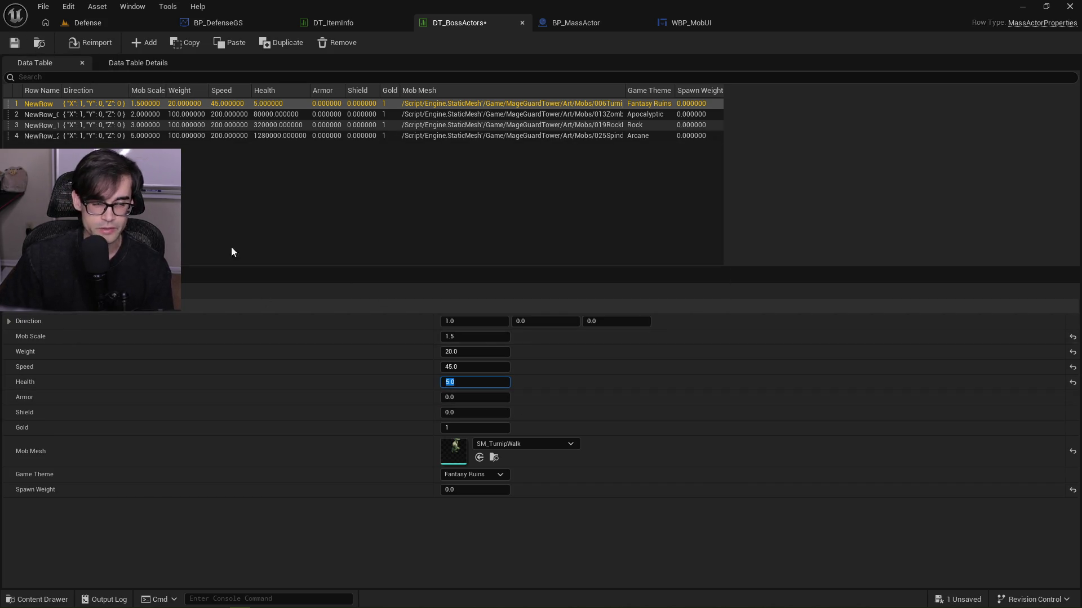
click(19, 45)
click(87, 25)
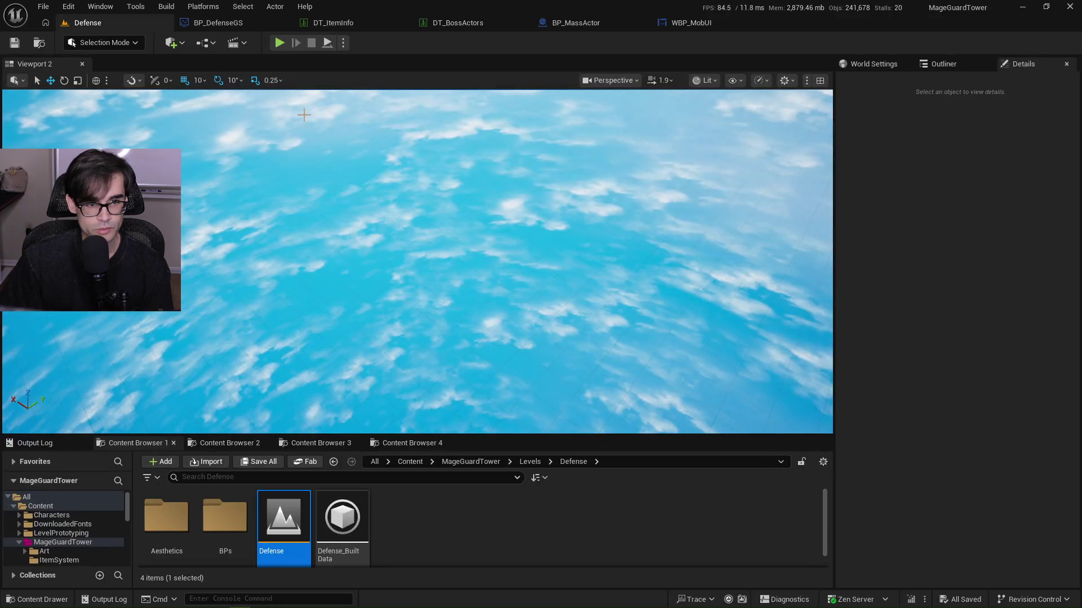
Play the Defense level, place a Starry Tower and advance to night to check the boss bar.
click(280, 43)
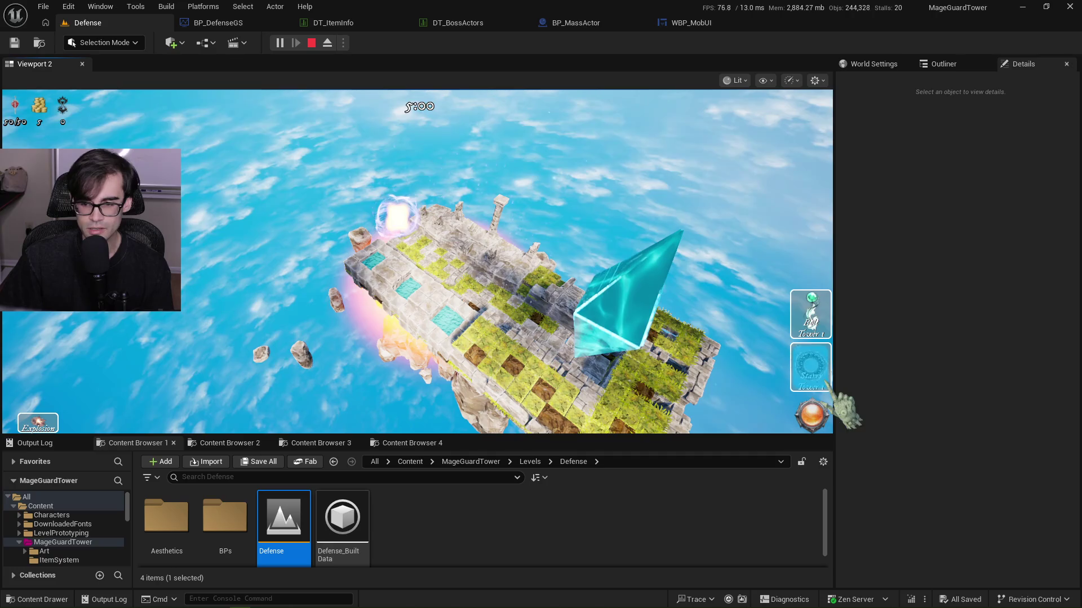
click(811, 367)
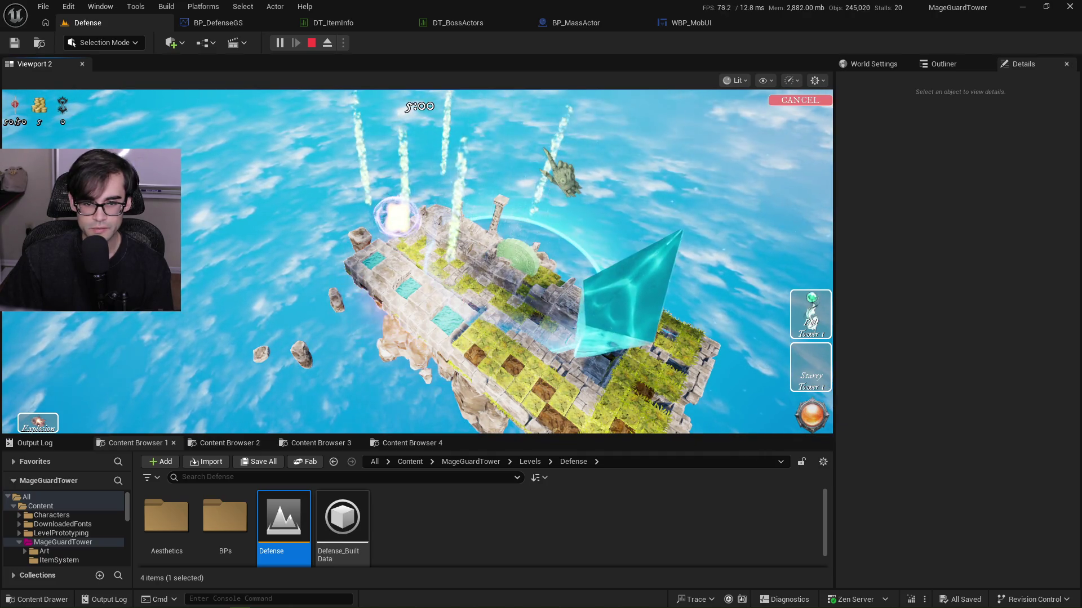
click(518, 248)
click(811, 416)
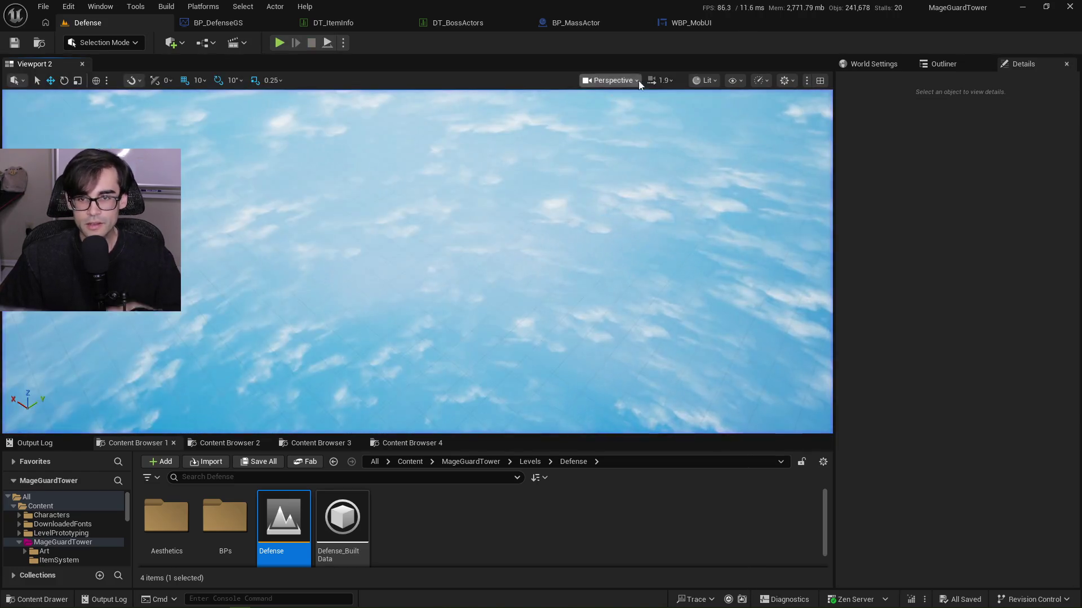
click(679, 21)
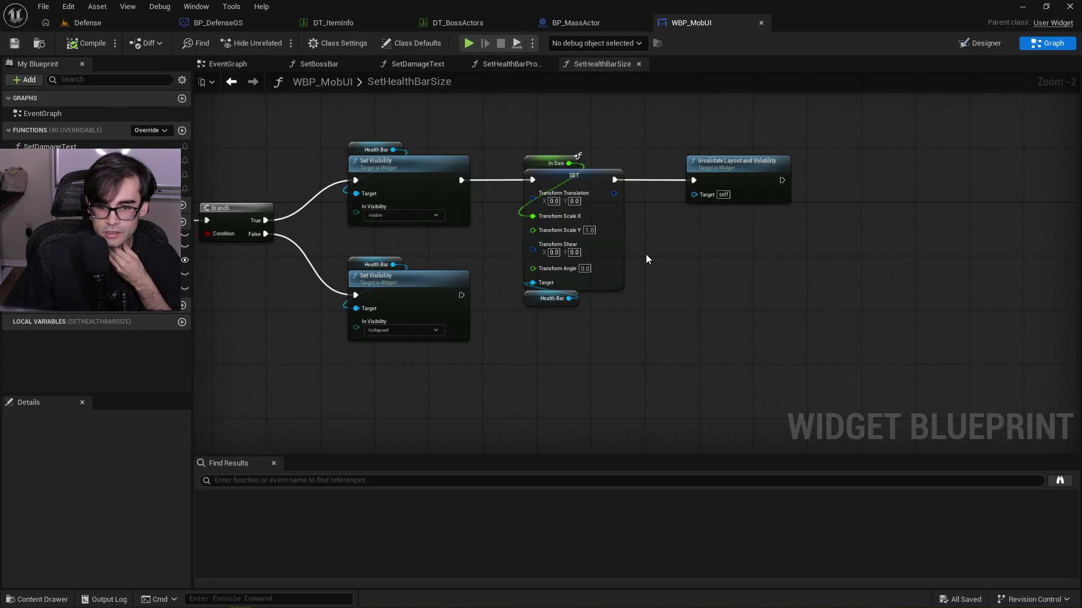
Inspect the SetHealthBarSize graph's entry, Branch and transform SET nodes.
scroll(572, 217, up, 2)
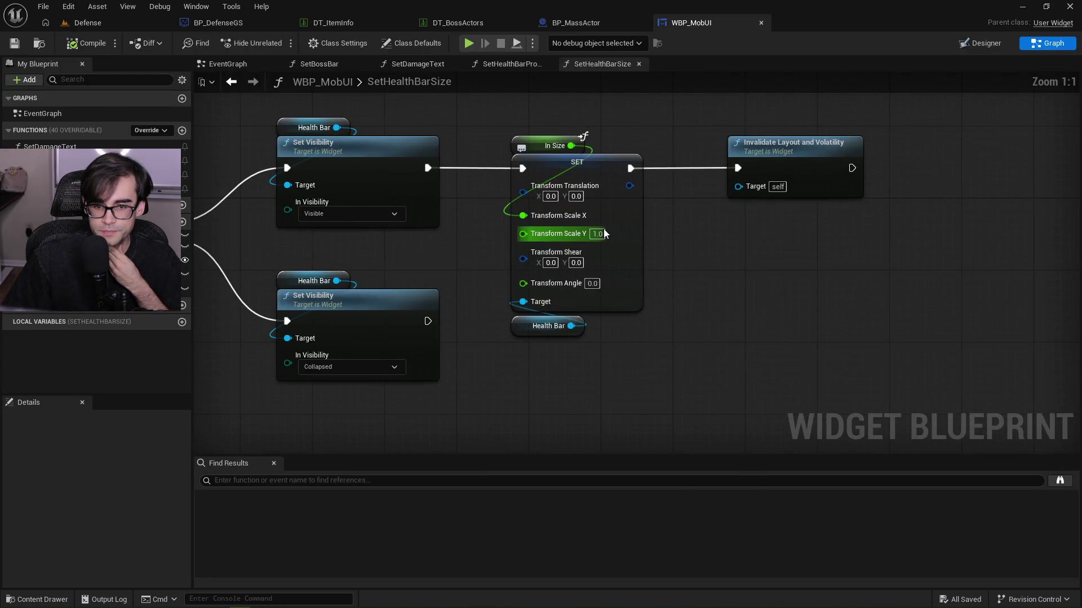
drag(730, 214, 982, 251)
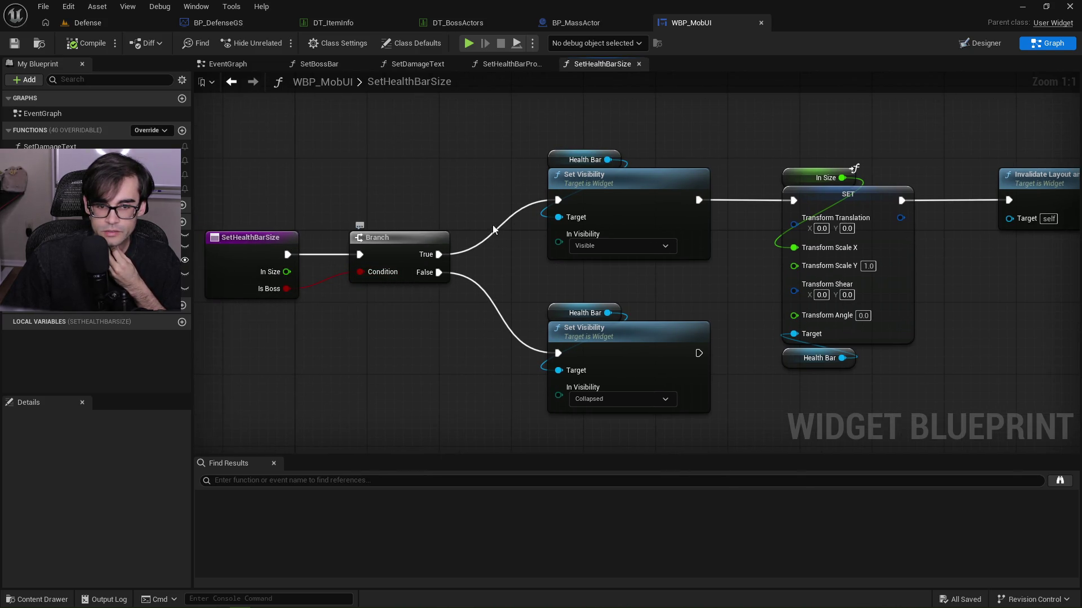
drag(790, 160, 673, 191)
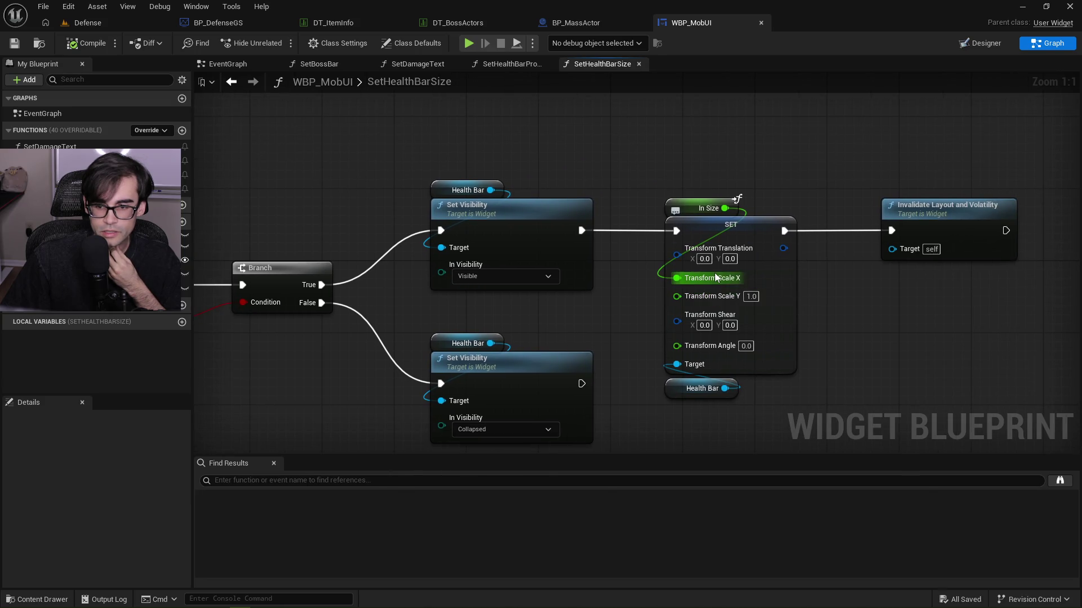
drag(890, 330, 731, 335)
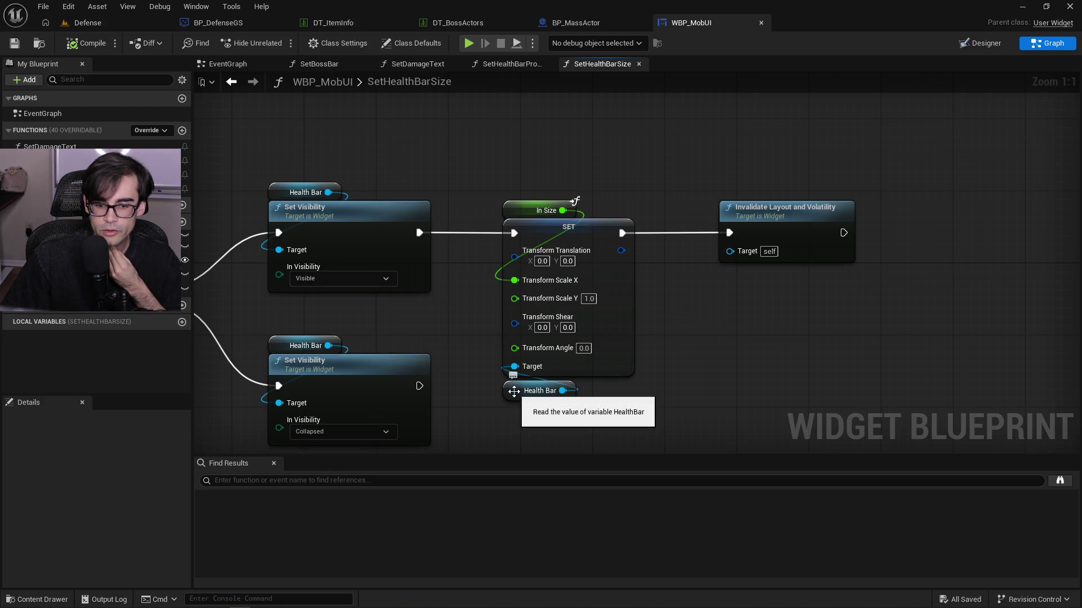
Try HealthBar Render Transform Scale X 0.25 in Designer, undo back to 1.0, and compile.
key(shift+F12)
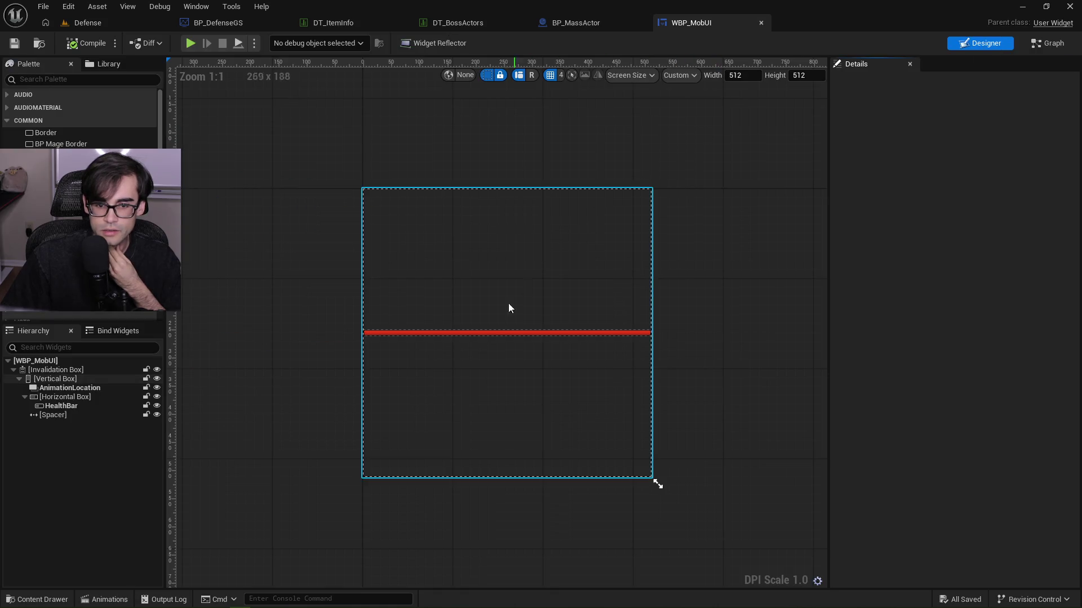
click(77, 405)
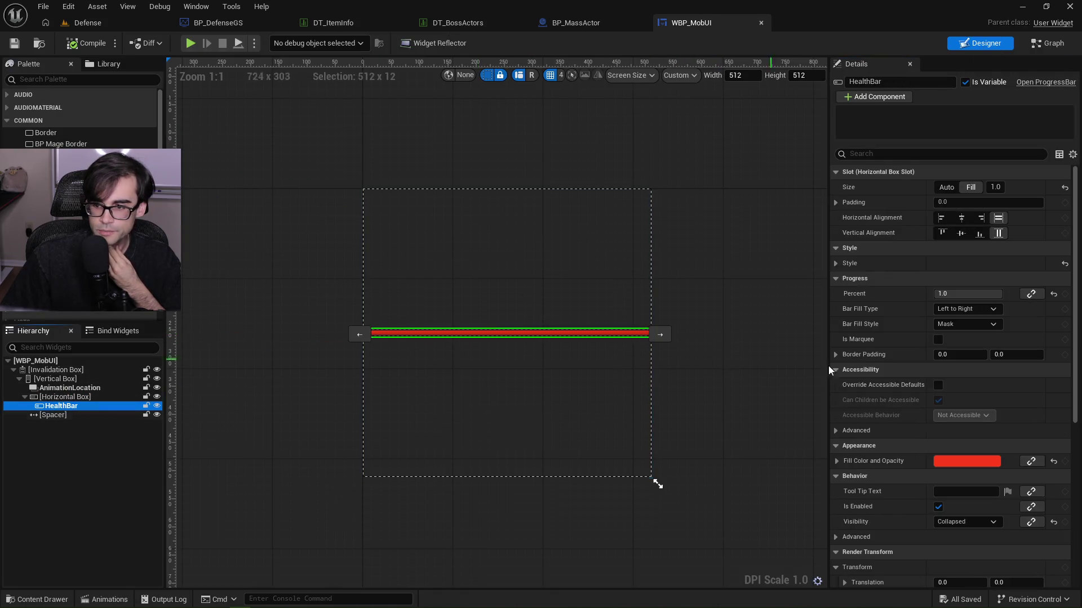
scroll(936, 362, down, 5)
click(961, 491)
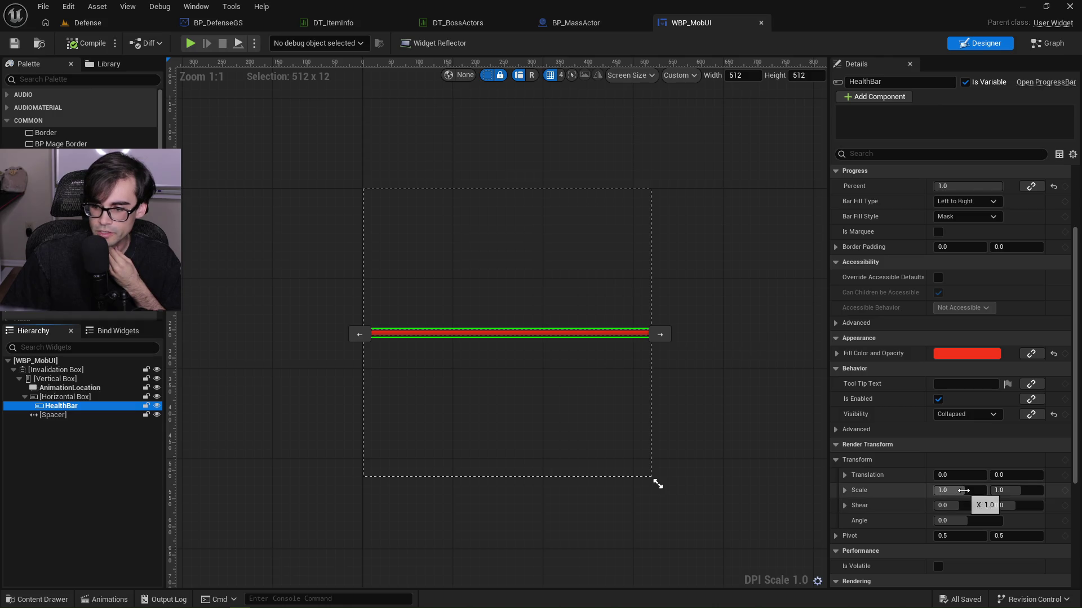
text(0.25)
key(Return)
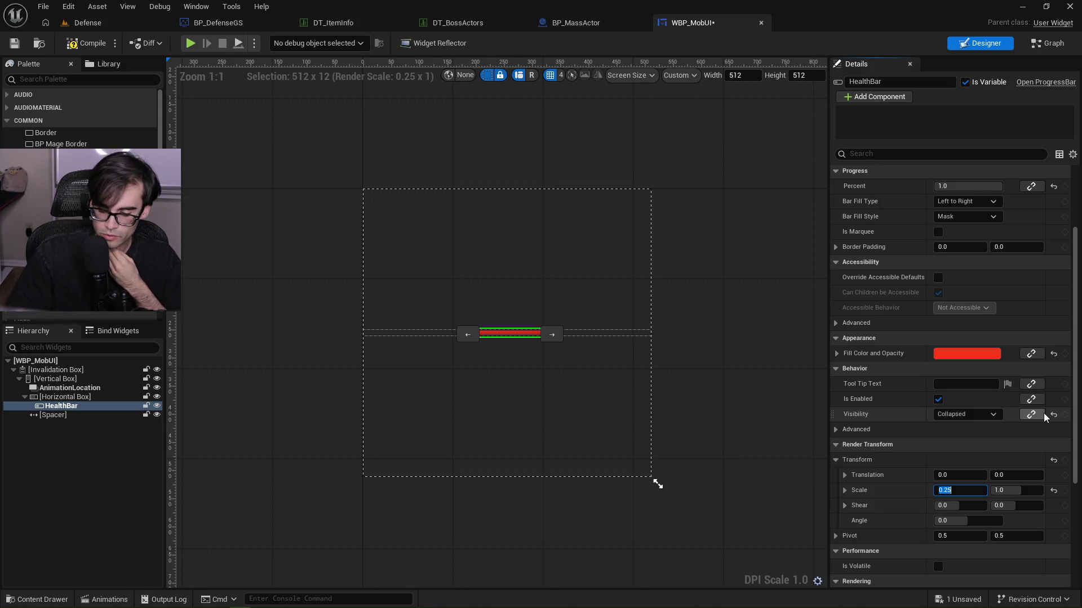
key(ctrl+z)
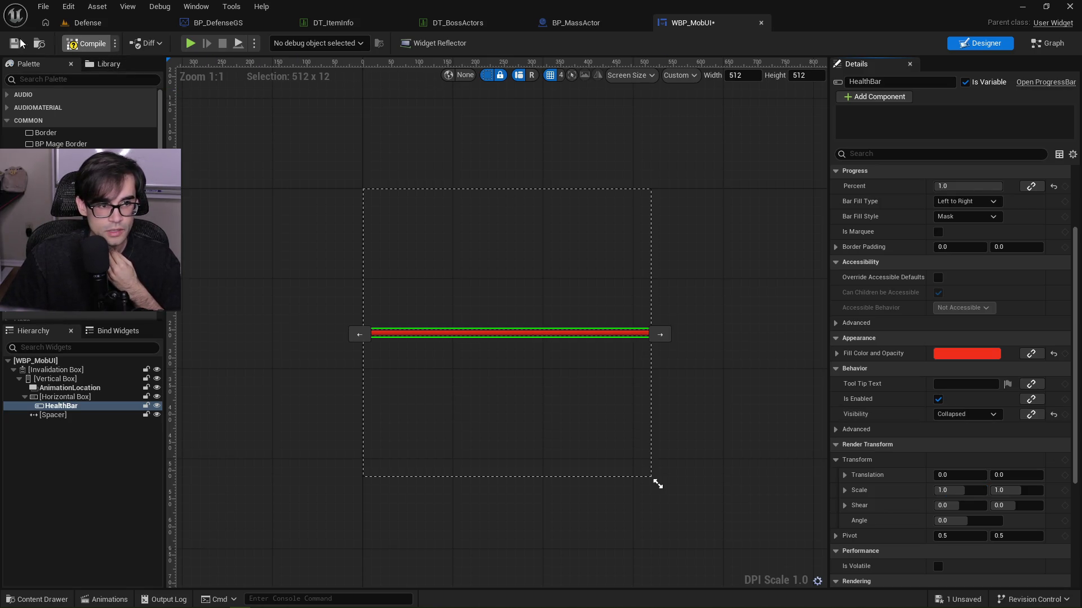
click(23, 44)
click(584, 23)
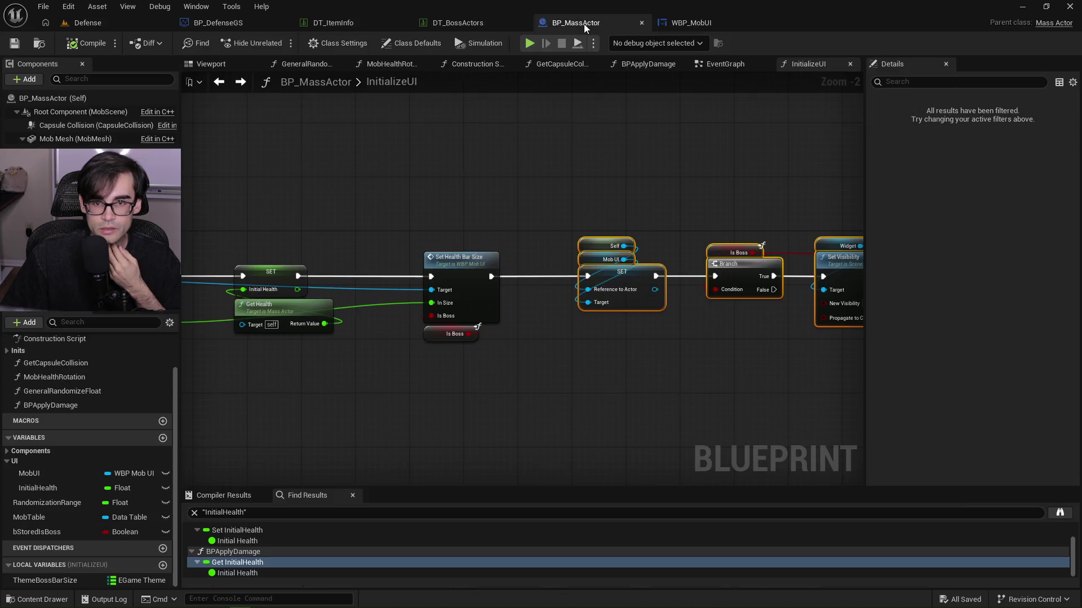
Select the Set Health Bar Size node, then in the Defense game pick Starry Tower and start the wave.
mouse_move(413, 185)
mouse_down()
mouse_move(713, 210)
mouse_move(559, 233)
mouse_up()
scroll(445, 342, up, 2)
click(747, 261)
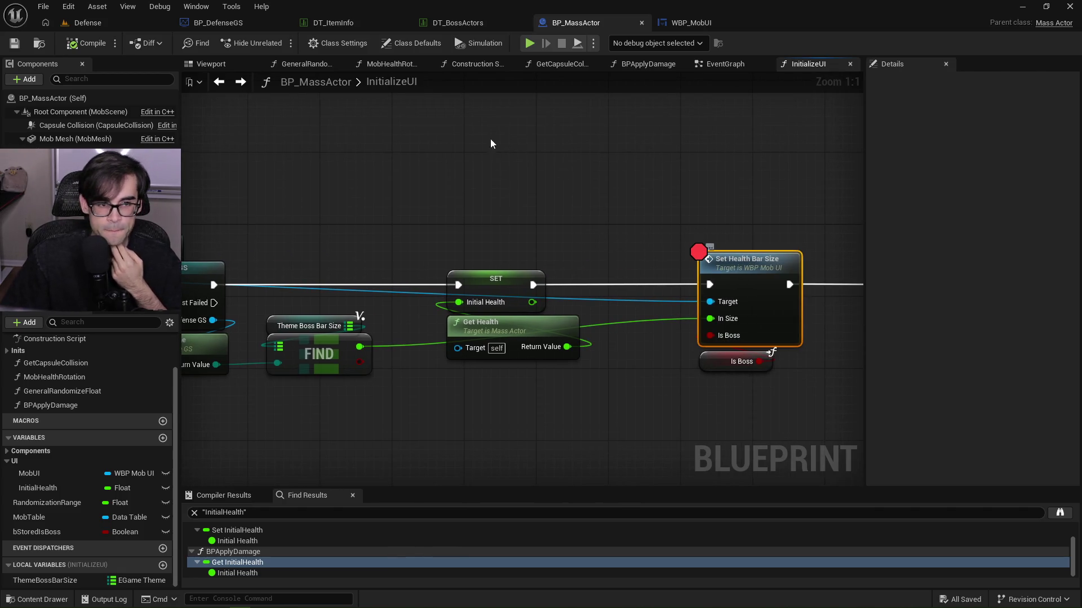
click(82, 26)
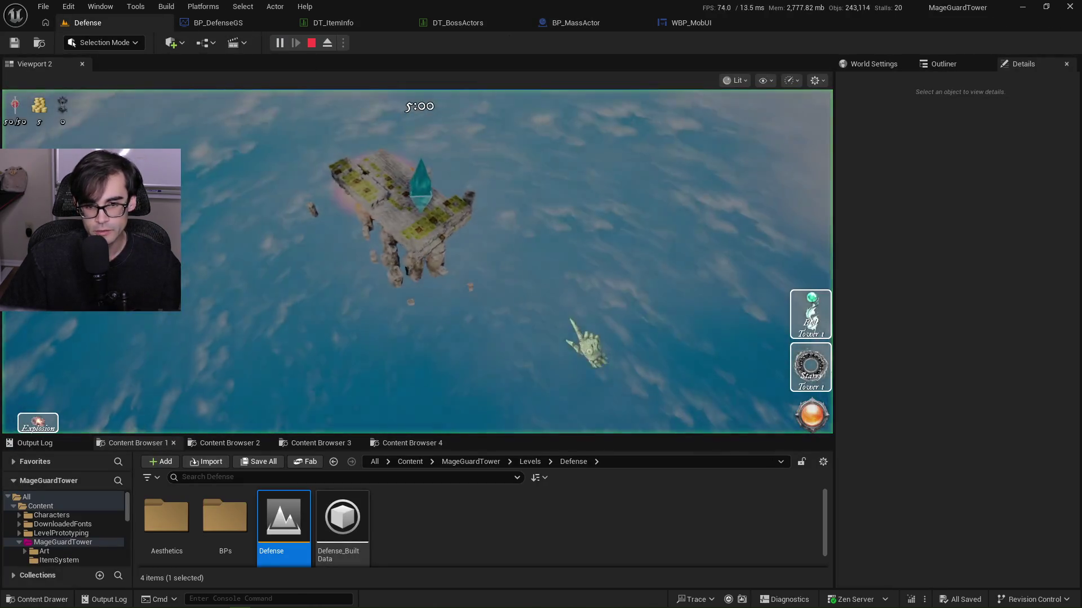
key(2)
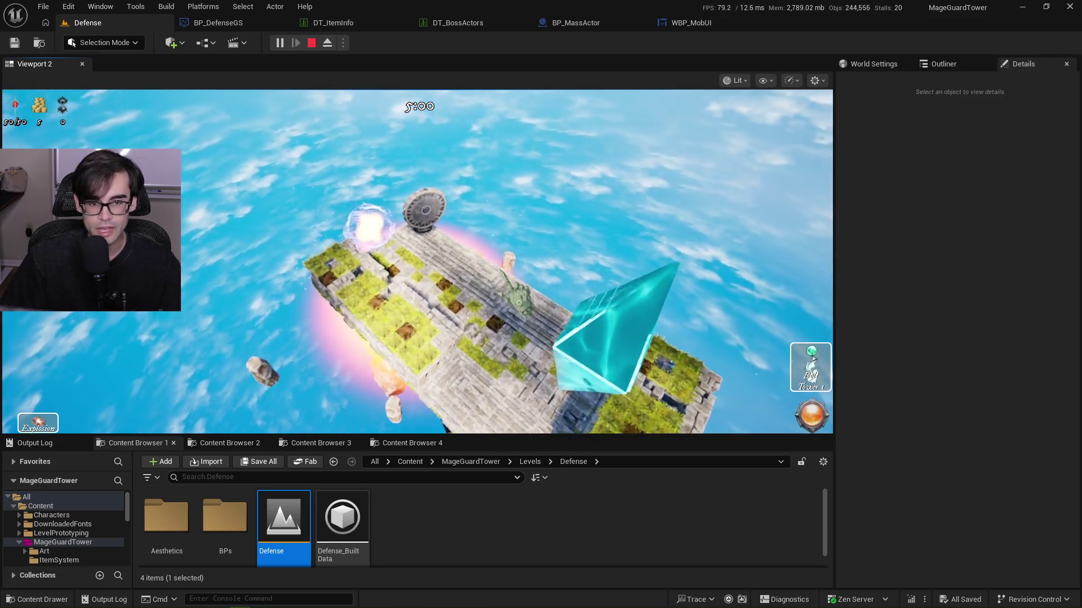
click(811, 417)
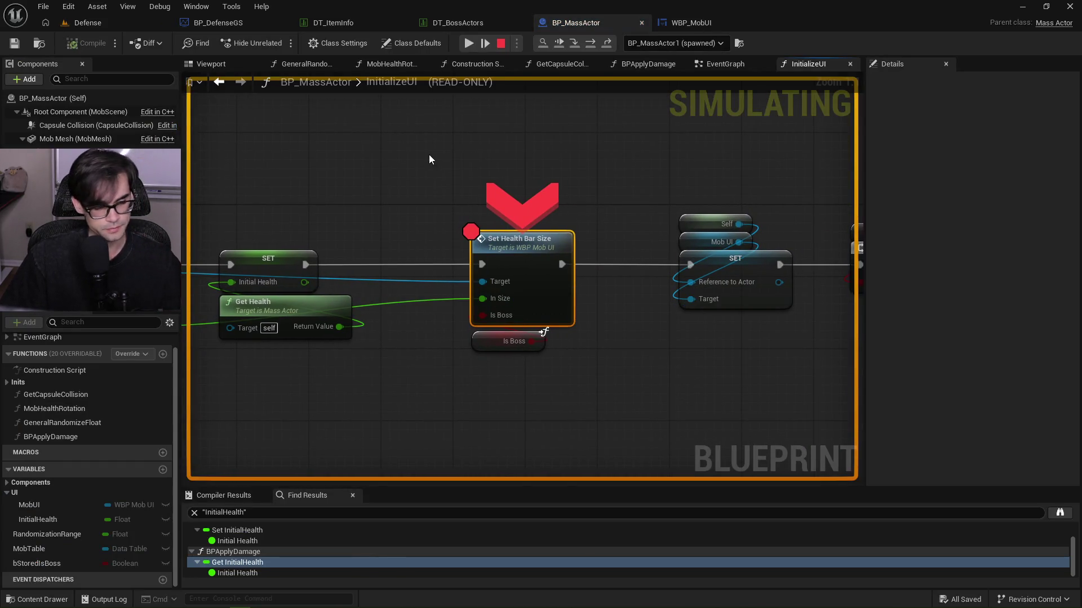
Step into SetHealthBarSize through Branch and Invalidate Layout and Volatility, resume, then stop play.
drag(470, 183, 503, 195)
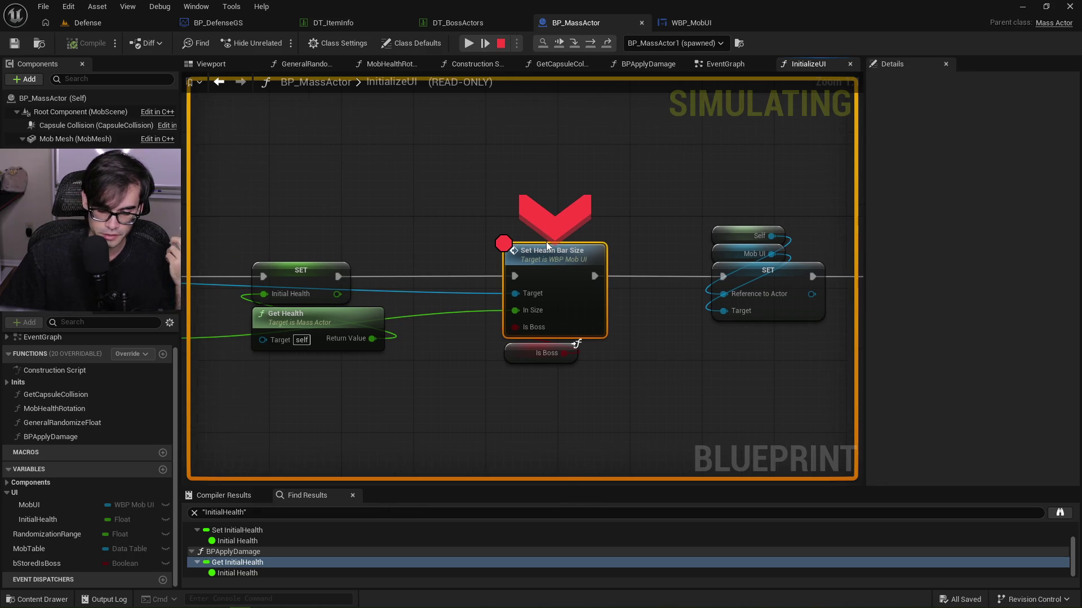
key(F11)
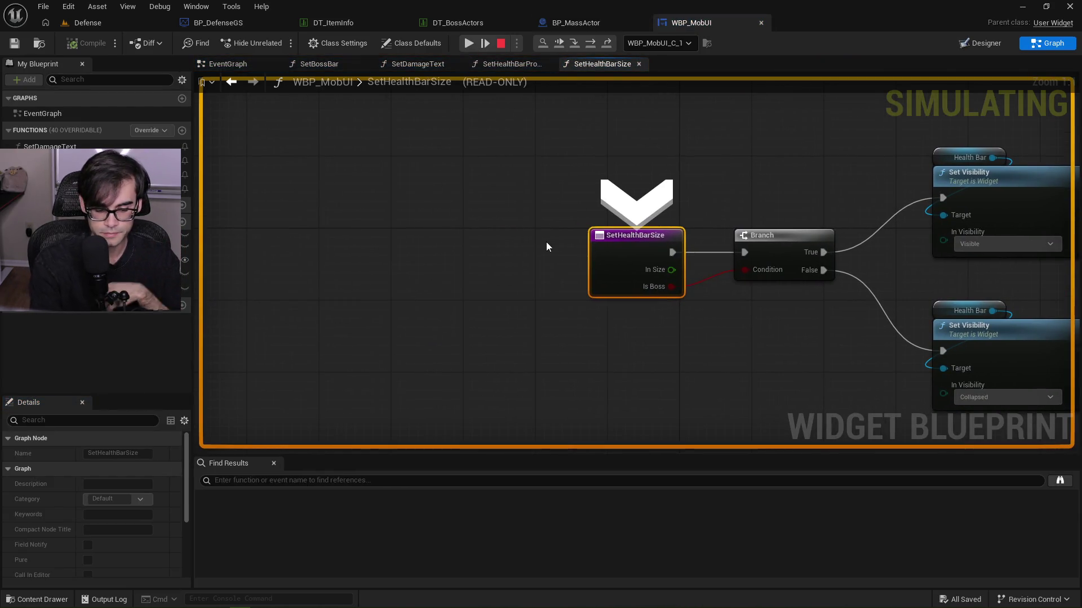
key(F11)
key(F11)
key(F11)
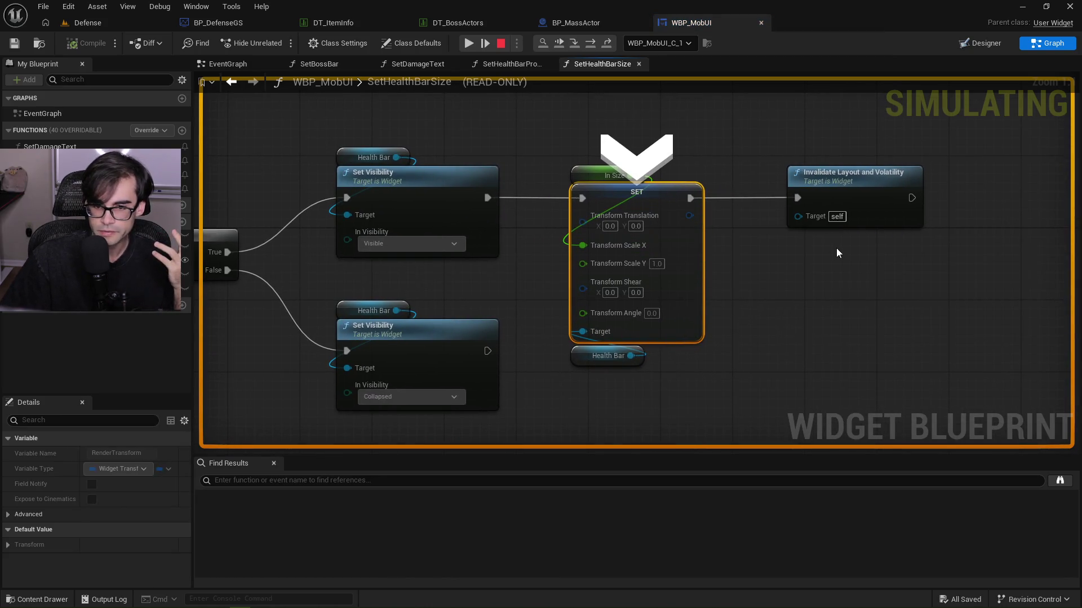
key(F11)
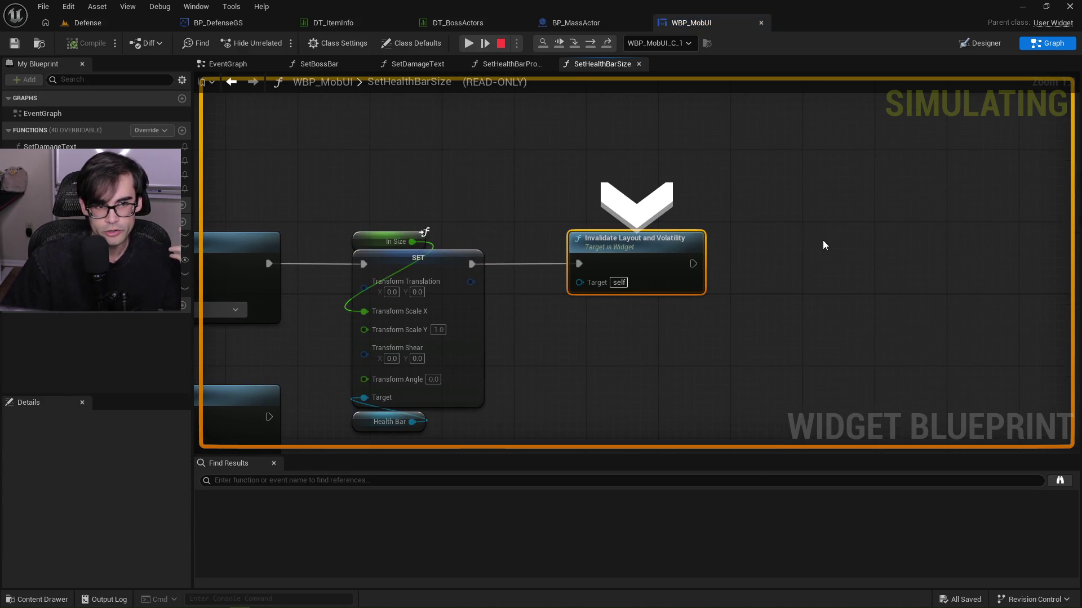
click(469, 44)
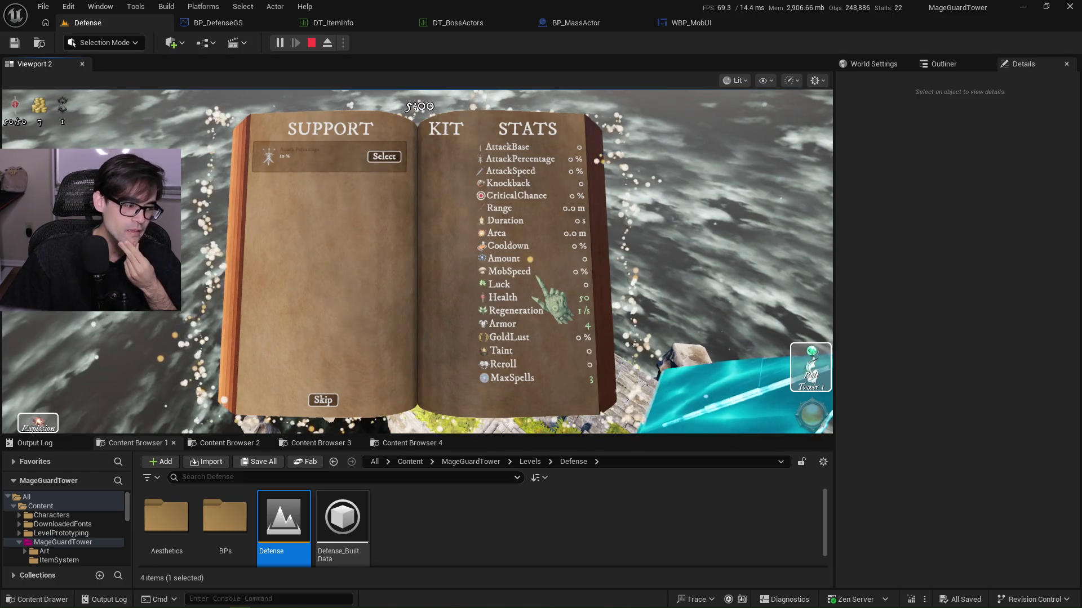
click(312, 43)
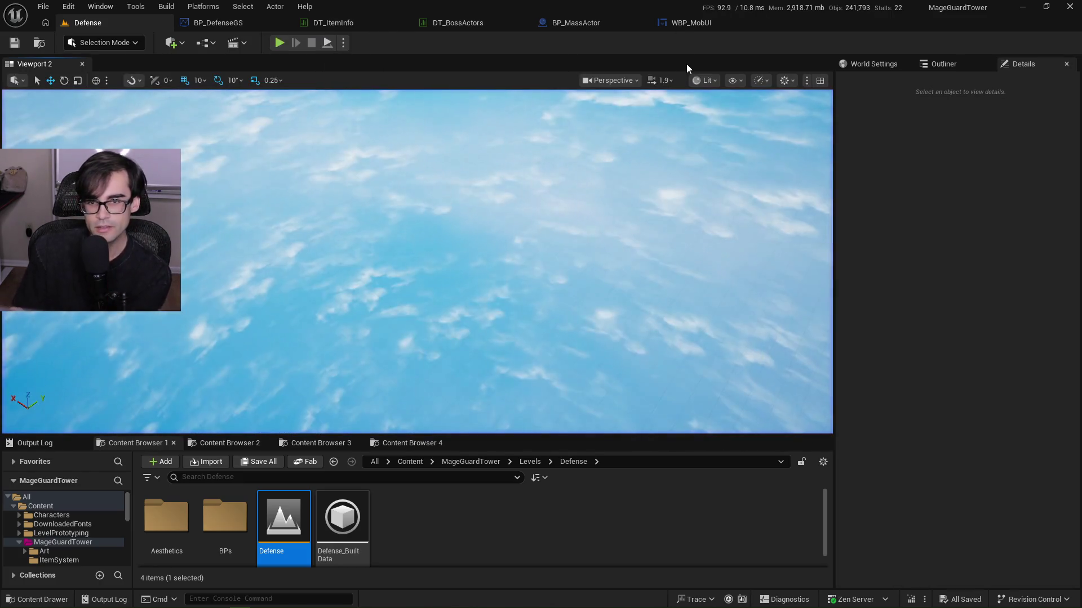
Uncheck Start with Tick Enabled on BP_MassActor's Widget component under Component Tick, then compile.
click(693, 24)
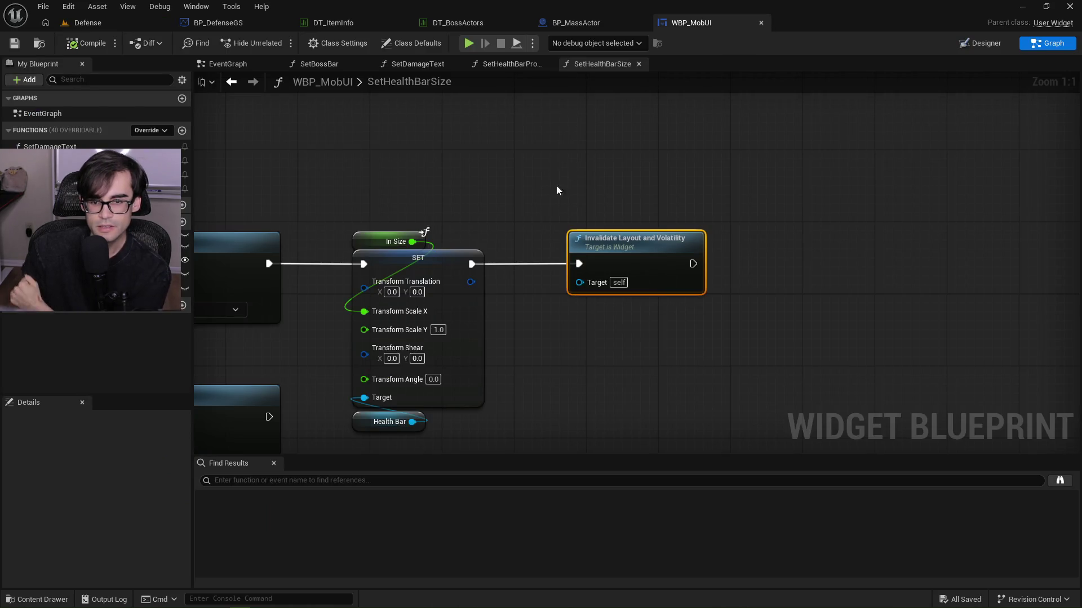
click(962, 45)
scroll(891, 400, down, 3)
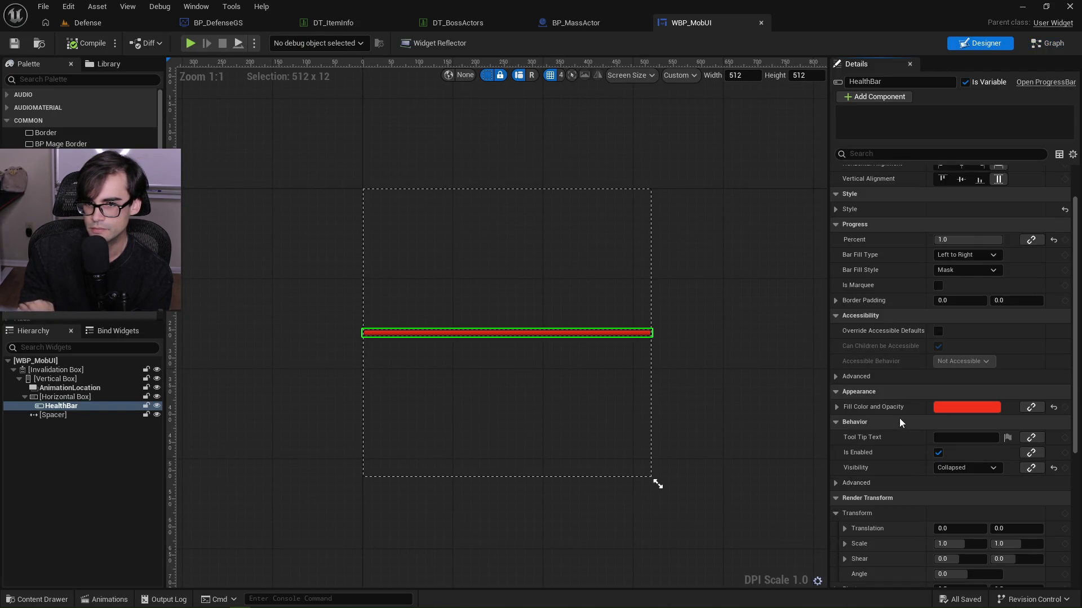
click(591, 22)
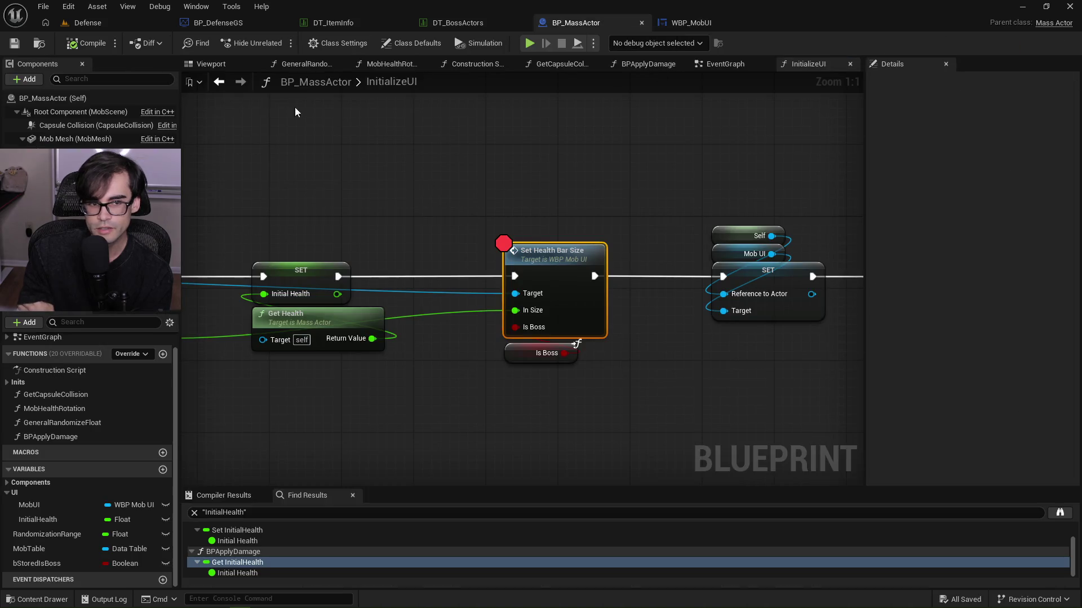
click(575, 345)
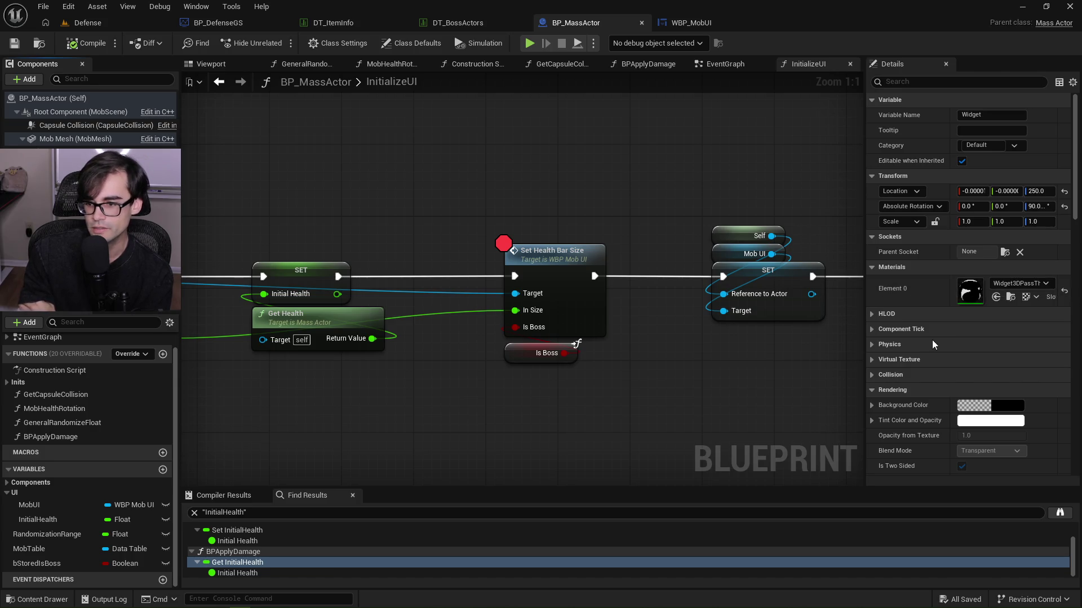
click(873, 330)
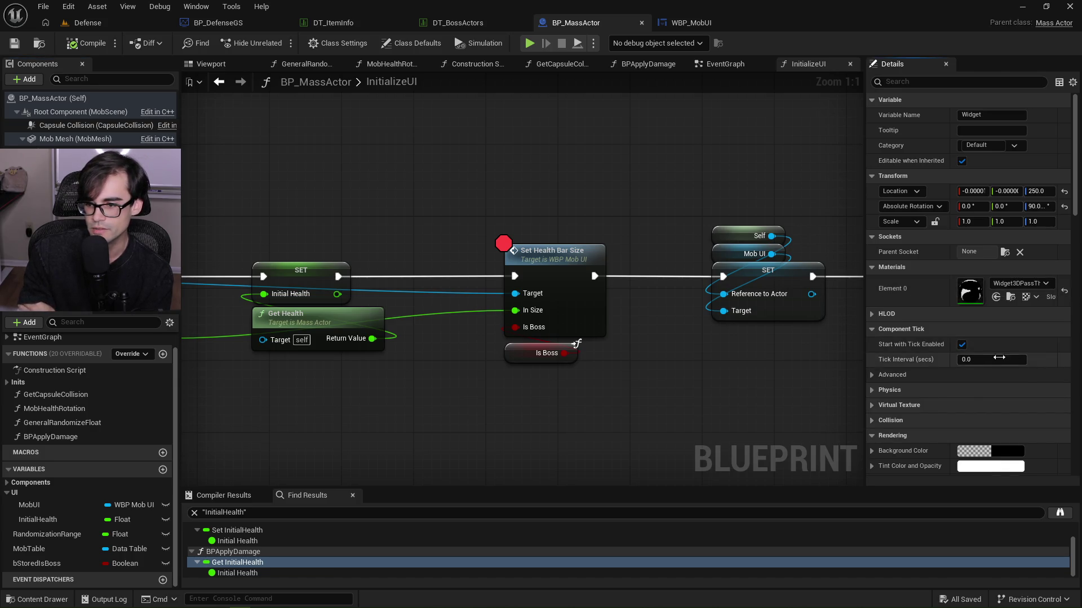
click(961, 345)
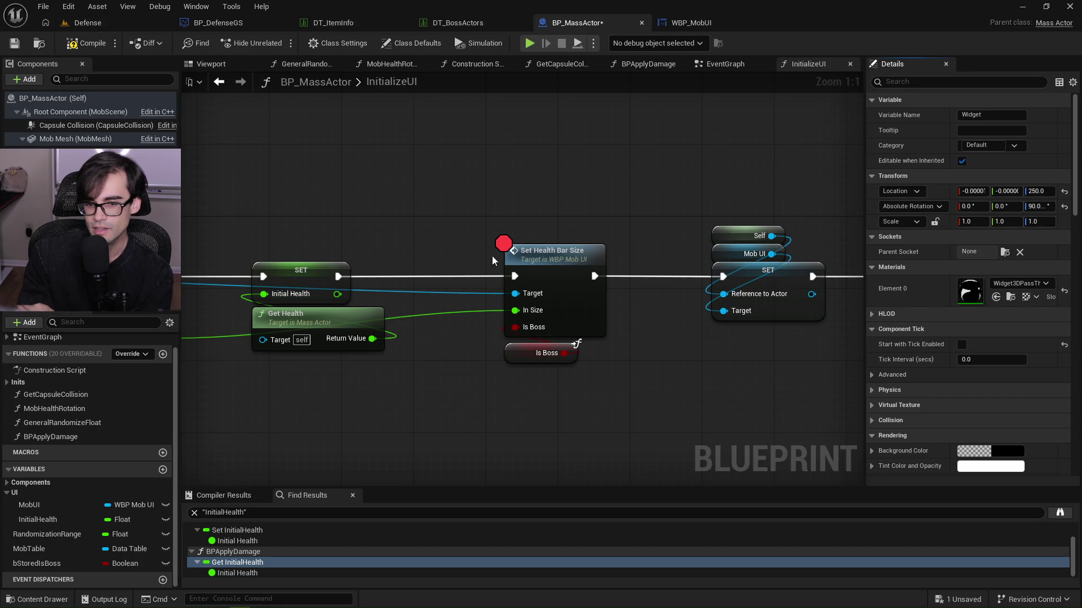
click(86, 43)
Play with Alt+P, resume past the breakpoint to see the red bar, stop, and return to WBP_MobUI.
key(alt+p)
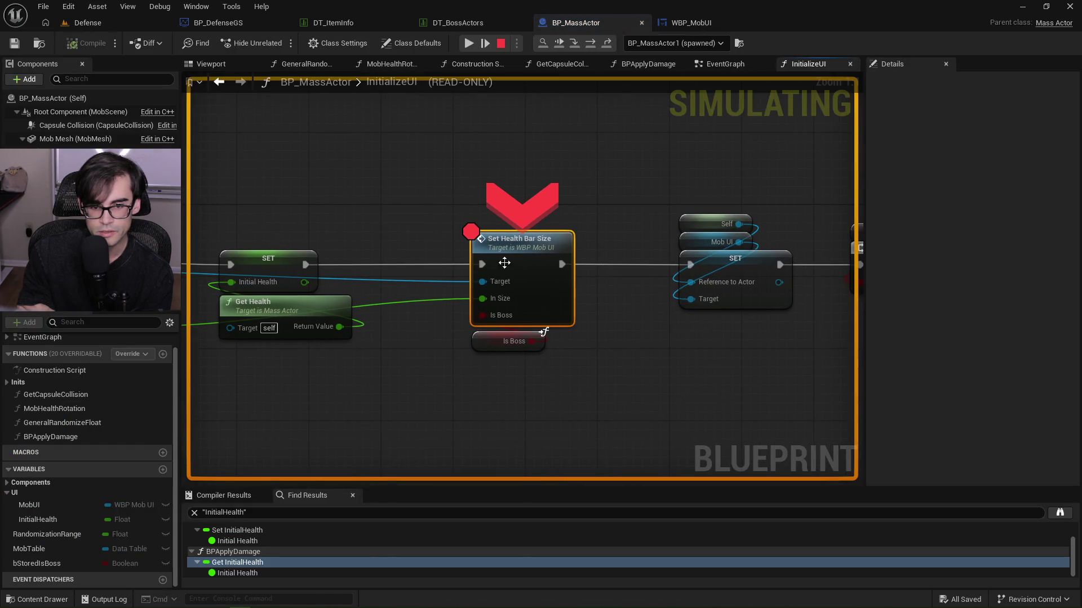
click(468, 44)
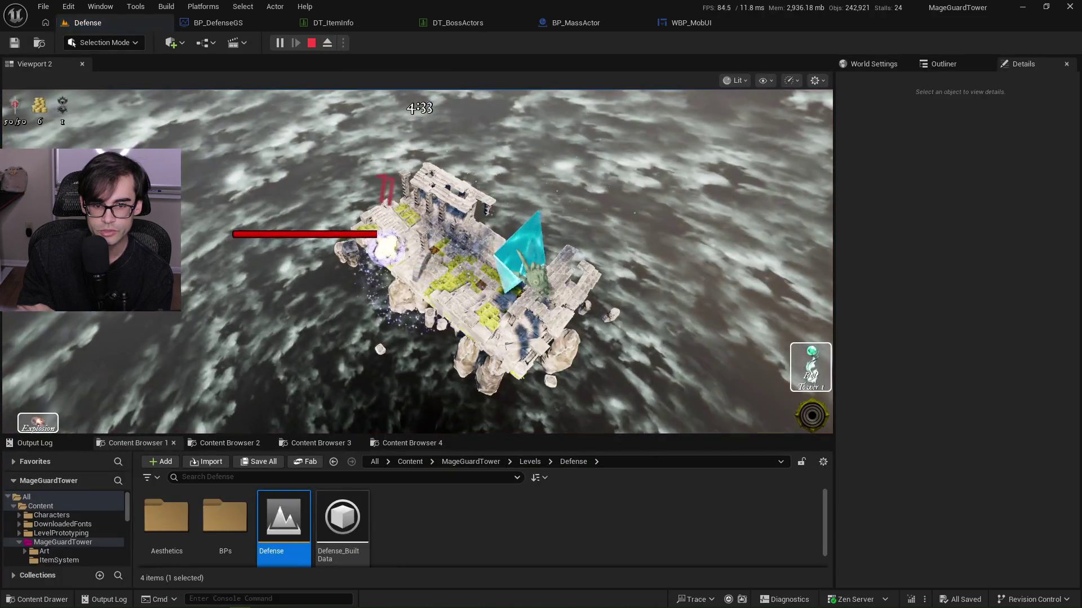
click(312, 44)
click(702, 22)
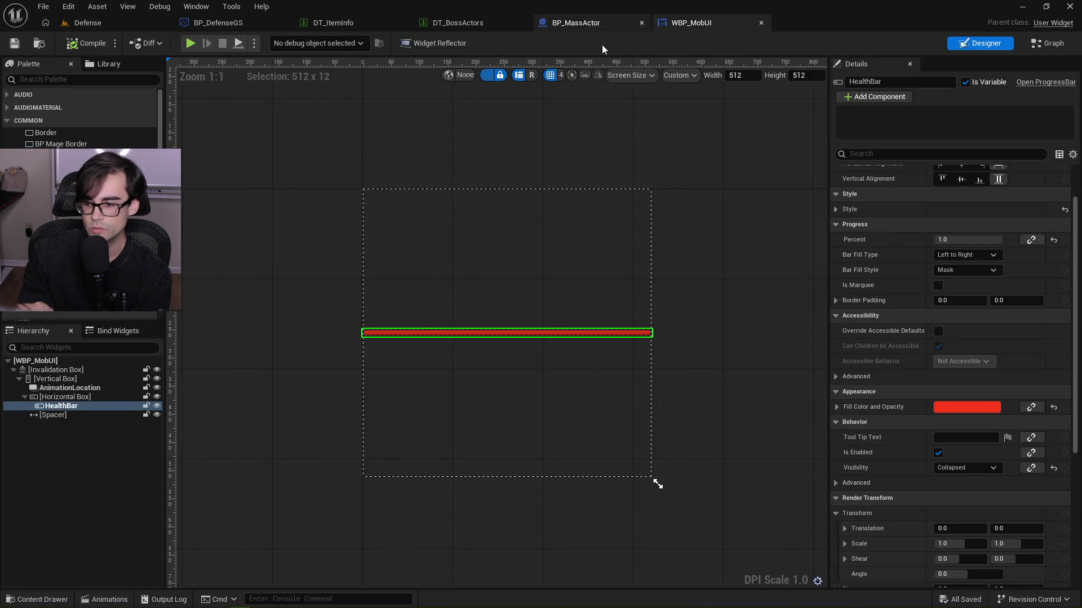
Review the Branch and Set Boss Bar nodes in BP_MassActor's InitializeUI graph.
scroll(881, 428, down, 4)
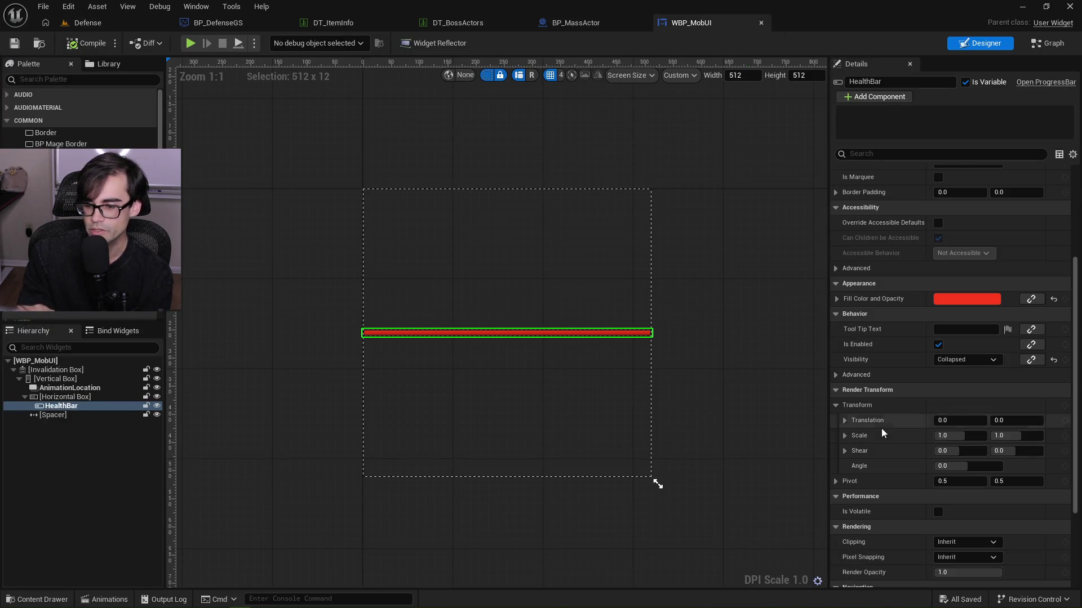
scroll(901, 412, down, 1)
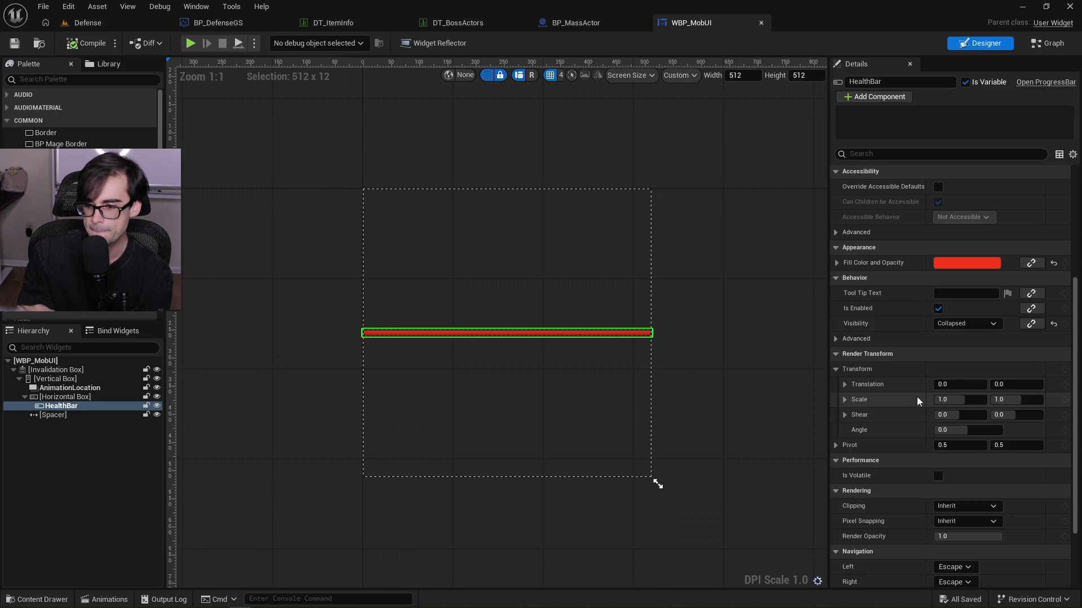
click(598, 24)
mouse_move(739, 204)
mouse_down()
mouse_move(522, 172)
mouse_move(404, 188)
mouse_up()
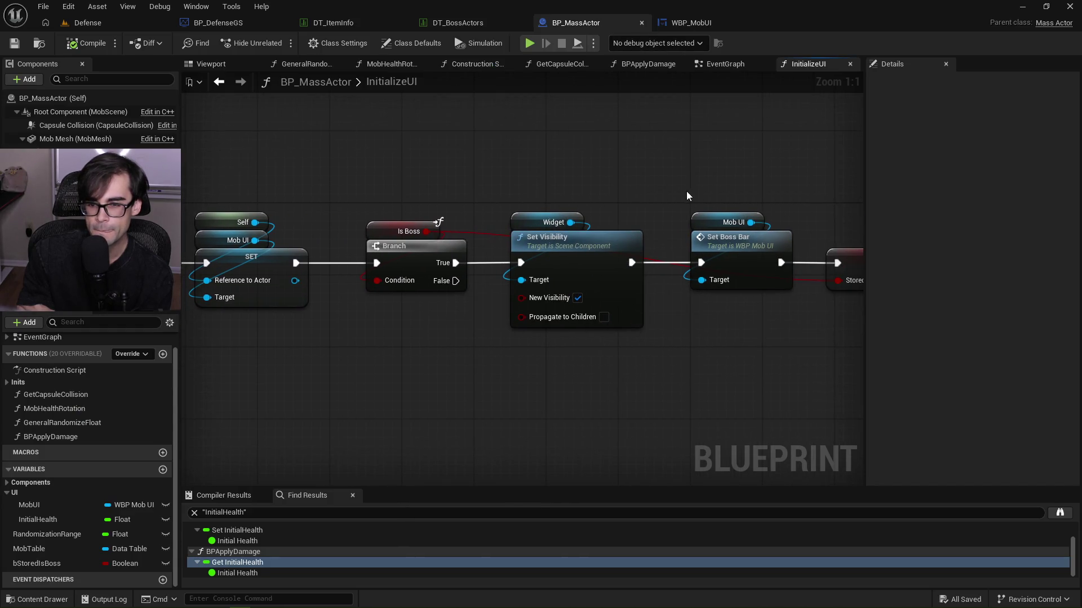
drag(689, 195, 541, 185)
click(691, 24)
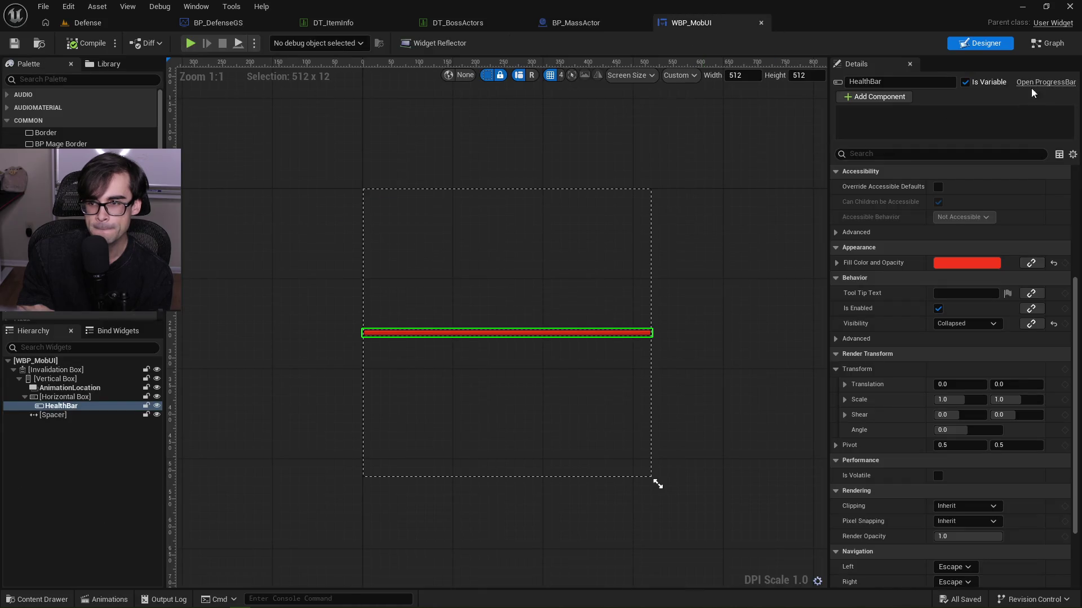
From the Health Bar reference, add a Set Render Transform node by searching 'set trans'.
click(1046, 45)
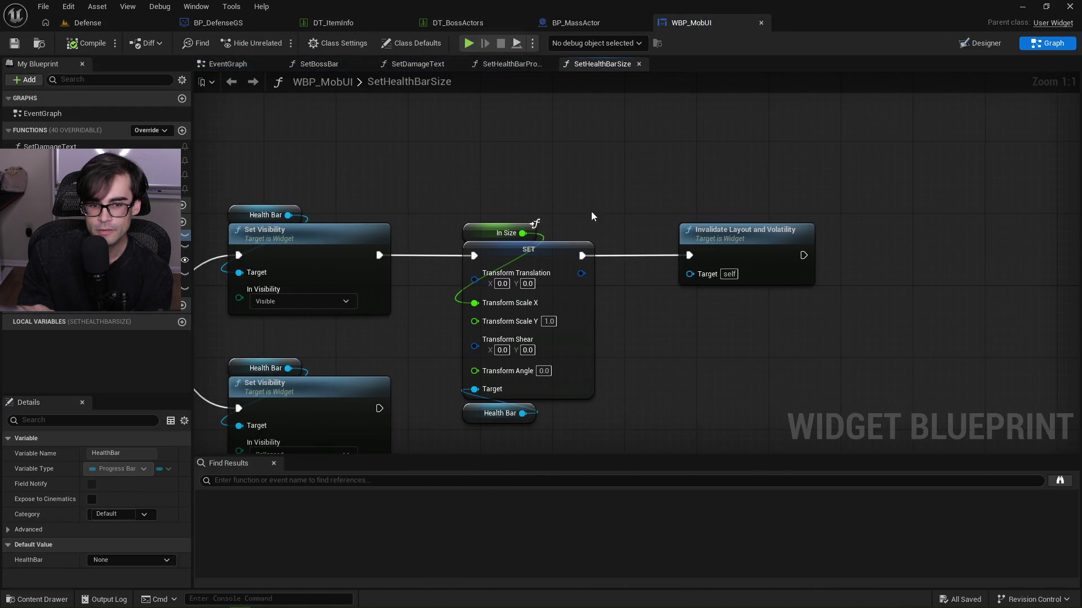
drag(523, 414, 721, 373)
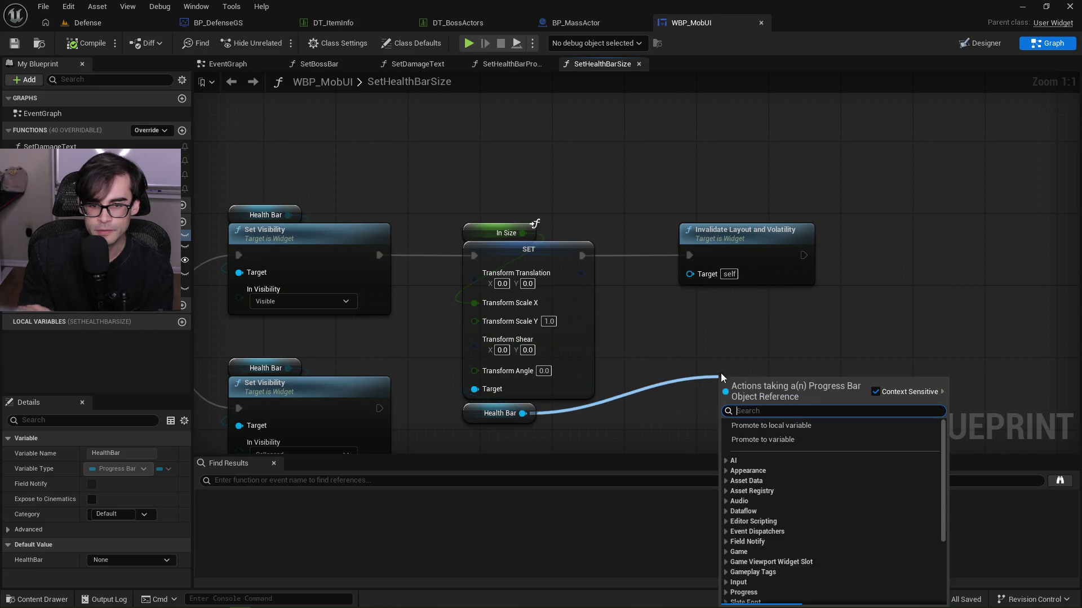
text(set trans)
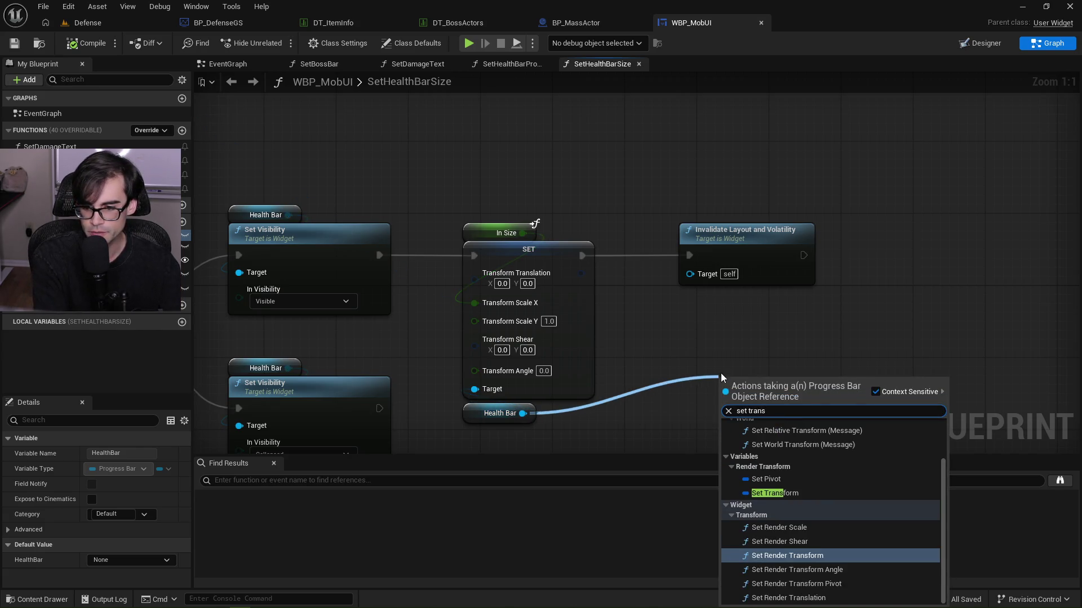
key(Down)
key(Down)
key(Up)
key(Return)
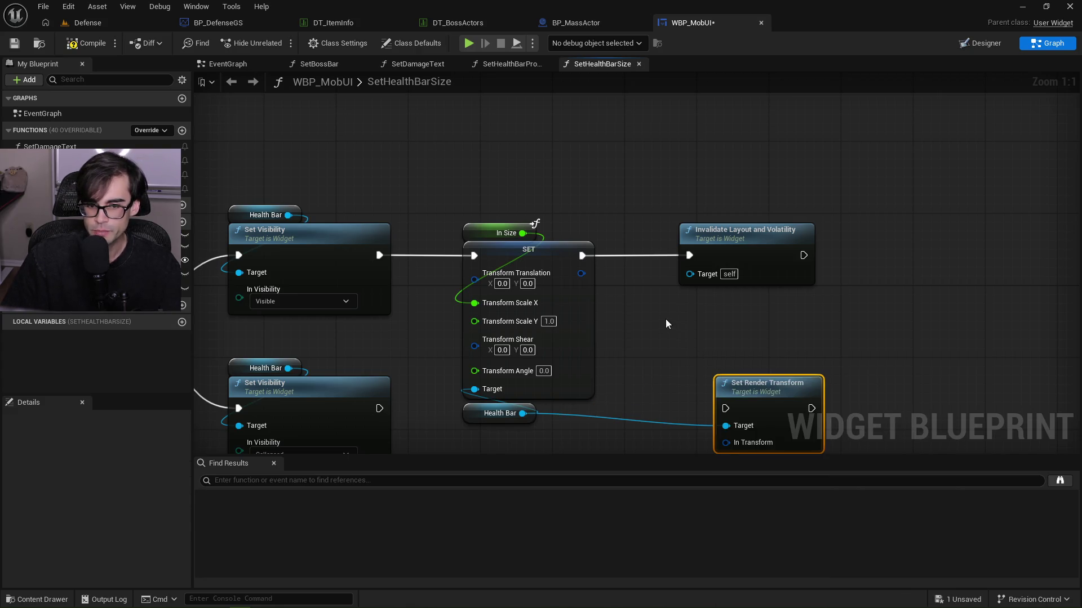
mouse_move(475, 415)
mouse_down()
mouse_move(472, 455)
mouse_move(478, 376)
mouse_up()
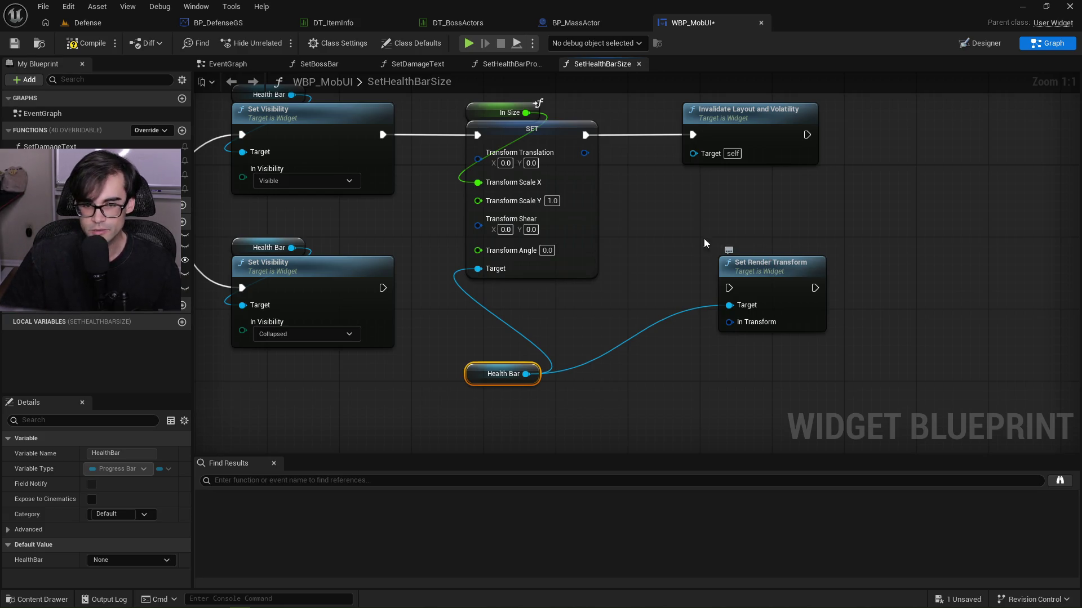
Split the In Transform pin of the Health Bar's Set Render Transform node.
mouse_move(556, 129)
mouse_down()
mouse_move(555, 158)
mouse_move(553, 149)
mouse_up()
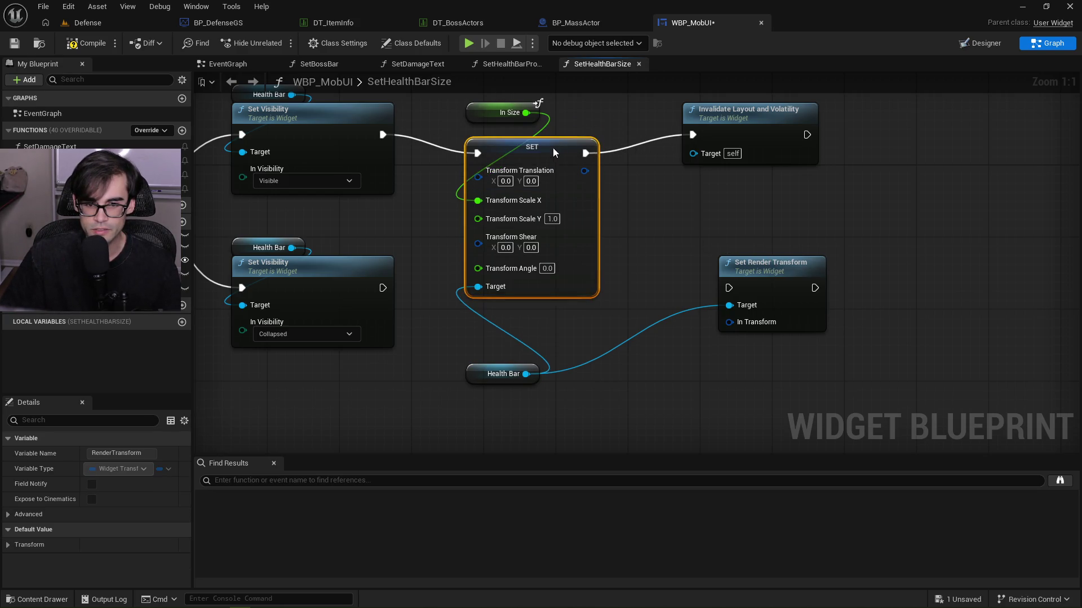
mouse_move(526, 374)
mouse_down()
mouse_move(539, 336)
mouse_move(563, 349)
mouse_up()
click(623, 280)
right_click(728, 322)
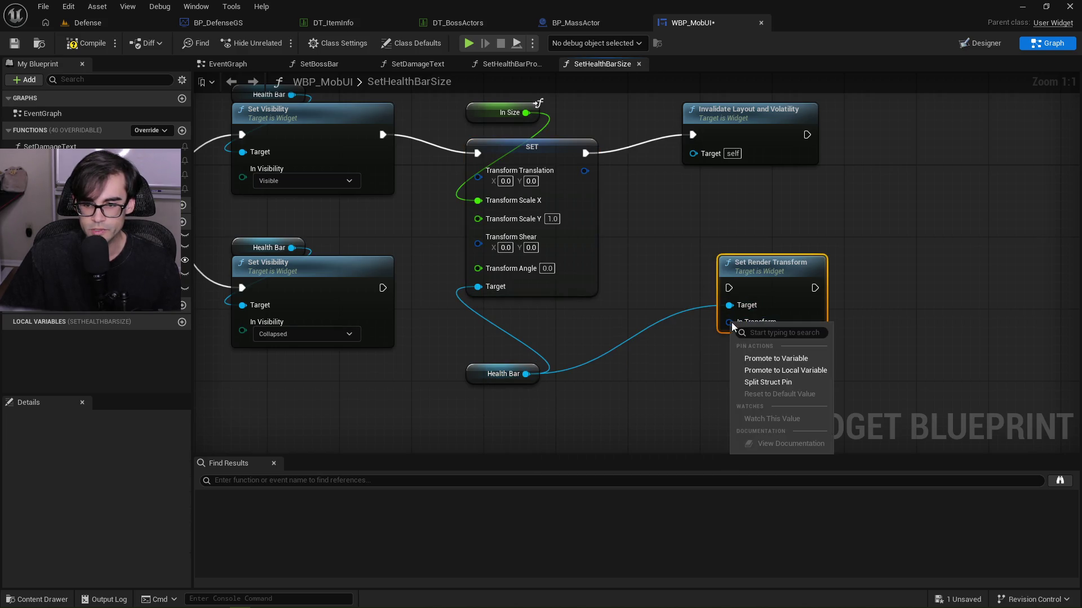
click(780, 383)
Replace the old transform SET node with Set Render Transform, chained from Set Visibility into Invalidate Layout and Volatility.
click(508, 139)
key(Delete)
mouse_move(736, 262)
mouse_down()
mouse_move(511, 164)
mouse_move(484, 136)
mouse_up()
drag(382, 135, 485, 163)
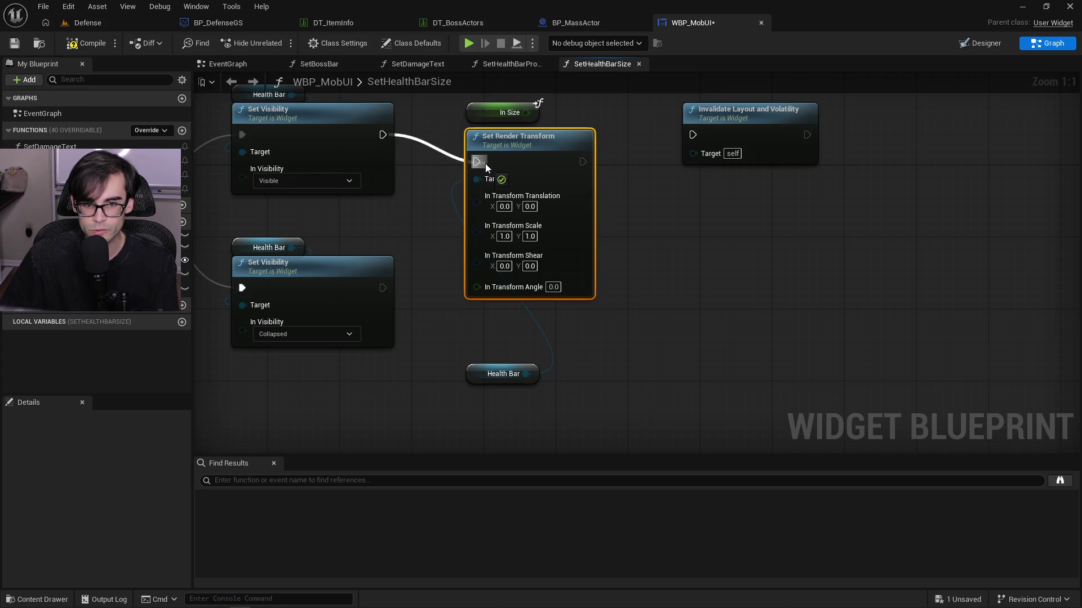
drag(583, 161, 692, 140)
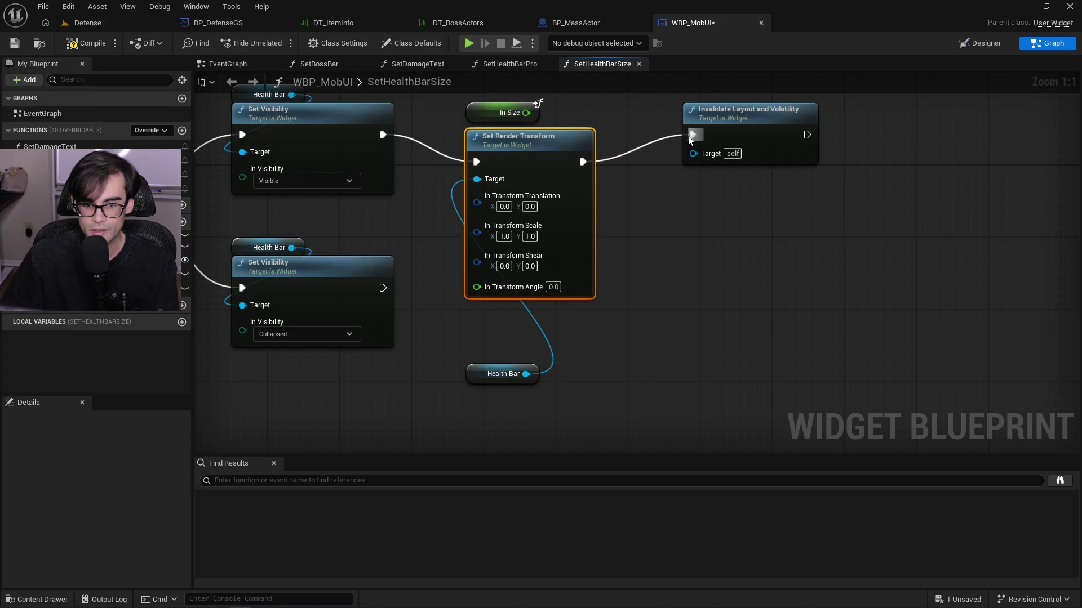
drag(638, 116, 650, 151)
Drive Set Render Transform's Scale X from In Size, compile, and launch a play session.
mouse_move(503, 149)
mouse_down()
mouse_move(507, 130)
mouse_move(495, 294)
mouse_move(526, 152)
mouse_up()
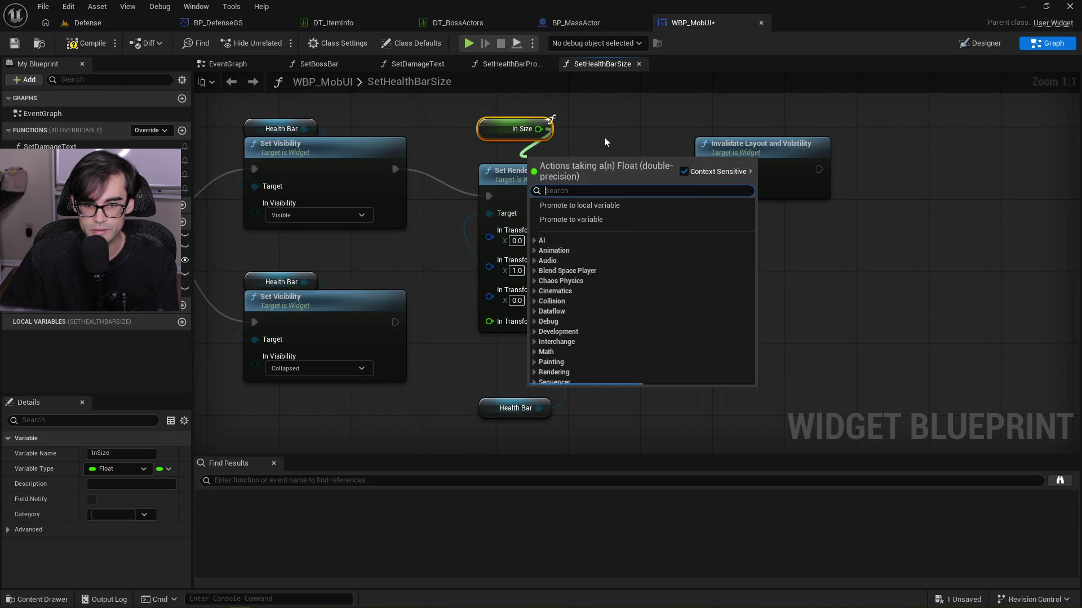
click(604, 144)
right_click(490, 266)
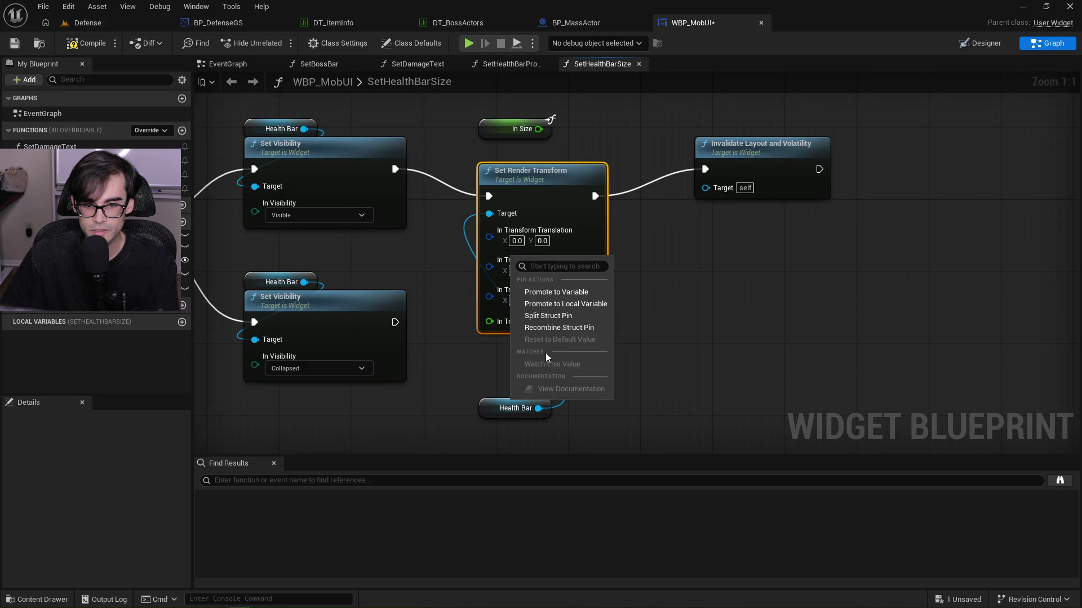
click(554, 316)
mouse_move(538, 129)
mouse_down()
mouse_move(563, 147)
mouse_move(503, 266)
mouse_move(510, 138)
mouse_move(510, 156)
mouse_move(524, 145)
mouse_move(519, 160)
mouse_up()
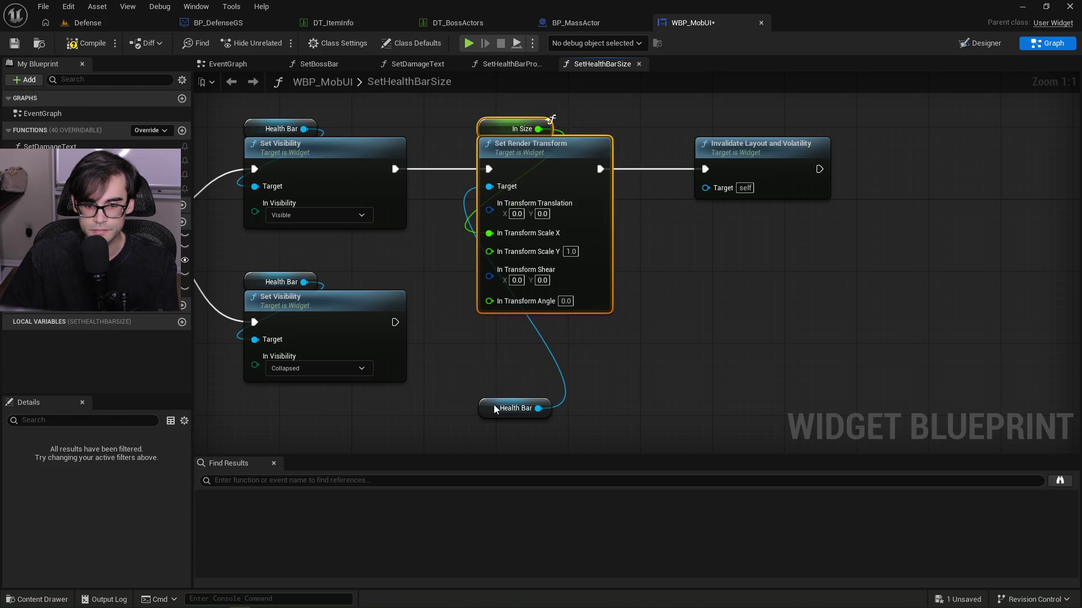
drag(495, 409, 502, 319)
click(445, 285)
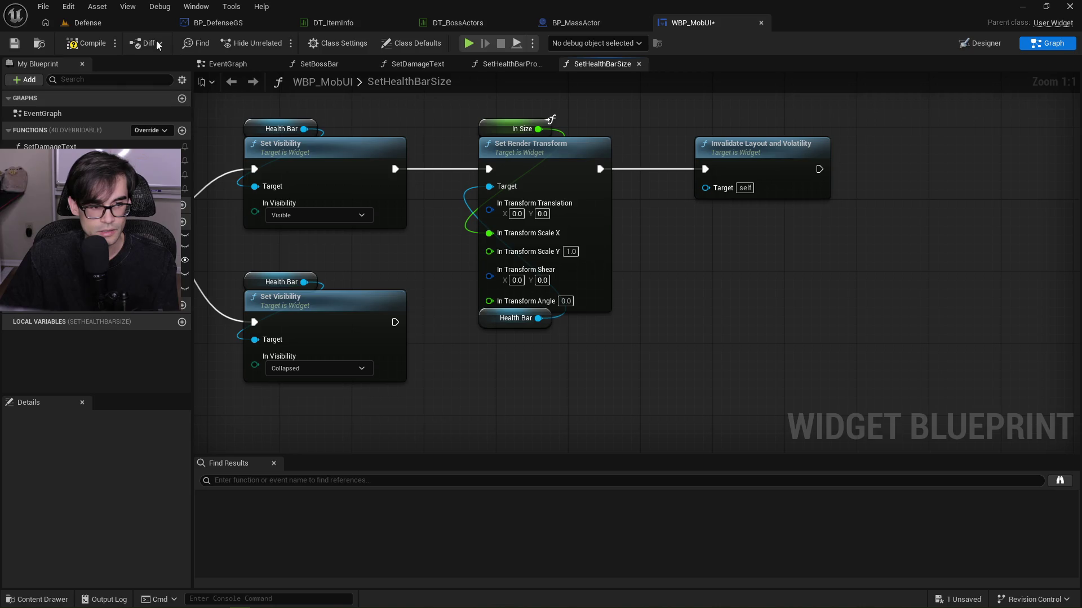
click(83, 44)
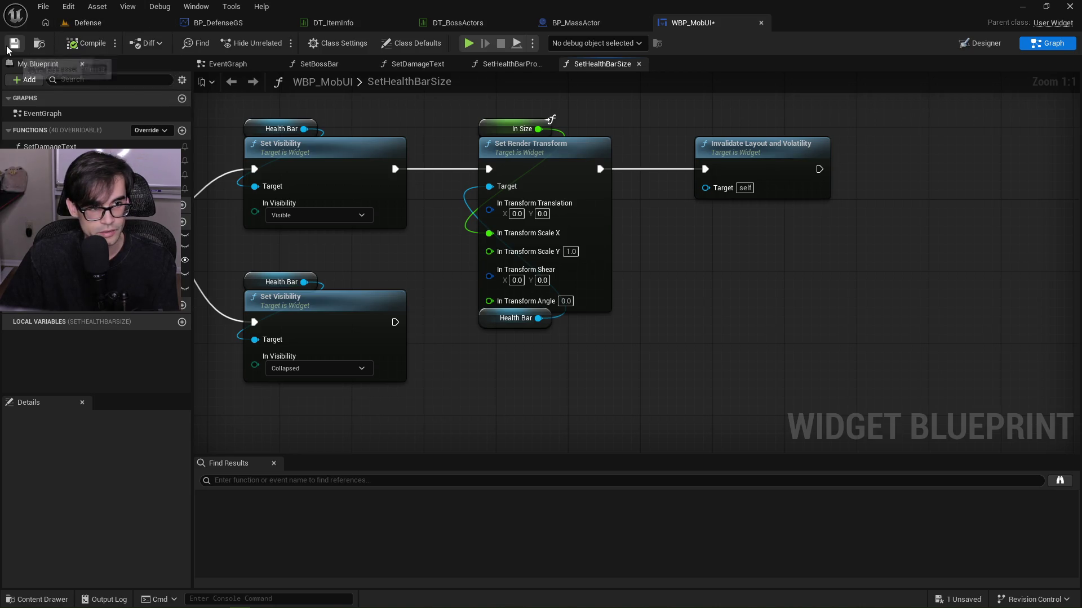
key(alt+p)
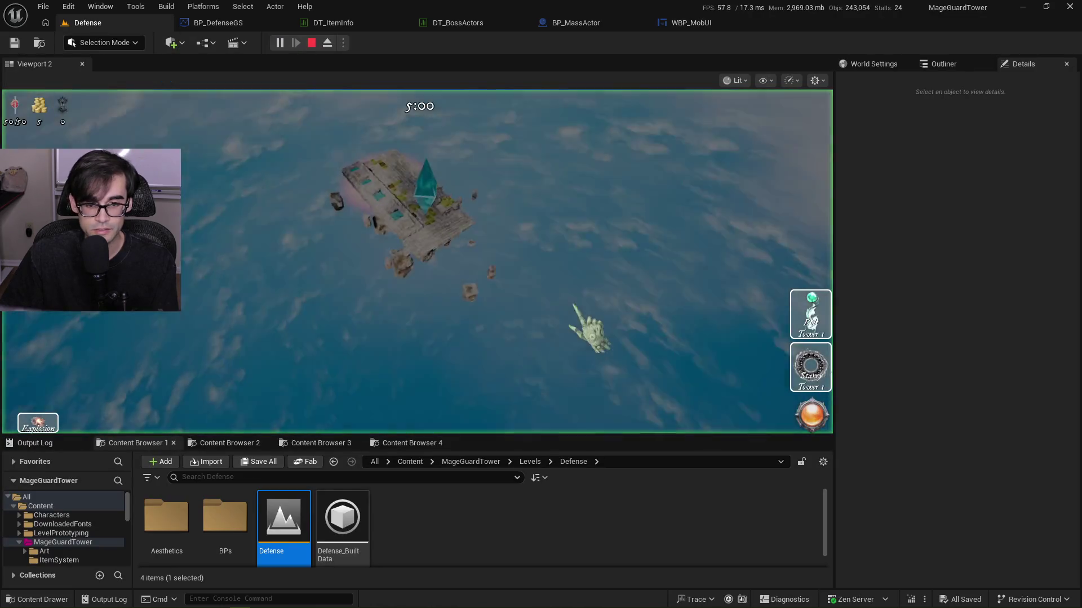
Place the Starry Tower, start the wave, resume past the breakpoint, then return to WBP_MobUI.
click(811, 369)
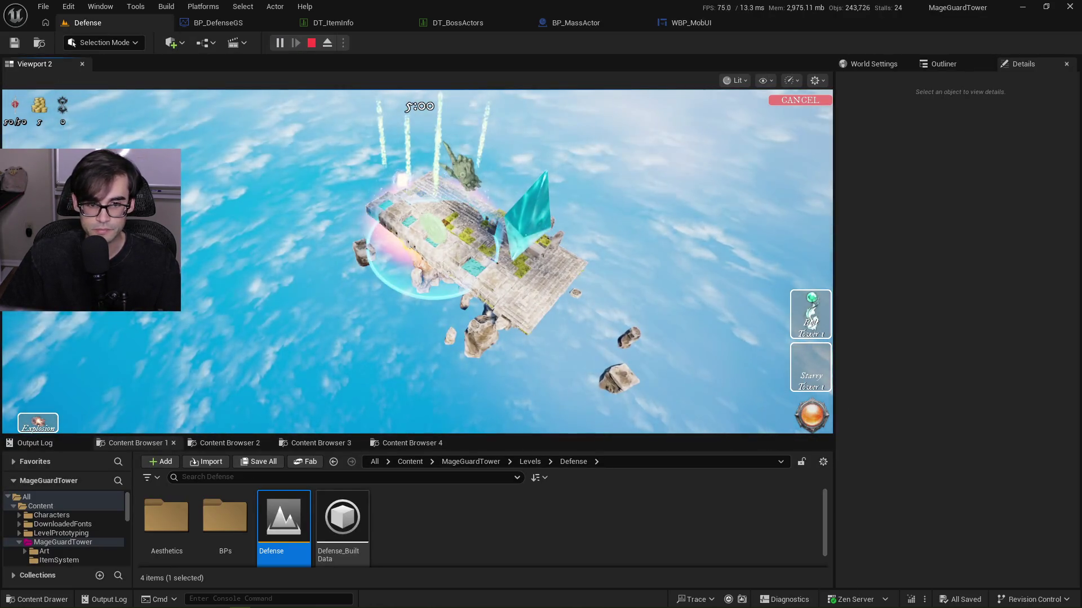
click(811, 445)
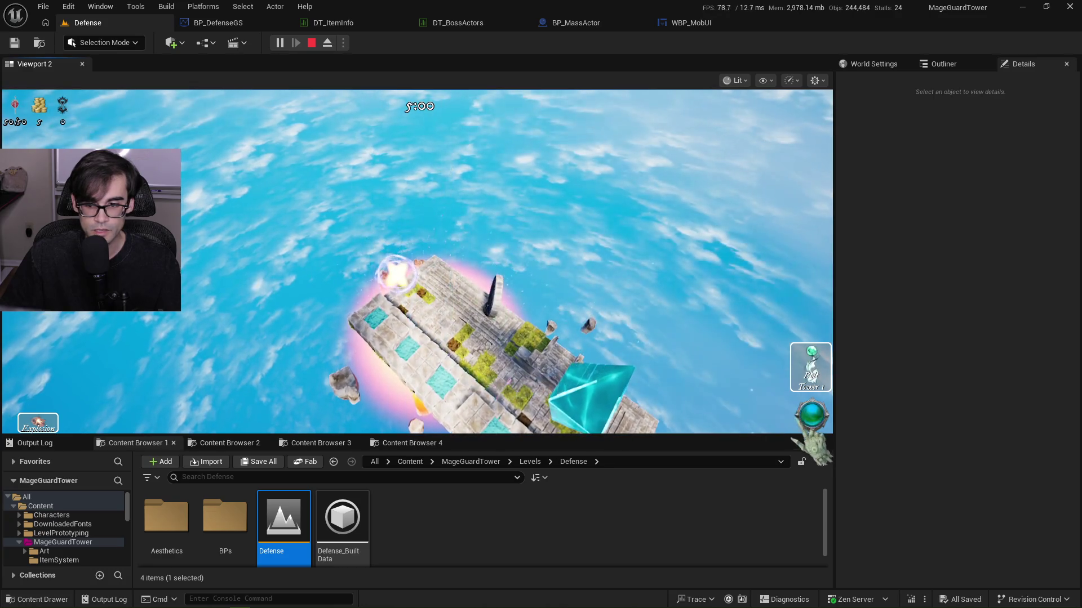
click(811, 445)
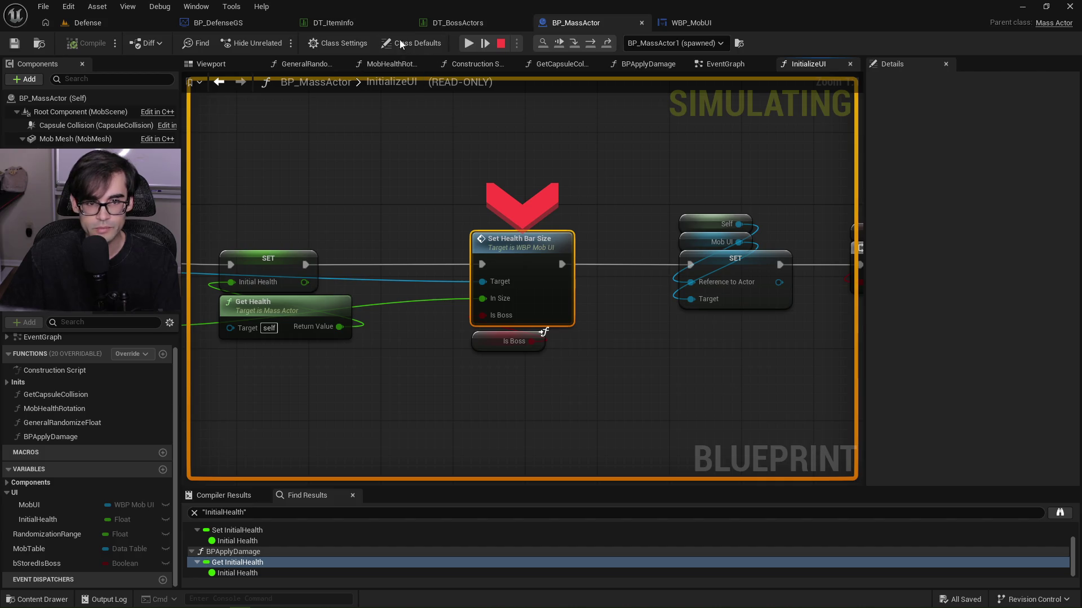
click(464, 45)
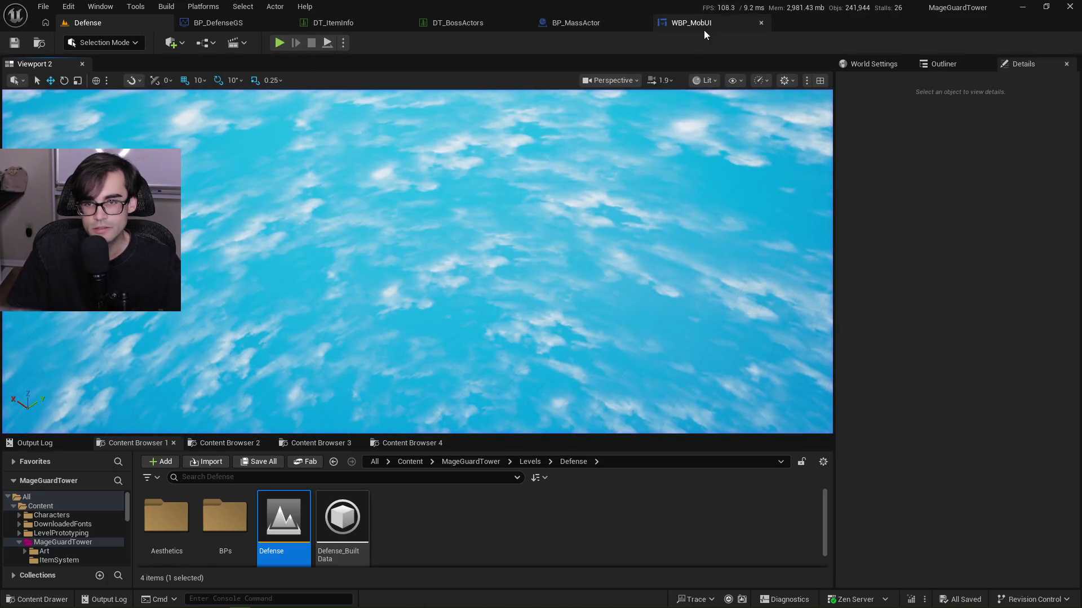
click(681, 29)
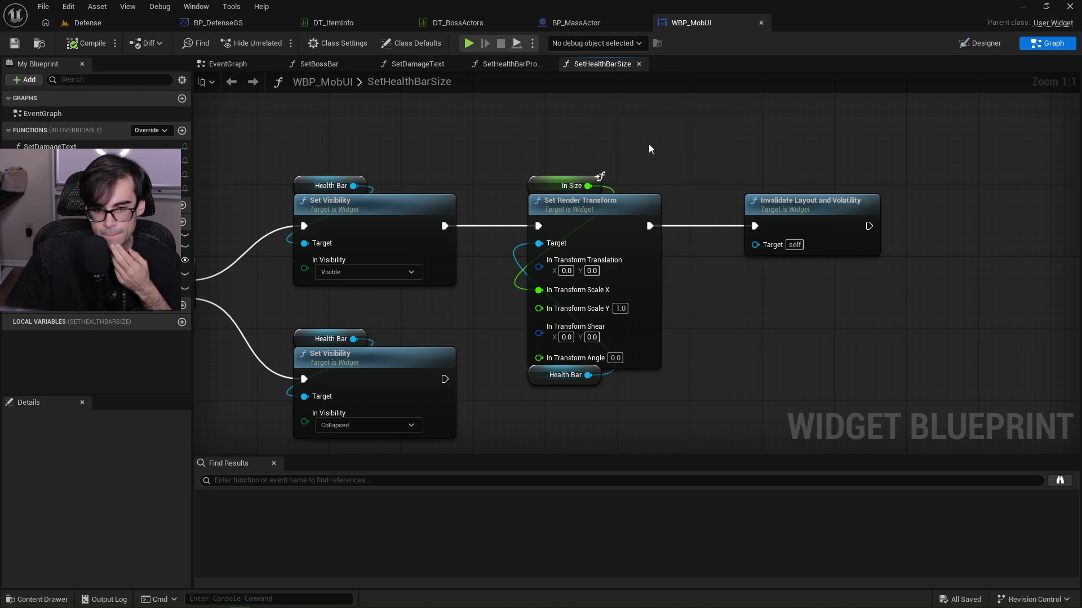
mouse_move(615, 177)
mouse_down()
mouse_move(679, 209)
mouse_move(752, 204)
mouse_up()
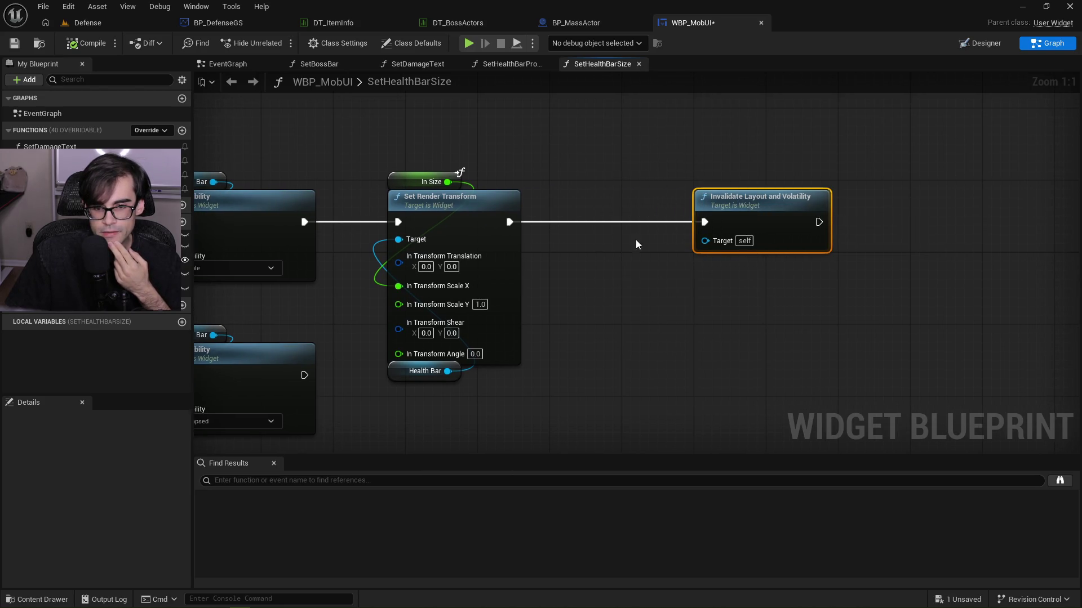
drag(446, 372, 651, 368)
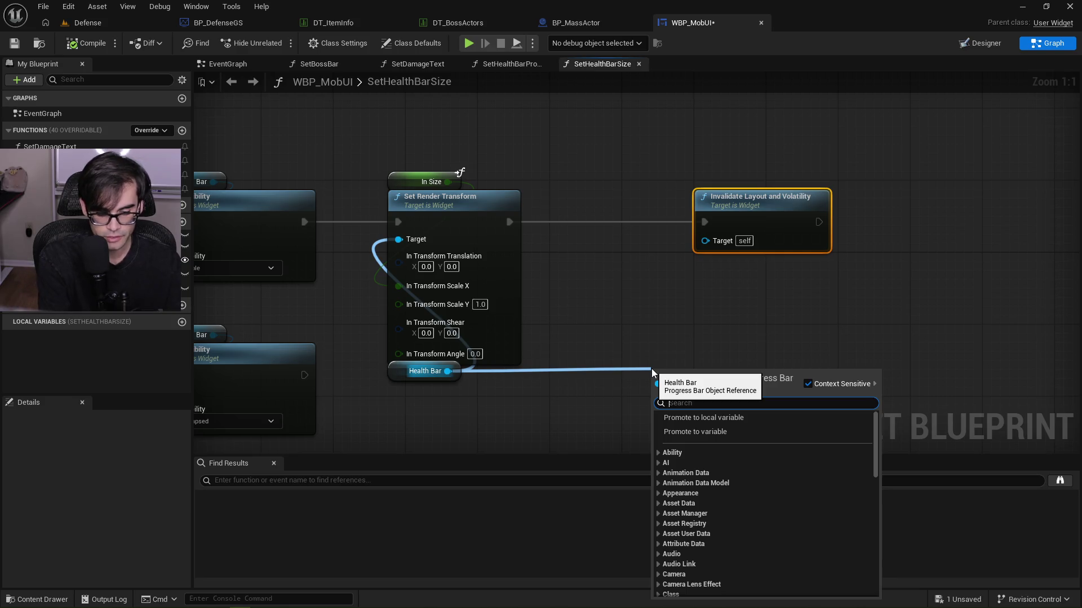
text(red)
key(BackSpace)
key(BackSpace)
key(BackSpace)
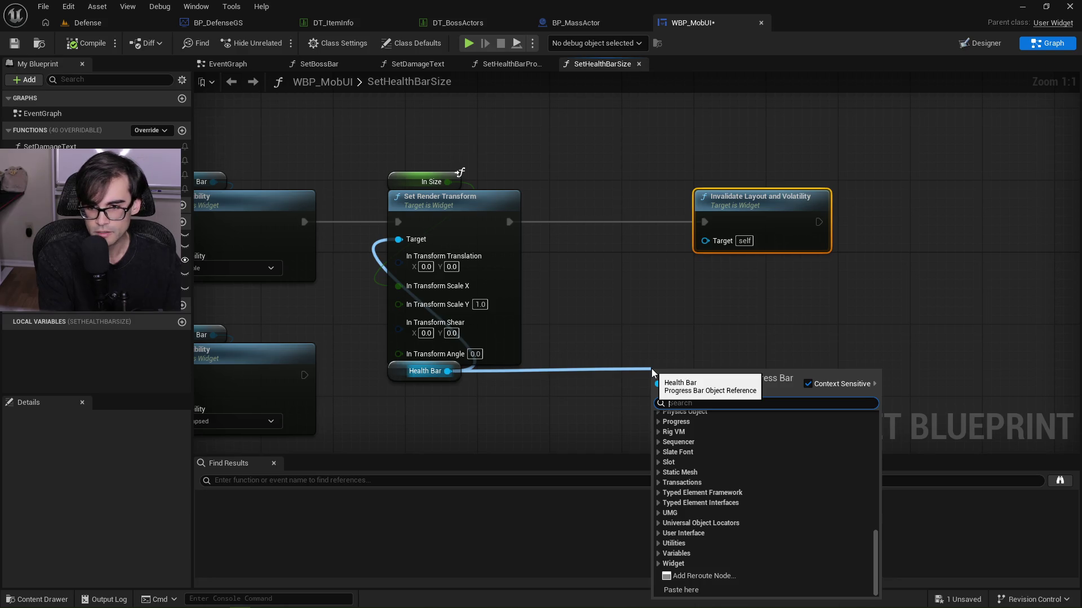
click(663, 262)
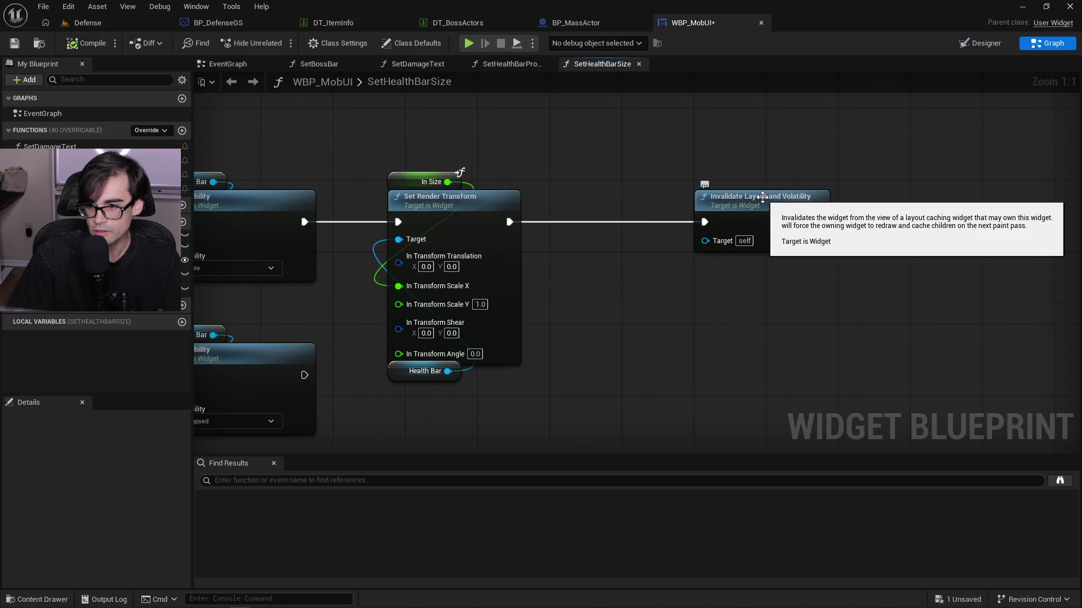
drag(447, 372, 601, 326)
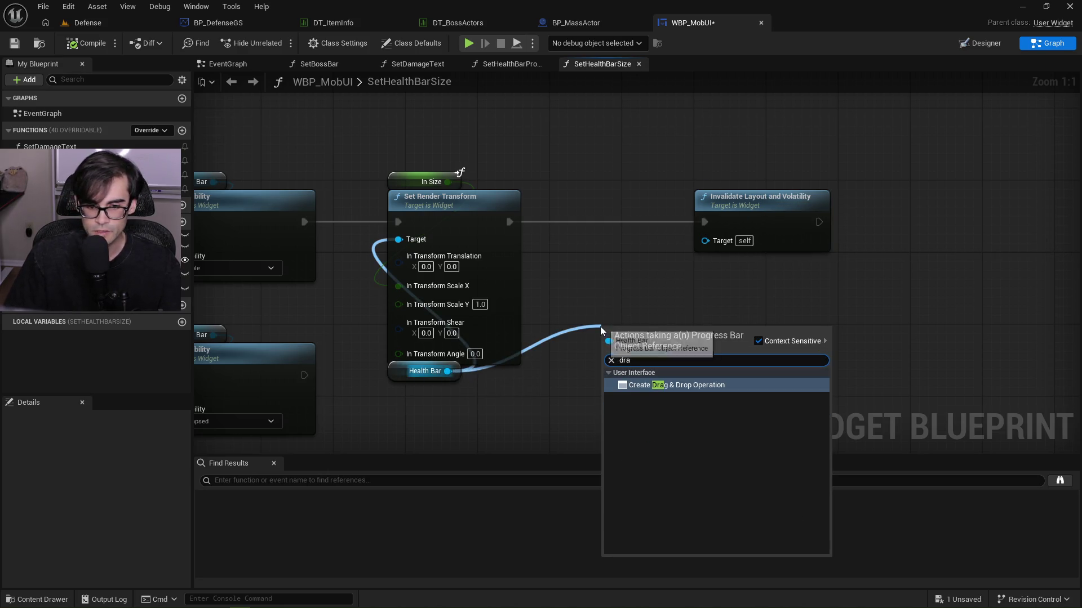
scroll(749, 448, up, 10)
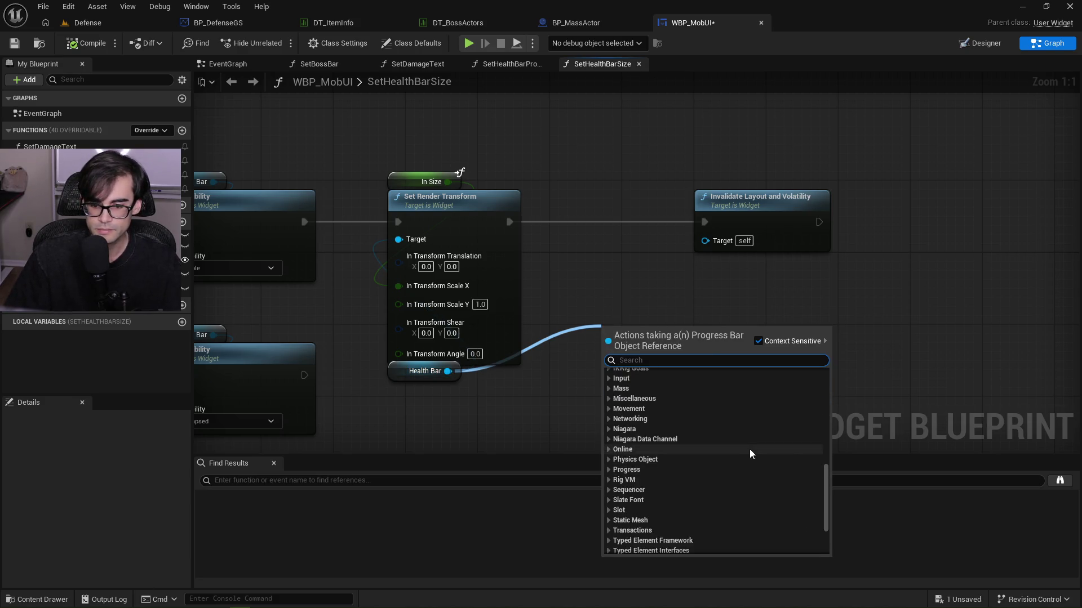
scroll(749, 449, down, 3)
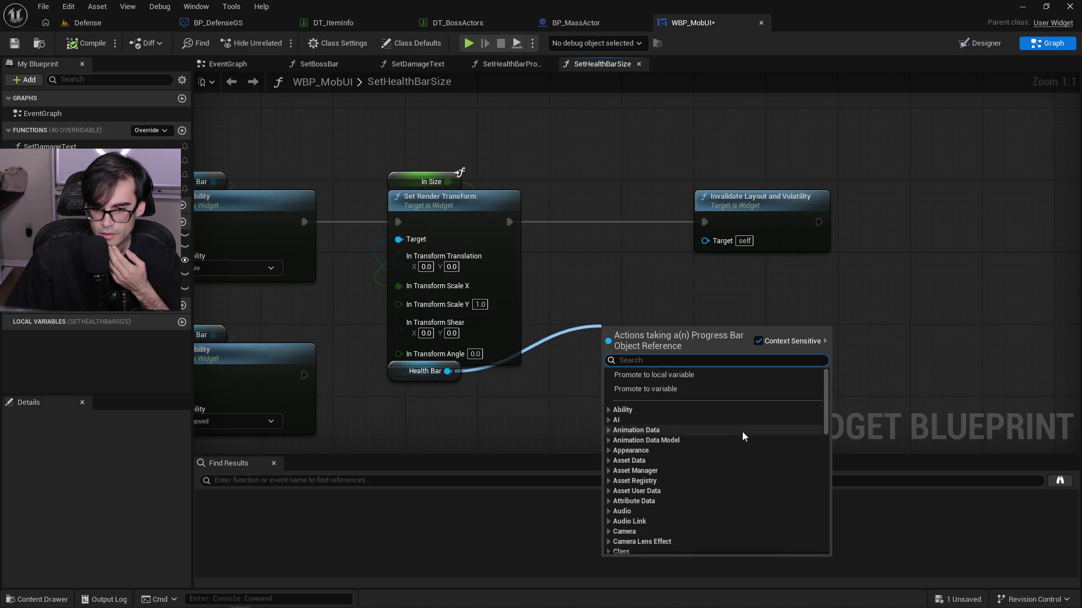
scroll(740, 431, down, 2)
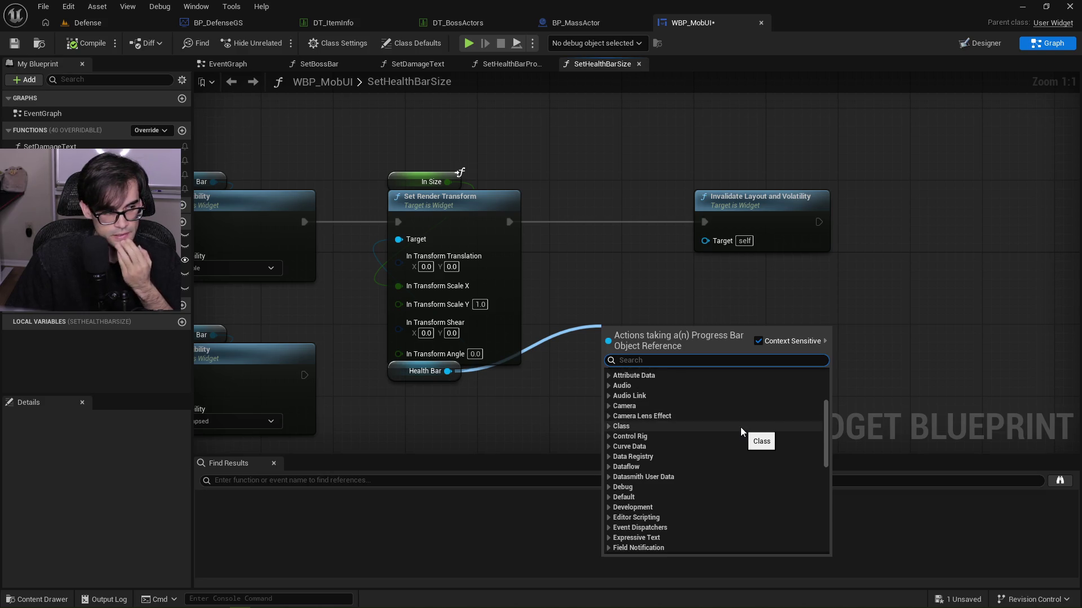
scroll(738, 422, down, 4)
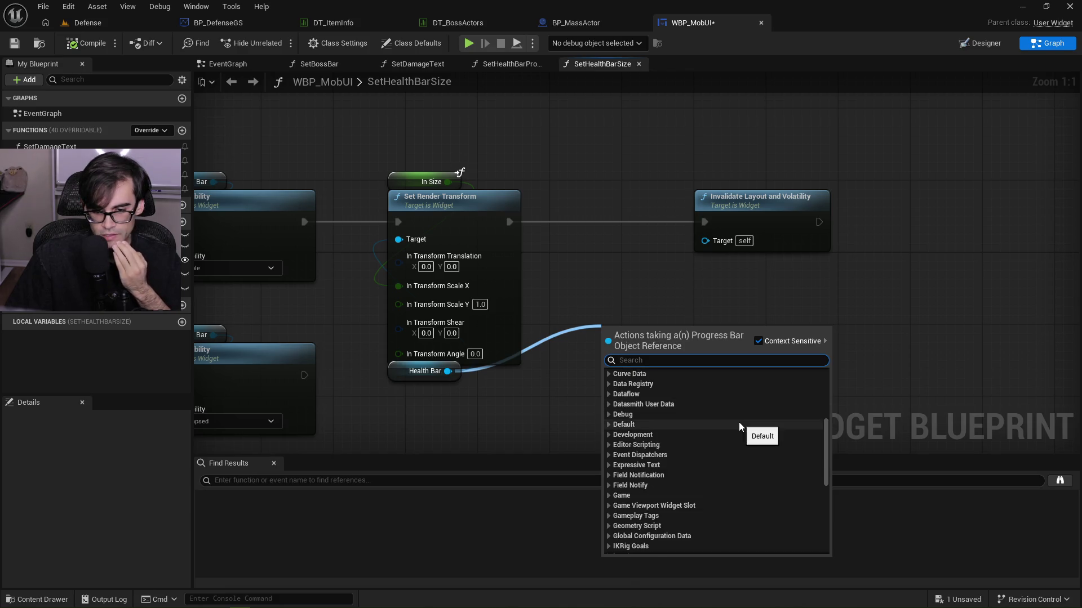
click(612, 291)
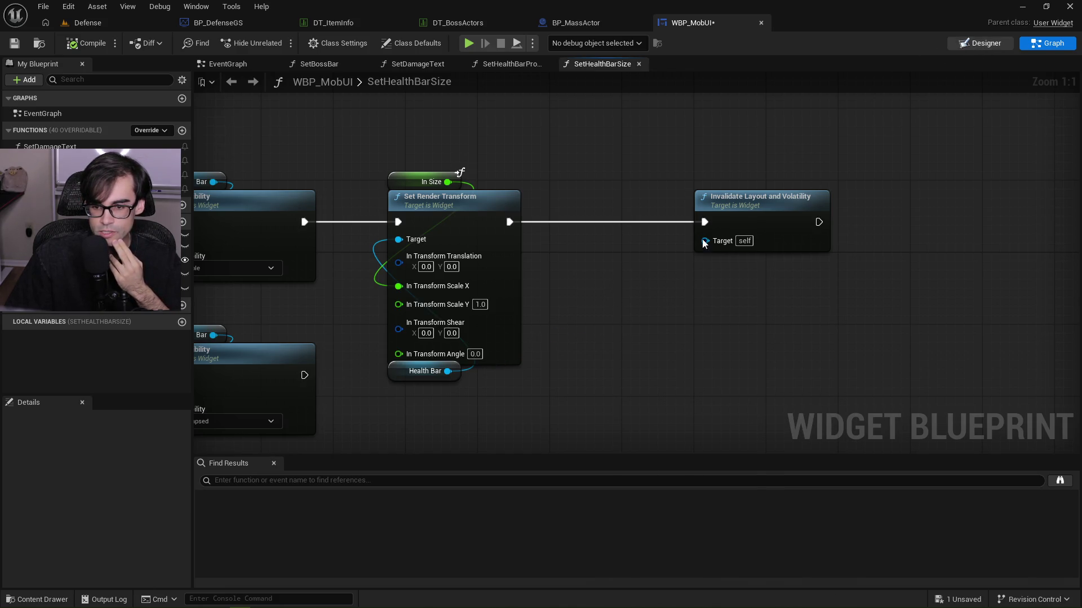
Try HealthBar render Scale X values 0.6, 0.2 and 0.75, then save WBP_MobUI.
scroll(848, 418, down, 3)
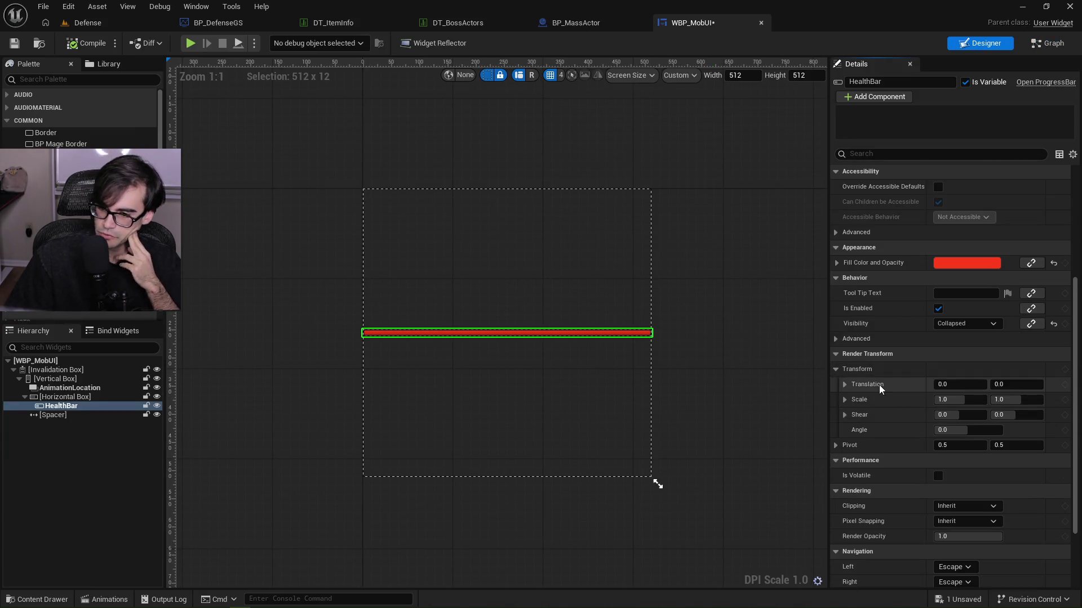
click(952, 399)
text(0.6)
key(Return)
text(0.2)
key(Return)
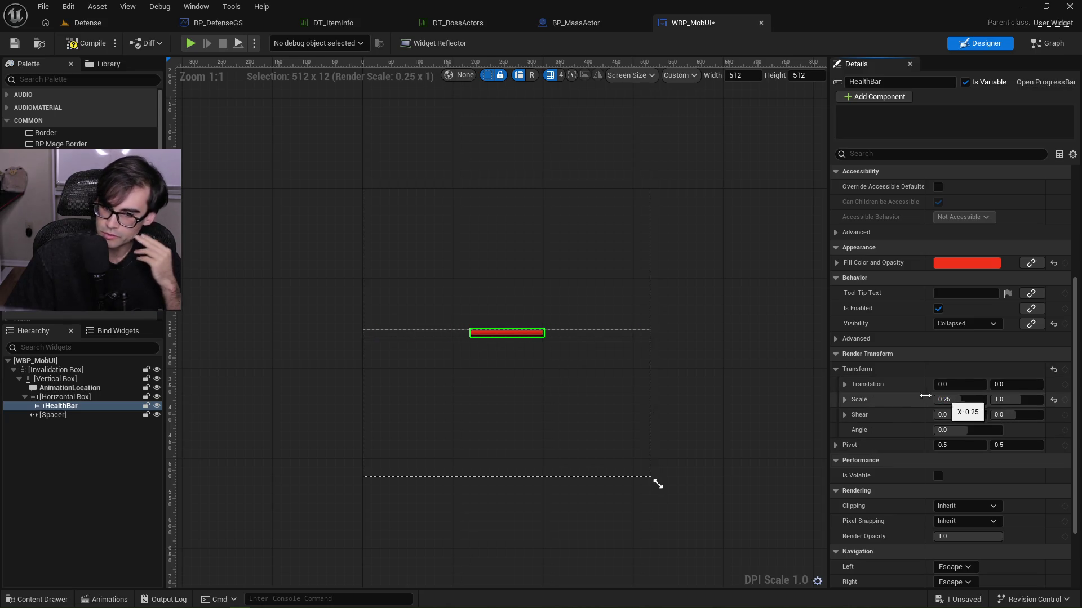
click(952, 399)
text(0.75)
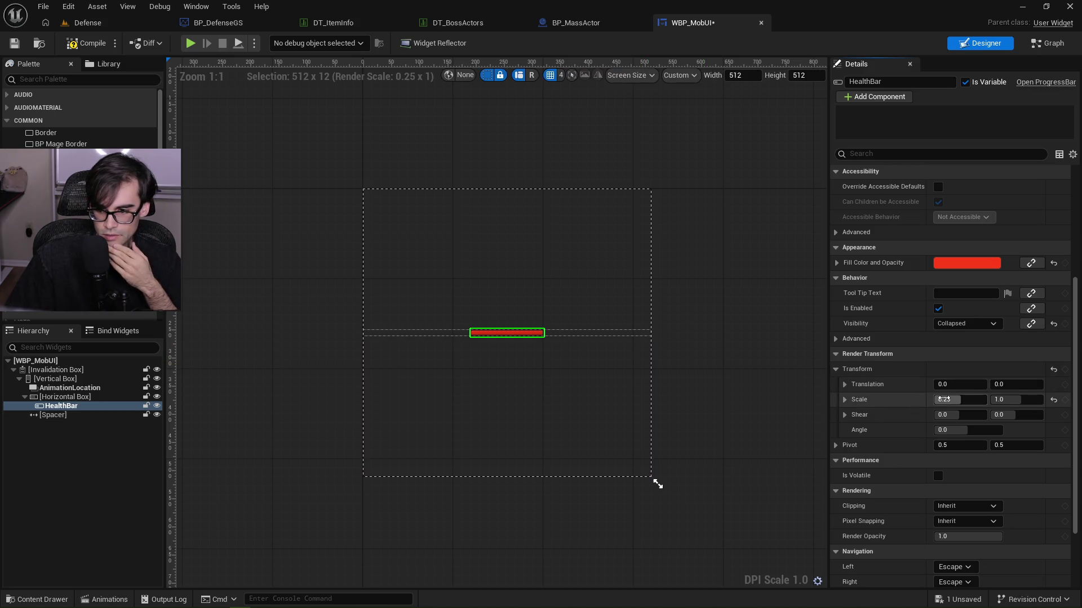
key(Return)
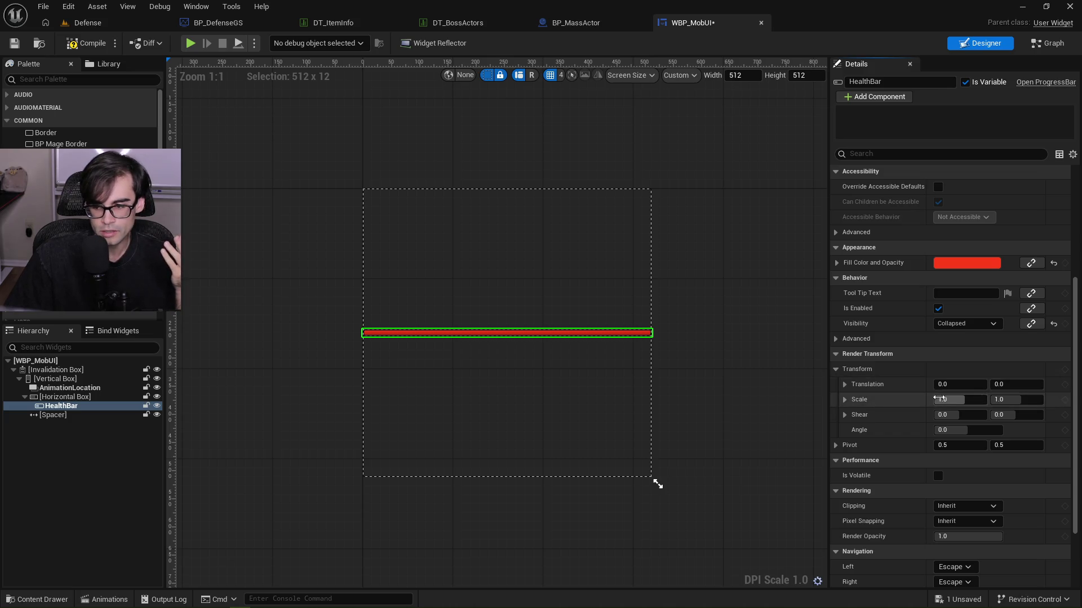
click(16, 44)
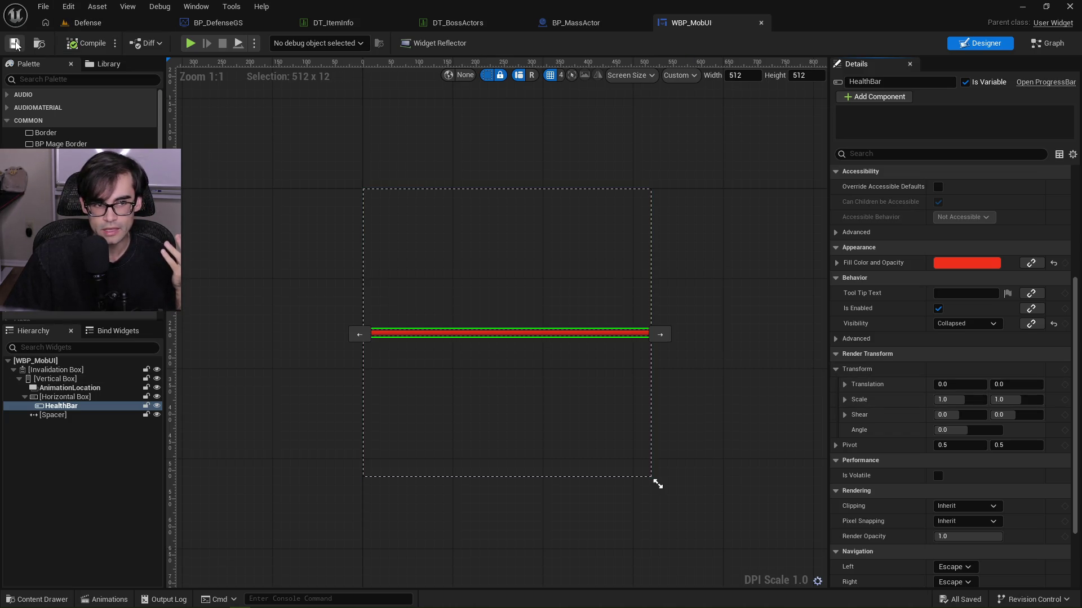
Check BP_MassActor, DT_BossActors and WBP_MobUI, then bring the InitializeUI Get Game State and Cast nodes into view.
click(594, 26)
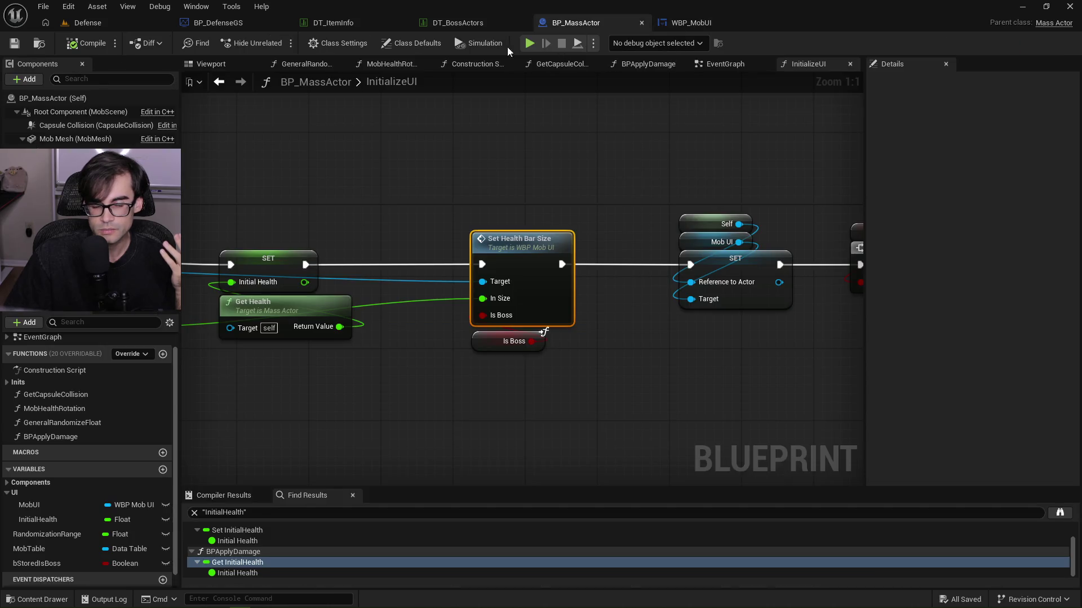
click(480, 30)
click(575, 27)
click(683, 26)
click(599, 25)
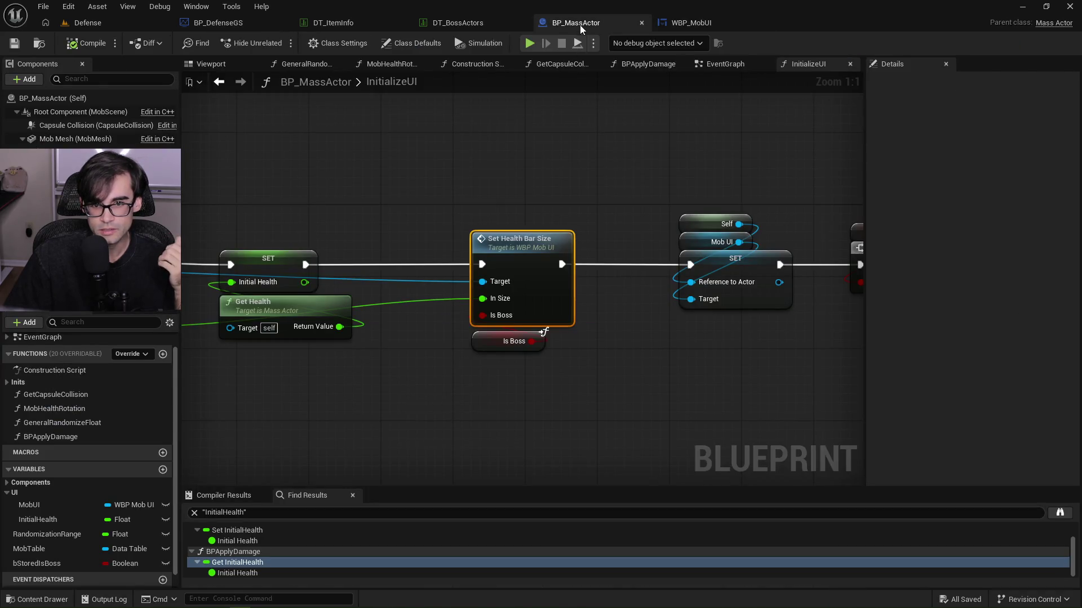
click(690, 23)
click(597, 25)
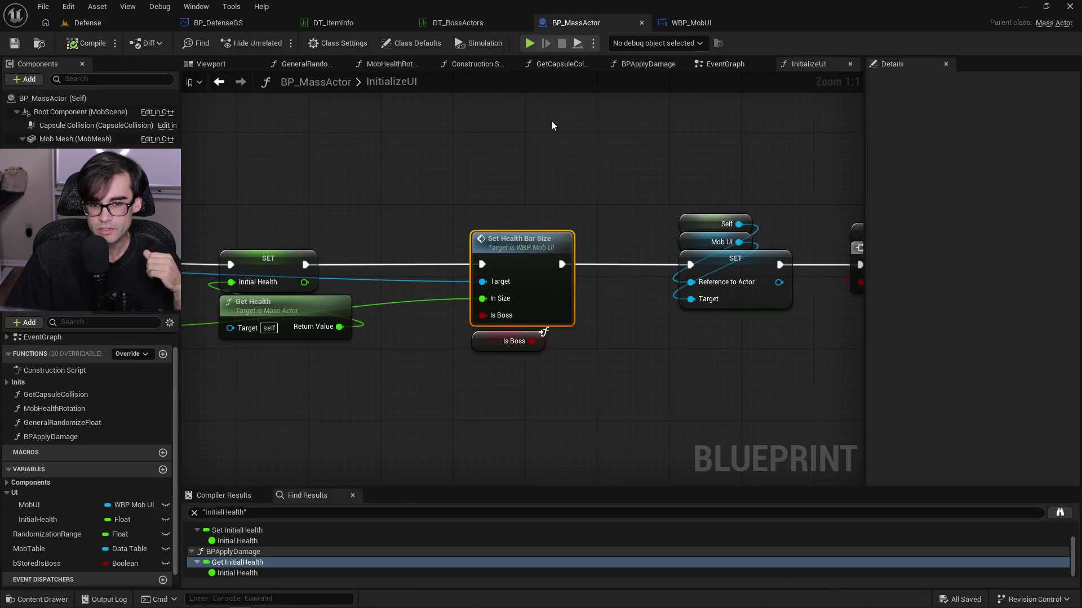
drag(408, 209, 632, 191)
drag(240, 298, 384, 294)
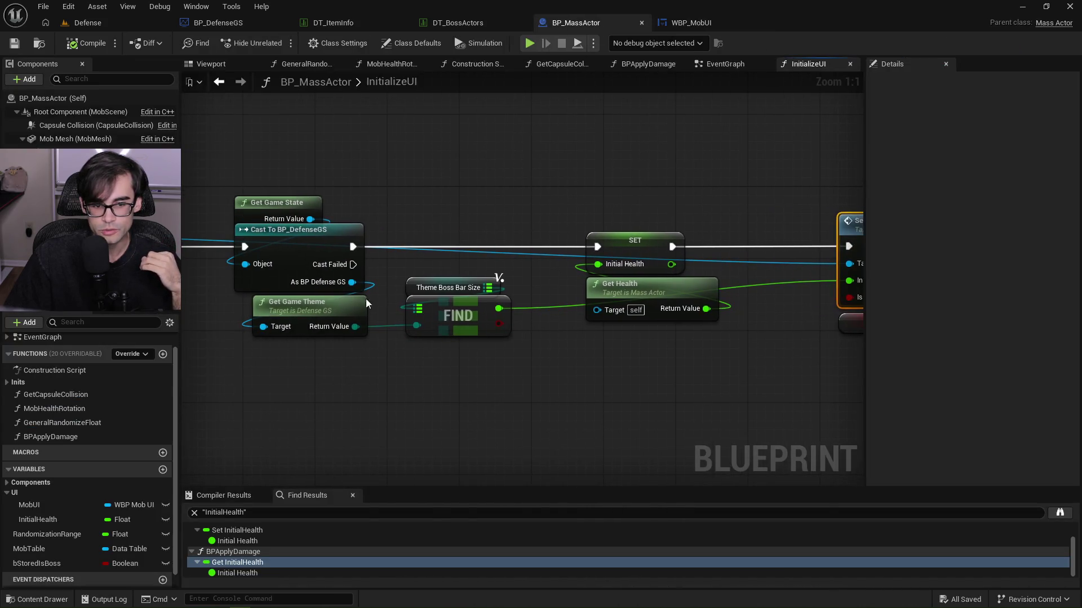
Change Theme Boss Bar Size's Fantasy Ruins entry from 0.25 to 4 and compile BP_MassActor.
click(413, 286)
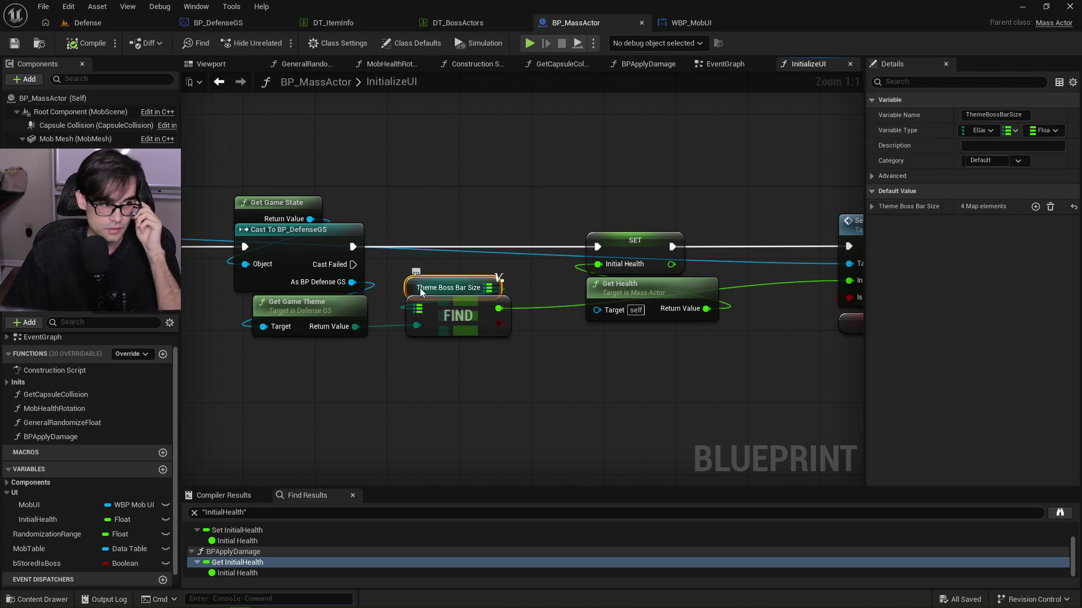
click(871, 206)
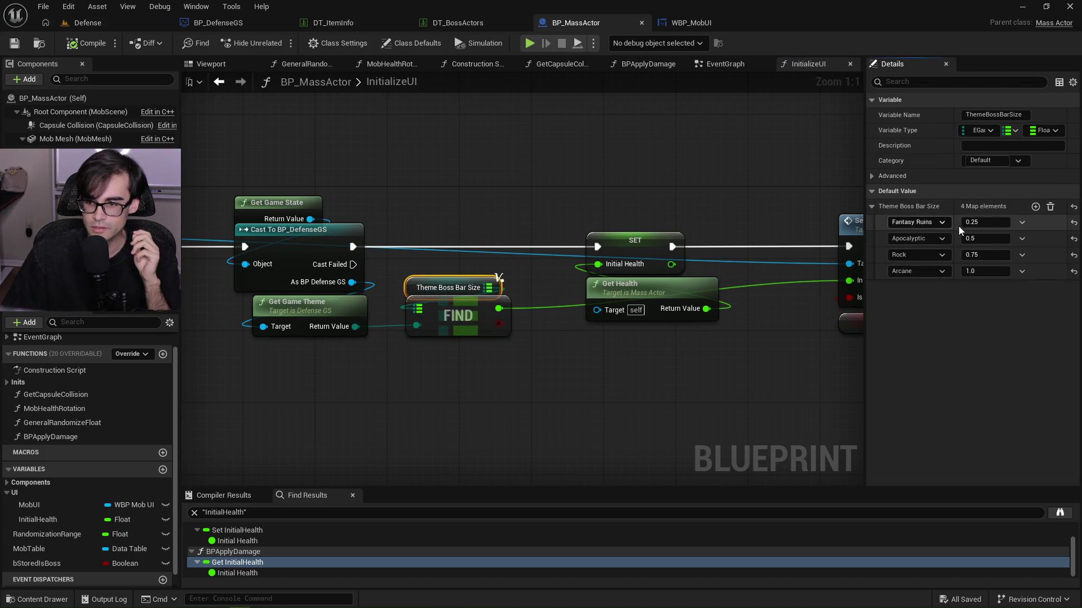
click(980, 222)
text(4)
key(Return)
click(85, 43)
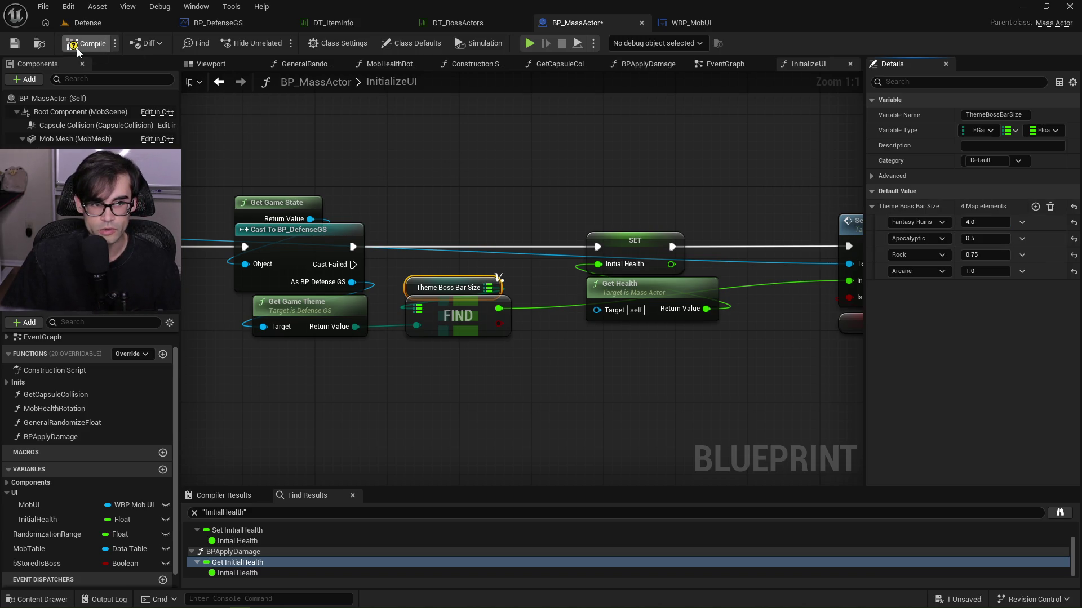
click(691, 22)
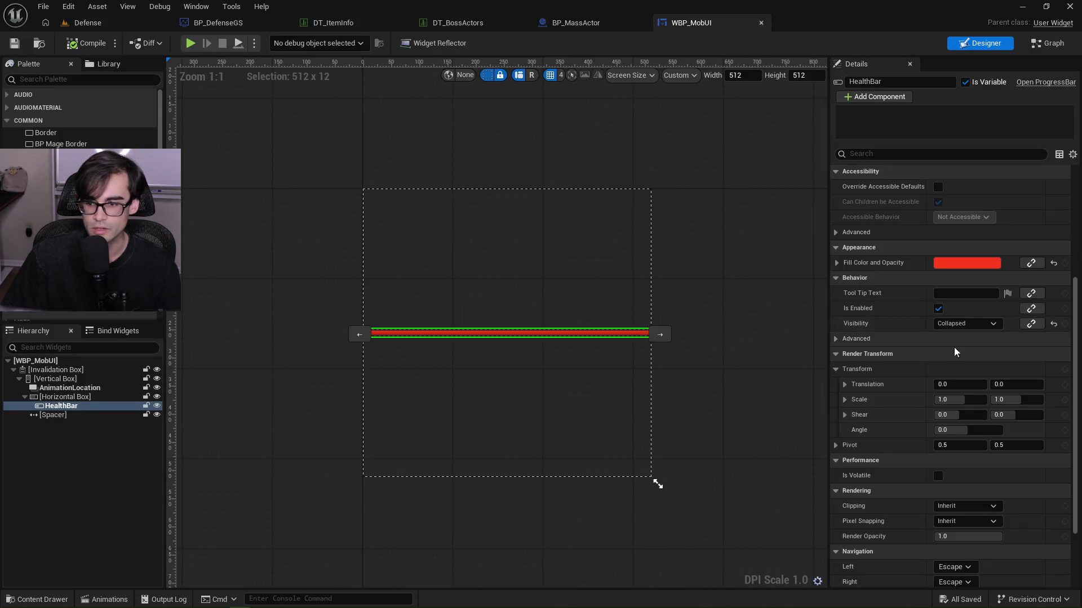
Try HealthBar Scale X at 4, restore it to 1, and compile WBP_MobUI.
click(953, 399)
text(4)
key(Return)
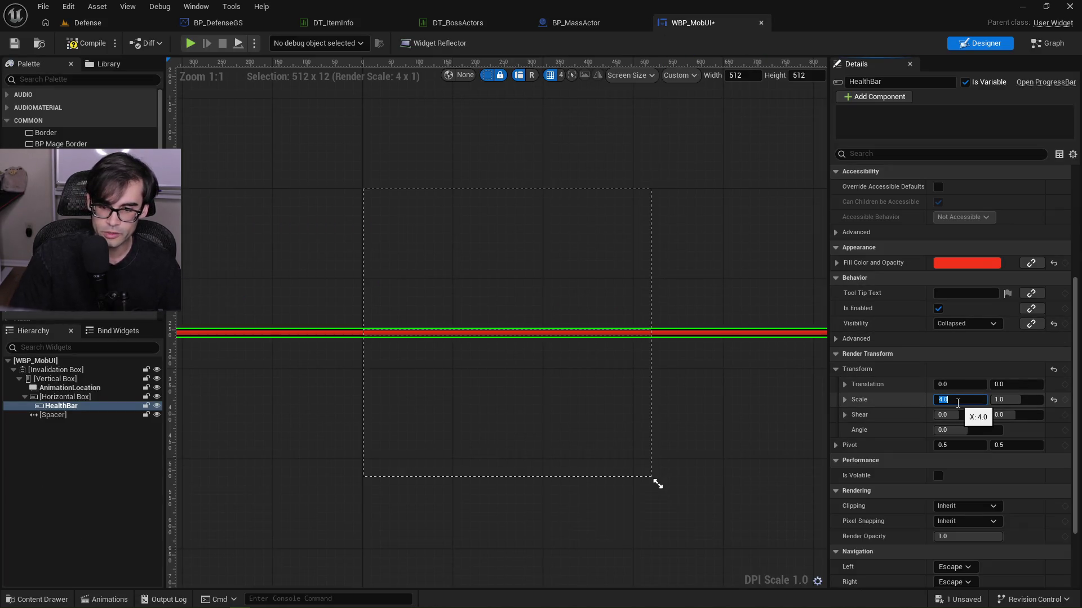
scroll(493, 410, down, 5)
scroll(609, 395, up, 3)
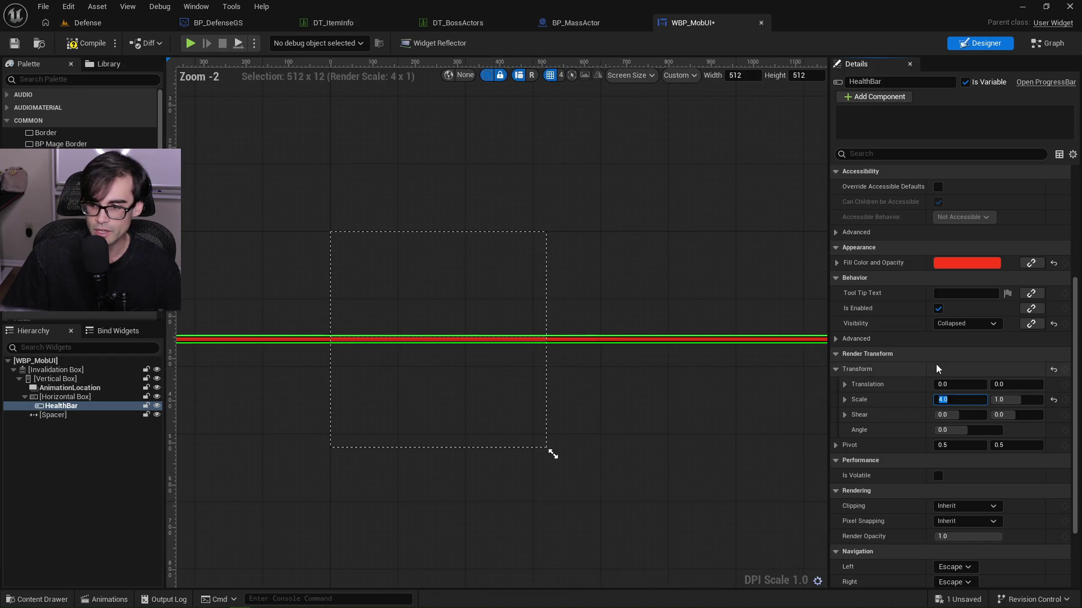
text(1)
key(Return)
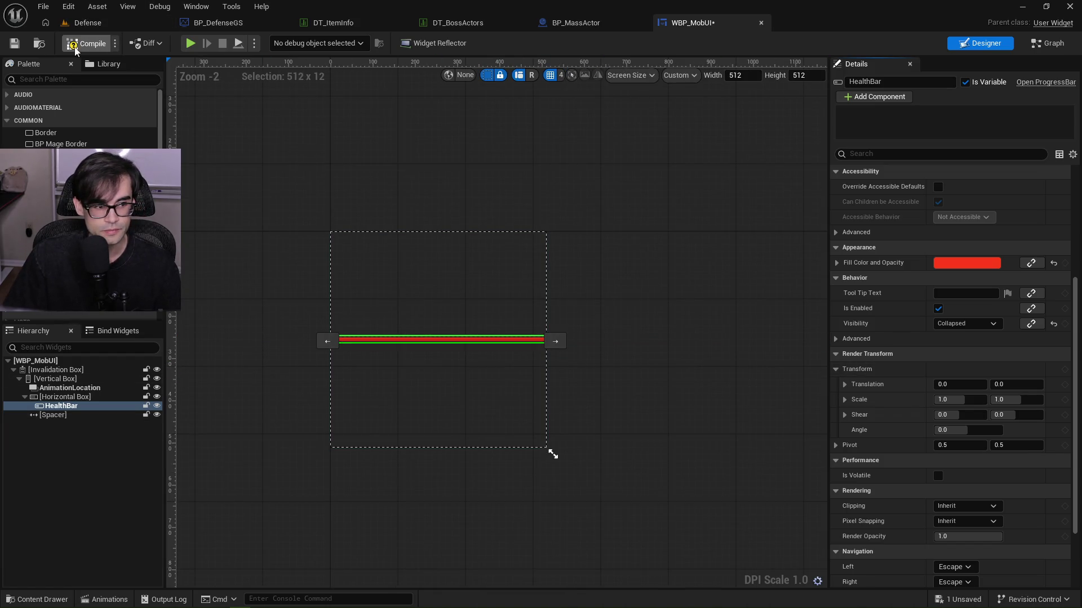
click(84, 47)
Playtest the Defense level using the orb ability, then stop and return to WBP_MobUI.
click(105, 22)
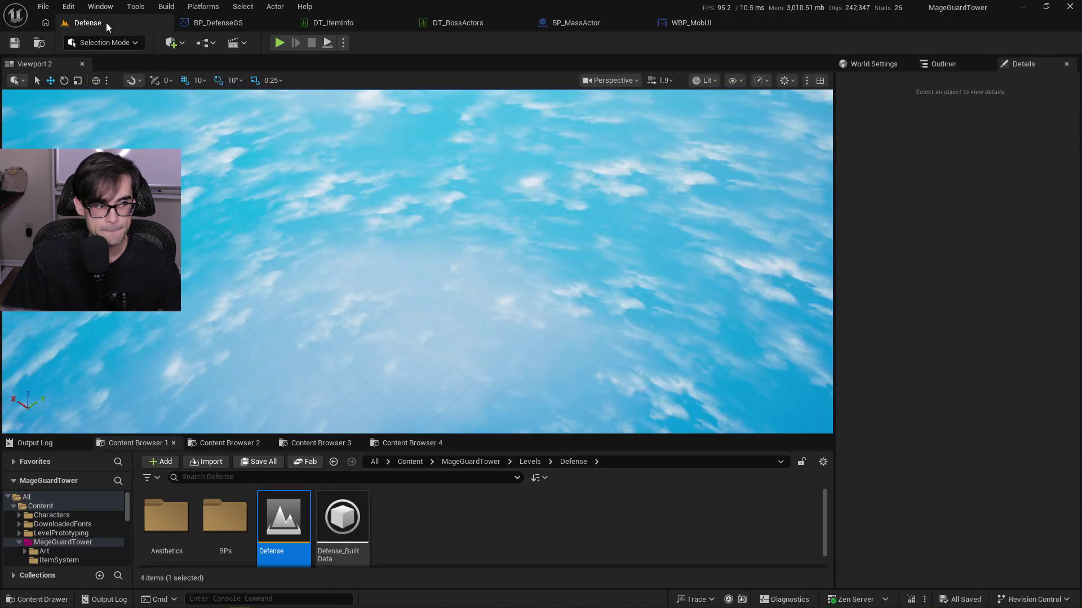
click(280, 43)
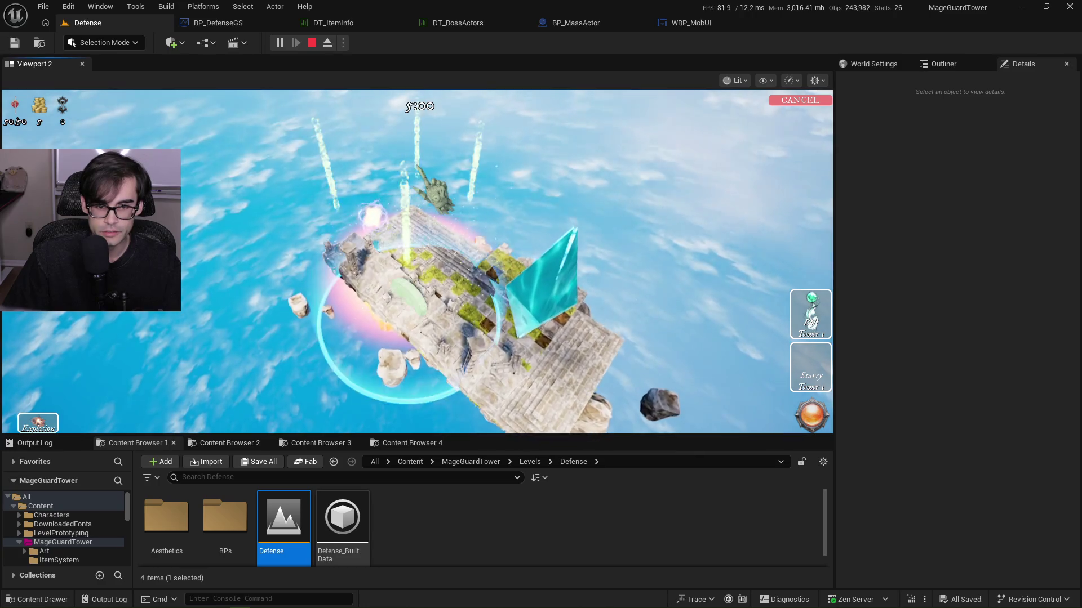
click(811, 419)
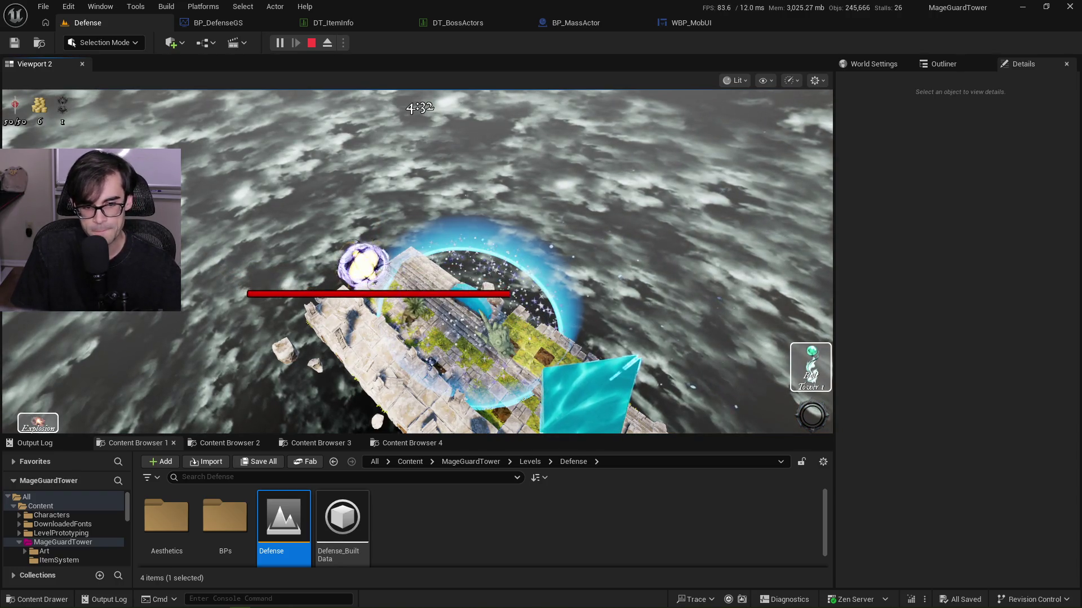
key(Escape)
click(721, 22)
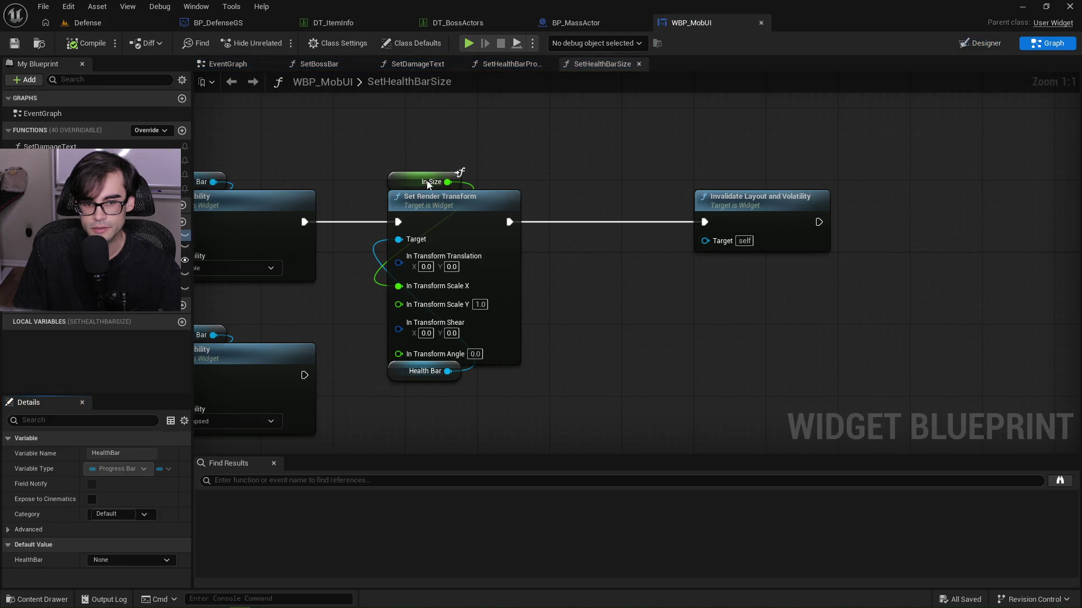
Pan the graph to bring the SetHealthBarSize nodes into view.
drag(471, 145, 721, 179)
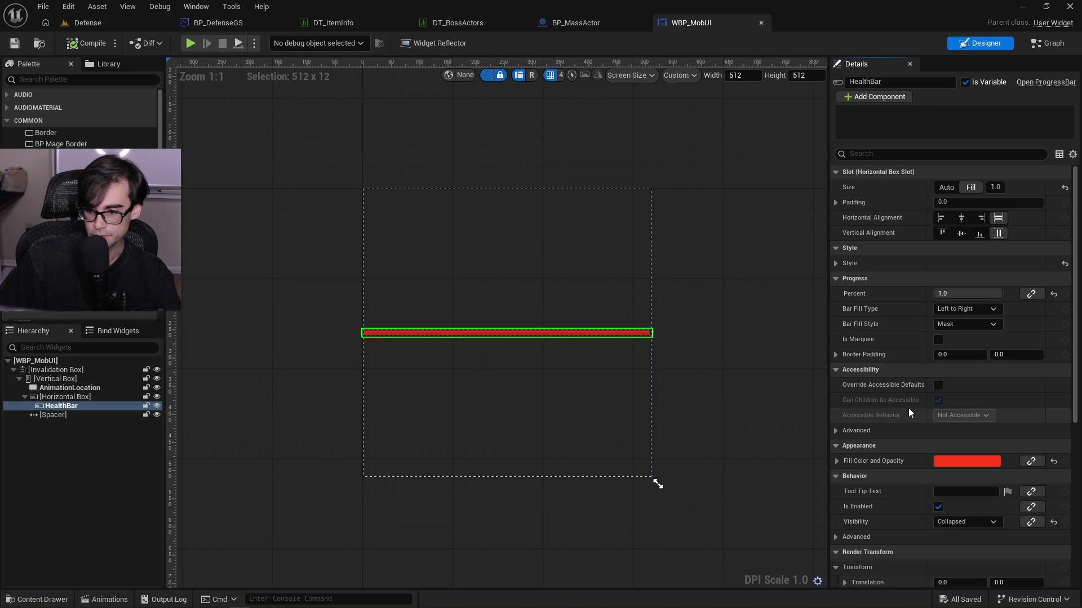
scroll(917, 407, down, 3)
scroll(899, 405, down, 1)
mouse_move(952, 472)
mouse_down()
mouse_move(980, 472)
mouse_move(950, 472)
mouse_up()
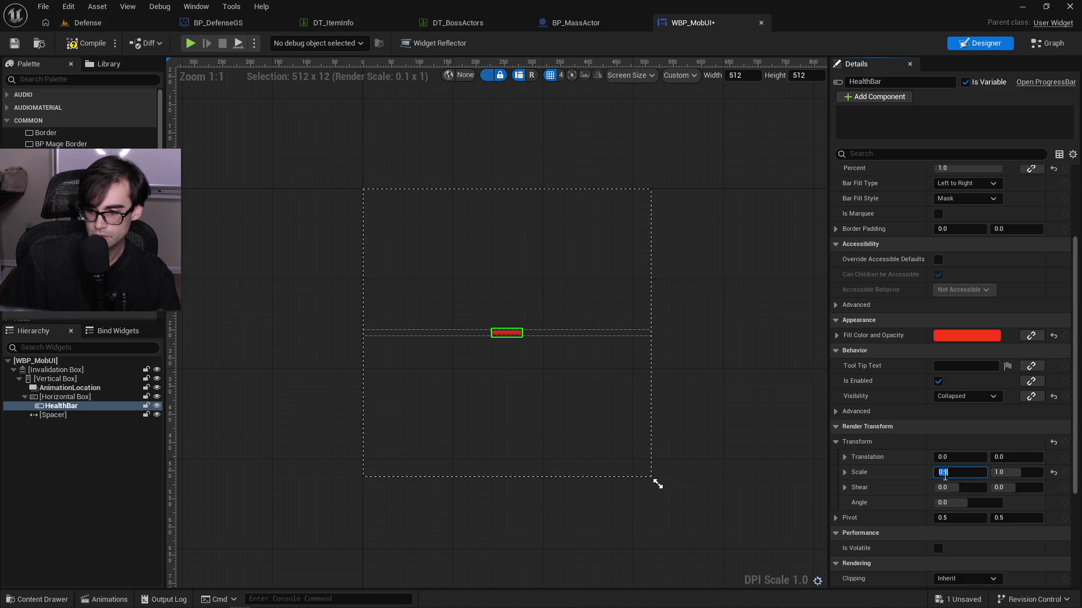
text(1)
key(Return)
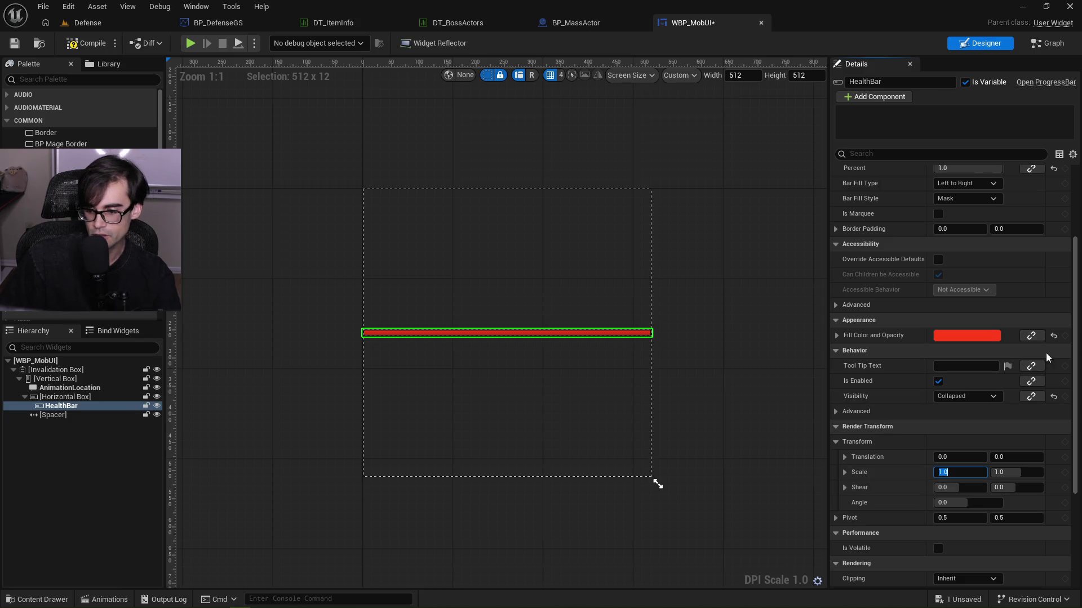
scroll(885, 496, down, 1)
scroll(887, 508, down, 2)
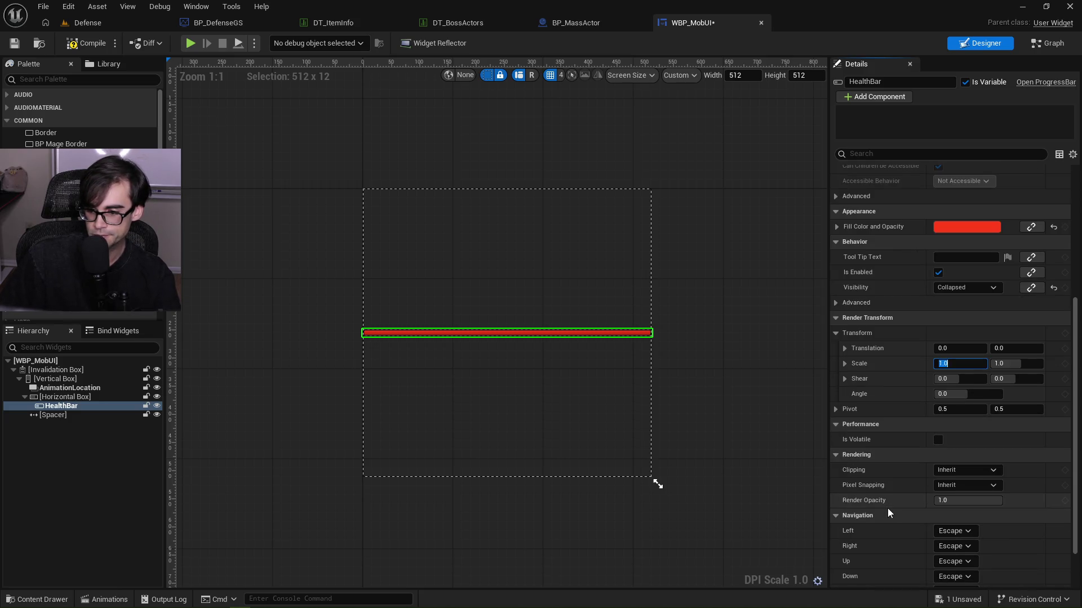
scroll(898, 453, down, 2)
click(842, 398)
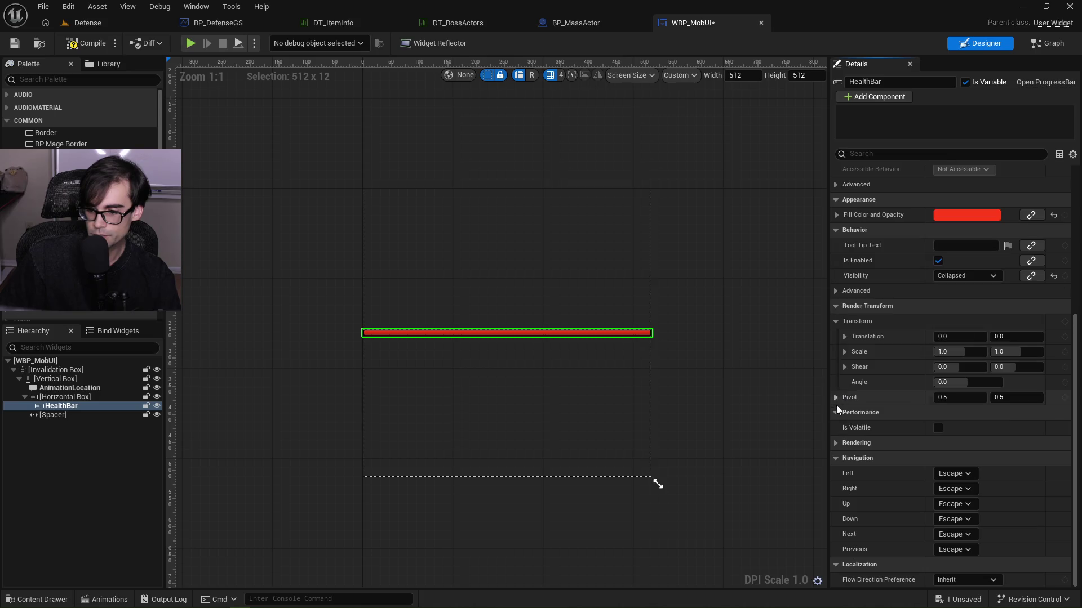
click(836, 458)
click(837, 565)
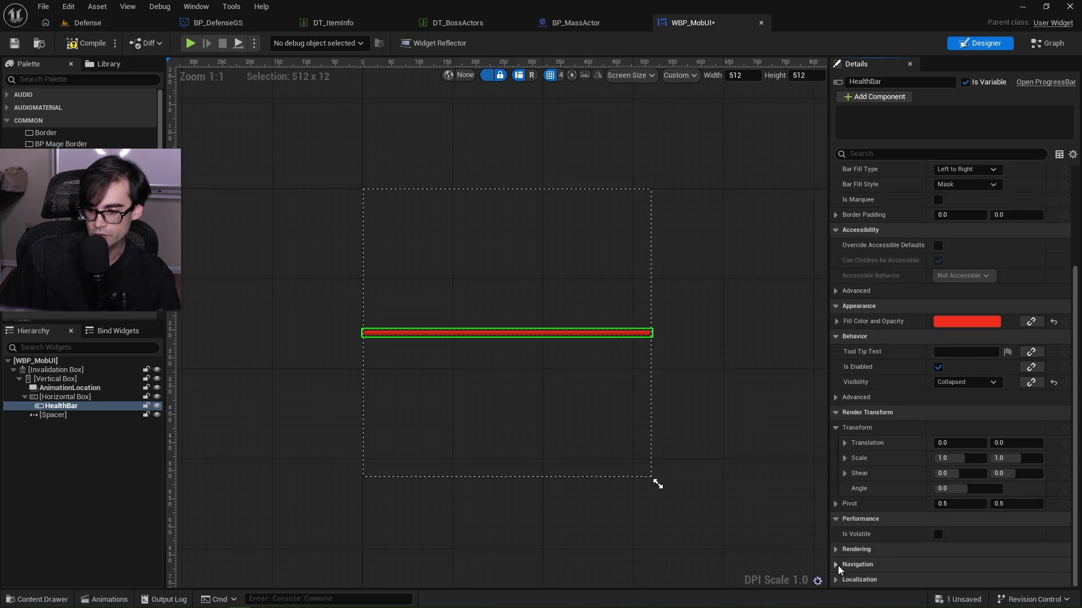
click(836, 520)
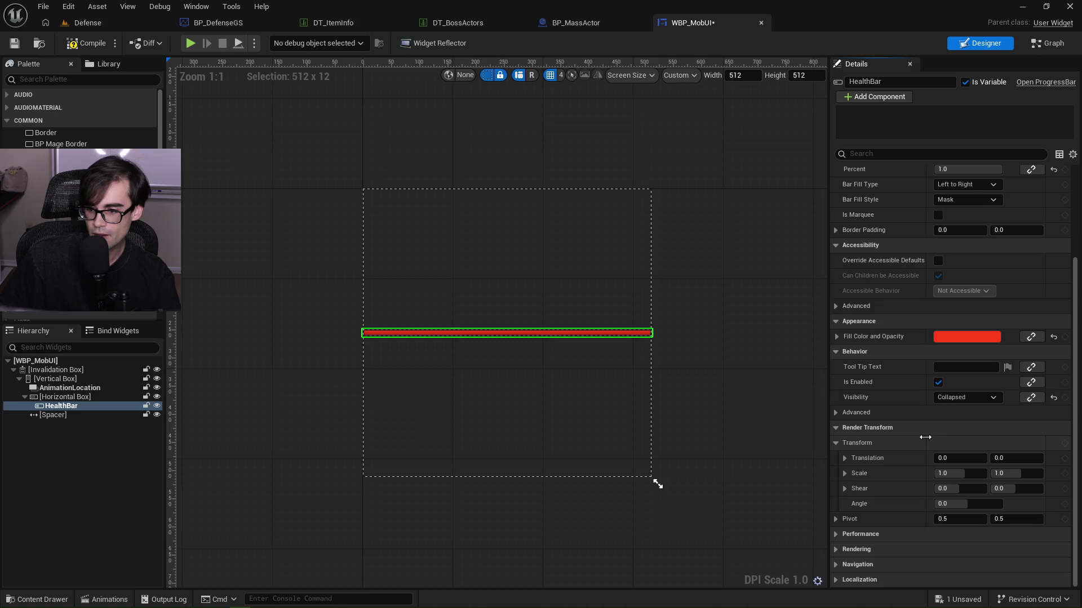
scroll(919, 435, up, 4)
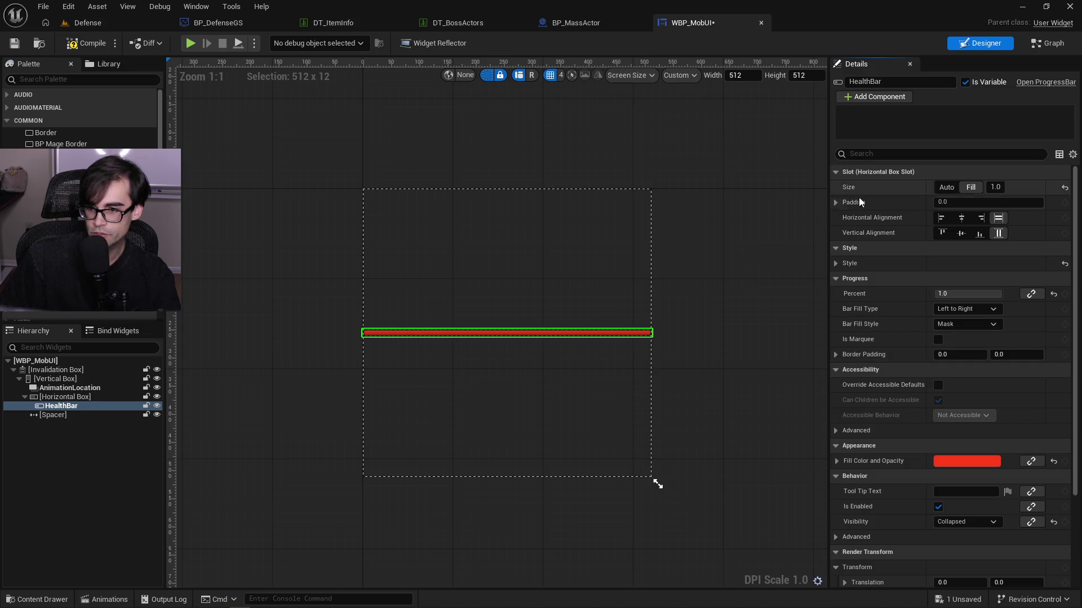
click(836, 202)
click(836, 202)
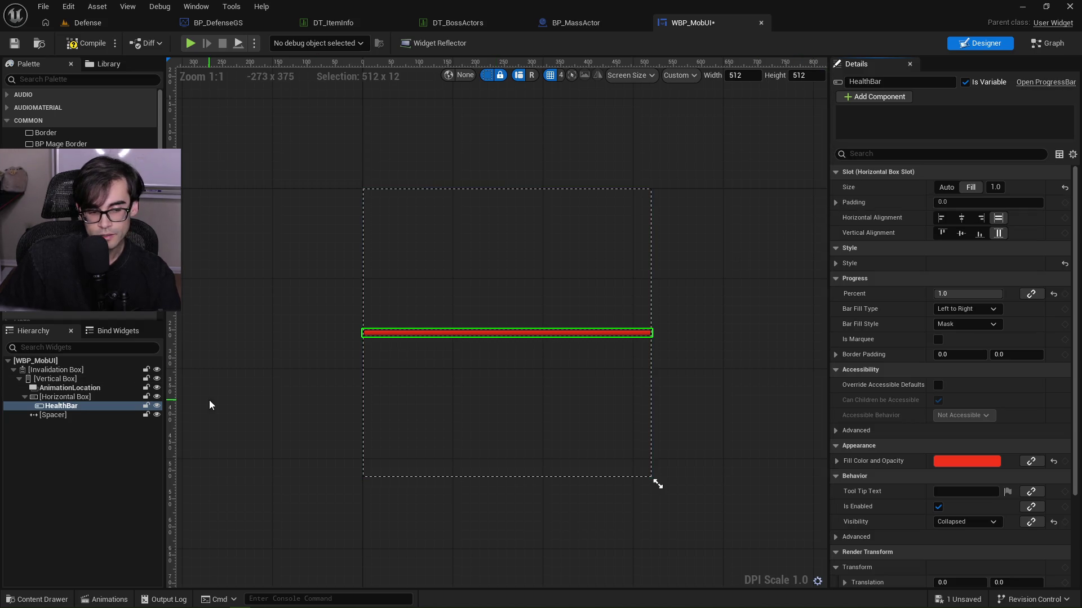
click(82, 397)
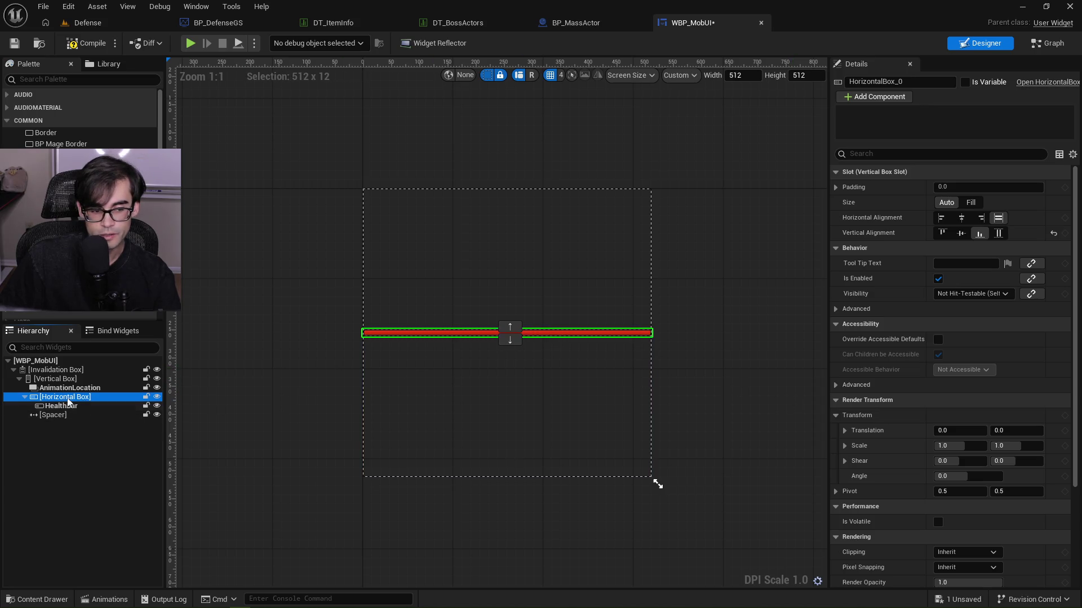
Wrap HealthBar in a Size Box with Width Override enabled and size set to Auto.
right_click(56, 406)
mouse_move(115, 541)
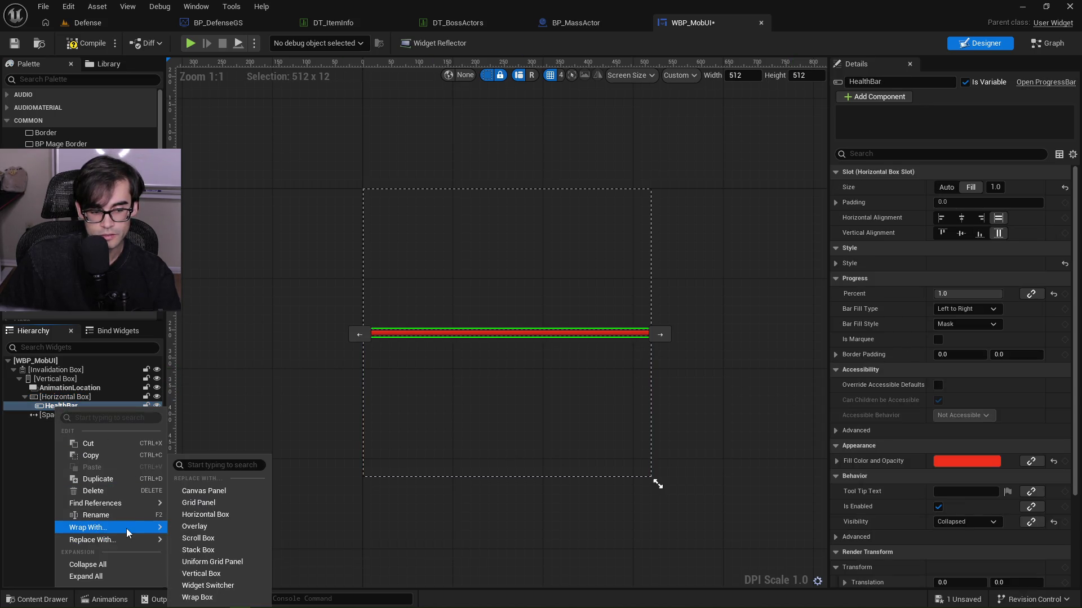
click(226, 533)
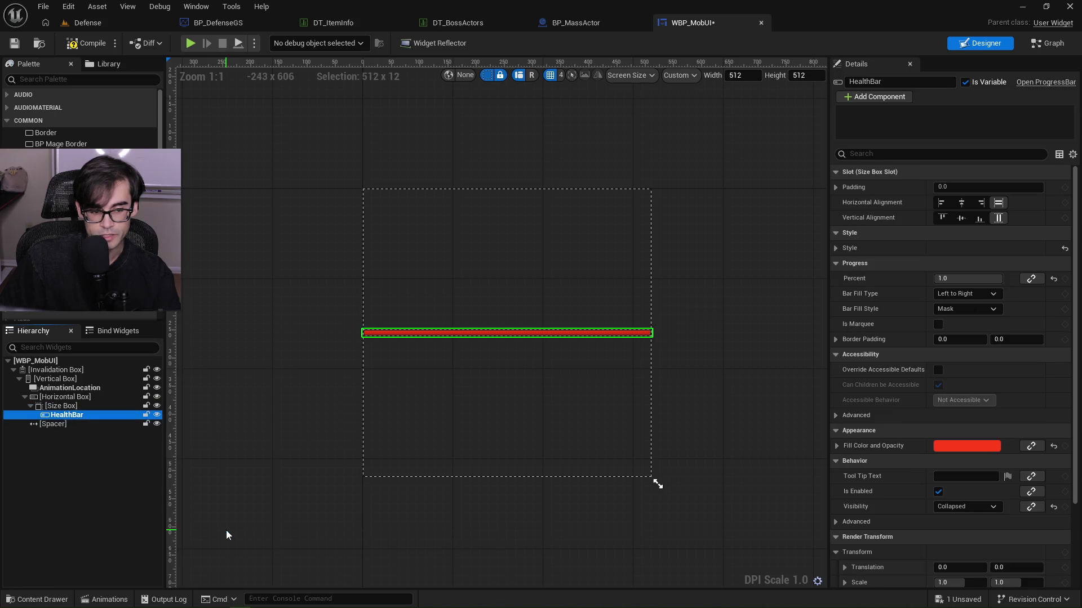
click(84, 405)
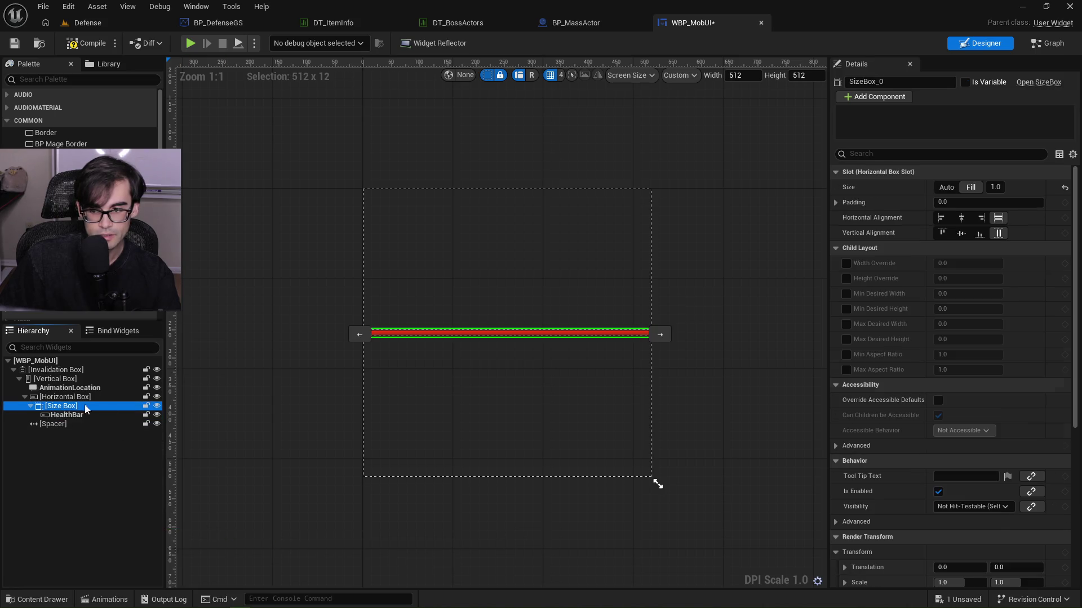
click(846, 263)
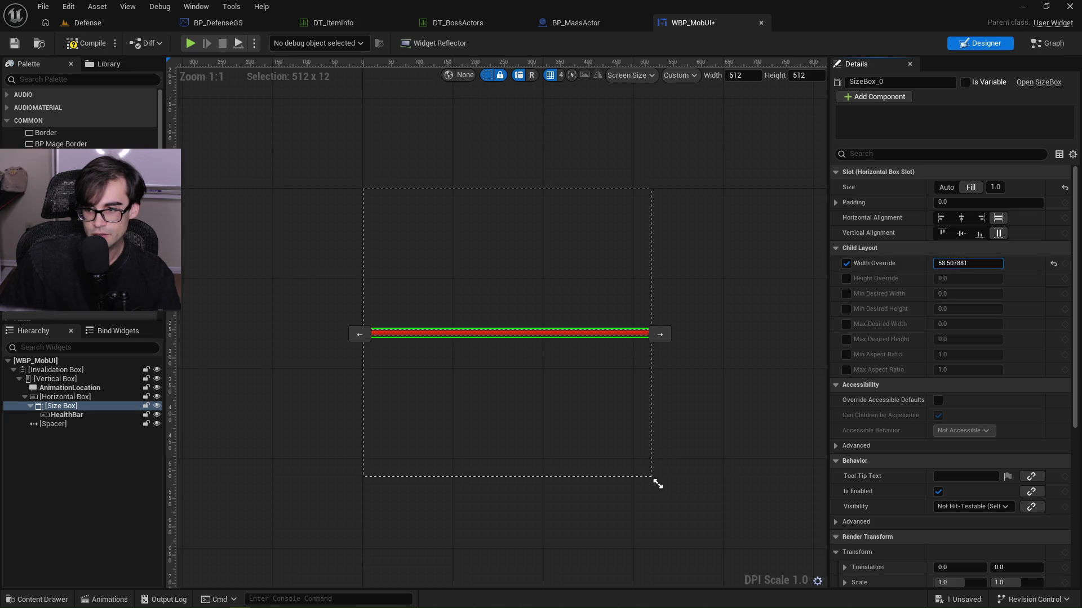
click(946, 187)
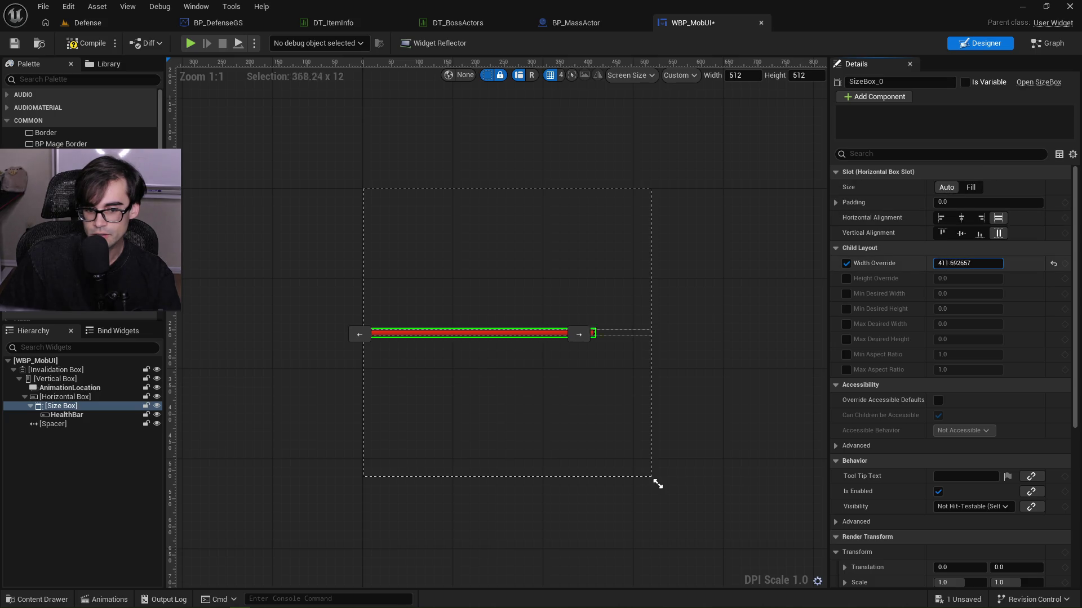